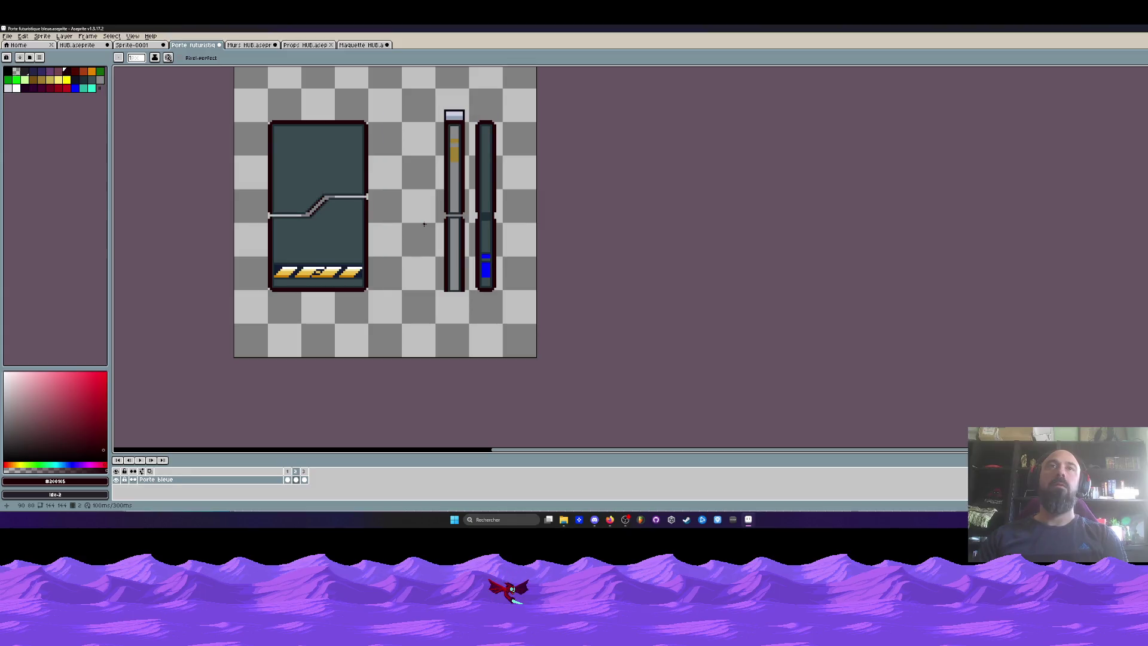
Step: Copy the left pillar with a rectangular selection and paste it onto frame 3
{"action": "key", "text": "m"}
{"action": "mouse_move", "coordinate": [422, 88]}
{"action": "left_mouse_down"}
{"action": "mouse_move", "coordinate": [463, 153]}
{"action": "mouse_move", "coordinate": [471, 309]}
{"action": "left_mouse_up"}
{"action": "key", "text": "ctrl+d"}
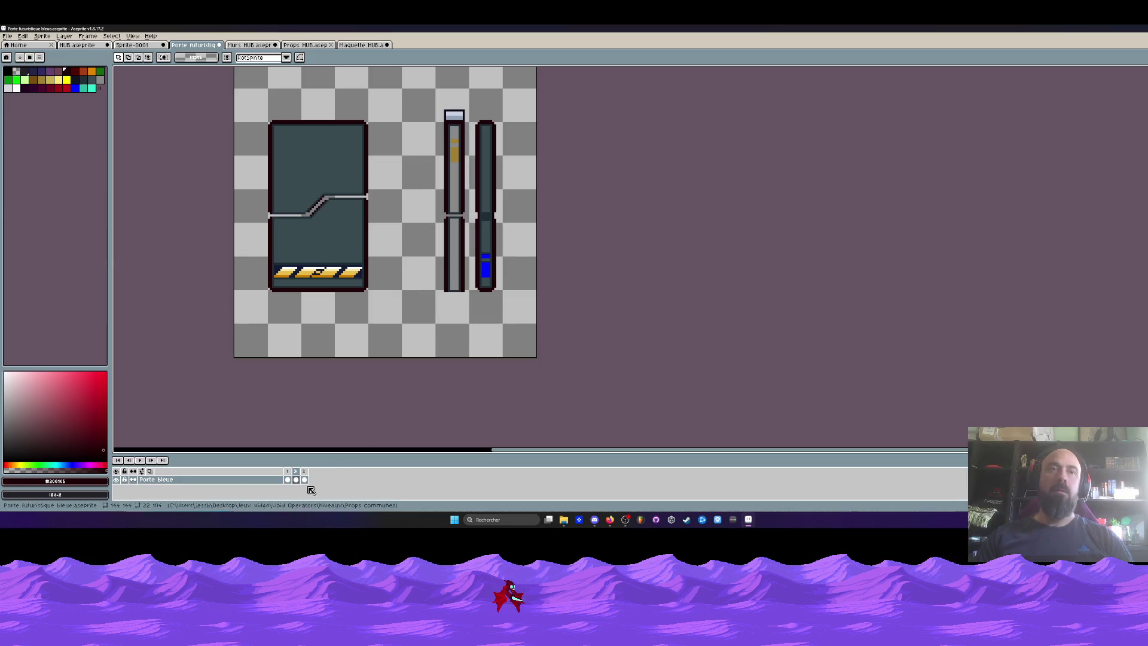
{"action": "left_click", "coordinate": [305, 480]}
{"action": "key", "text": "ctrl+v"}
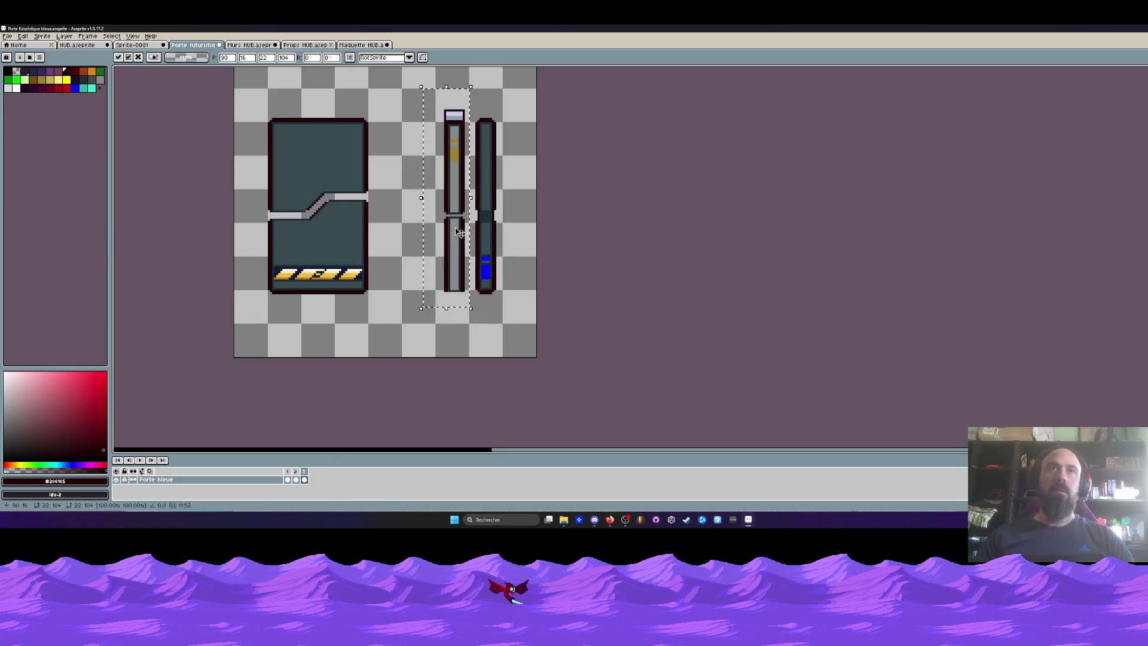
{"action": "scroll", "coordinate": [418, 225], "scroll_direction": "up", "scroll_amount": 2}
{"action": "scroll", "coordinate": [457, 216], "scroll_direction": "up", "scroll_amount": 2}
Step: Reposition the middle pillar on frame 3 and commit its placement
{"action": "mouse_move", "coordinate": [455, 173]}
{"action": "left_mouse_down"}
{"action": "mouse_move", "coordinate": [525, 269]}
{"action": "mouse_move", "coordinate": [537, 379]}
{"action": "left_mouse_up"}
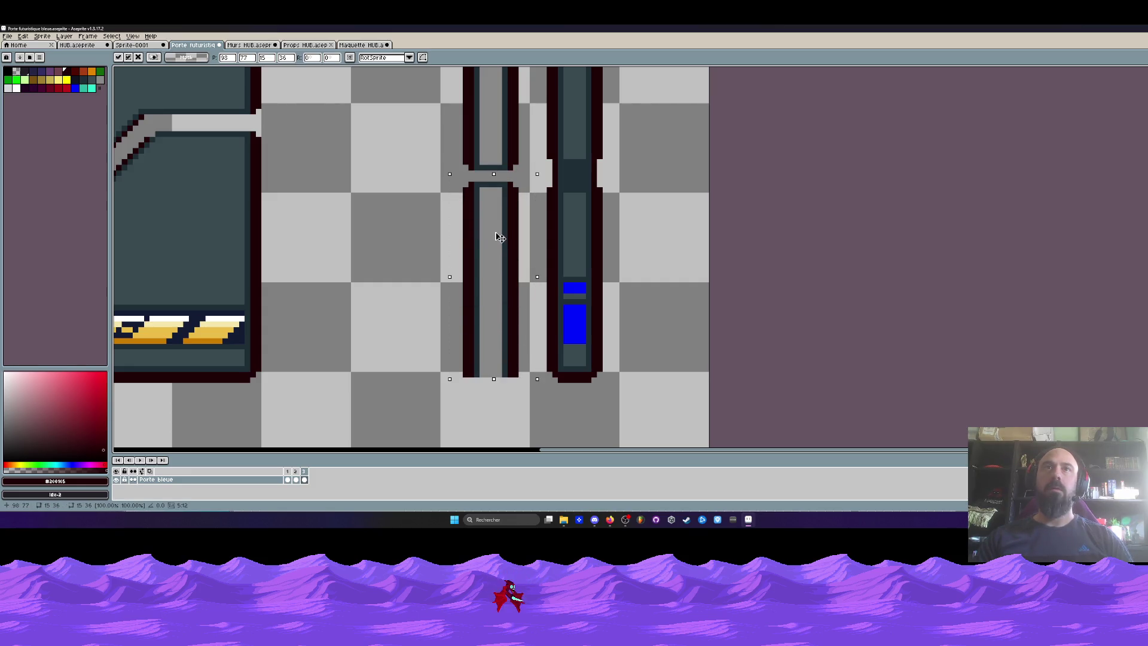
{"action": "key", "text": "Return"}
{"action": "scroll", "coordinate": [454, 197], "scroll_direction": "up", "scroll_amount": 3}
{"action": "scroll", "coordinate": [432, 106], "scroll_direction": "down", "scroll_amount": 2}
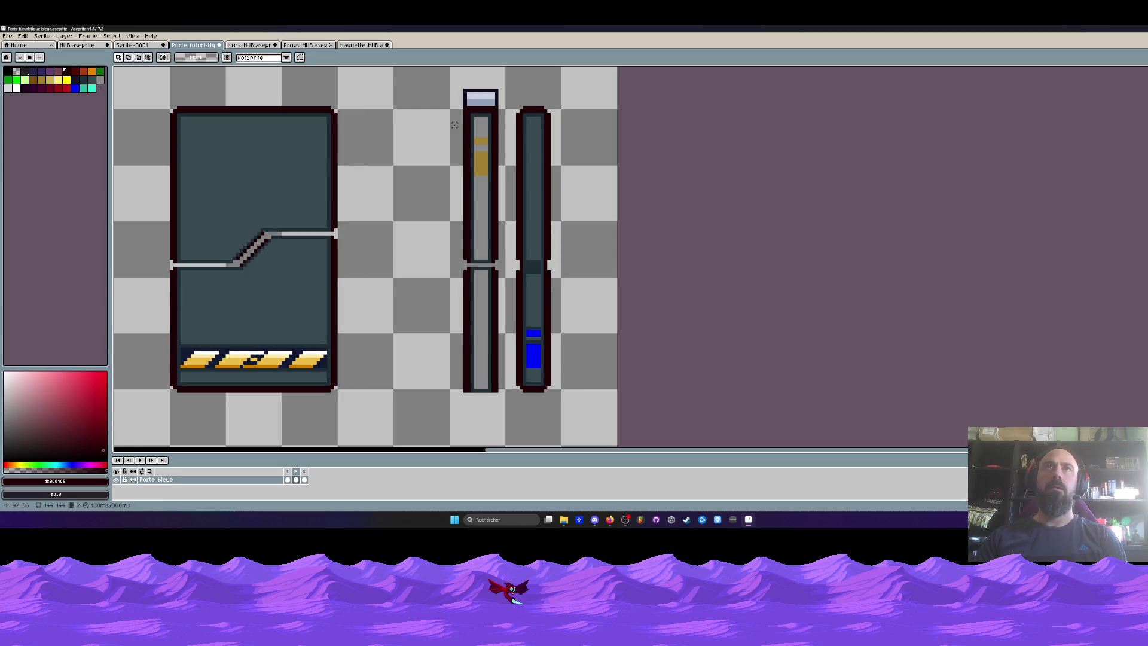
{"action": "scroll", "coordinate": [466, 94], "scroll_direction": "up", "scroll_amount": 1}
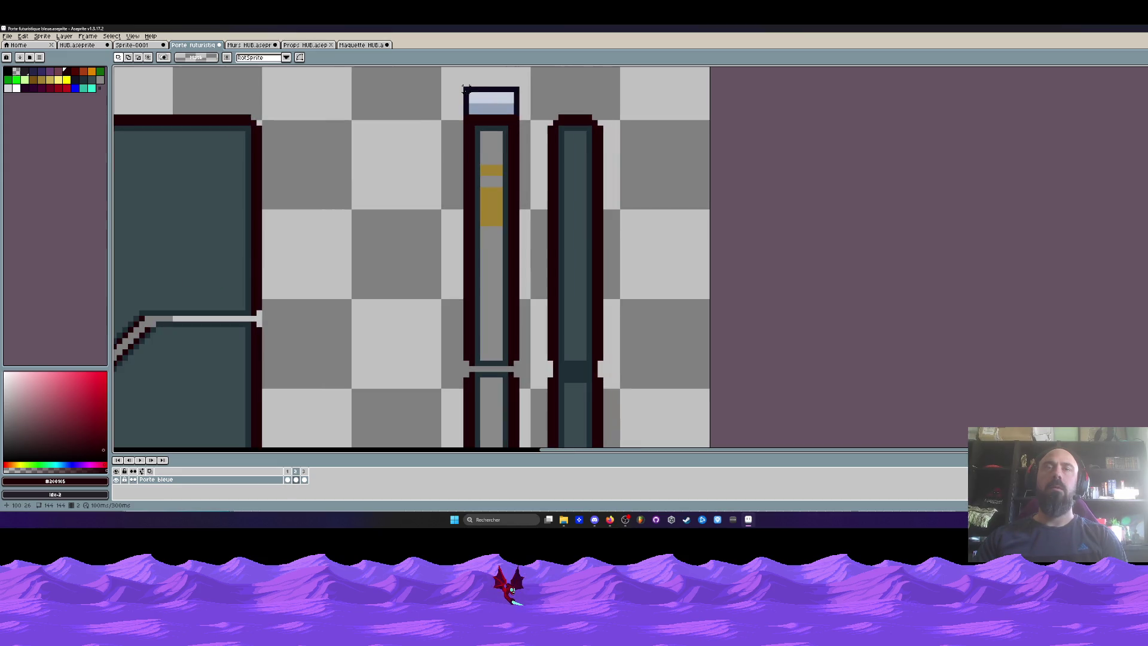
{"action": "scroll", "coordinate": [466, 94], "scroll_direction": "up", "scroll_amount": 1}
Step: Delete the blue-lit column and slide the yellow-marked pillar right into its place
{"action": "mouse_move", "coordinate": [439, 74]}
{"action": "left_mouse_down"}
{"action": "mouse_move", "coordinate": [556, 144]}
{"action": "mouse_move", "coordinate": [551, 158]}
{"action": "left_mouse_up"}
{"action": "scroll", "coordinate": [551, 159], "scroll_direction": "down", "scroll_amount": 2}
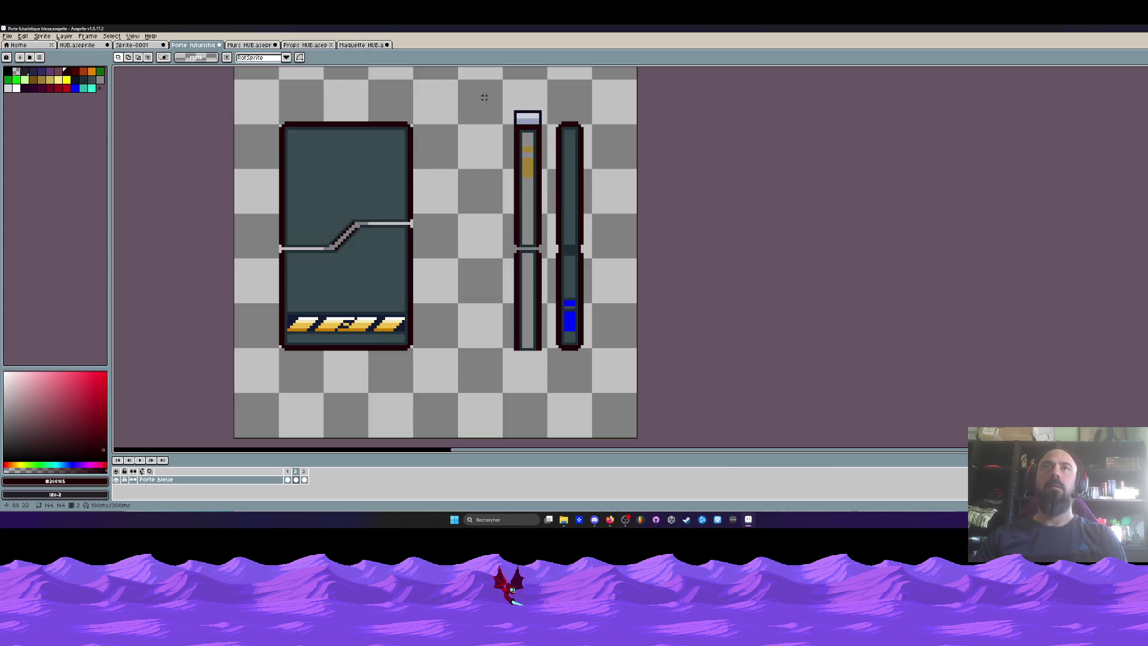
{"action": "left_click_drag", "start_coordinate": [551, 112], "coordinate": [607, 361]}
{"action": "key", "text": "Delete"}
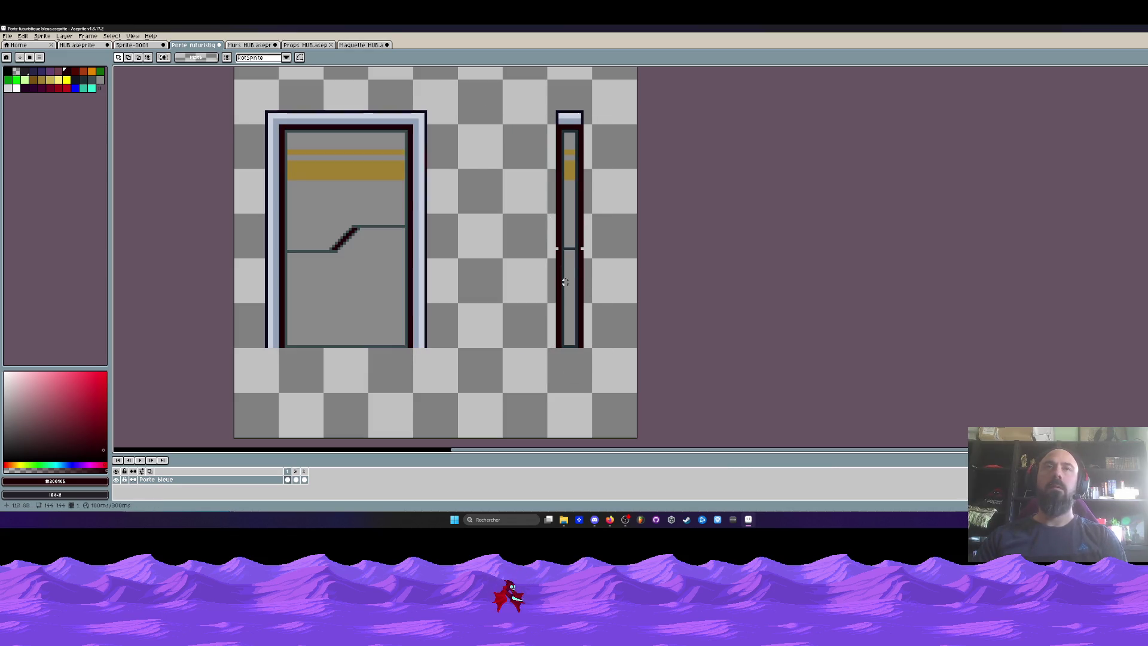
{"action": "left_click_drag", "start_coordinate": [483, 103], "coordinate": [589, 369]}
{"action": "left_click_drag", "start_coordinate": [536, 329], "coordinate": [578, 329]}
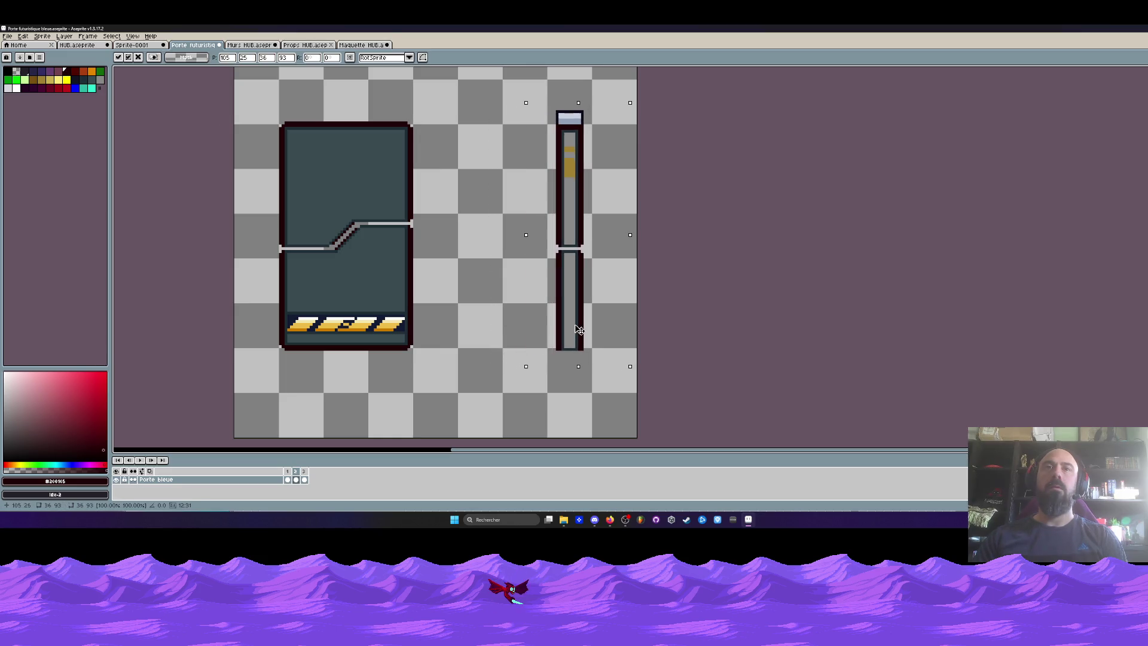
{"action": "left_click", "coordinate": [470, 299]}
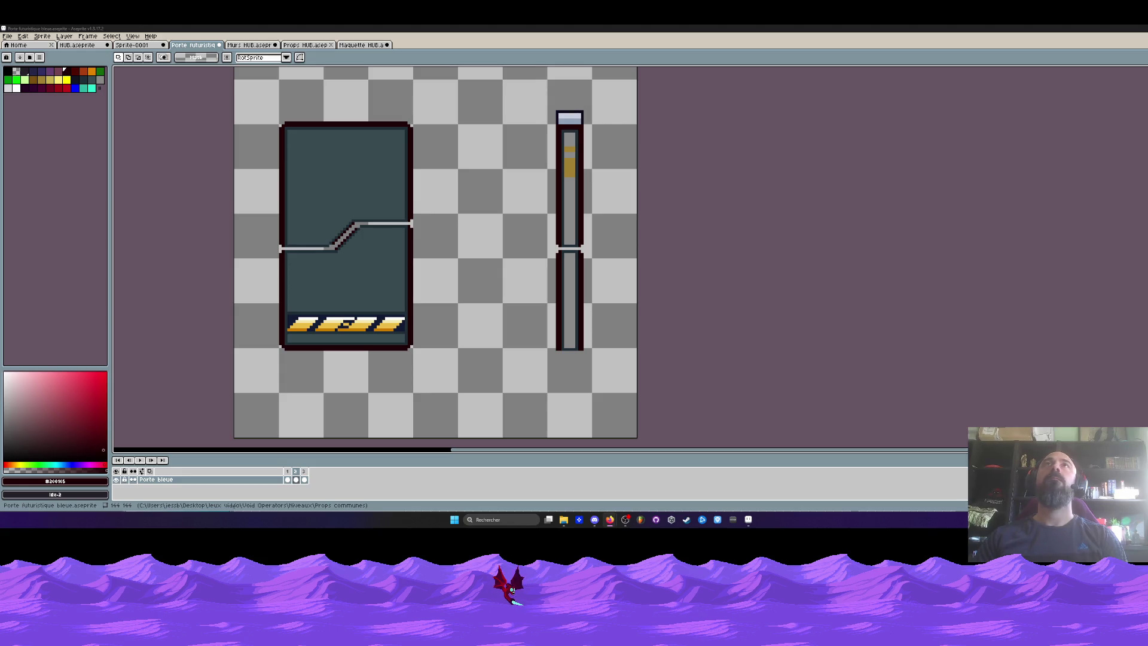
Step: Play the door animation, then fill the pillar's light joint gap with the sampled dark blue
{"action": "scroll", "coordinate": [559, 163], "scroll_direction": "down", "scroll_amount": 1}
{"action": "scroll", "coordinate": [559, 163], "scroll_direction": "up", "scroll_amount": 1}
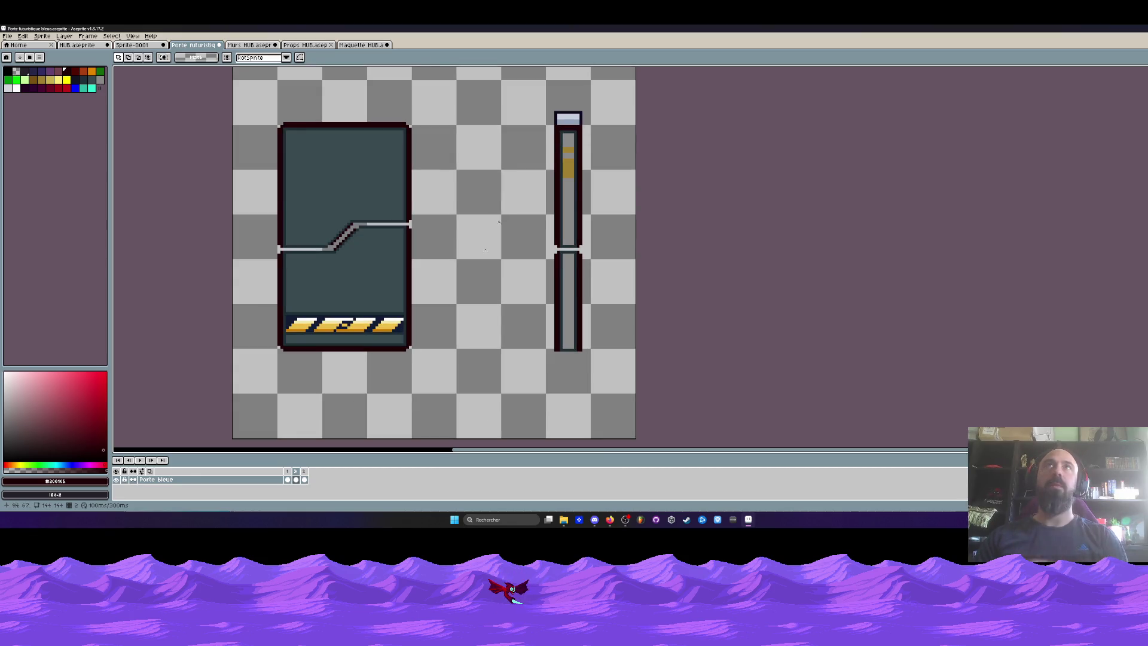
{"action": "scroll", "coordinate": [556, 142], "scroll_direction": "down", "scroll_amount": 1}
{"action": "scroll", "coordinate": [555, 142], "scroll_direction": "up", "scroll_amount": 2}
{"action": "key", "text": "Return"}
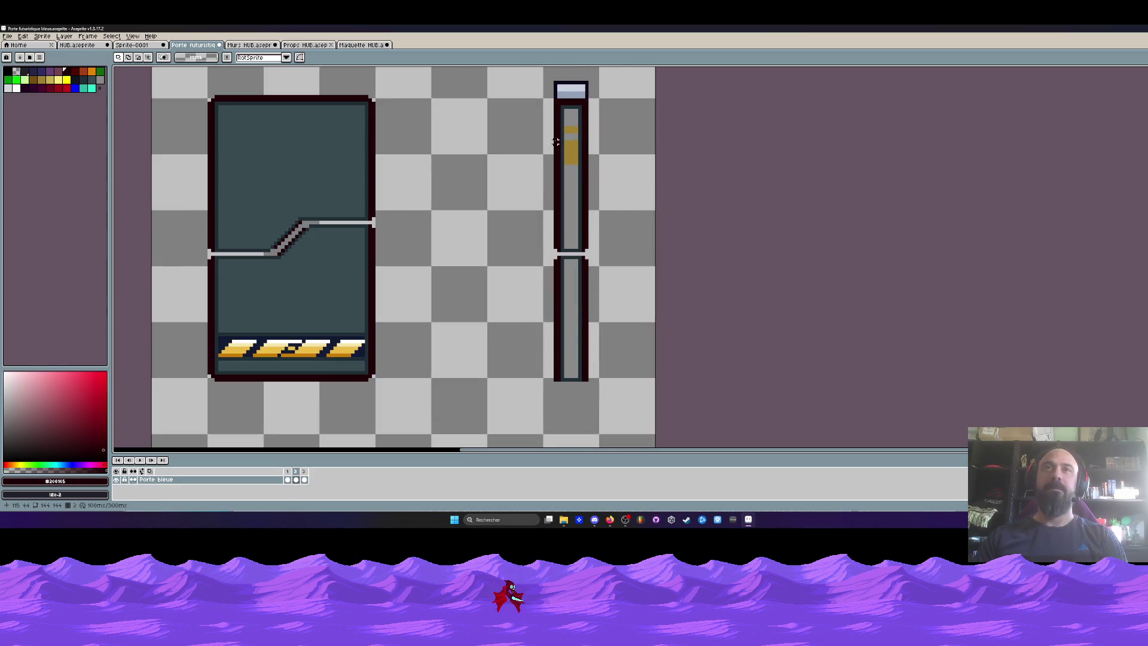
{"action": "scroll", "coordinate": [560, 266], "scroll_direction": "up", "scroll_amount": 5}
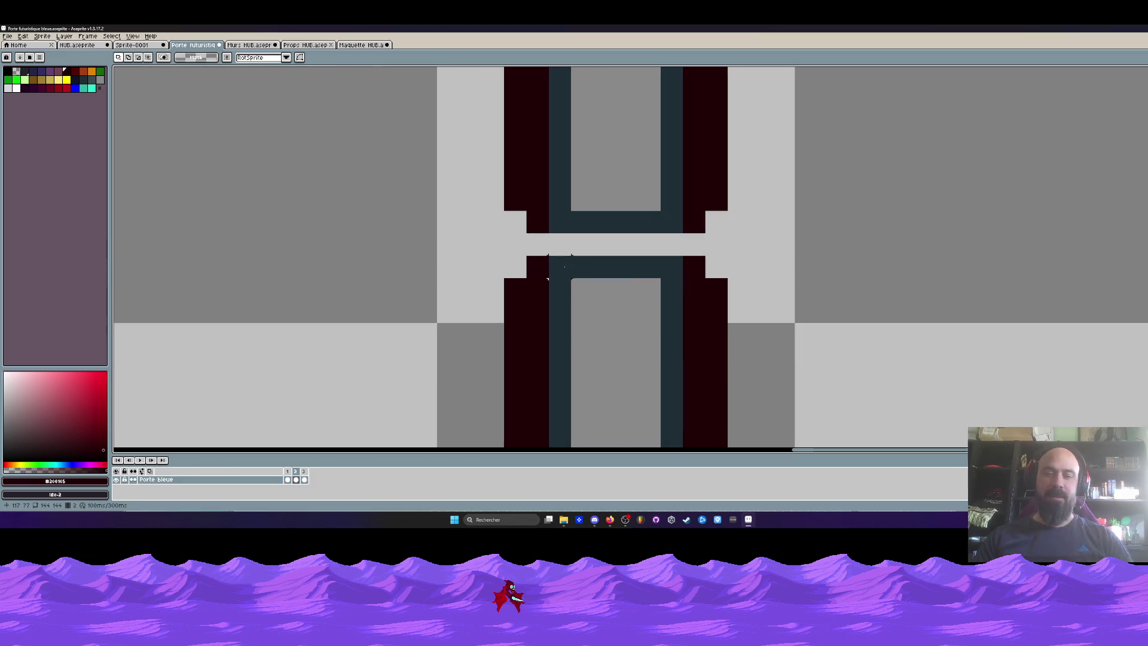
{"action": "key", "text": "i"}
{"action": "left_click", "coordinate": [562, 215]}
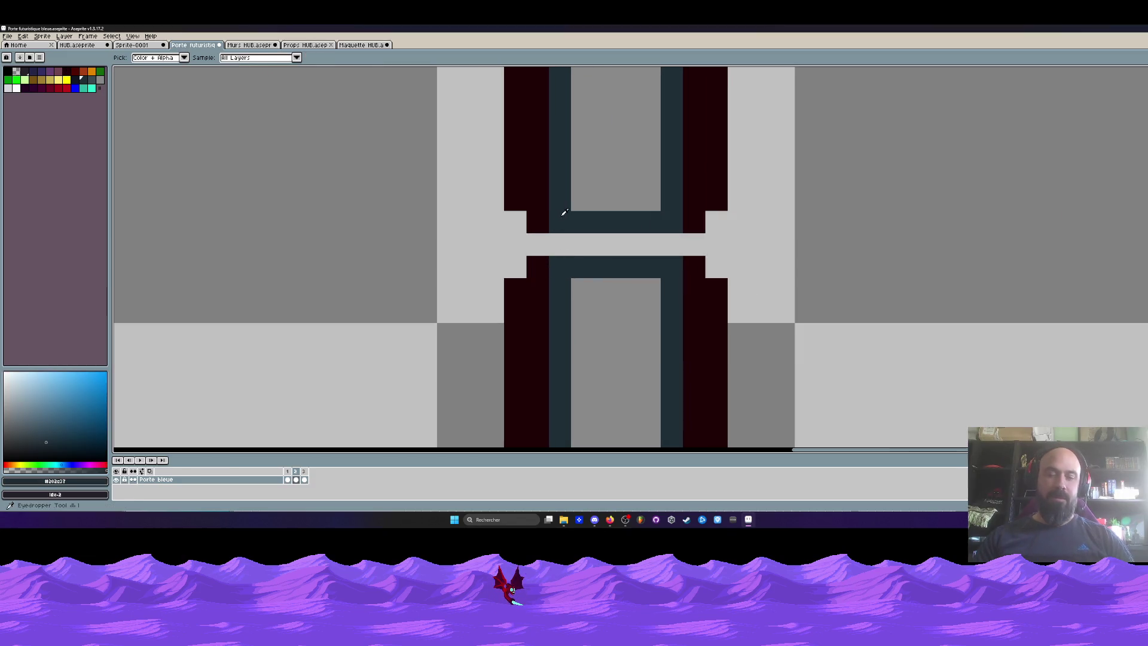
{"action": "key", "text": "b"}
{"action": "left_click_drag", "start_coordinate": [560, 245], "coordinate": [682, 249]}
Step: On frame 2, delete the blue-lit column and move the yellow-marked pillar right into its spot
{"action": "scroll", "coordinate": [682, 248], "scroll_direction": "down", "scroll_amount": 4}
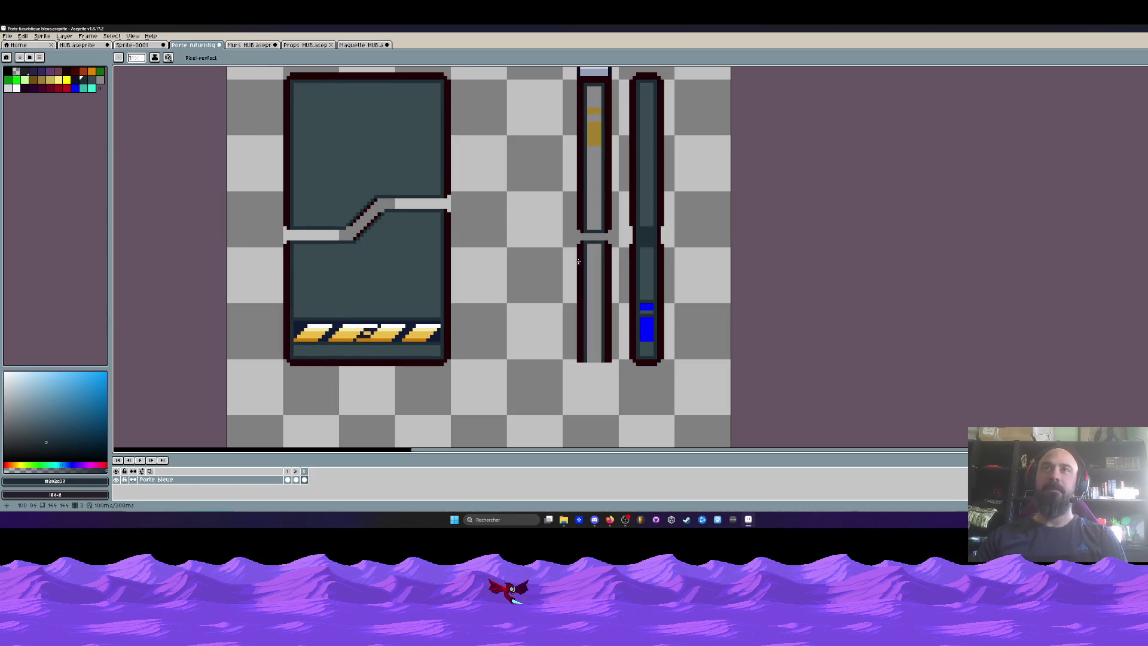
{"action": "scroll", "coordinate": [628, 224], "scroll_direction": "down", "scroll_amount": 1}
{"action": "key", "text": "m"}
{"action": "mouse_move", "coordinate": [621, 128]}
{"action": "left_mouse_down"}
{"action": "mouse_move", "coordinate": [658, 174]}
{"action": "mouse_move", "coordinate": [688, 131]}
{"action": "mouse_move", "coordinate": [692, 341]}
{"action": "left_mouse_up"}
{"action": "key", "text": "Delete"}
{"action": "left_click_drag", "start_coordinate": [578, 112], "coordinate": [659, 337]}
{"action": "scroll", "coordinate": [618, 299], "scroll_direction": "up", "scroll_amount": 1}
{"action": "left_click_drag", "start_coordinate": [605, 285], "coordinate": [645, 287]}
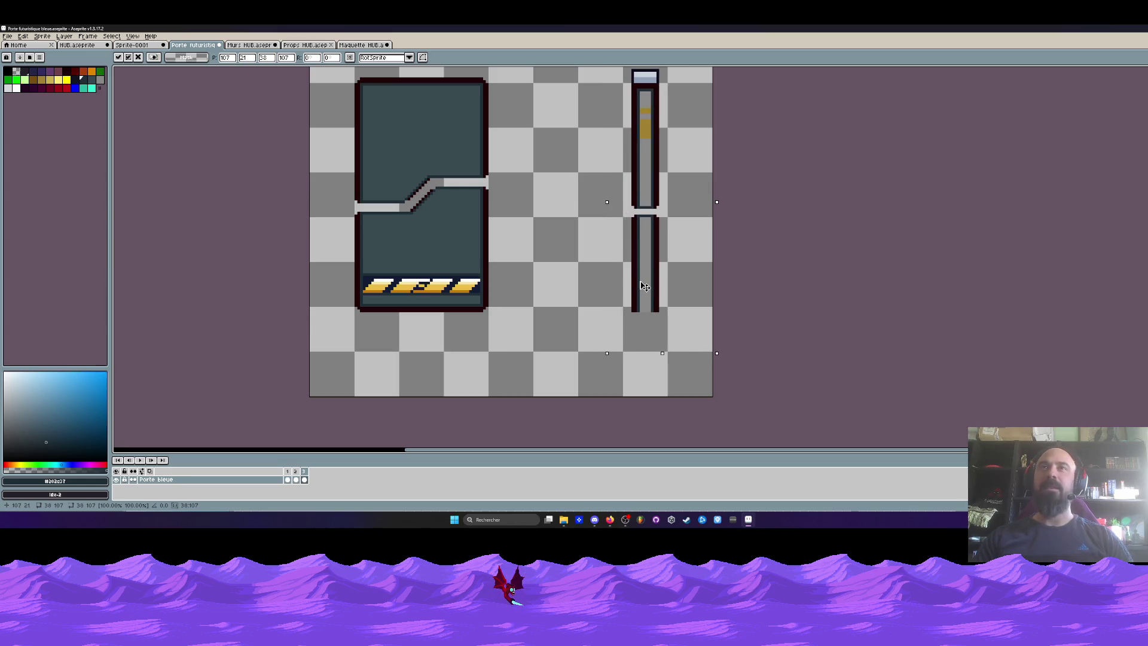
{"action": "key", "text": "Return"}
{"action": "key", "text": "ctrl+d"}
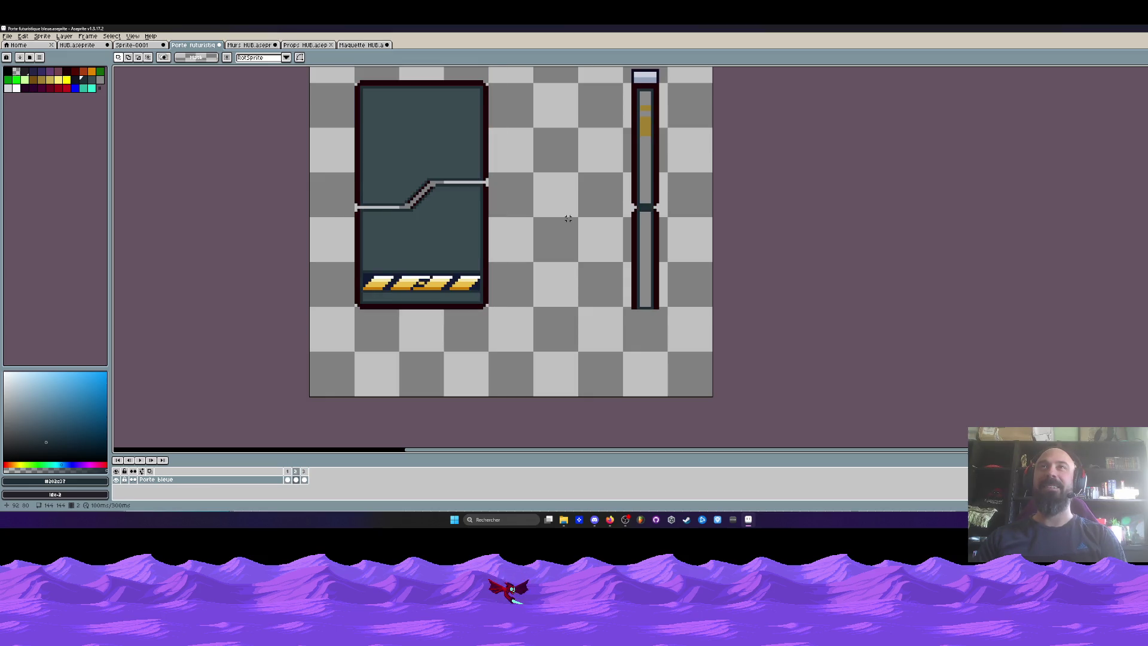
Step: Nudge the pillar right of the door up by one pixel
{"action": "scroll", "coordinate": [620, 170], "scroll_direction": "up", "scroll_amount": 2}
{"action": "left_click_drag", "start_coordinate": [621, 169], "coordinate": [719, 385]}
{"action": "left_click_drag", "start_coordinate": [689, 327], "coordinate": [692, 317]}
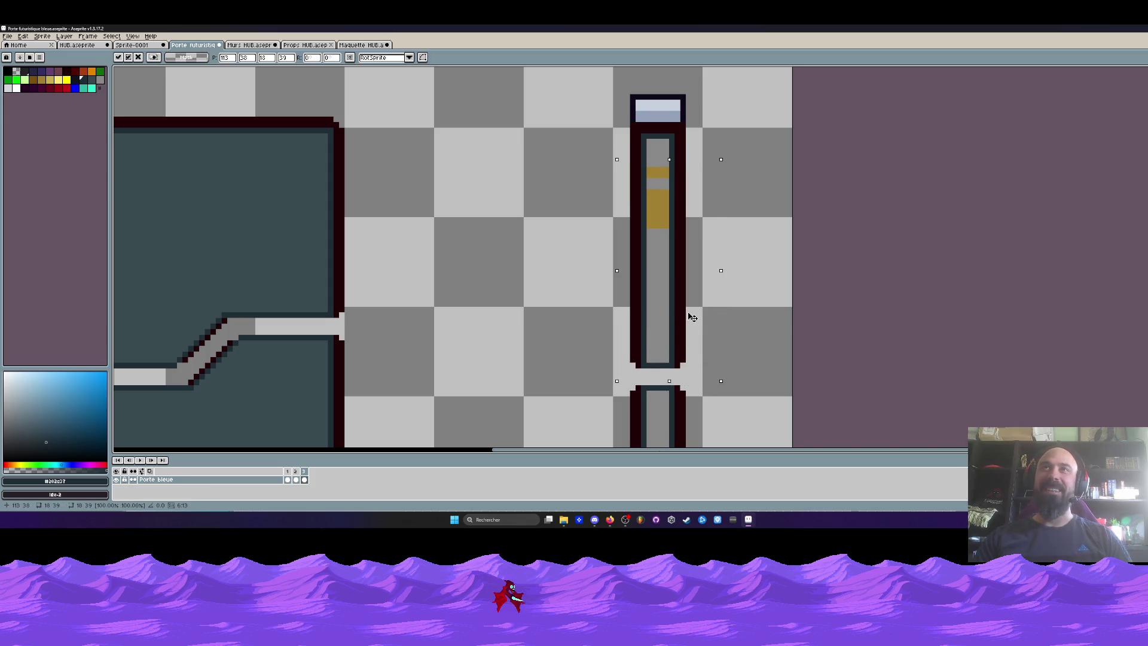
{"action": "key", "text": "Return"}
{"action": "scroll", "coordinate": [551, 295], "scroll_direction": "down", "scroll_amount": 2}
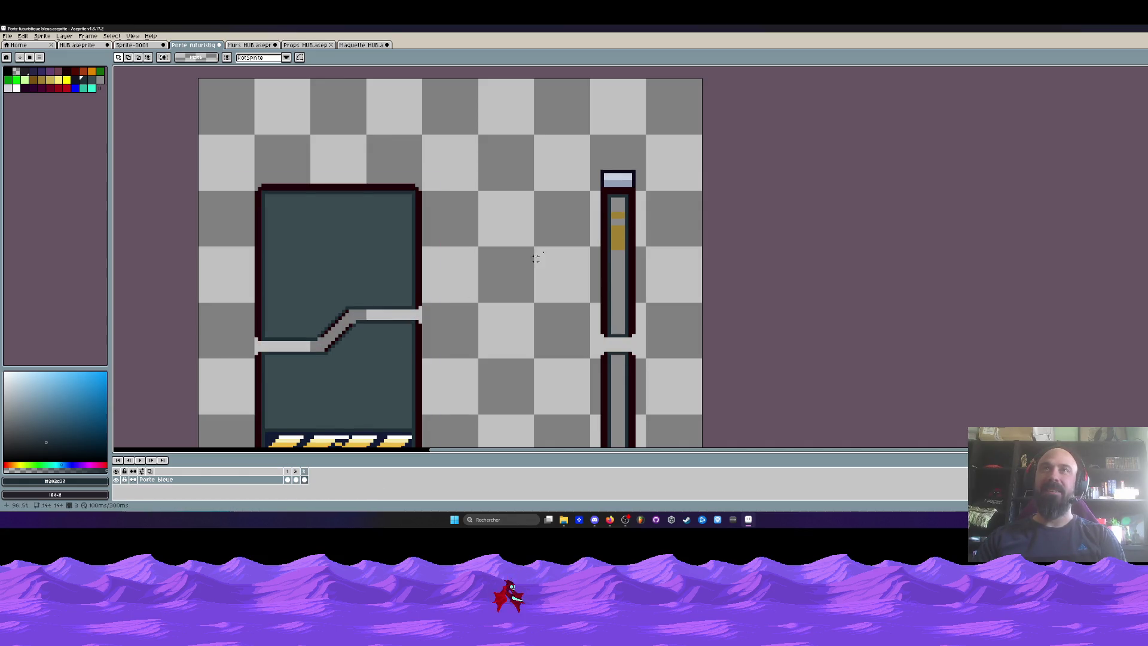
{"action": "left_click_drag", "start_coordinate": [577, 158], "coordinate": [661, 342]}
{"action": "left_click", "coordinate": [501, 290]}
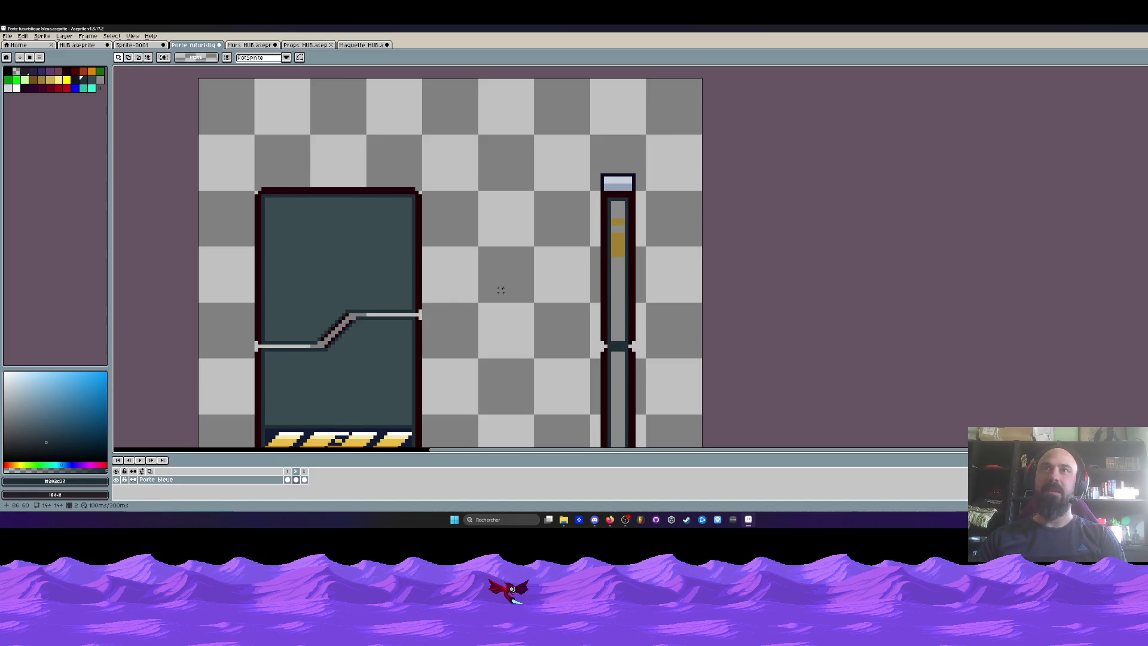
Step: Paint the remaining light pixels in the pillar's joint dark blue
{"action": "scroll", "coordinate": [613, 172], "scroll_direction": "up", "scroll_amount": 3}
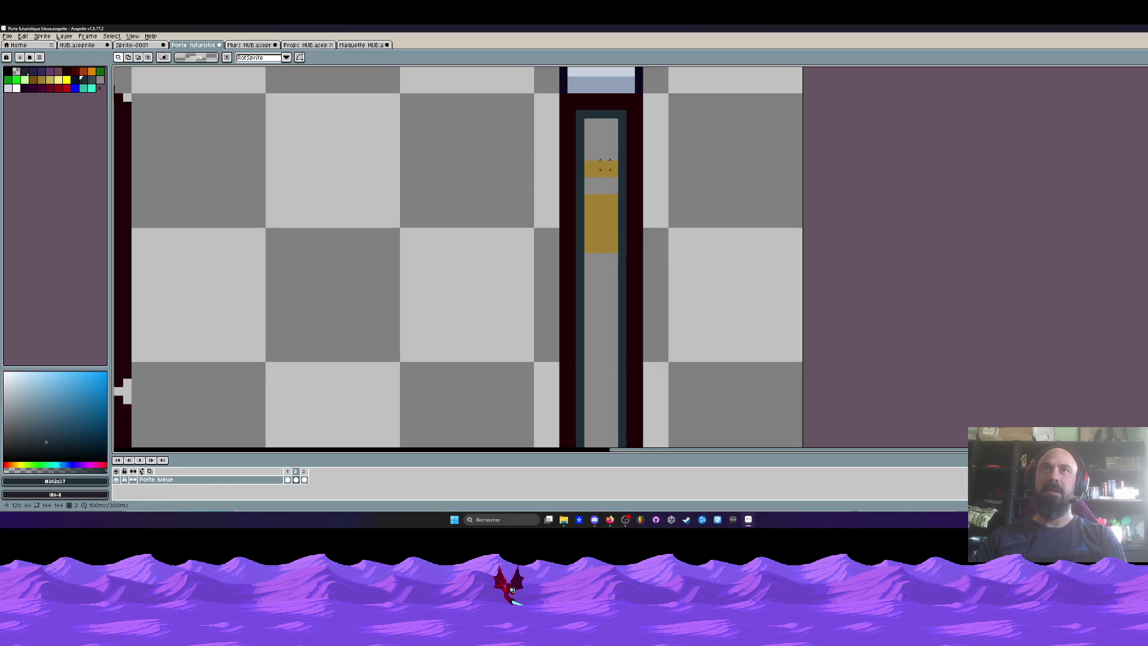
{"action": "scroll", "coordinate": [610, 239], "scroll_direction": "down", "scroll_amount": 1}
{"action": "scroll", "coordinate": [614, 251], "scroll_direction": "up", "scroll_amount": 1}
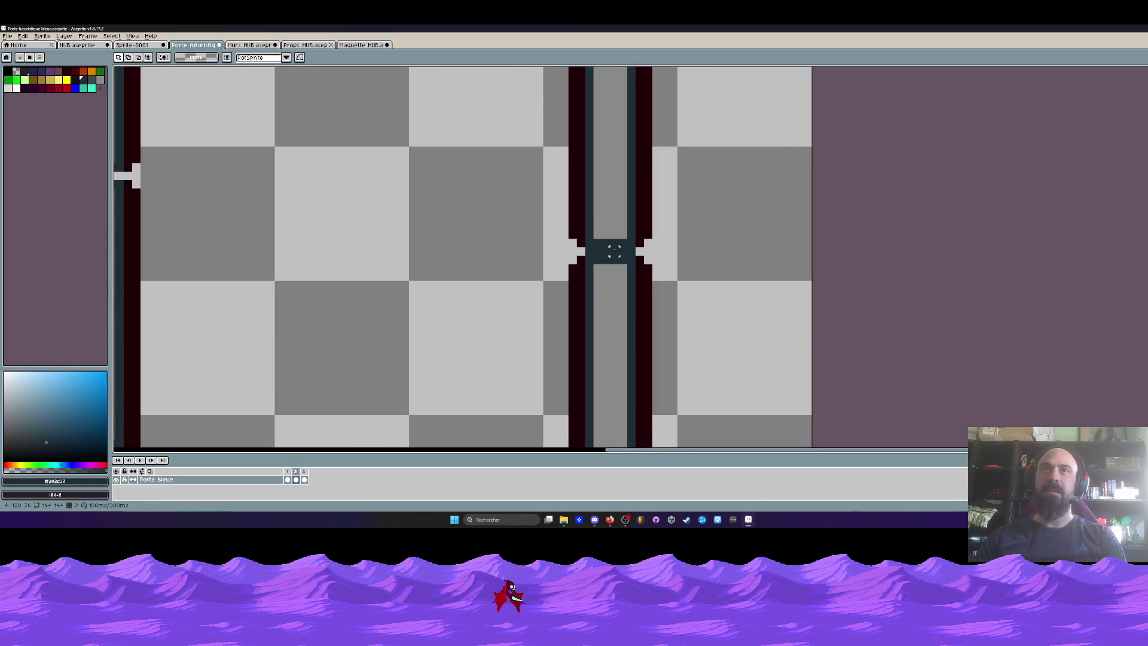
{"action": "key", "text": "i"}
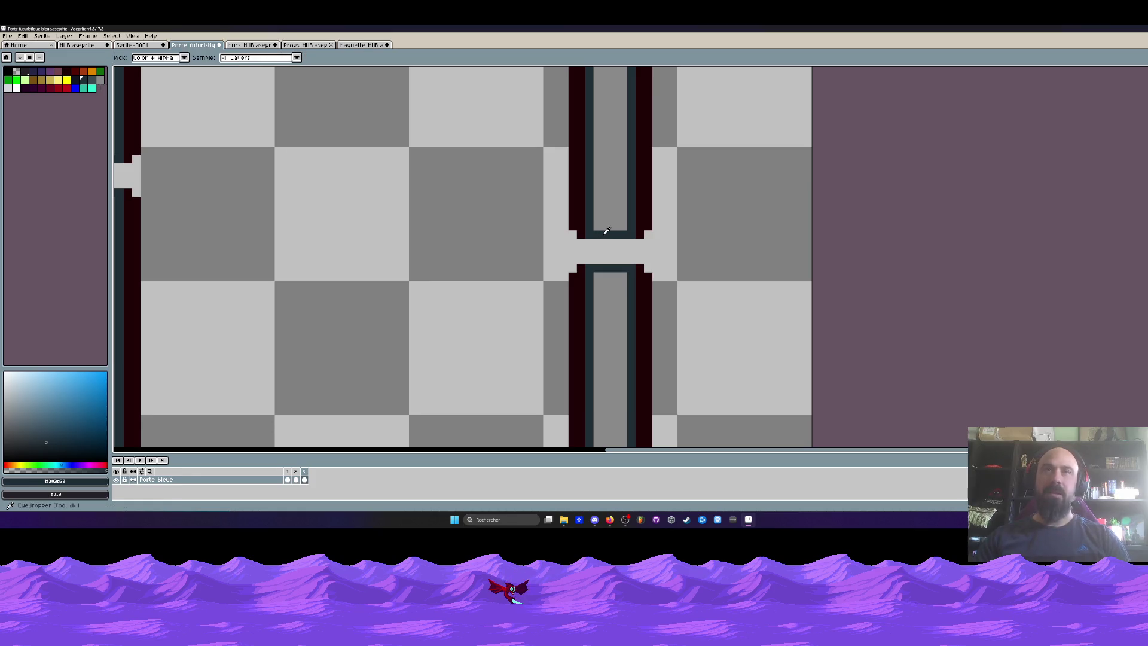
{"action": "scroll", "coordinate": [605, 233], "scroll_direction": "up", "scroll_amount": 1}
{"action": "key", "text": "b"}
{"action": "mouse_move", "coordinate": [574, 251]}
{"action": "left_mouse_down"}
{"action": "mouse_move", "coordinate": [577, 281]}
{"action": "mouse_move", "coordinate": [664, 275]}
{"action": "left_mouse_up"}
{"action": "left_click", "coordinate": [625, 251]}
{"action": "scroll", "coordinate": [619, 264], "scroll_direction": "down", "scroll_amount": 2}
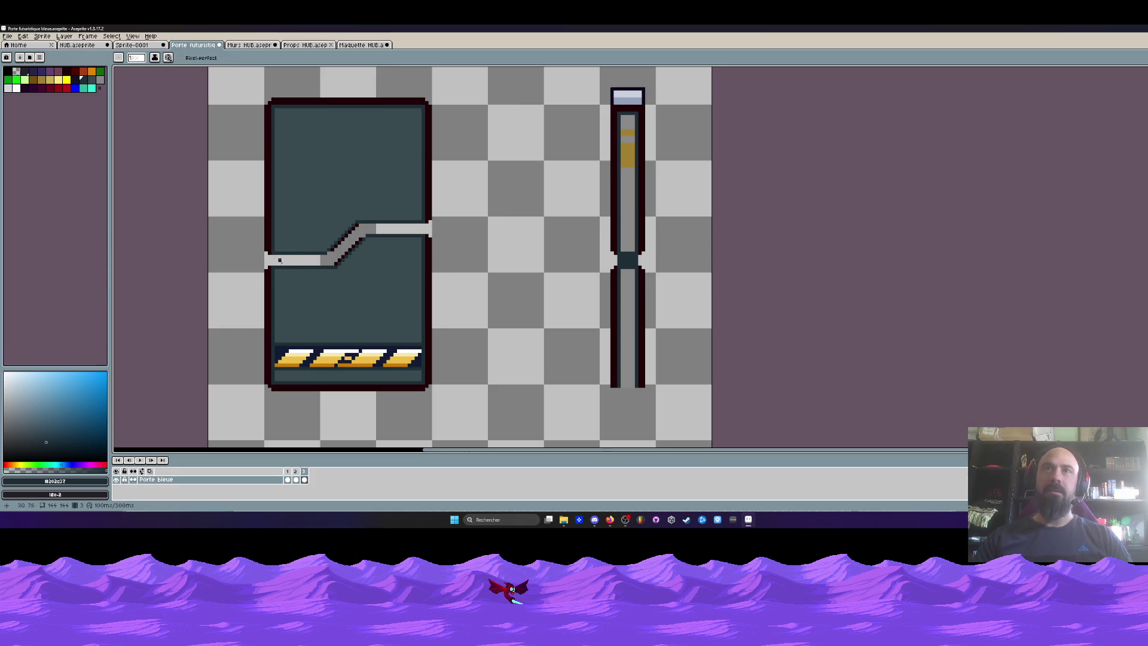
{"action": "scroll", "coordinate": [276, 259], "scroll_direction": "up", "scroll_amount": 1}
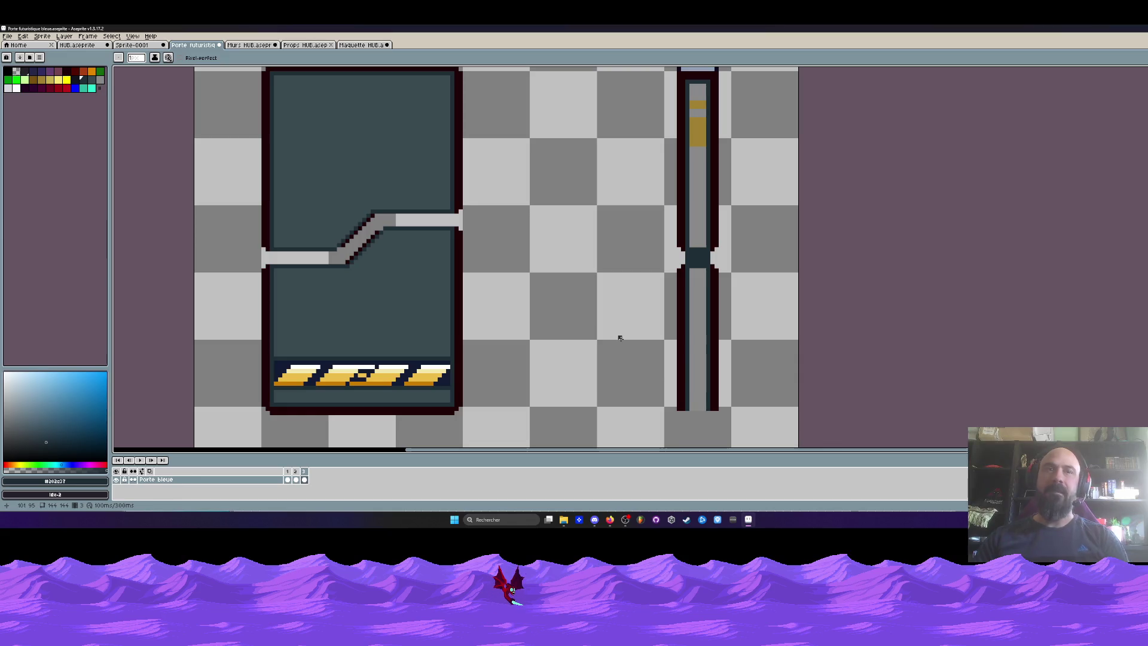
{"action": "key", "text": "Right"}
{"action": "key", "text": "Left"}
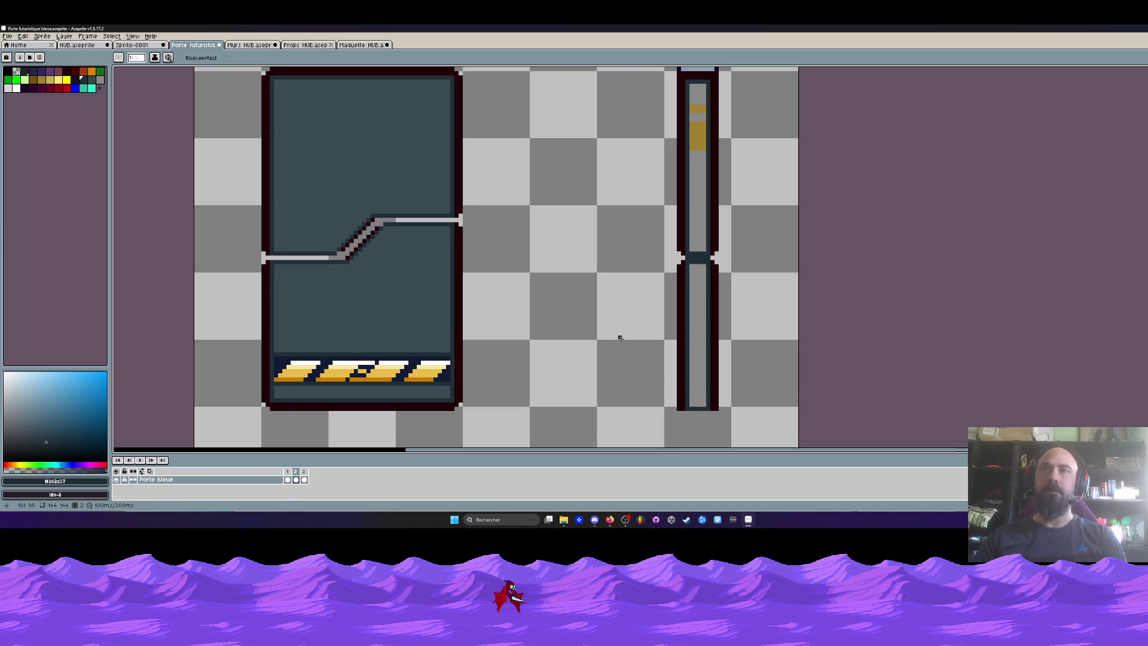
{"action": "scroll", "coordinate": [620, 338], "scroll_direction": "down", "scroll_amount": 1}
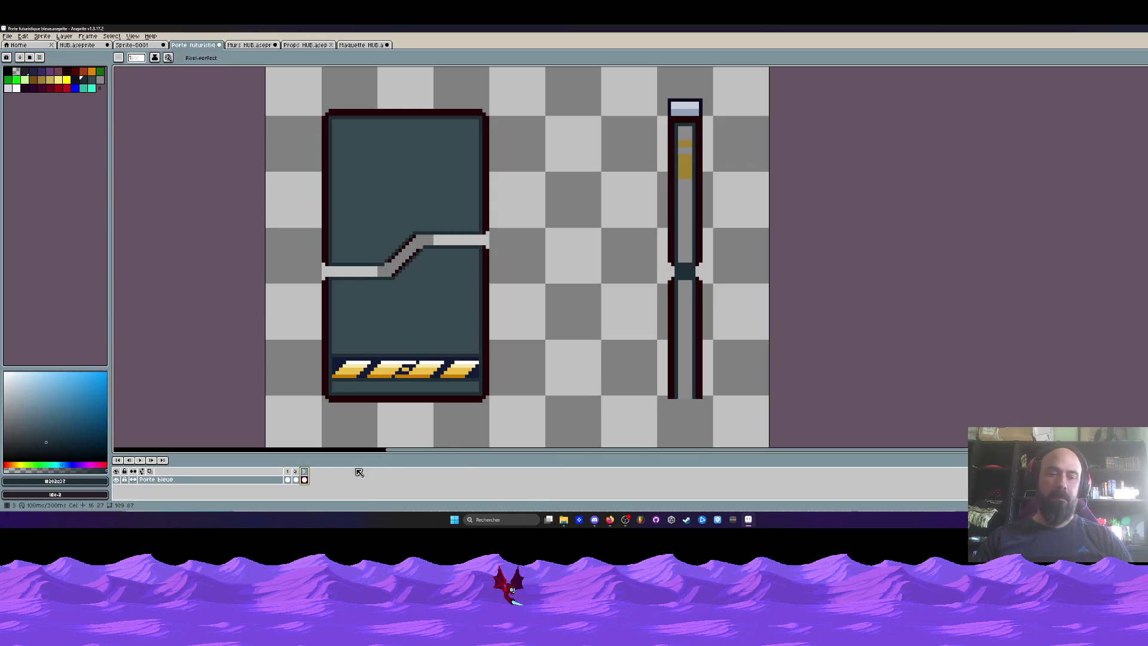
{"action": "key", "text": "ctrl+z"}
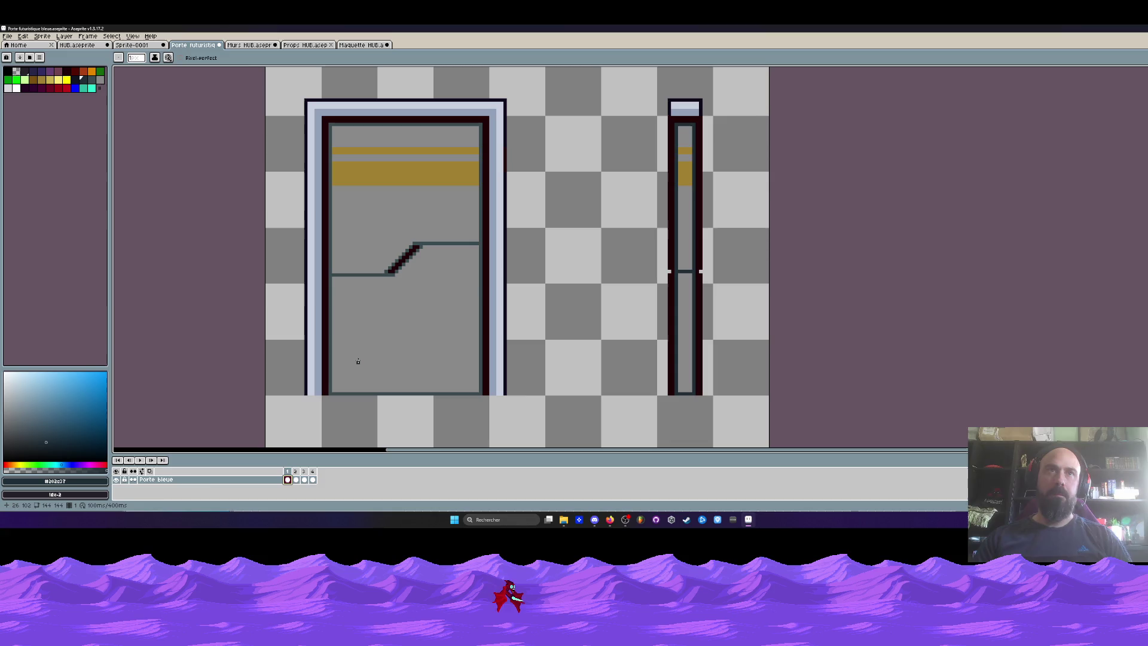
{"action": "key", "text": "Right"}
{"action": "key", "text": "Left"}
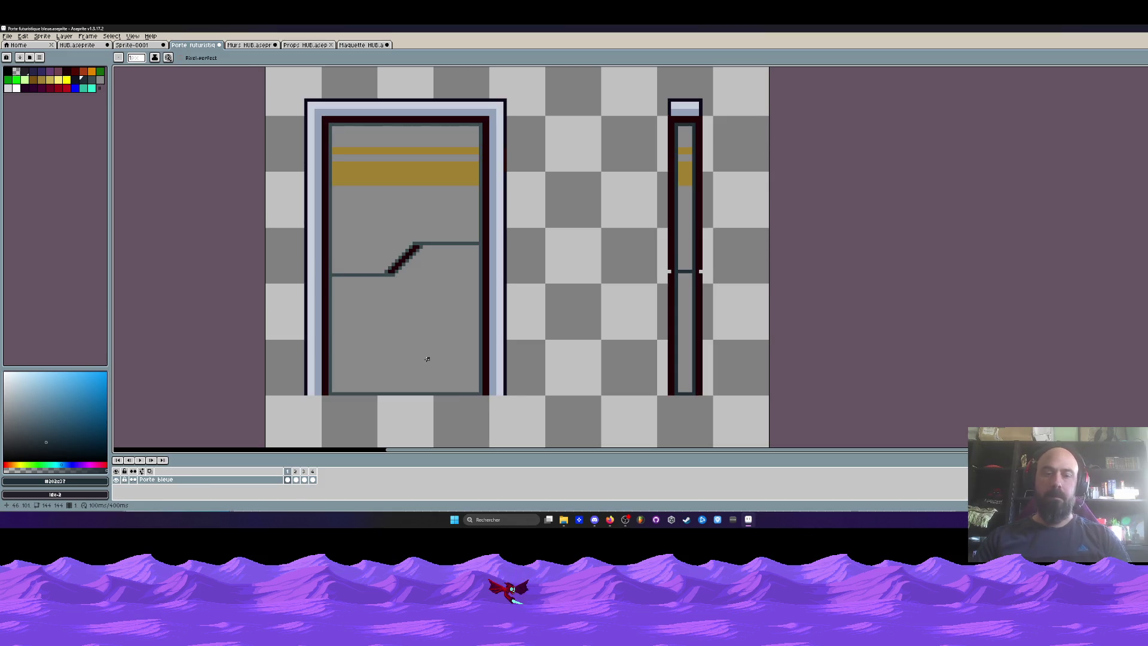
{"action": "scroll", "coordinate": [428, 359], "scroll_direction": "down", "scroll_amount": 1}
{"action": "key", "text": "m"}
{"action": "left_click_drag", "start_coordinate": [305, 127], "coordinate": [525, 421]}
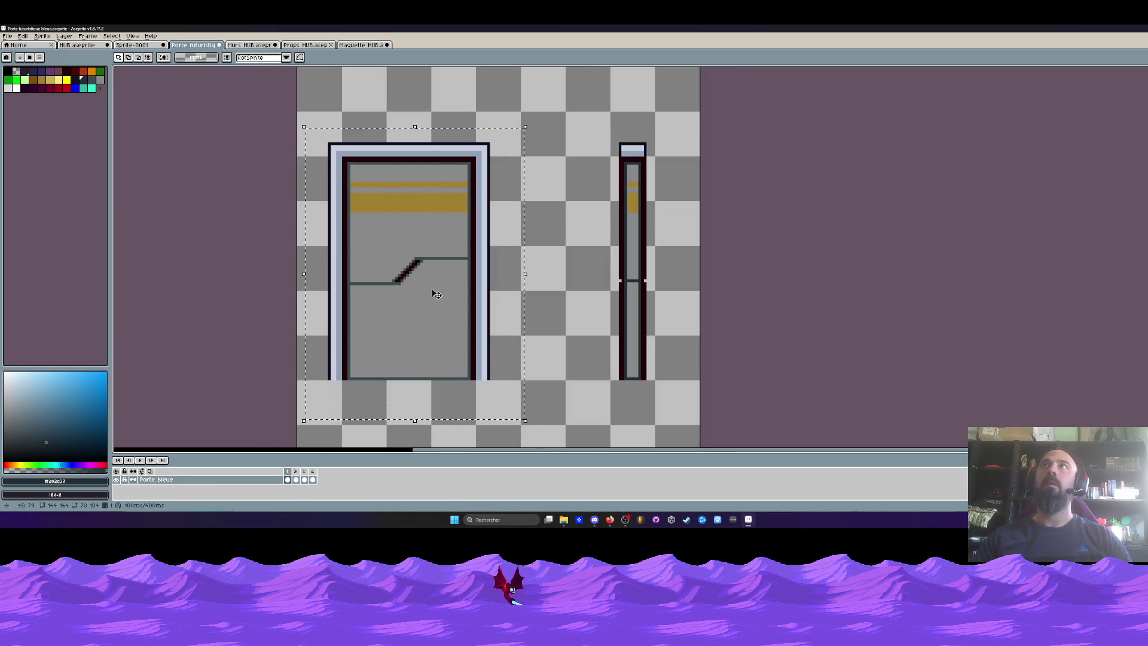
{"action": "left_click", "coordinate": [297, 479]}
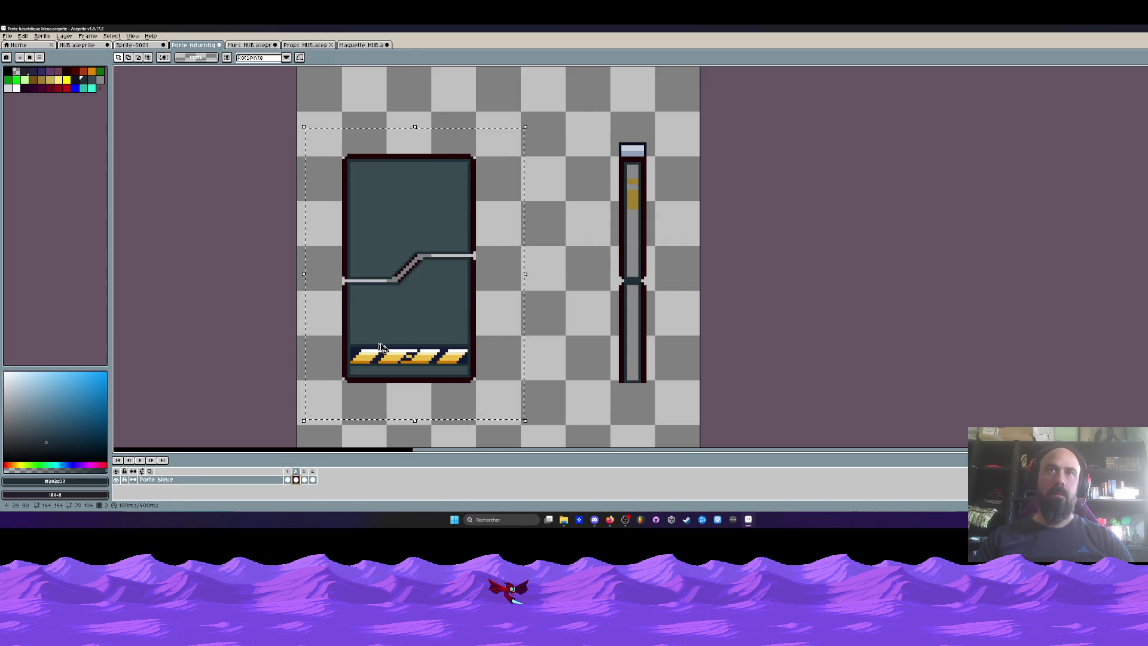
{"action": "key", "text": "Left"}
{"action": "left_click", "coordinate": [365, 291]}
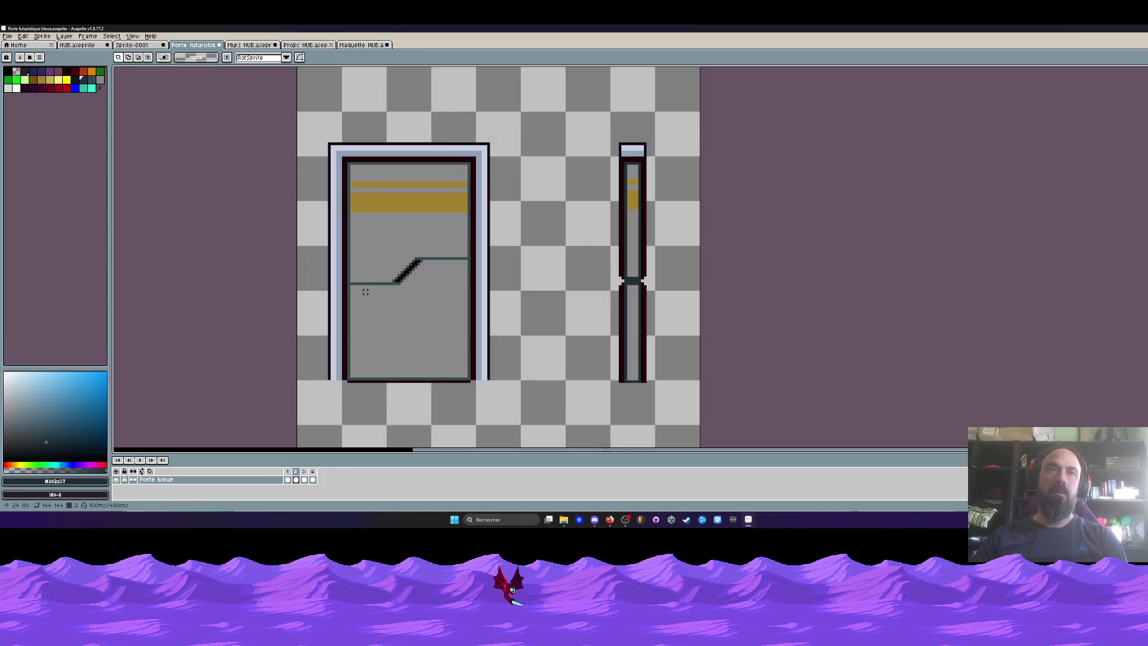
{"action": "scroll", "coordinate": [366, 292], "scroll_direction": "up", "scroll_amount": 3}
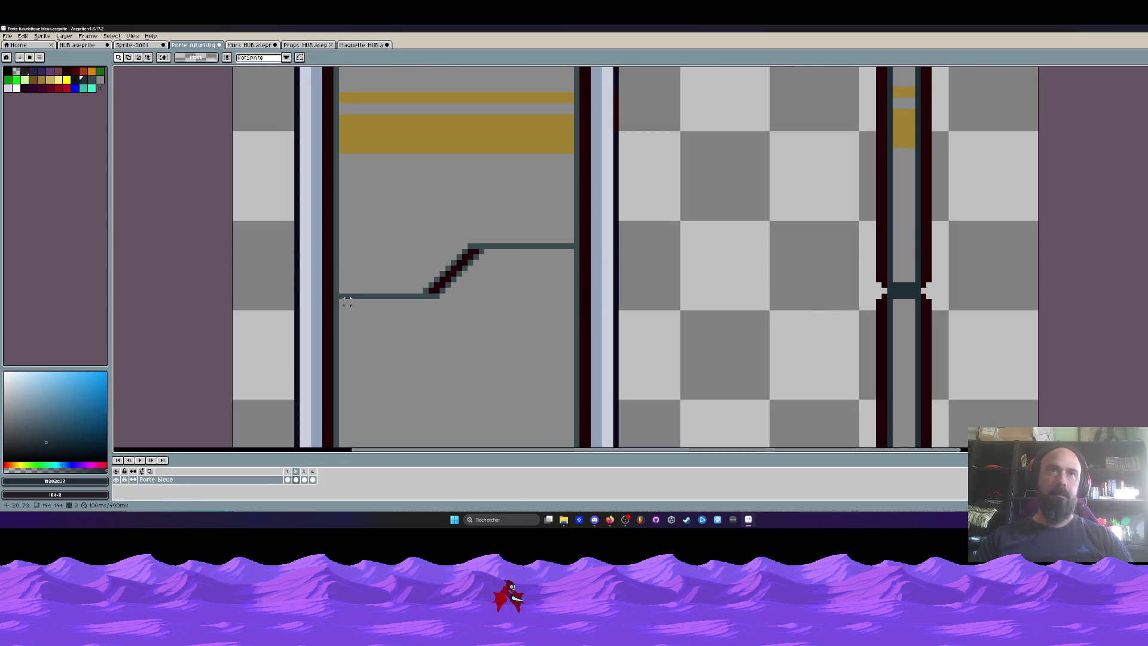
Step: Lasso-select the lower door panel, tracing along the diagonal seam and its right edge
{"action": "scroll", "coordinate": [346, 301], "scroll_direction": "up", "scroll_amount": 2}
{"action": "key", "text": "b"}
{"action": "left_click_drag", "start_coordinate": [323, 294], "coordinate": [527, 293]}
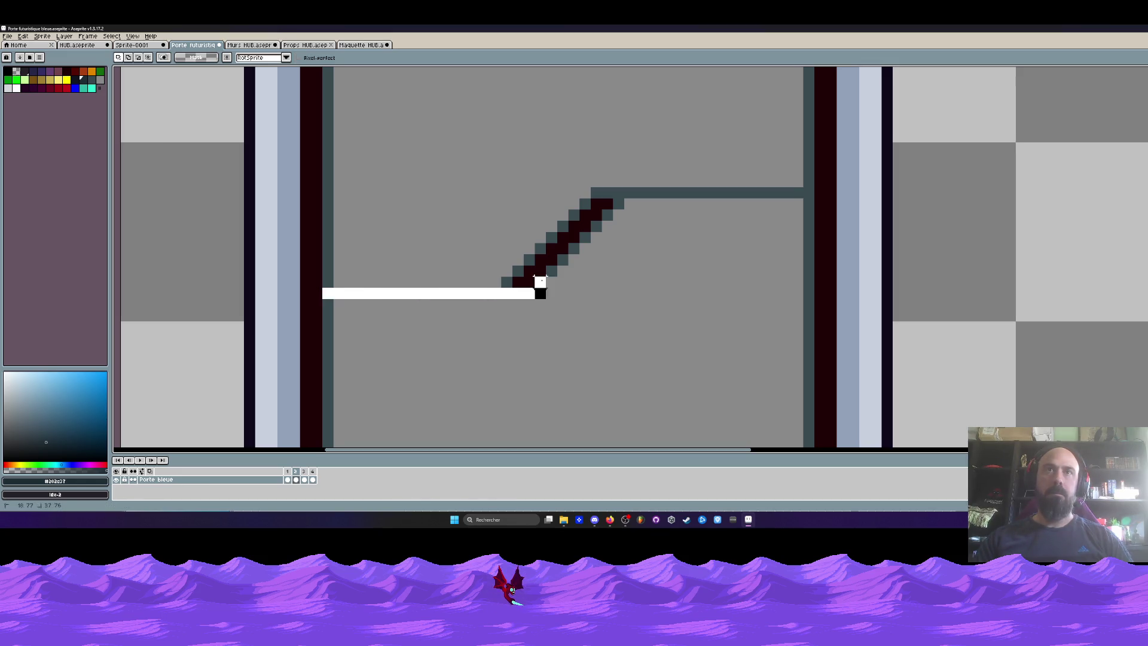
{"action": "mouse_move", "coordinate": [573, 247]}
{"action": "left_mouse_down"}
{"action": "mouse_move", "coordinate": [606, 213]}
{"action": "mouse_move", "coordinate": [802, 193]}
{"action": "left_mouse_up"}
{"action": "scroll", "coordinate": [805, 196], "scroll_direction": "down", "scroll_amount": 2}
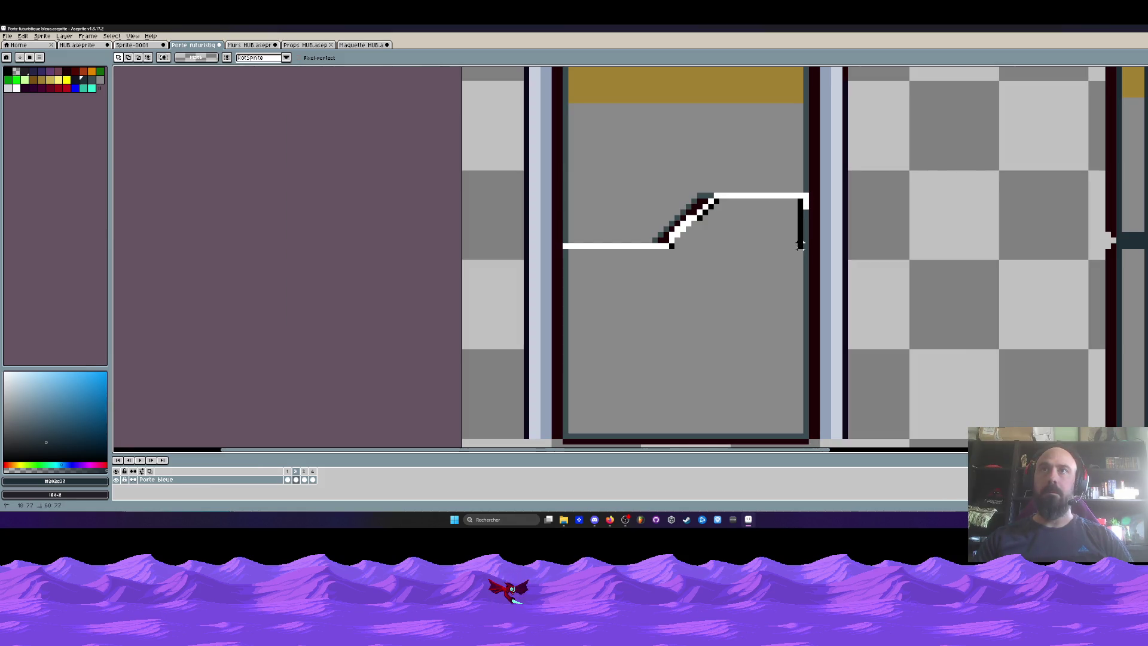
{"action": "left_click_drag", "start_coordinate": [806, 223], "coordinate": [800, 289]}
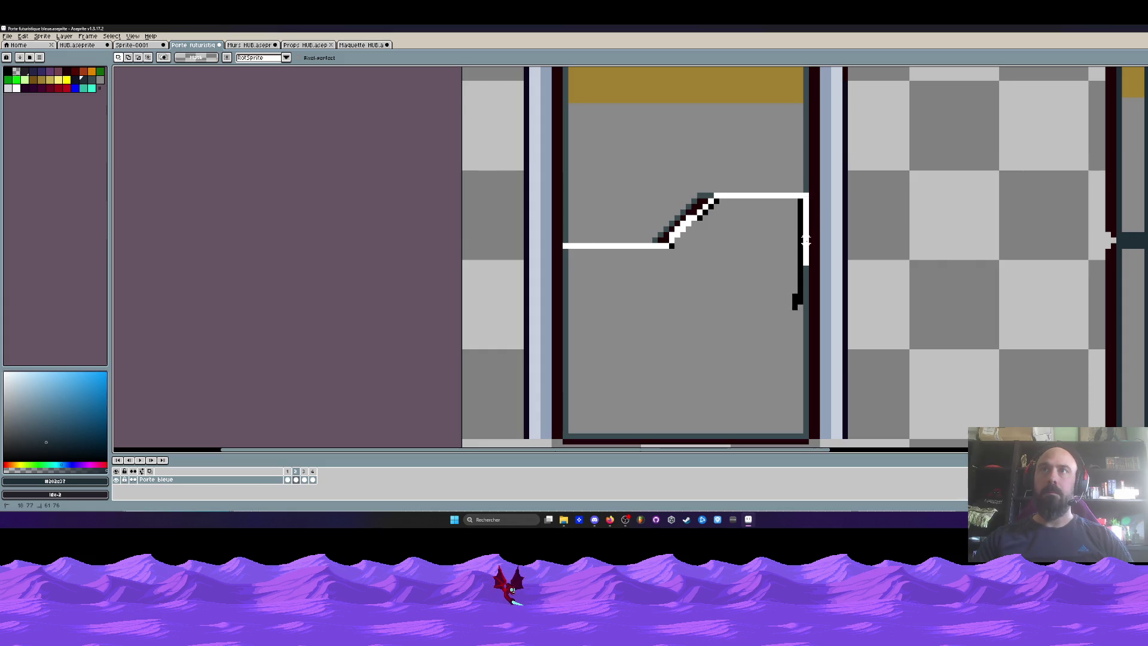
{"action": "mouse_move", "coordinate": [800, 328]}
{"action": "left_mouse_down"}
{"action": "mouse_move", "coordinate": [800, 431]}
{"action": "mouse_move", "coordinate": [571, 437]}
{"action": "left_mouse_up"}
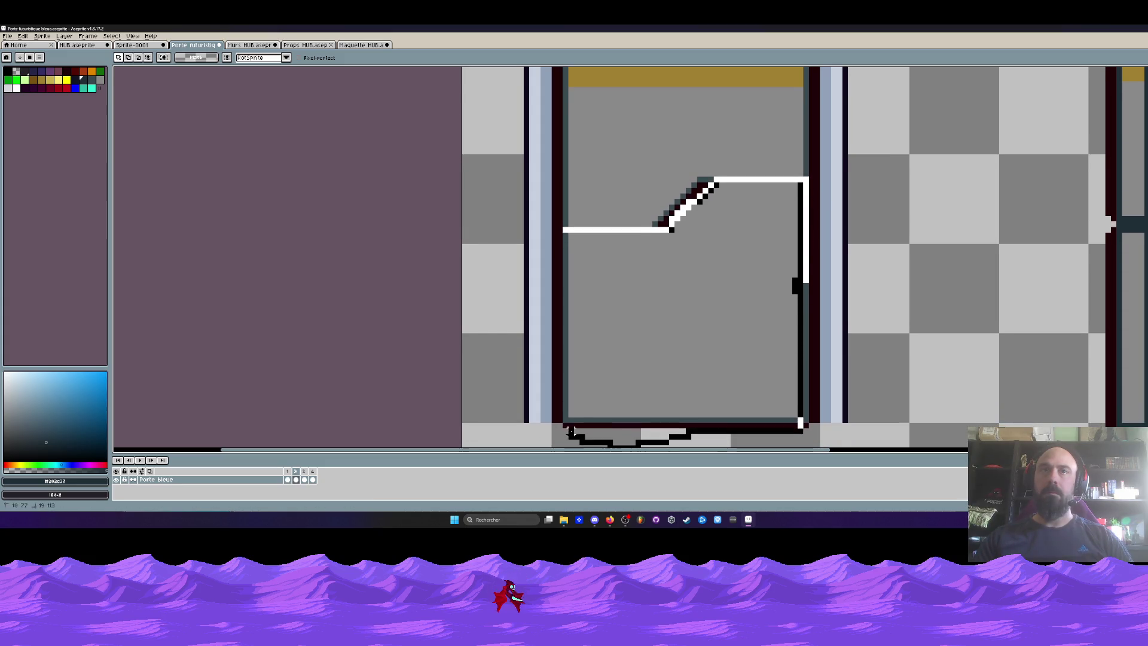
{"action": "left_click_drag", "start_coordinate": [565, 375], "coordinate": [565, 230]}
{"action": "scroll", "coordinate": [607, 241], "scroll_direction": "down", "scroll_amount": 1}
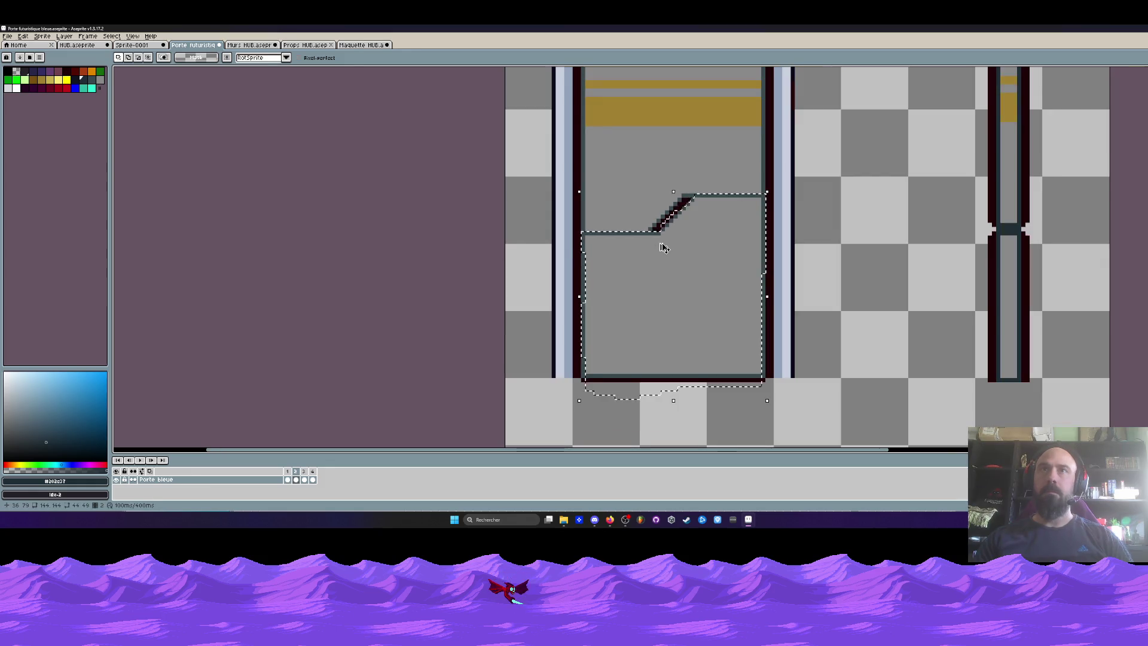
{"action": "left_click", "coordinate": [665, 252]}
Step: Shift the lower panel one pixel left and up, drop it, and pick dark red
{"action": "key", "text": "Left"}
{"action": "key", "text": "Up"}
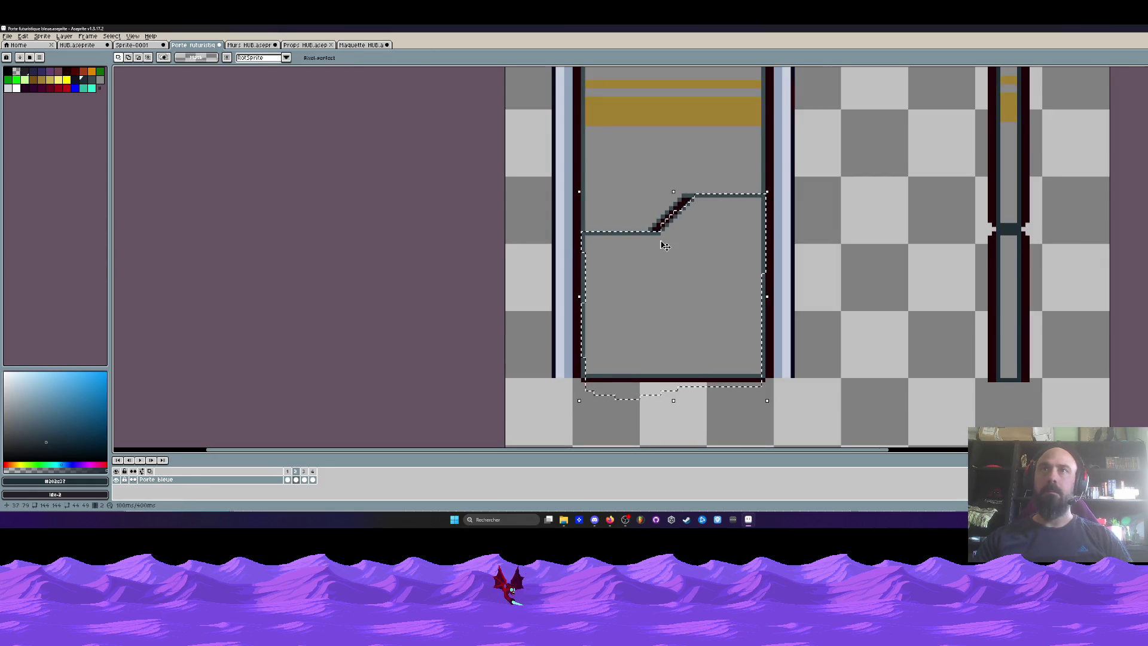
{"action": "key", "text": "ctrl+d"}
{"action": "scroll", "coordinate": [639, 235], "scroll_direction": "up", "scroll_amount": 2}
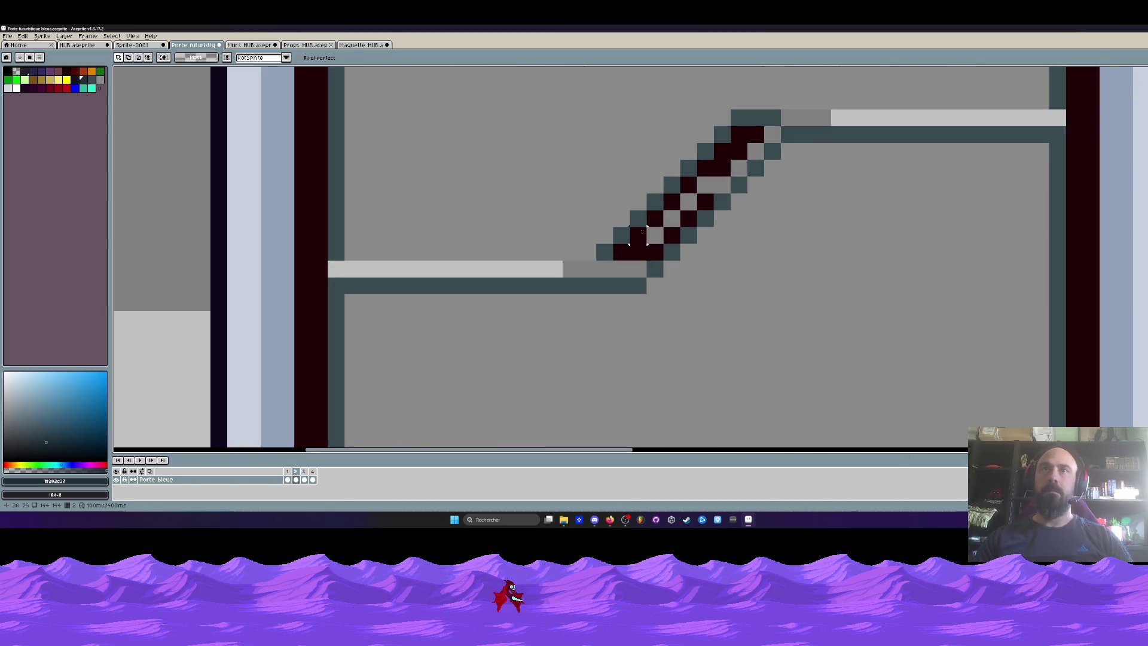
{"action": "key", "text": "i"}
{"action": "left_click", "coordinate": [638, 235]}
{"action": "key", "text": "b"}
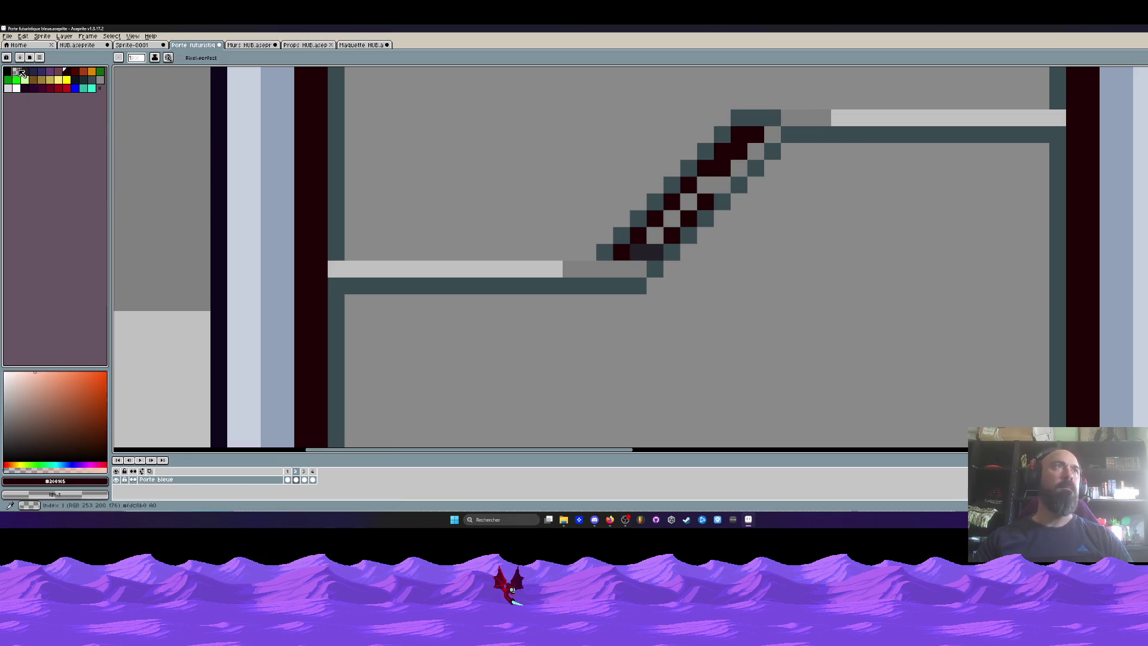
Step: Sample dark teal from the door's edge and pencil a pixel at the seam's left end
{"action": "scroll", "coordinate": [638, 257], "scroll_direction": "down", "scroll_amount": 4}
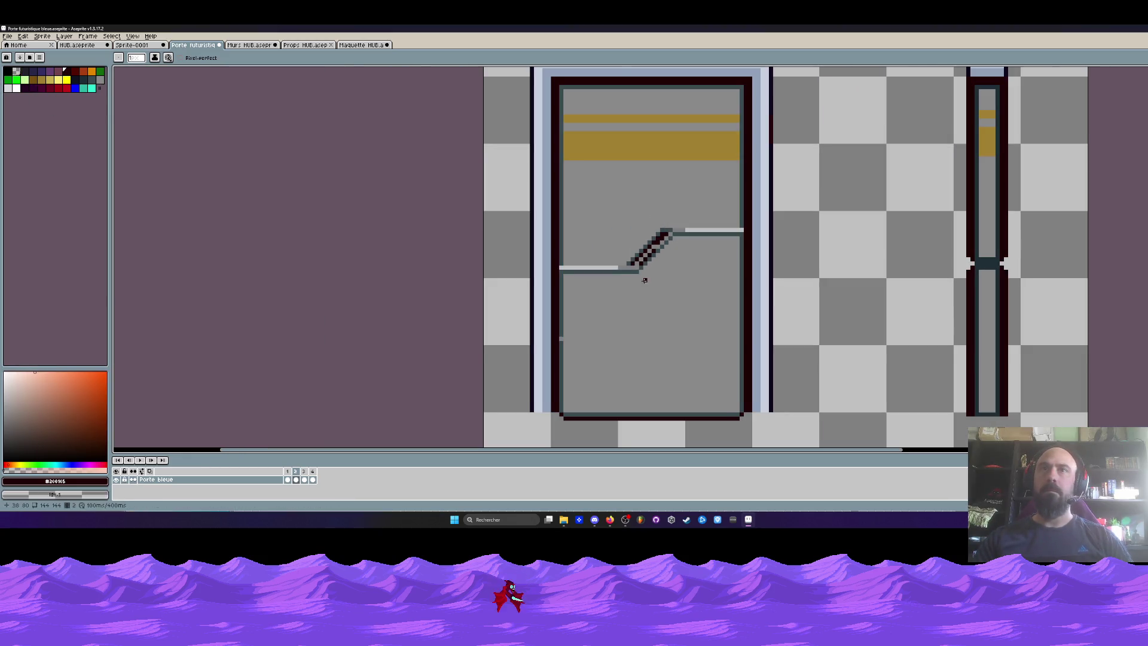
{"action": "scroll", "coordinate": [658, 253], "scroll_direction": "up", "scroll_amount": 2}
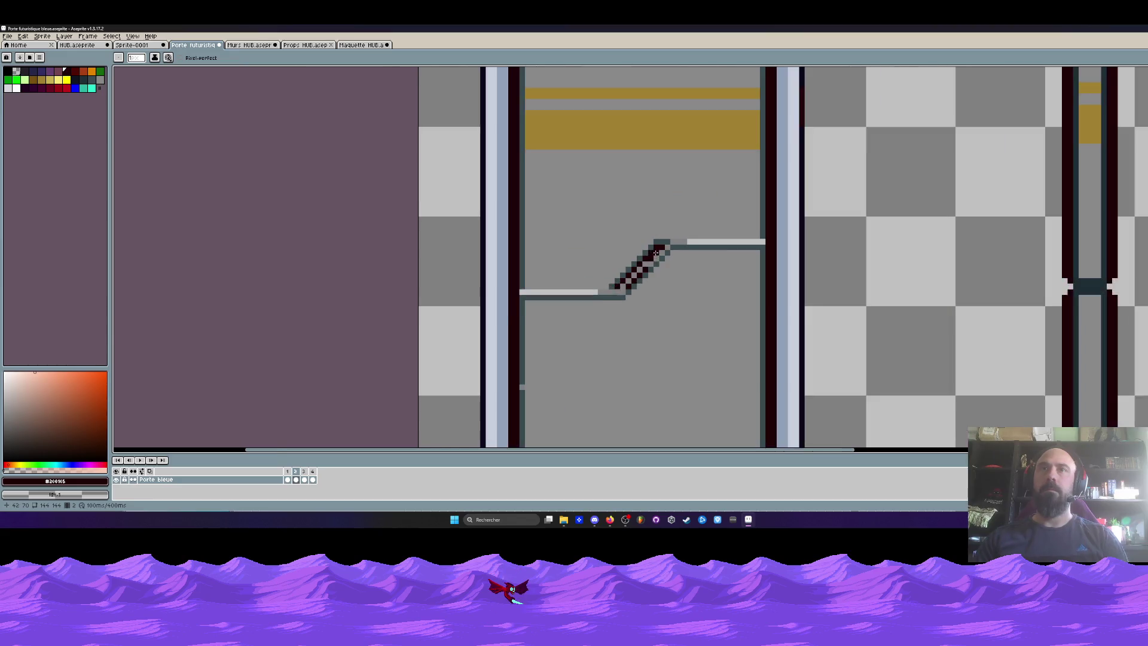
{"action": "key", "text": "i"}
{"action": "scroll", "coordinate": [514, 358], "scroll_direction": "down", "scroll_amount": 2}
{"action": "scroll", "coordinate": [500, 267], "scroll_direction": "up", "scroll_amount": 3}
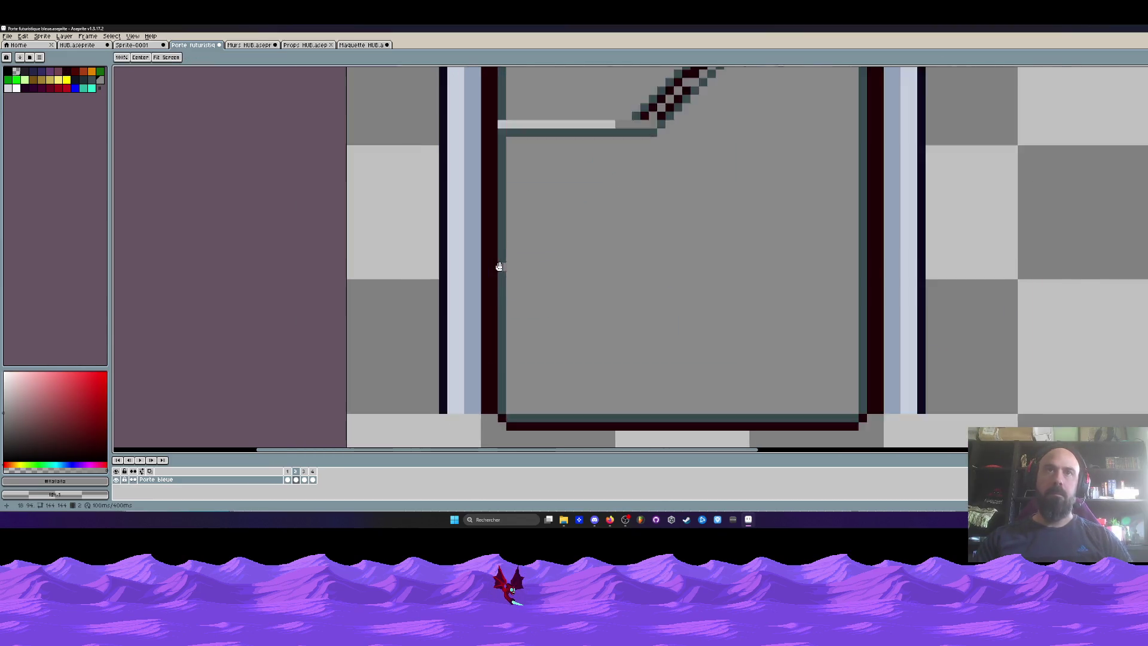
{"action": "left_click", "coordinate": [508, 244]}
{"action": "key", "text": "b"}
{"action": "scroll", "coordinate": [503, 250], "scroll_direction": "down", "scroll_amount": 2}
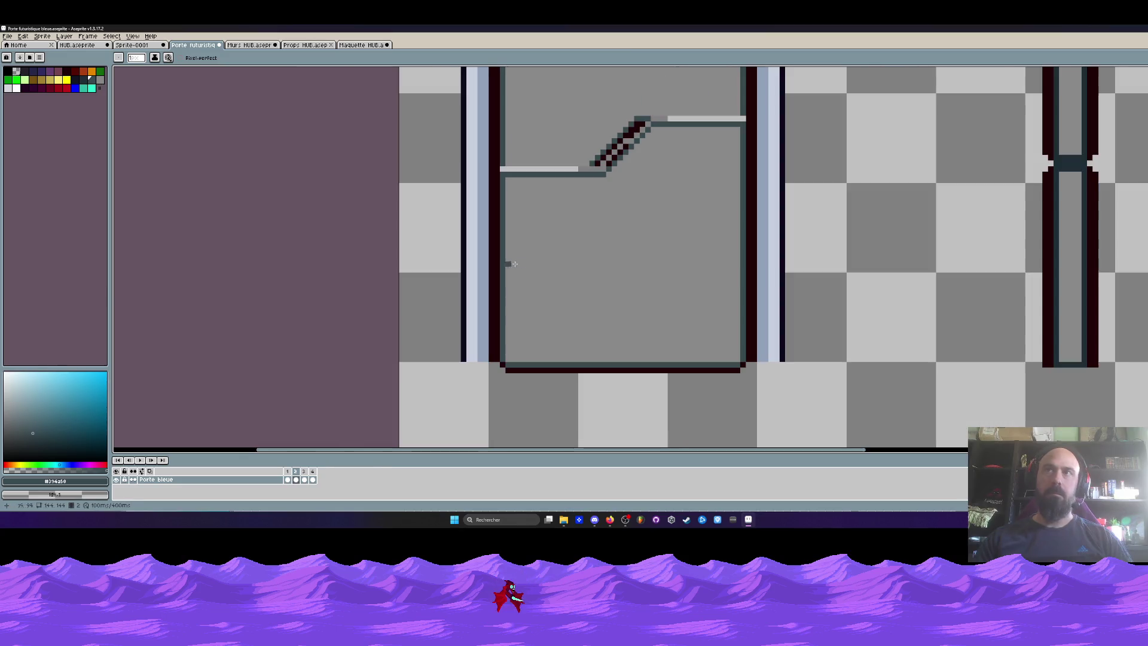
{"action": "scroll", "coordinate": [644, 339], "scroll_direction": "down", "scroll_amount": 3}
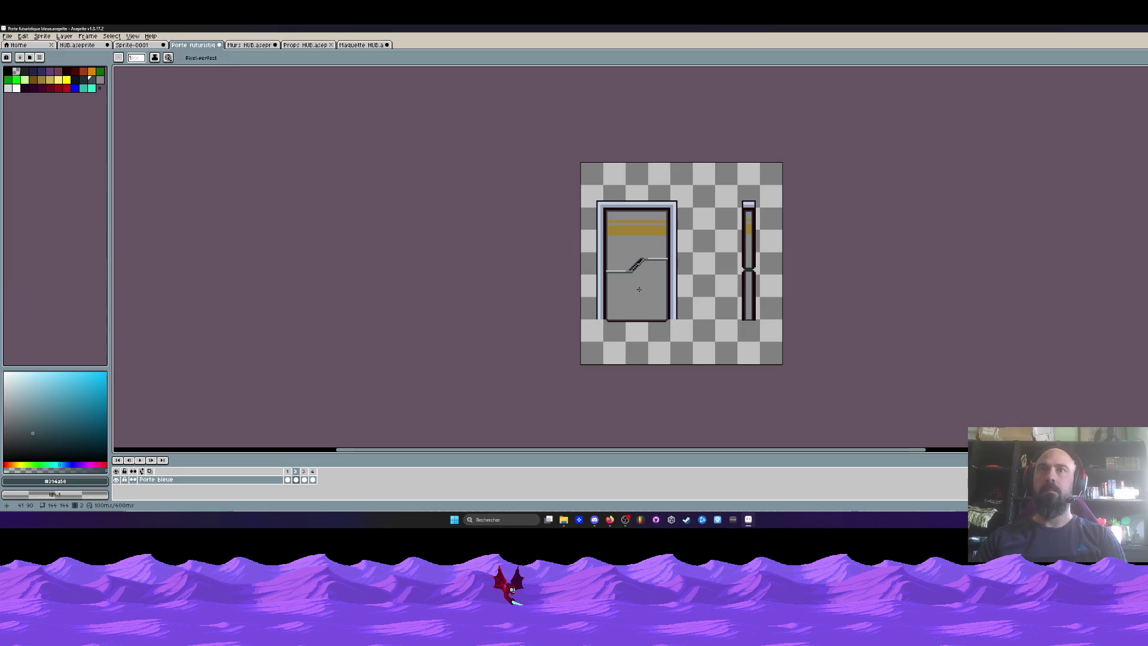
{"action": "scroll", "coordinate": [652, 275], "scroll_direction": "up", "scroll_amount": 4}
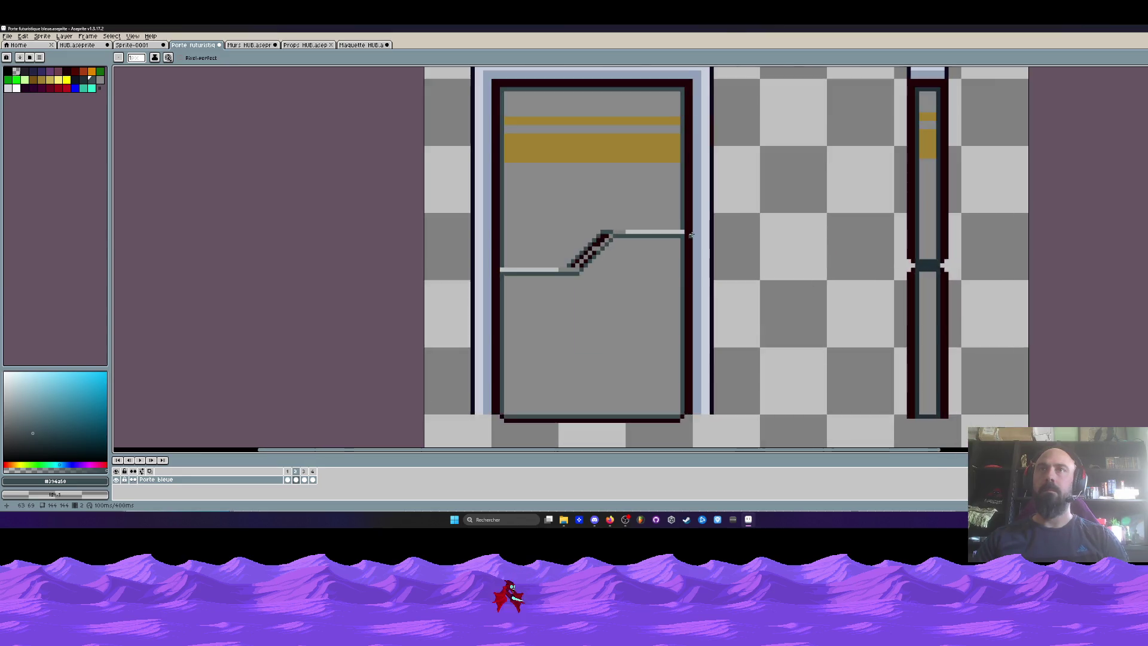
{"action": "left_click", "coordinate": [305, 299]}
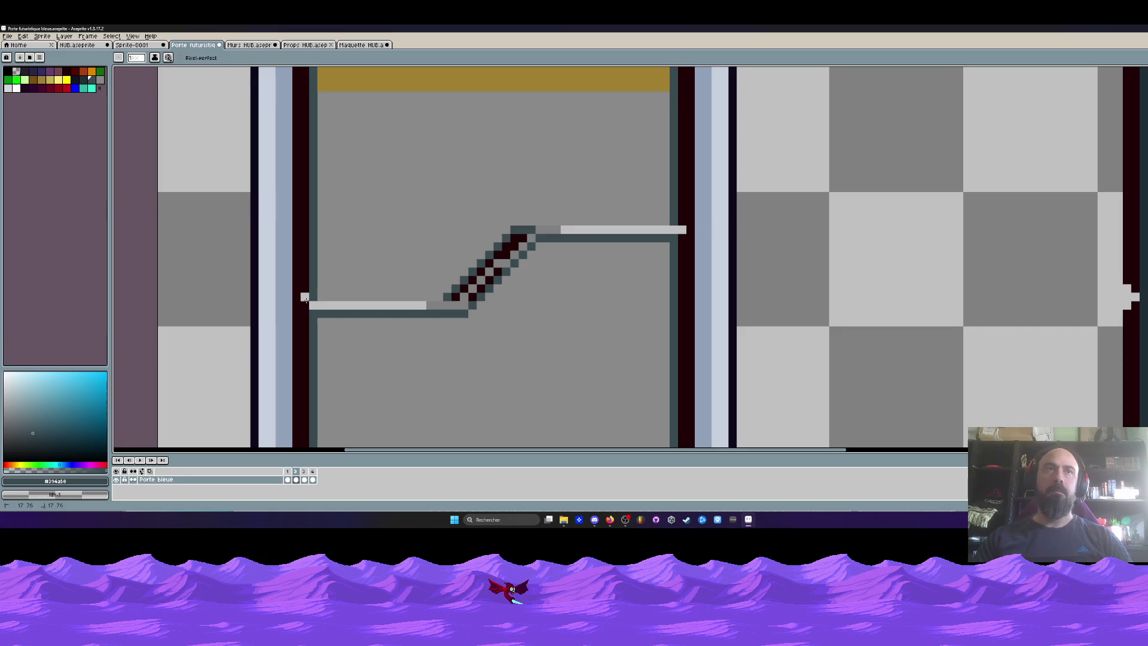
{"action": "scroll", "coordinate": [347, 315], "scroll_direction": "down", "scroll_amount": 3}
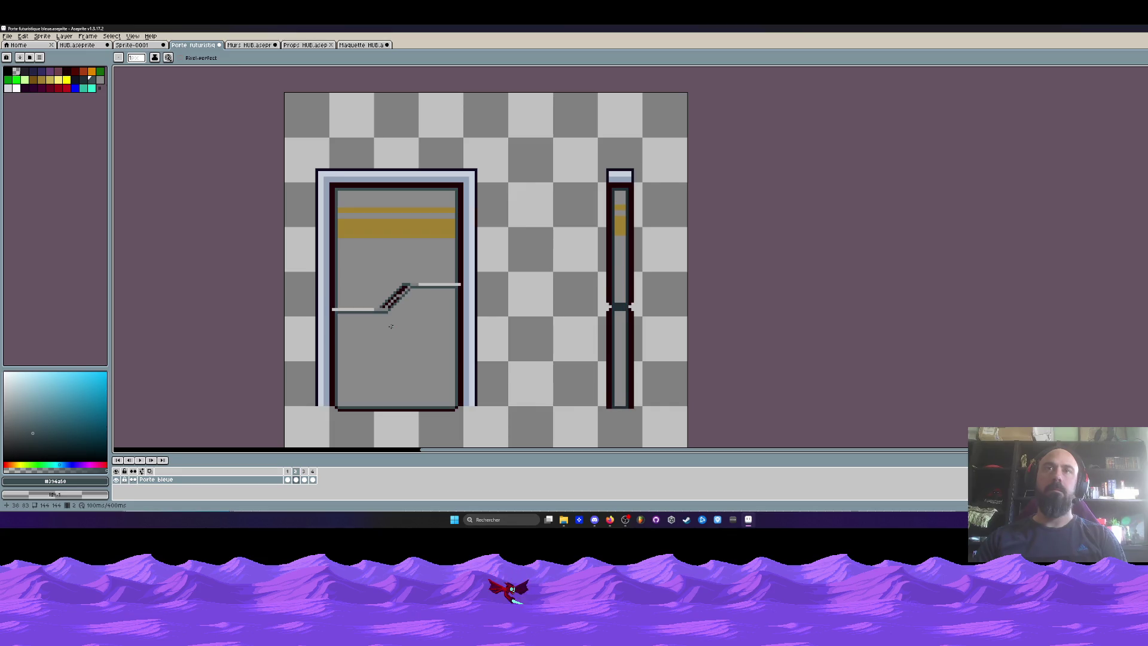
Step: Review door frames 3, 1 and 2, then switch to the Maquette HUB mockup
{"action": "left_click", "coordinate": [305, 477]}
{"action": "left_click", "coordinate": [288, 472]}
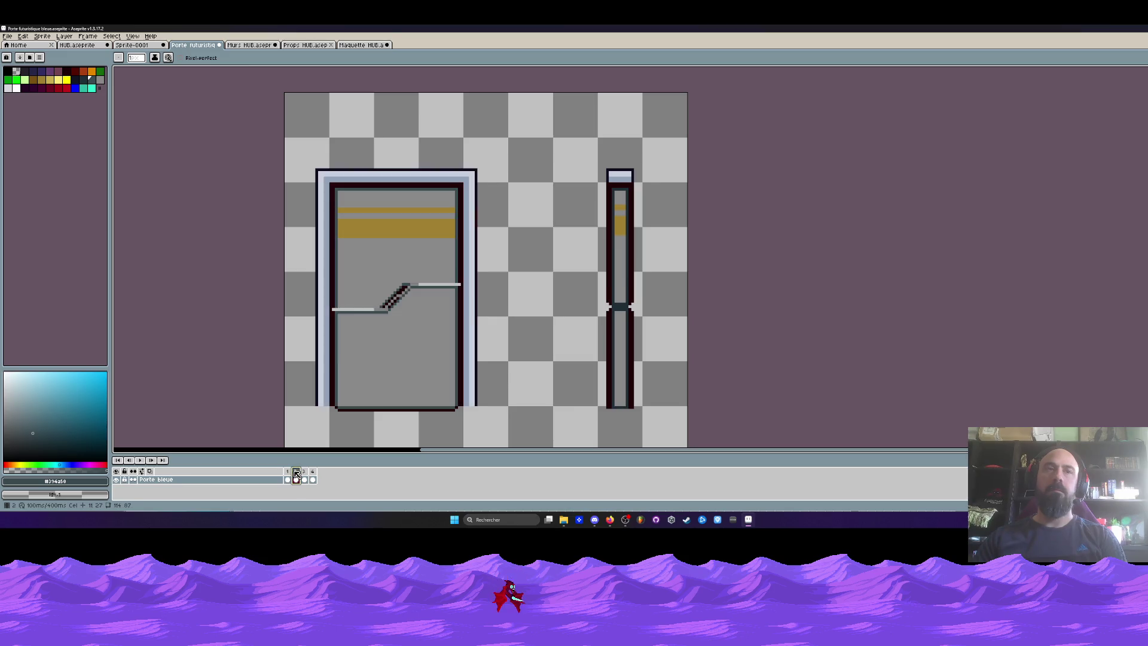
{"action": "left_click", "coordinate": [295, 472]}
{"action": "scroll", "coordinate": [344, 297], "scroll_direction": "up", "scroll_amount": 2}
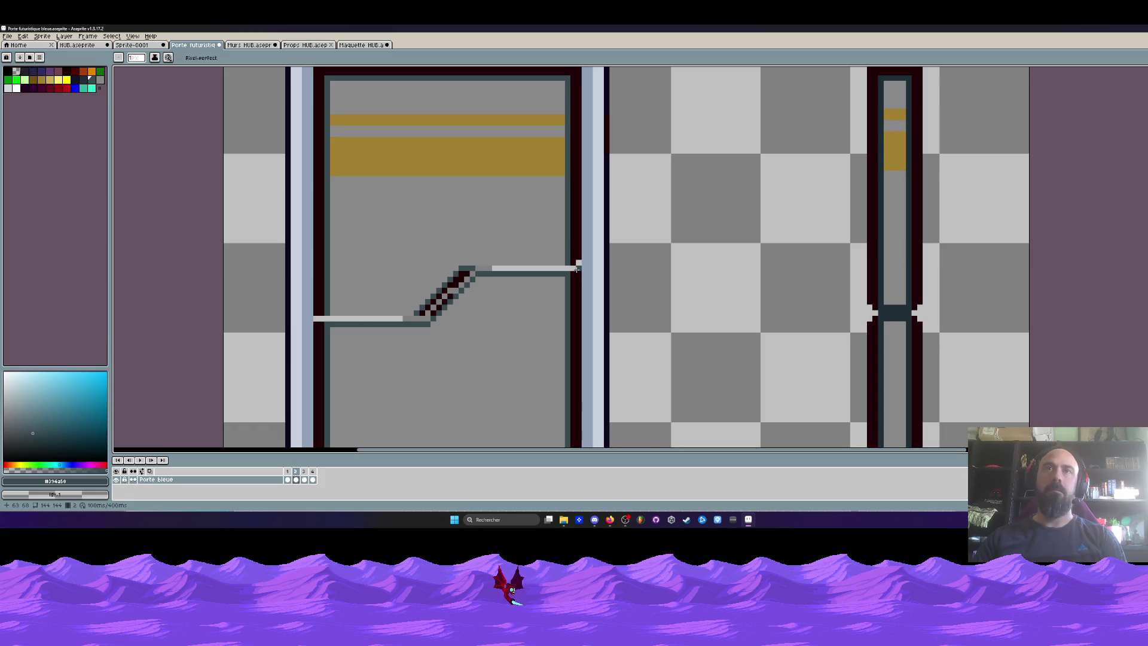
{"action": "scroll", "coordinate": [577, 269], "scroll_direction": "up", "scroll_amount": 2}
{"action": "scroll", "coordinate": [559, 276], "scroll_direction": "down", "scroll_amount": 5}
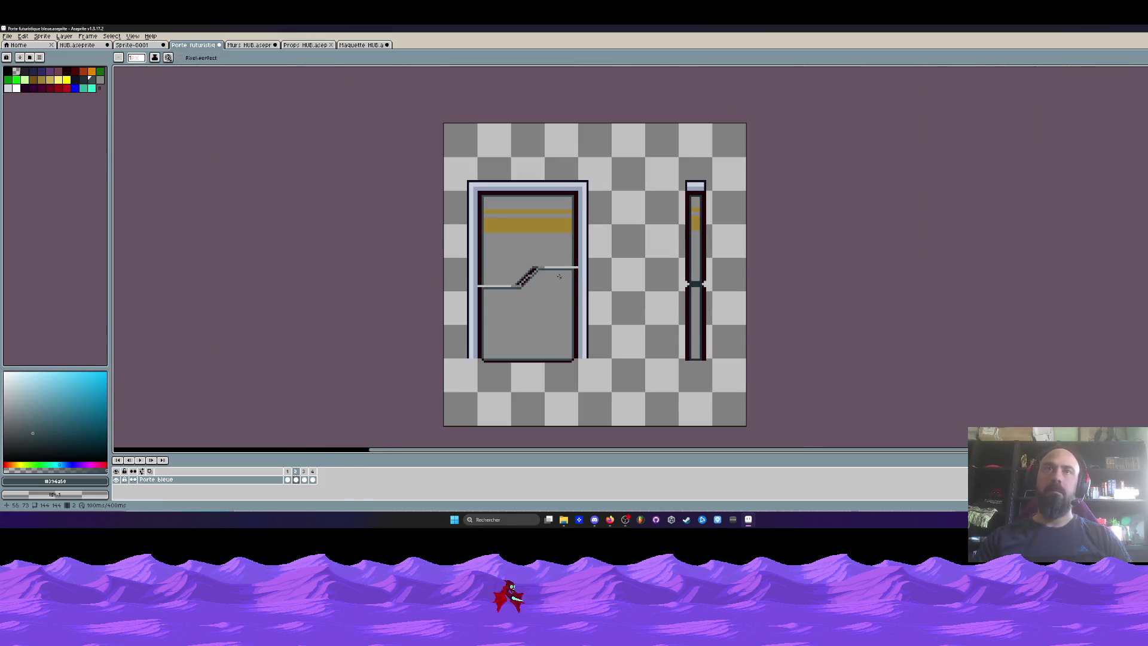
{"action": "key", "text": "ctrl+Tab"}
{"action": "key", "text": "ctrl+Tab"}
{"action": "key", "text": "ctrl+Tab"}
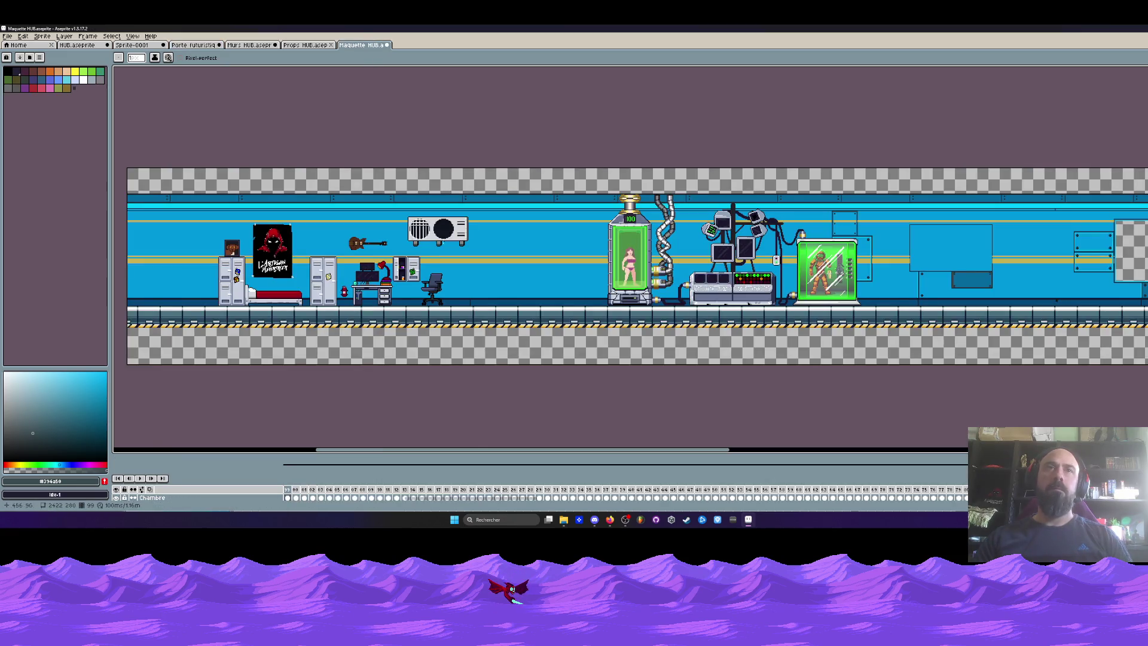
Step: Cycle through Props HUB, Maquette HUB and Murs HUB, ending back on the Porte futuristique sprite
{"action": "key", "text": "ctrl+shift+Tab"}
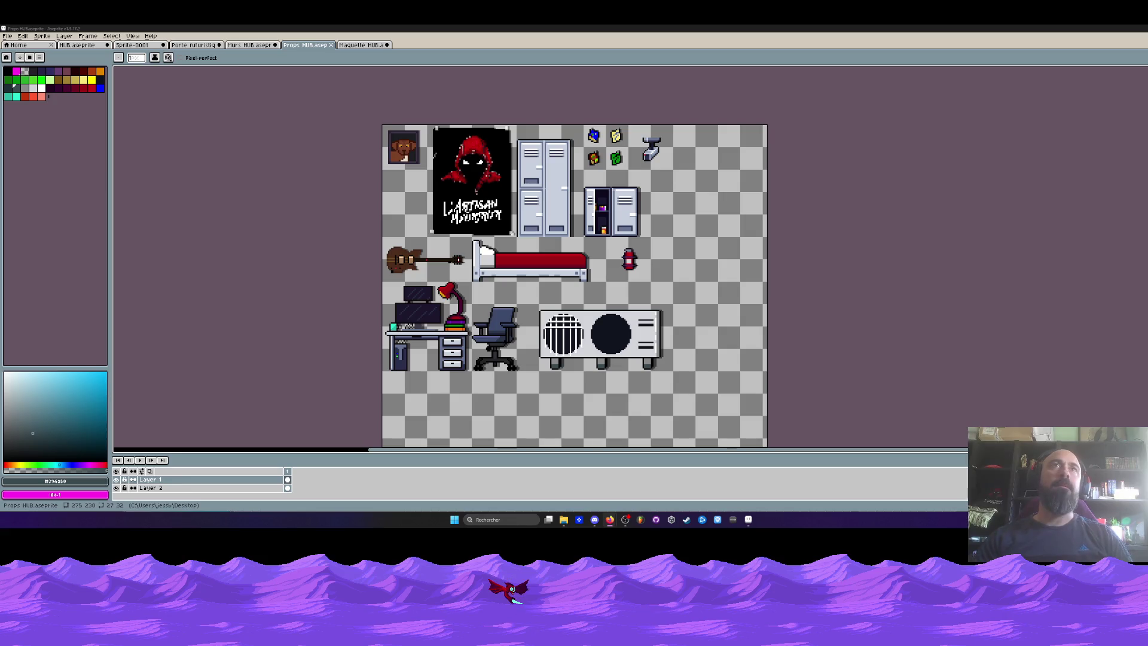
{"action": "left_click", "coordinate": [361, 45]}
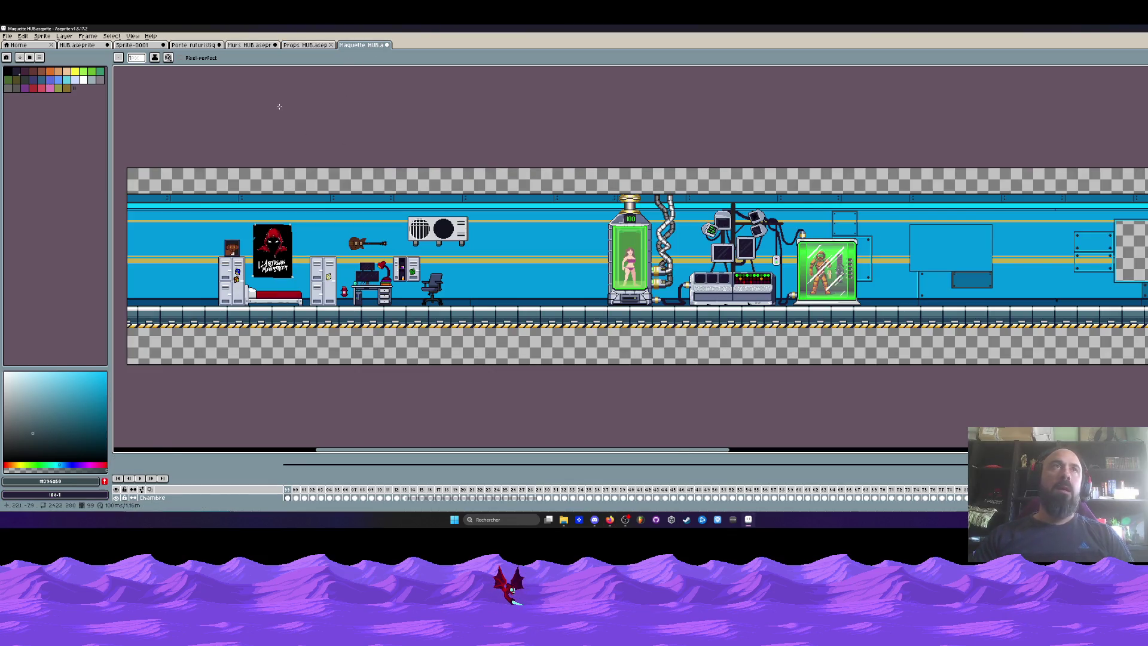
{"action": "left_click", "coordinate": [238, 45]}
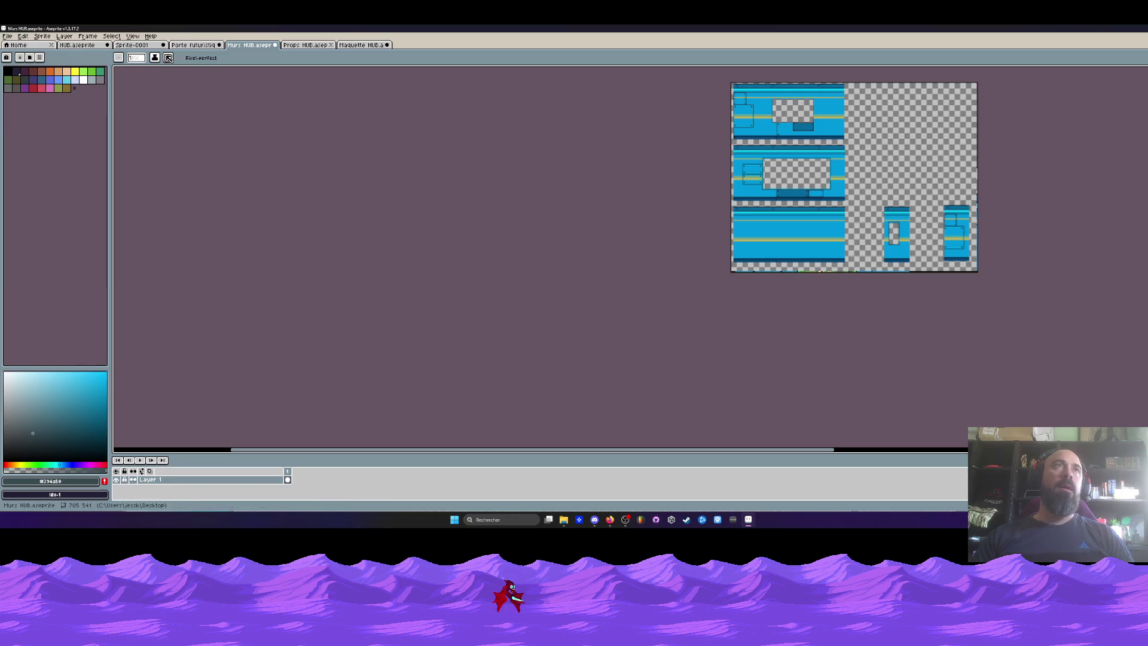
{"action": "left_click", "coordinate": [193, 44]}
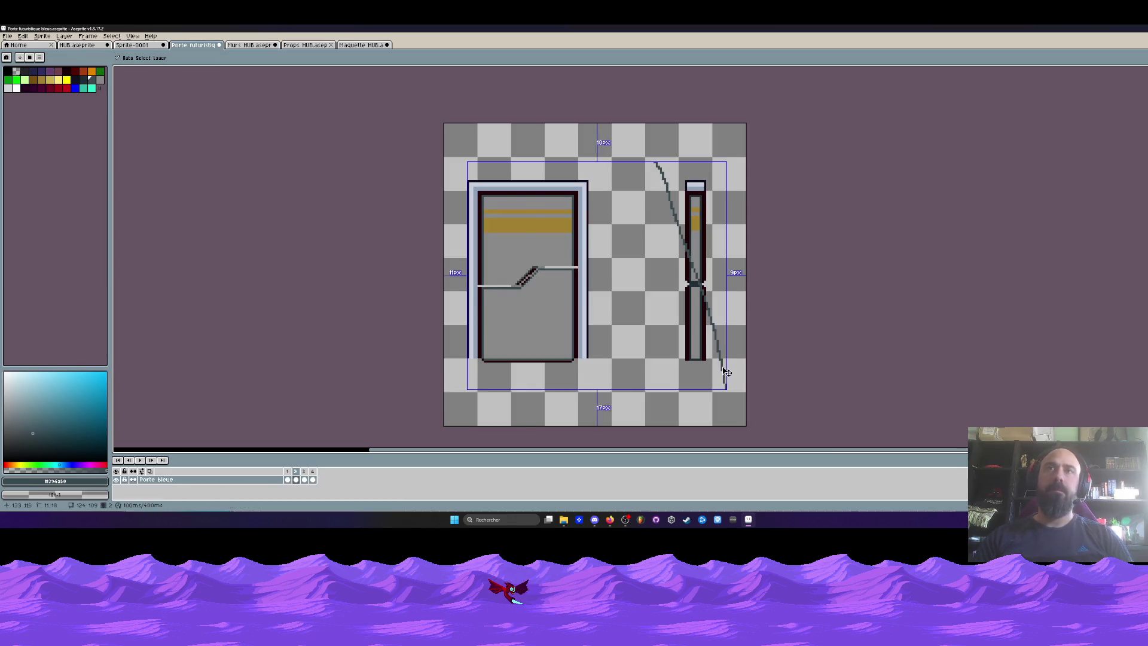
Step: Select the pillar on frame 1 of the door sprite and reveal the Maquette HUB layer list
{"action": "left_click", "coordinate": [288, 480]}
{"action": "key", "text": "m"}
{"action": "left_click_drag", "start_coordinate": [660, 156], "coordinate": [727, 388]}
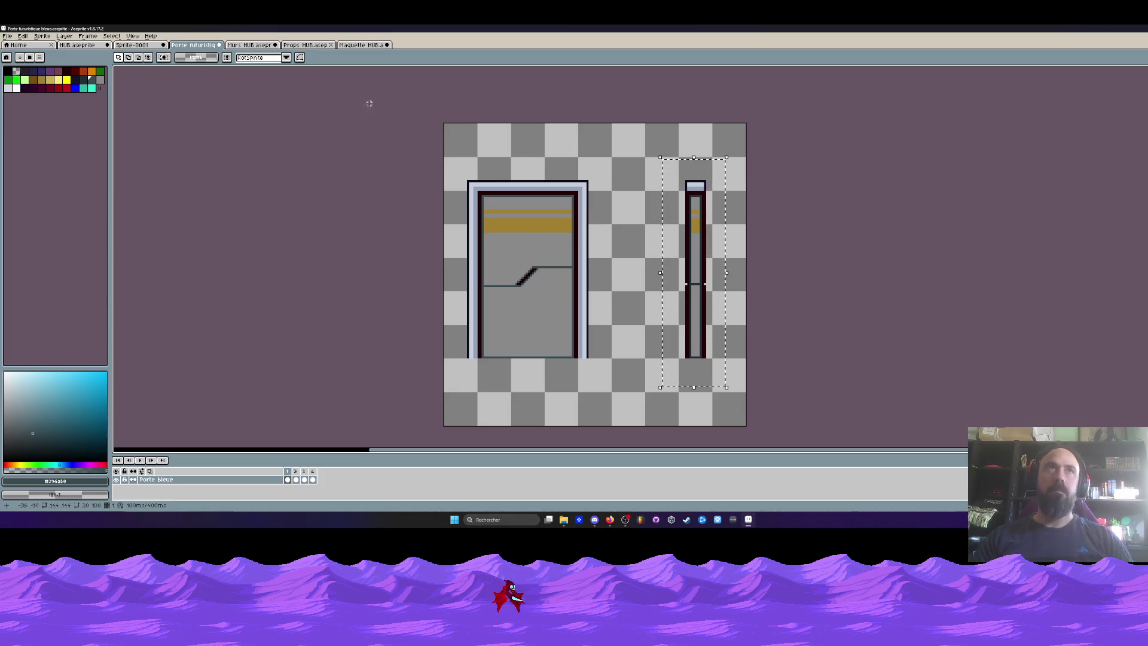
{"action": "left_click", "coordinate": [360, 44]}
{"action": "scroll", "coordinate": [260, 434], "scroll_direction": "up", "scroll_amount": 3}
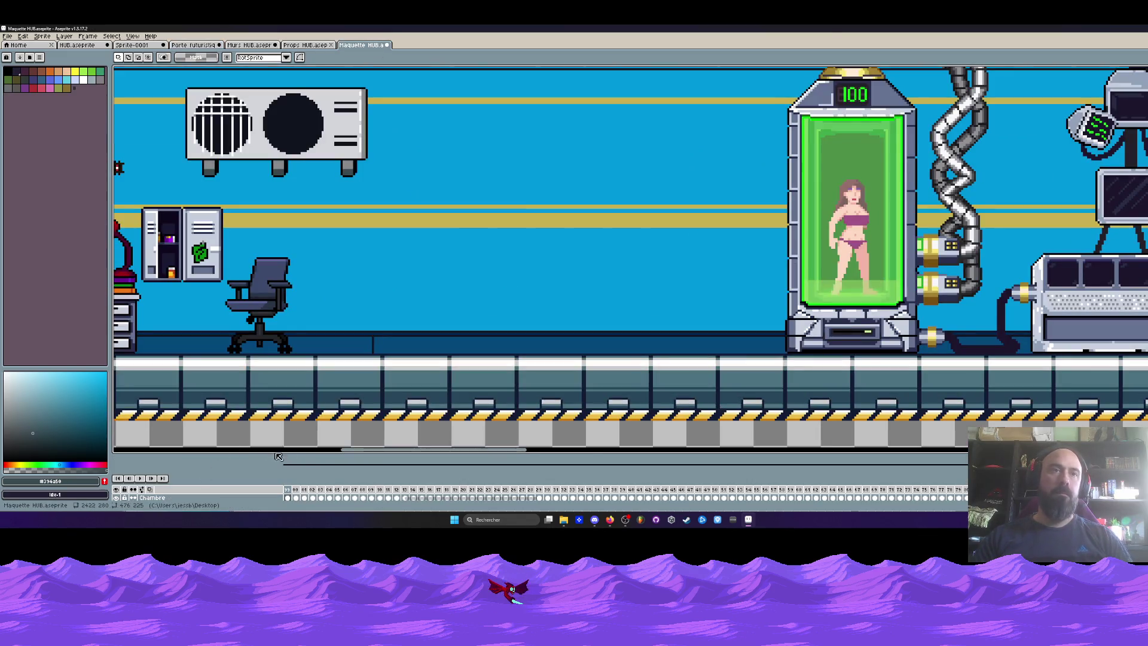
{"action": "left_click_drag", "start_coordinate": [297, 455], "coordinate": [293, 370]}
{"action": "scroll", "coordinate": [287, 251], "scroll_direction": "down", "scroll_amount": 3}
{"action": "scroll", "coordinate": [287, 252], "scroll_direction": "up", "scroll_amount": 2}
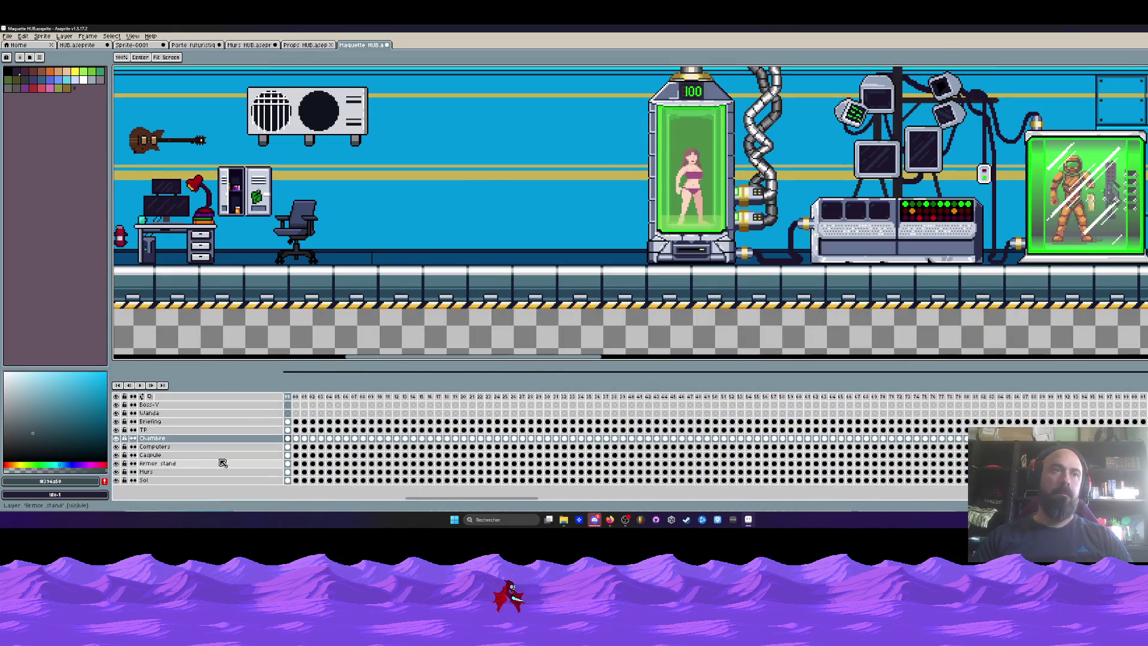
Step: Add a new layer and paste the pillar just left of the green stasis tank
{"action": "key", "text": "shift+n"}
{"action": "key", "text": "ctrl+v"}
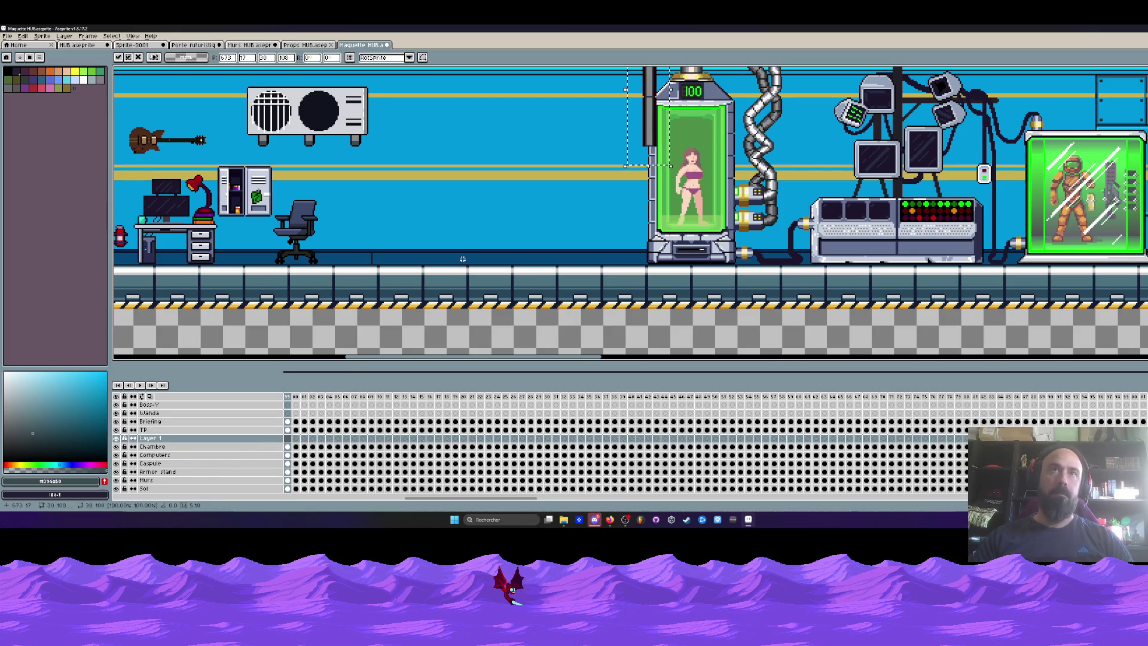
{"action": "mouse_move", "coordinate": [648, 128]}
{"action": "left_mouse_down"}
{"action": "mouse_move", "coordinate": [514, 244]}
{"action": "mouse_move", "coordinate": [487, 244]}
{"action": "mouse_move", "coordinate": [496, 241]}
{"action": "left_mouse_up"}
{"action": "scroll", "coordinate": [494, 227], "scroll_direction": "up", "scroll_amount": 2}
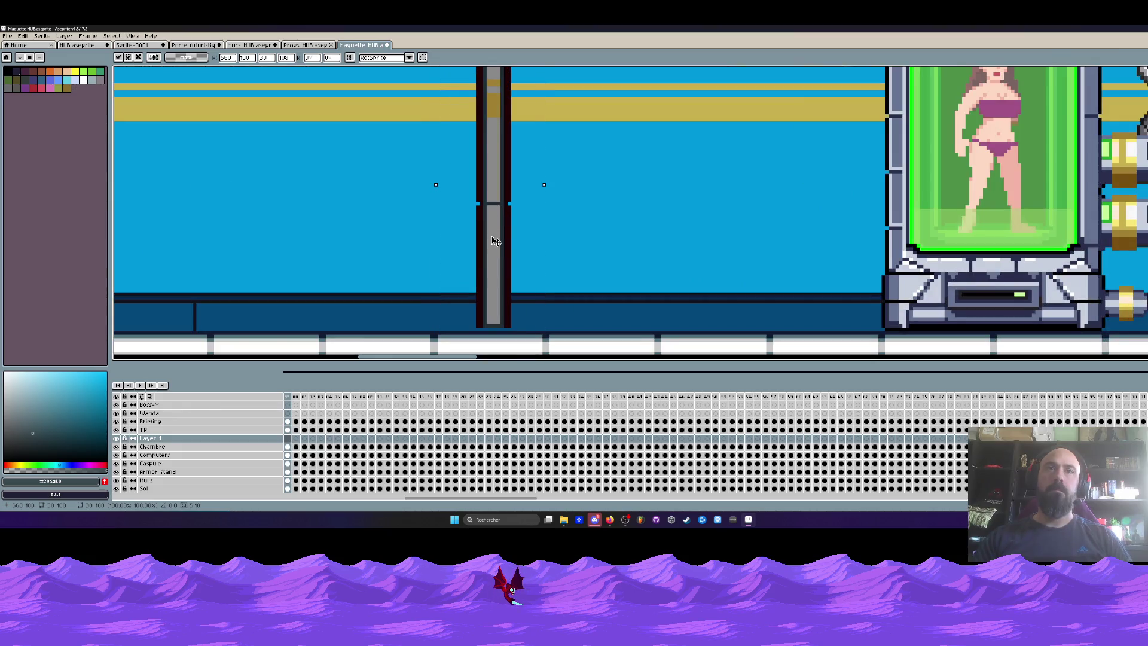
{"action": "key", "text": "Return"}
{"action": "scroll", "coordinate": [492, 151], "scroll_direction": "down", "scroll_amount": 3}
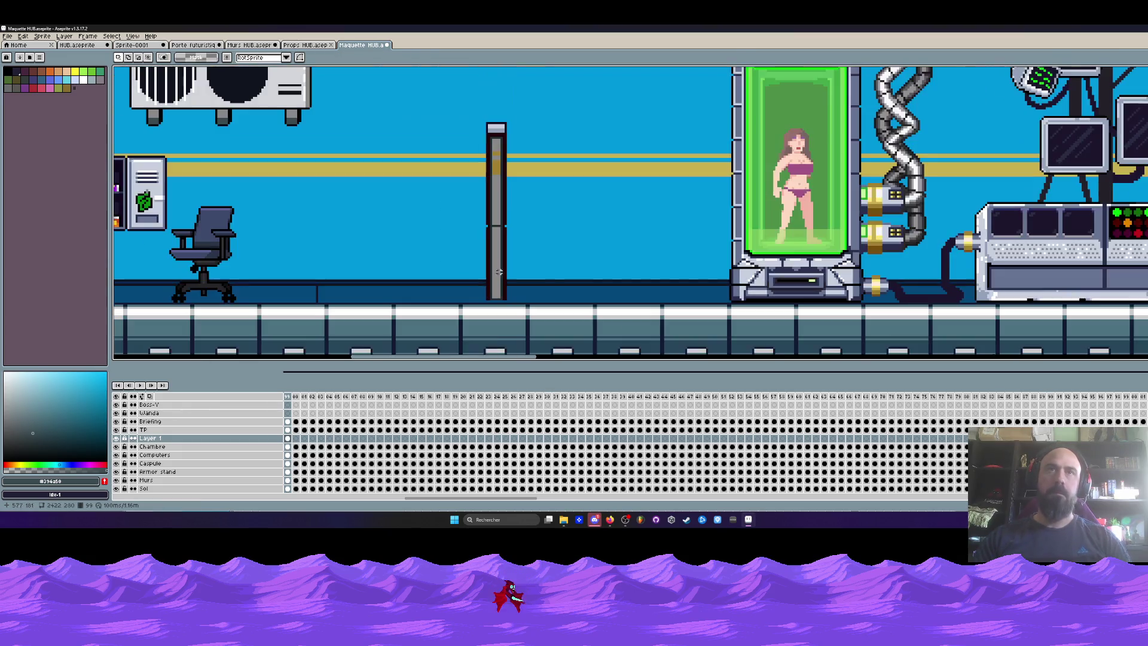
{"action": "scroll", "coordinate": [477, 112], "scroll_direction": "up", "scroll_amount": 3}
Step: Select the pasted pillar's top and then its whole shaft in the mockup
{"action": "left_click_drag", "start_coordinate": [477, 112], "coordinate": [553, 153]}
{"action": "scroll", "coordinate": [525, 144], "scroll_direction": "down", "scroll_amount": 2}
{"action": "mouse_move", "coordinate": [499, 121]}
{"action": "left_mouse_down"}
{"action": "mouse_move", "coordinate": [538, 256]}
{"action": "mouse_move", "coordinate": [515, 250]}
{"action": "left_mouse_up"}
{"action": "scroll", "coordinate": [518, 245], "scroll_direction": "up", "scroll_amount": 2}
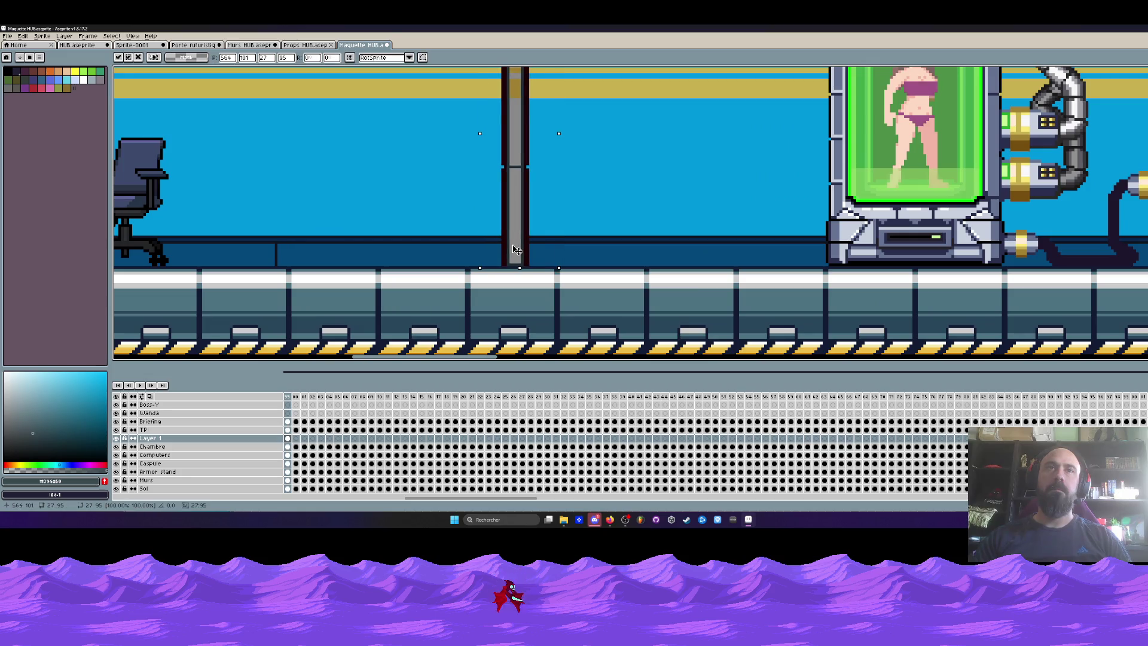
{"action": "key", "text": "h"}
{"action": "scroll", "coordinate": [496, 263], "scroll_direction": "down", "scroll_amount": 4}
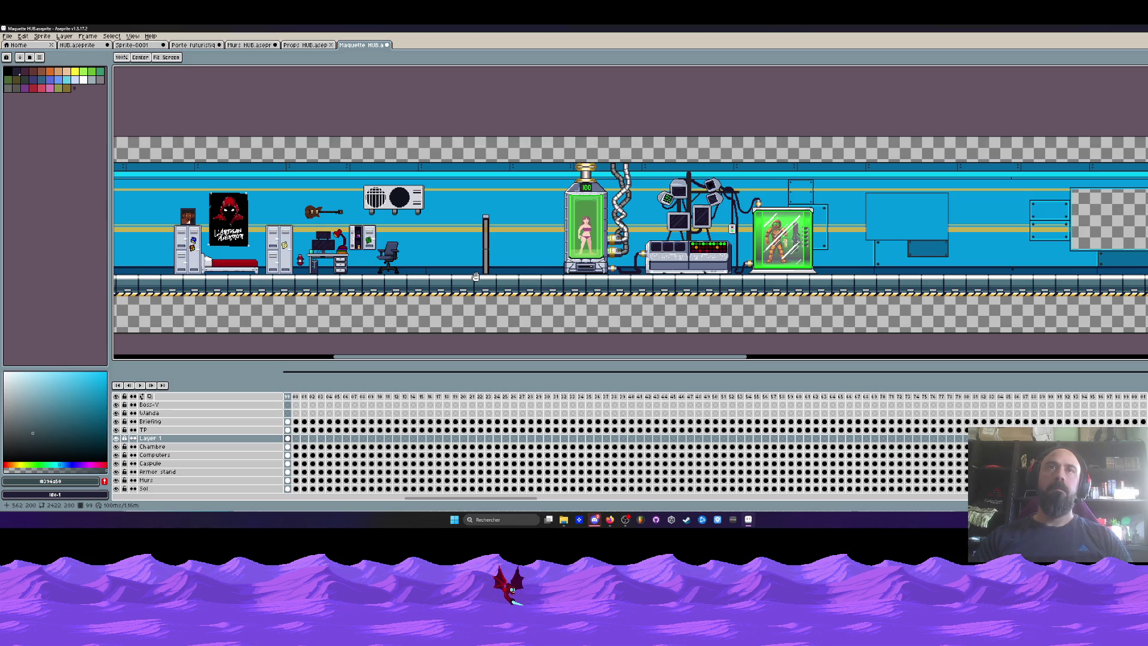
{"action": "key", "text": "m"}
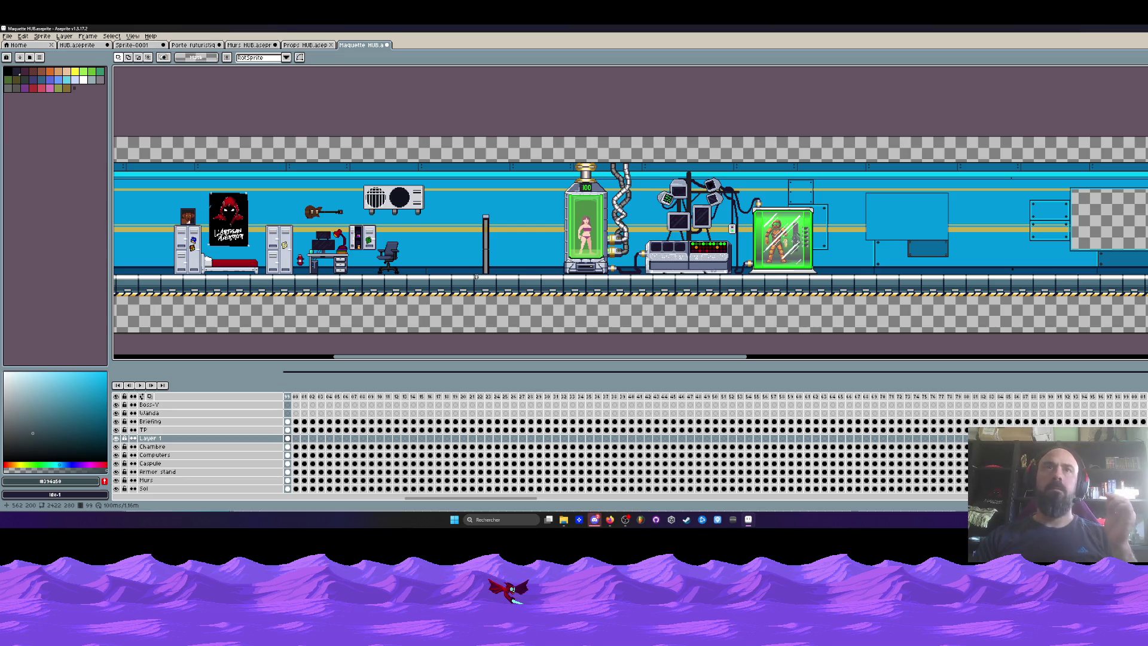
Step: Select the pillar's top cap in the Maquette HUB mockup
{"action": "scroll", "coordinate": [511, 212], "scroll_direction": "up", "scroll_amount": 2}
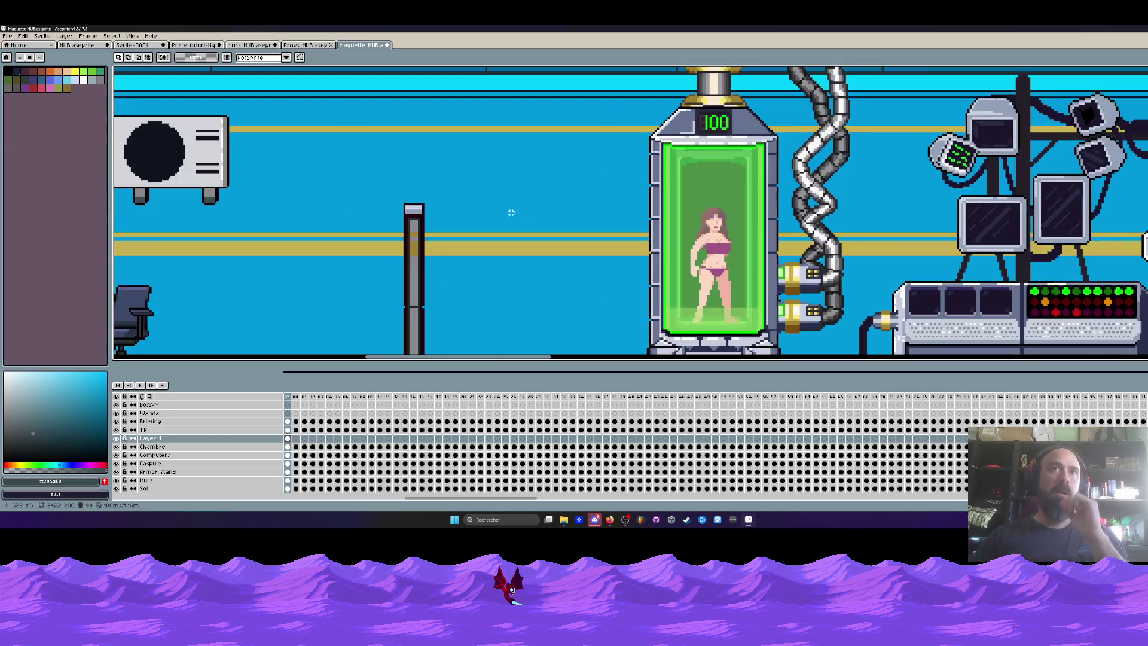
{"action": "scroll", "coordinate": [400, 198], "scroll_direction": "up", "scroll_amount": 1}
{"action": "mouse_move", "coordinate": [362, 186]}
{"action": "left_mouse_down"}
{"action": "mouse_move", "coordinate": [532, 255]}
{"action": "mouse_move", "coordinate": [494, 245]}
{"action": "mouse_move", "coordinate": [494, 233]}
{"action": "left_mouse_up"}
{"action": "key", "text": "Return"}
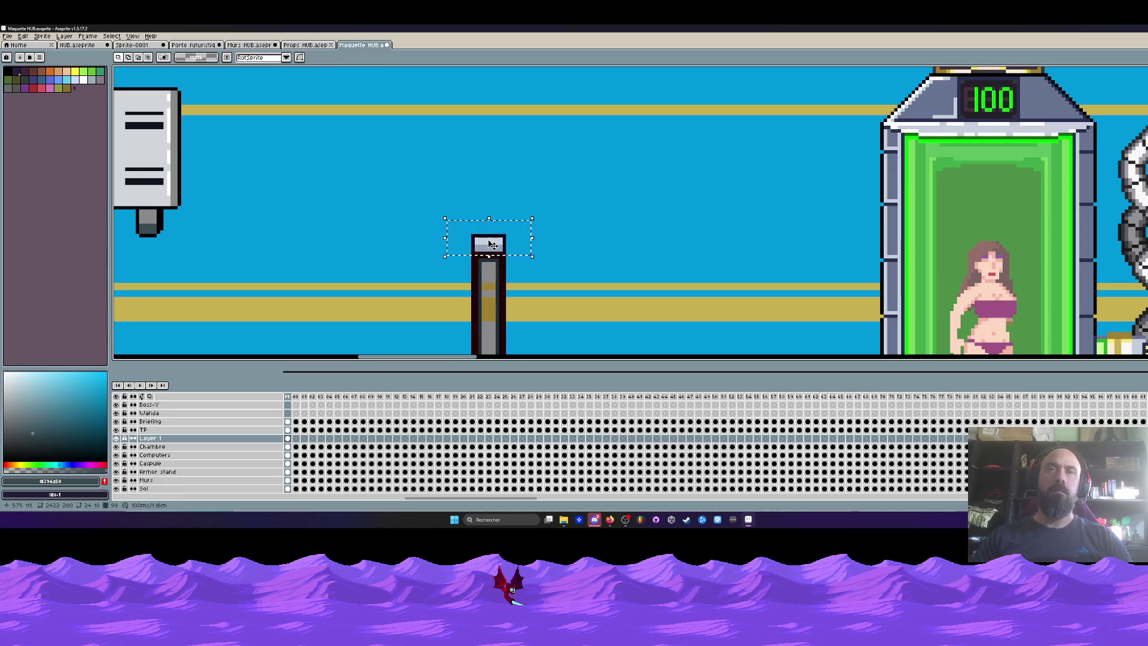
{"action": "scroll", "coordinate": [468, 220], "scroll_direction": "up", "scroll_amount": 1}
{"action": "key", "text": "ctrl+d"}
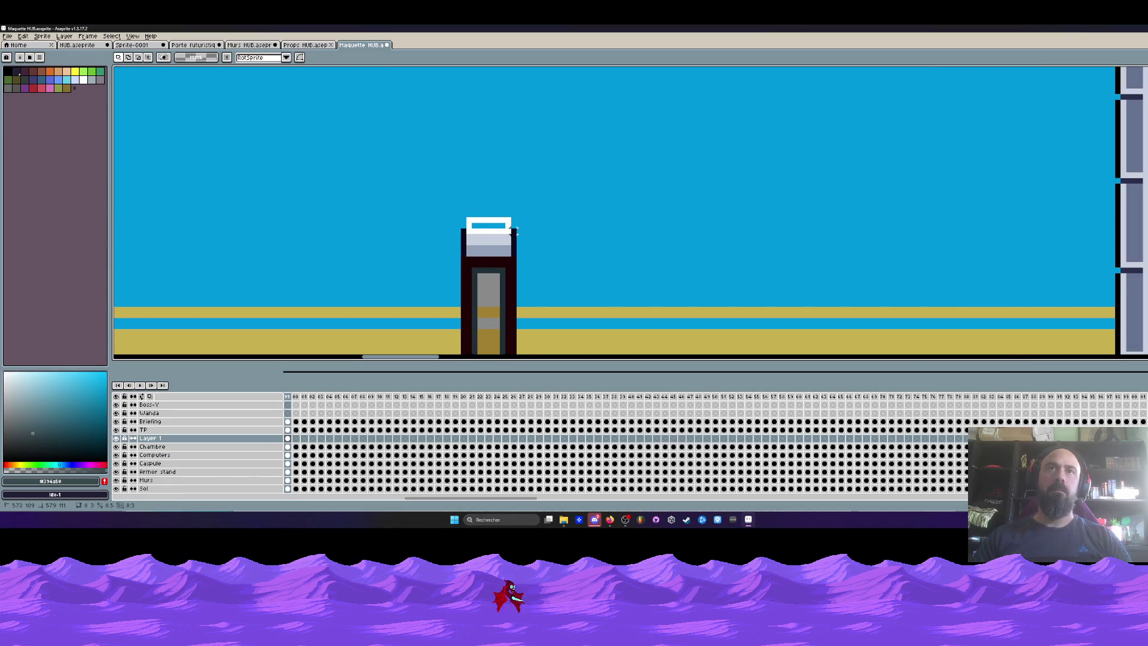
{"action": "key", "text": "ctrl+d"}
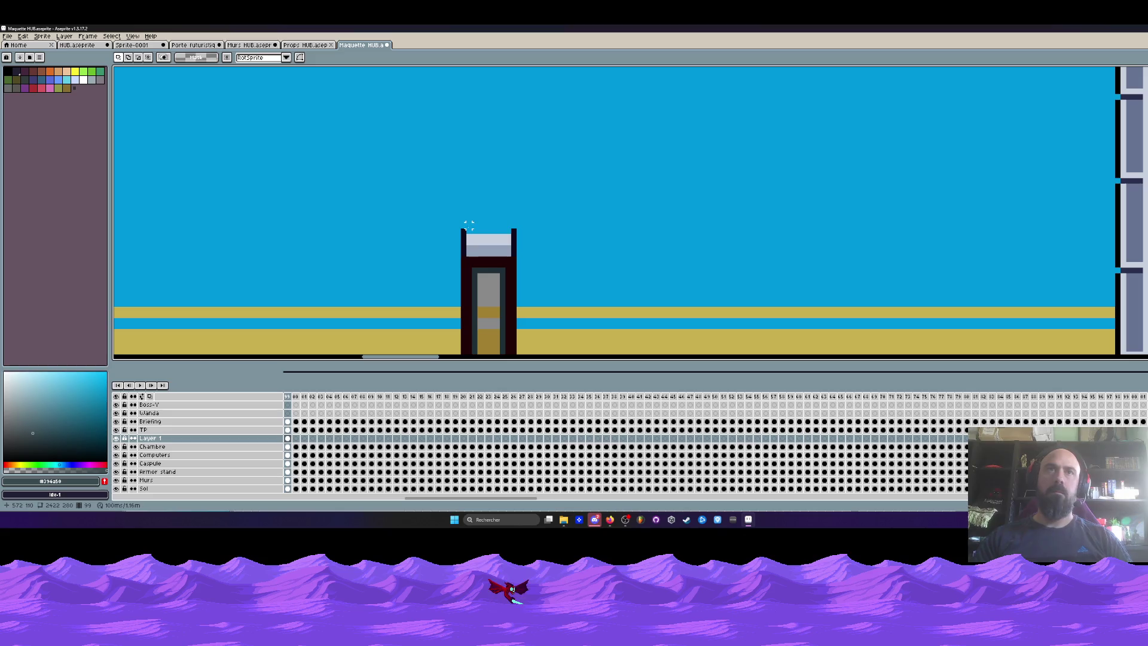
Step: Raise the pillar's top cap up to the top of the corridor wall
{"action": "left_click_drag", "start_coordinate": [491, 246], "coordinate": [492, 235]}
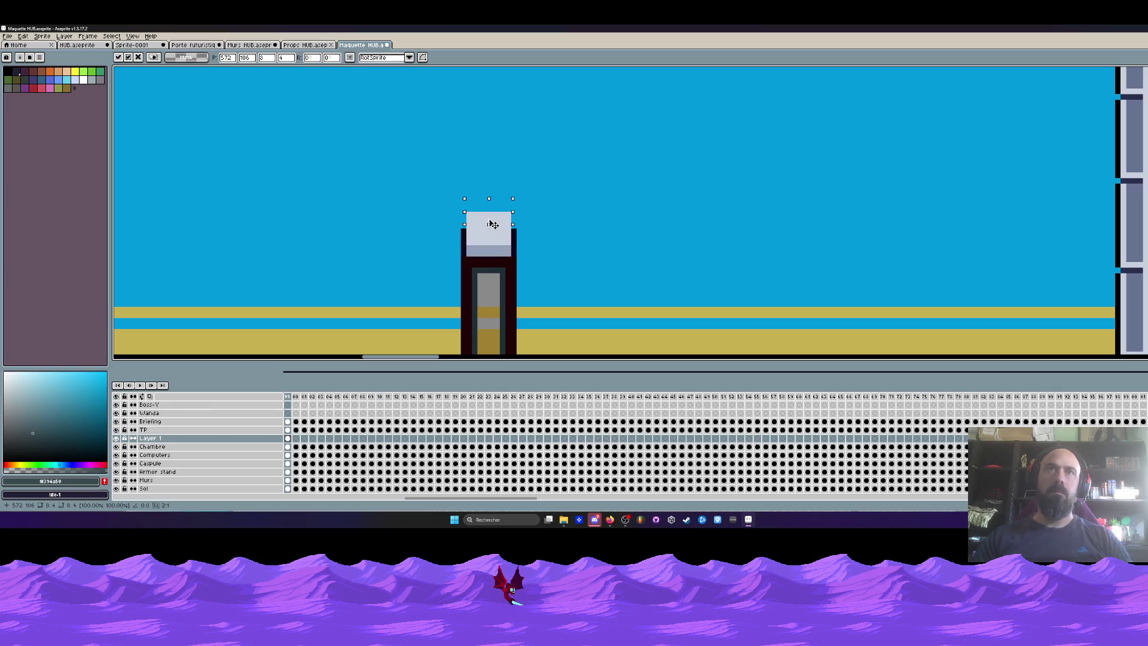
{"action": "key", "text": "ctrl+d"}
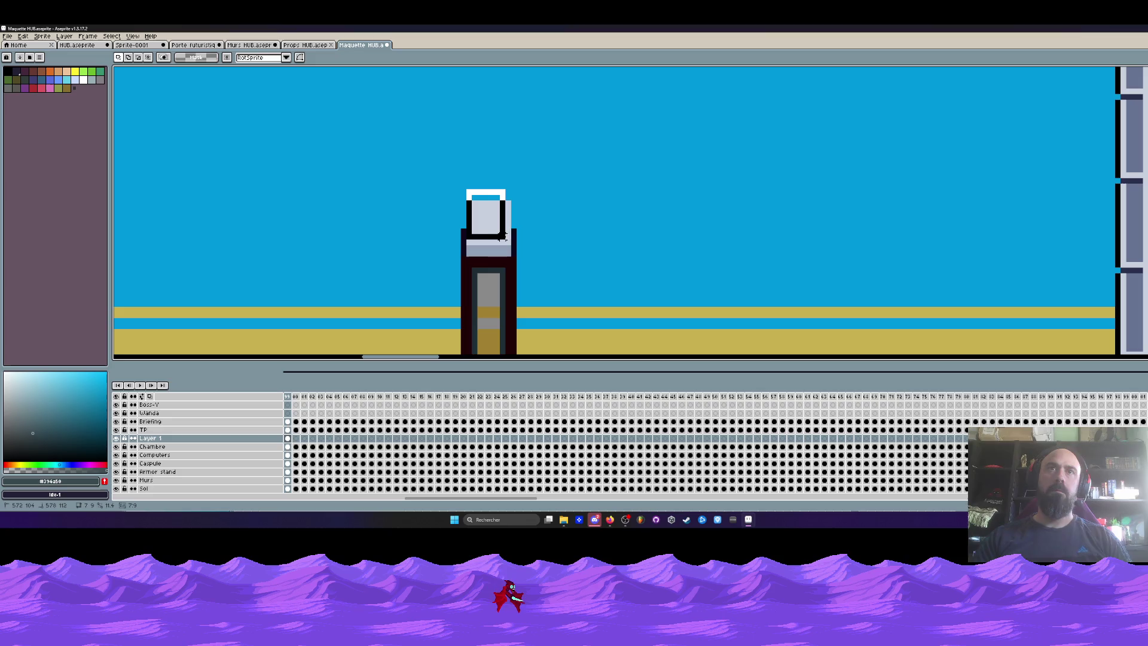
{"action": "mouse_move", "coordinate": [501, 235]}
{"action": "left_mouse_down"}
{"action": "mouse_move", "coordinate": [497, 159]}
{"action": "mouse_move", "coordinate": [494, 275]}
{"action": "mouse_move", "coordinate": [494, 109]}
{"action": "left_mouse_up"}
{"action": "scroll", "coordinate": [497, 158], "scroll_direction": "down", "scroll_amount": 2}
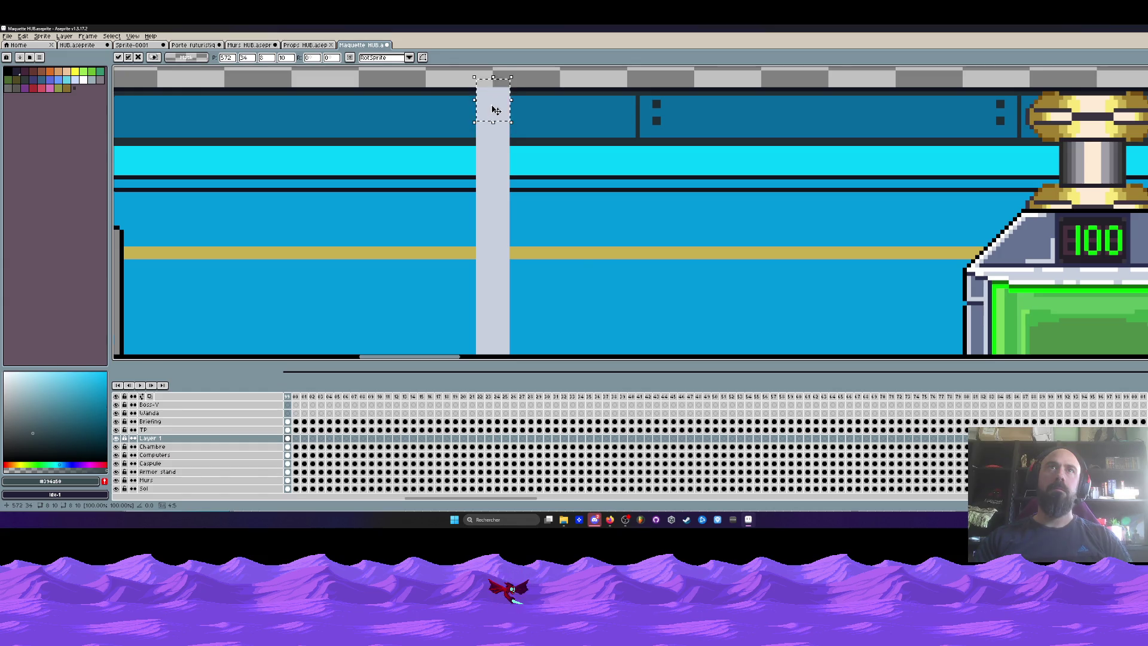
{"action": "scroll", "coordinate": [495, 110], "scroll_direction": "down", "scroll_amount": 4}
{"action": "key", "text": "ctrl+d"}
{"action": "scroll", "coordinate": [498, 210], "scroll_direction": "up", "scroll_amount": 4}
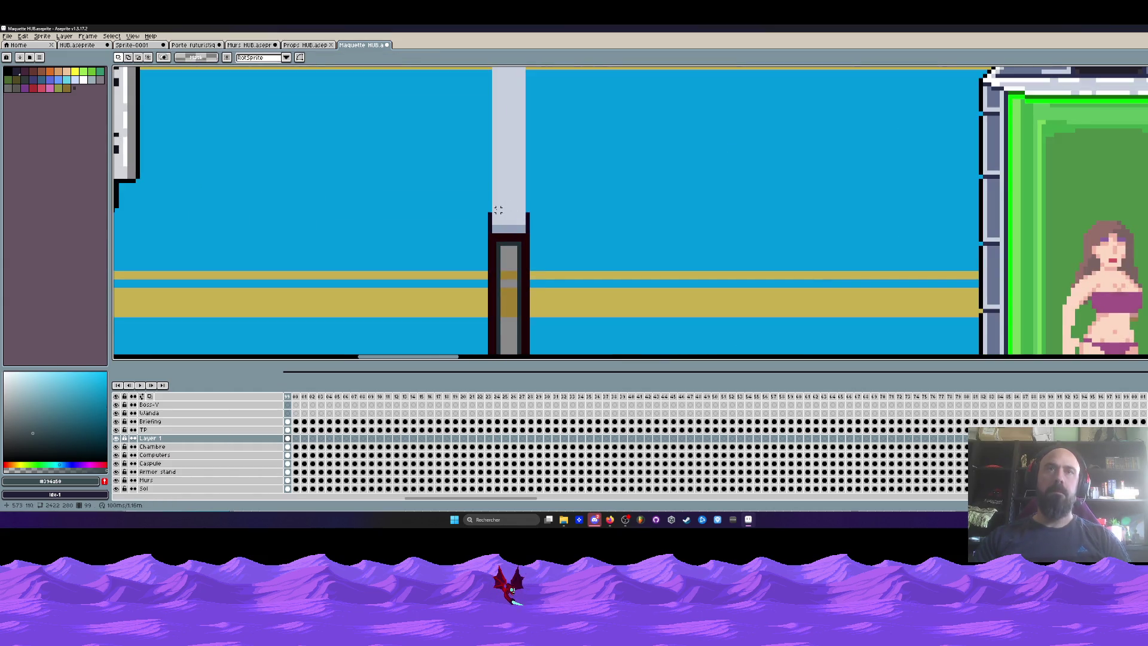
Step: Pick a dark colour and draw a vertical edge line up the pillar to the ceiling
{"action": "key", "text": "i"}
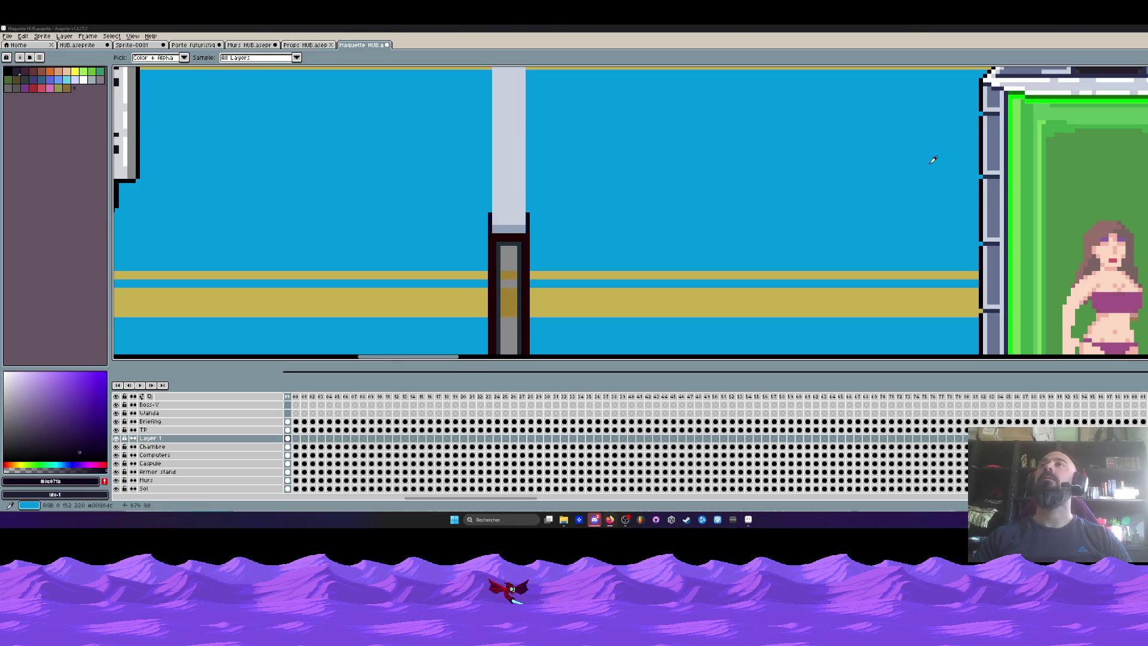
{"action": "key", "text": "l"}
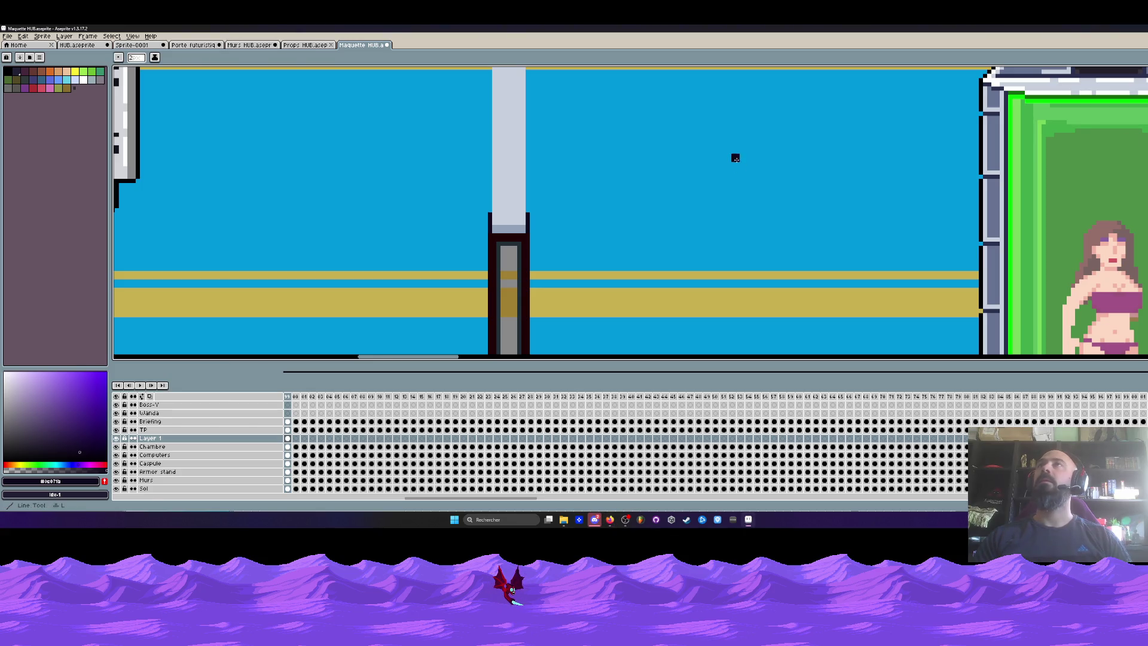
{"action": "scroll", "coordinate": [527, 211], "scroll_direction": "up", "scroll_amount": 1}
{"action": "mouse_move", "coordinate": [526, 211]}
{"action": "left_mouse_down"}
{"action": "mouse_move", "coordinate": [488, 180]}
{"action": "mouse_move", "coordinate": [493, 136]}
{"action": "left_mouse_up"}
{"action": "scroll", "coordinate": [527, 210], "scroll_direction": "down", "scroll_amount": 3}
{"action": "scroll", "coordinate": [527, 209], "scroll_direction": "up", "scroll_amount": 3}
{"action": "scroll", "coordinate": [489, 208], "scroll_direction": "down", "scroll_amount": 6}
{"action": "scroll", "coordinate": [493, 137], "scroll_direction": "down", "scroll_amount": 4}
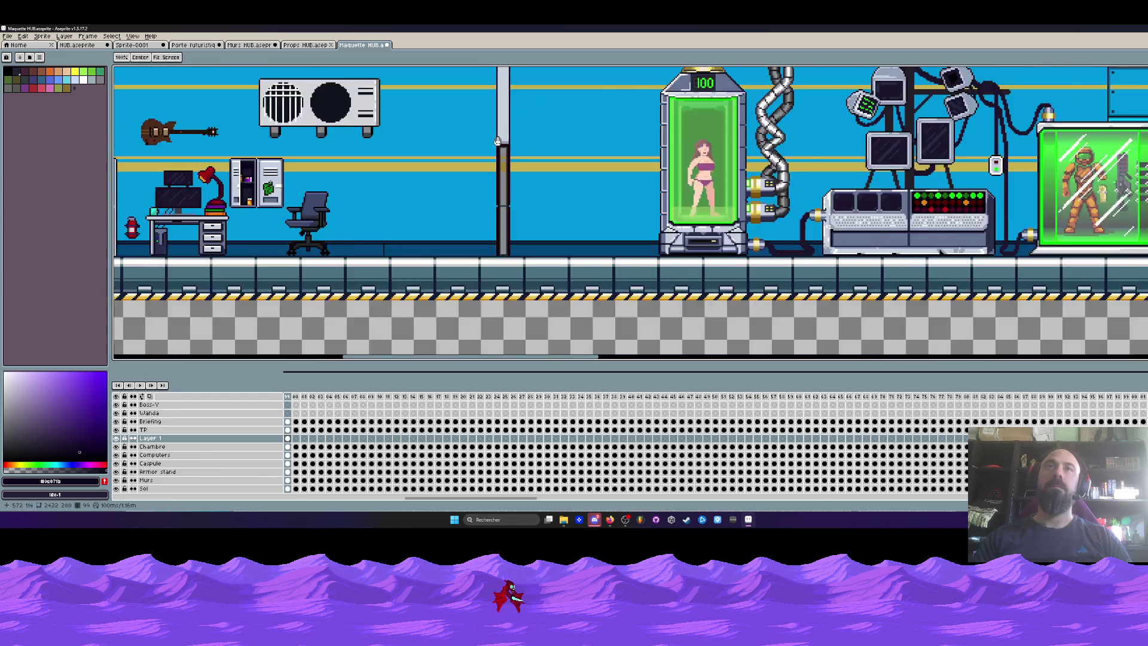
Step: Move the Sol layer's hazard-striped floor strip to the top of the canvas, one pixel down, as a ceiling
{"action": "scroll", "coordinate": [537, 257], "scroll_direction": "up", "scroll_amount": 1}
{"action": "scroll", "coordinate": [537, 257], "scroll_direction": "up", "scroll_amount": 2}
{"action": "scroll", "coordinate": [574, 124], "scroll_direction": "down", "scroll_amount": 2}
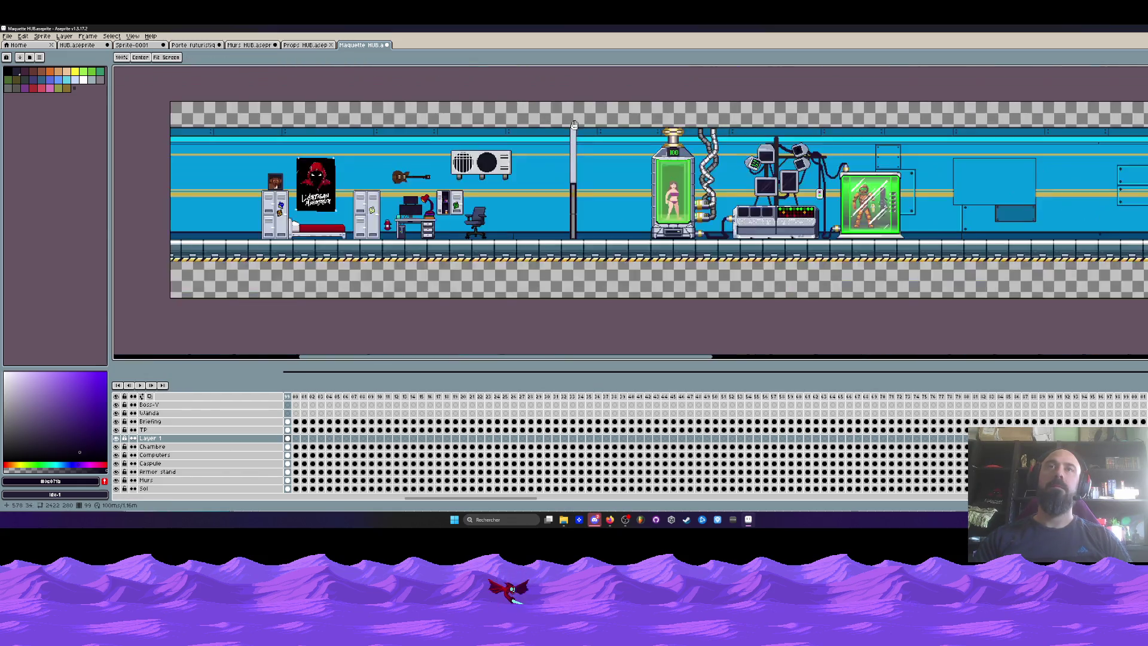
{"action": "left_click", "coordinate": [155, 488]}
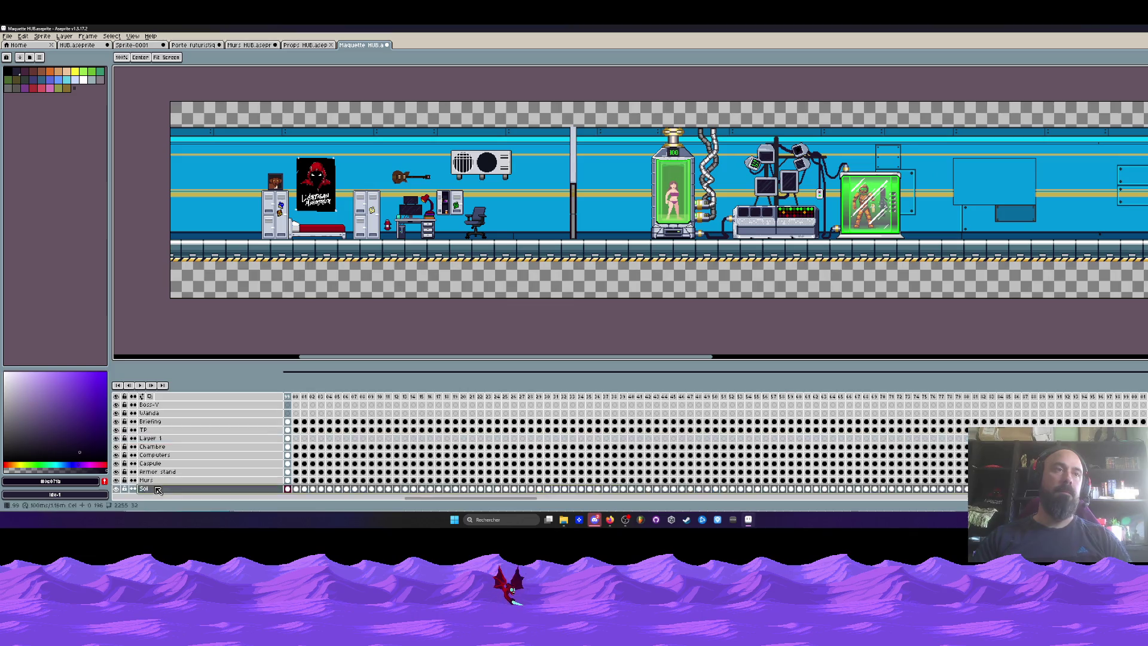
{"action": "left_click", "coordinate": [158, 488], "text": "ctrl"}
{"action": "scroll", "coordinate": [317, 219], "scroll_direction": "down", "scroll_amount": 1}
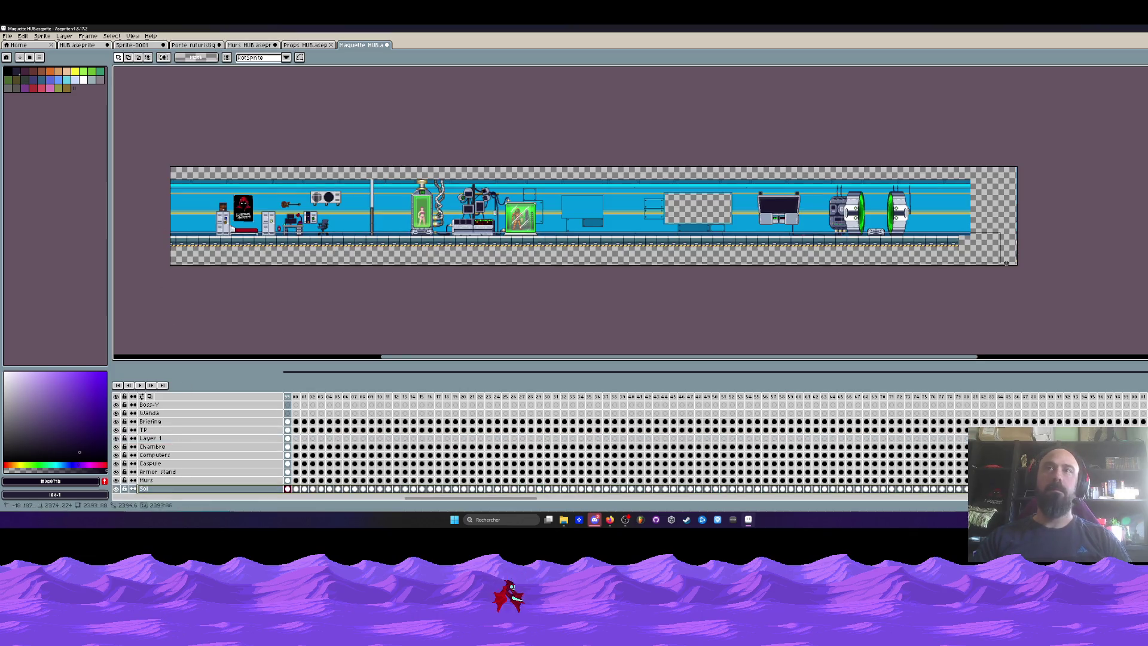
{"action": "left_click_drag", "start_coordinate": [318, 219], "coordinate": [317, 159]}
{"action": "scroll", "coordinate": [299, 275], "scroll_direction": "up", "scroll_amount": 3}
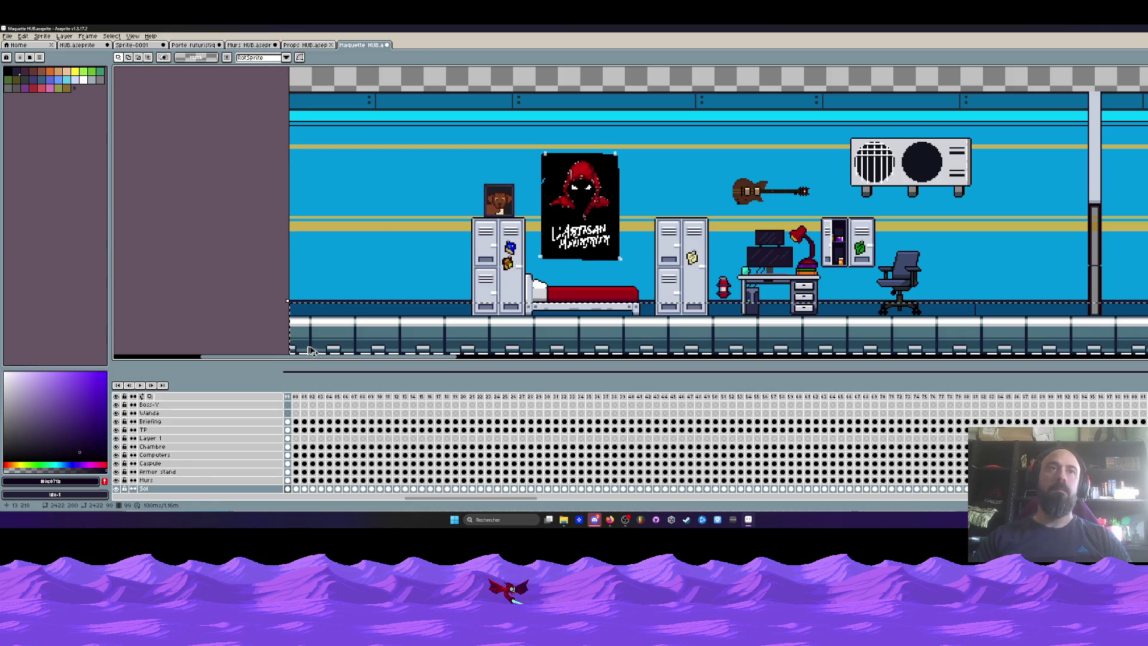
{"action": "left_click_drag", "start_coordinate": [323, 98], "coordinate": [311, 105]}
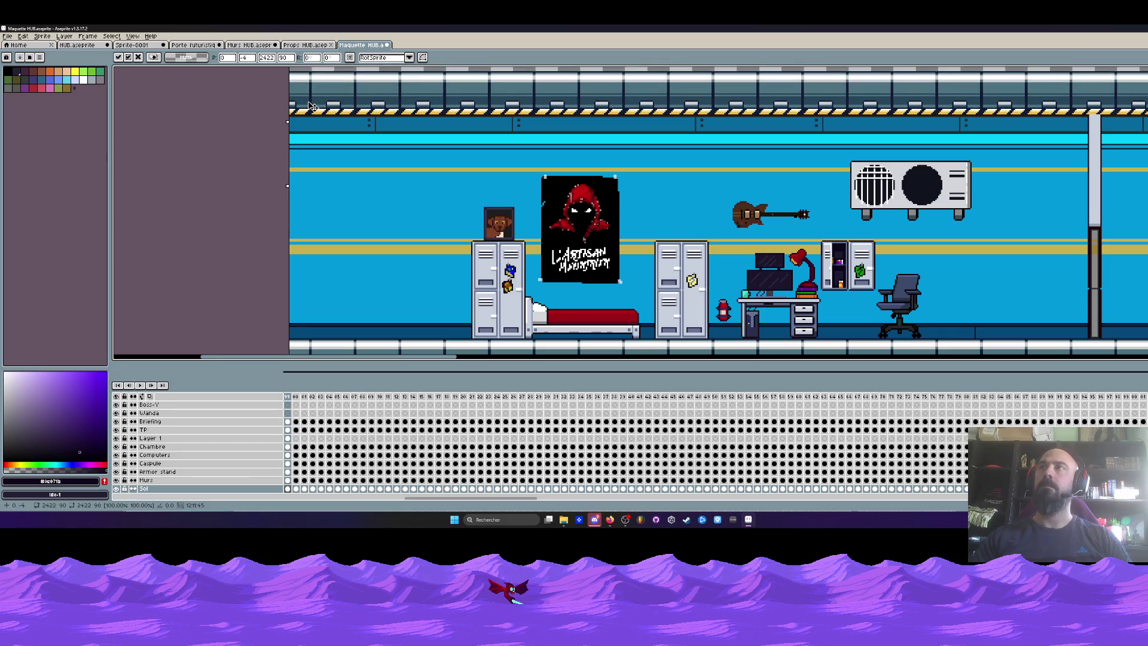
{"action": "left_click_drag", "start_coordinate": [311, 104], "coordinate": [310, 104]}
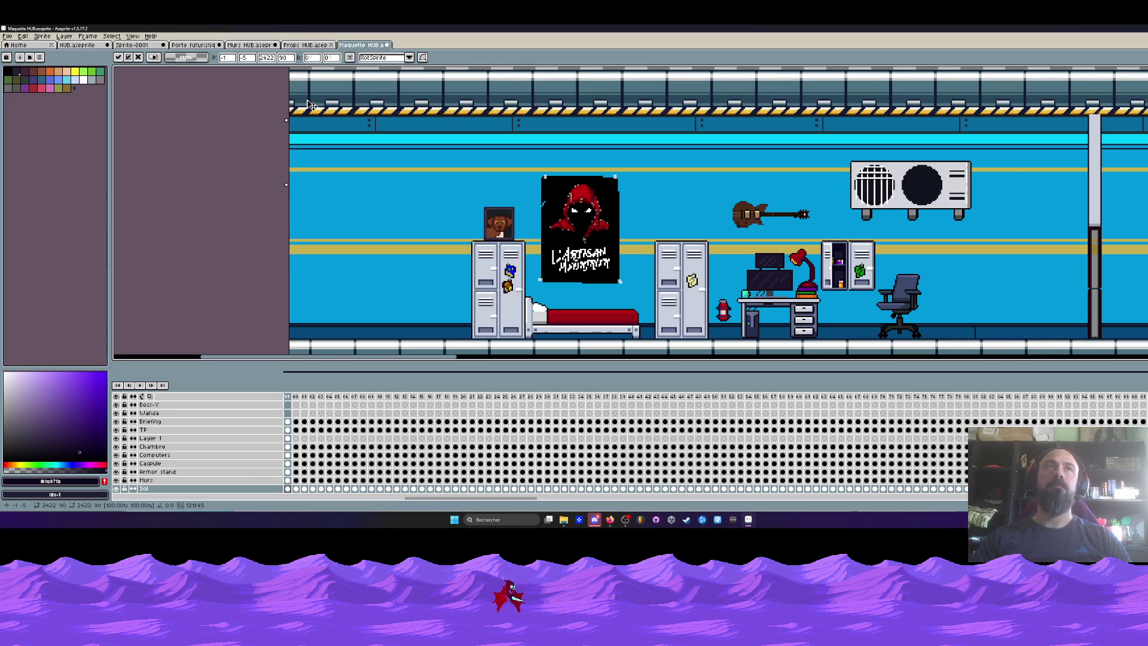
{"action": "scroll", "coordinate": [630, 212], "scroll_direction": "right", "scroll_amount": 5}
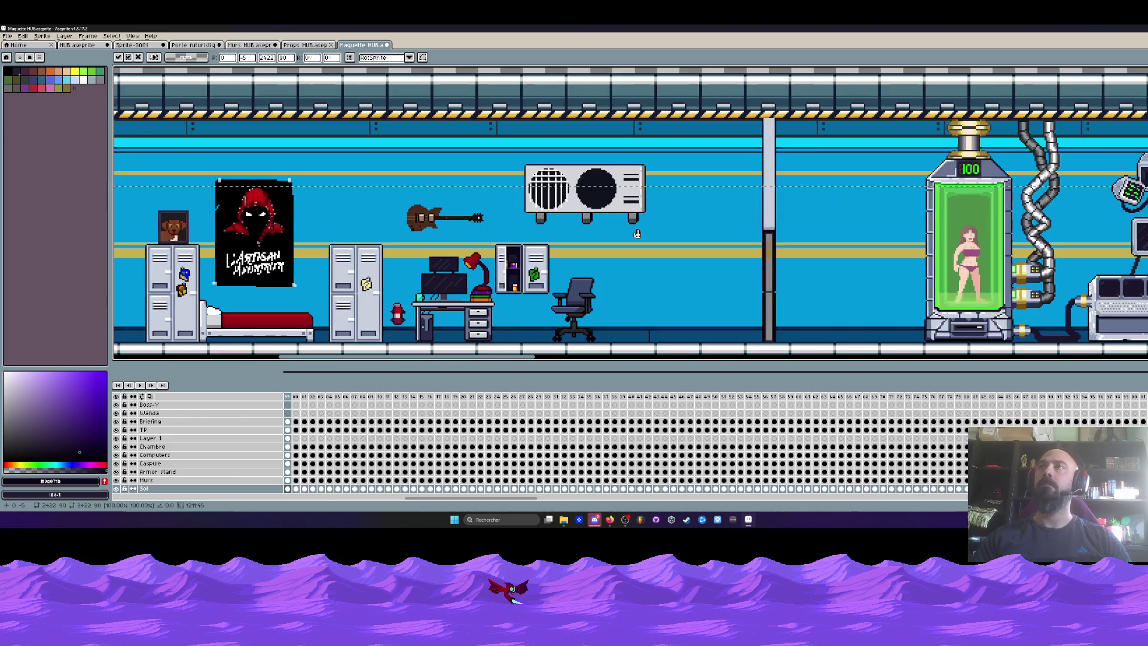
{"action": "key", "text": "Return"}
{"action": "scroll", "coordinate": [768, 134], "scroll_direction": "up", "scroll_amount": 2}
{"action": "scroll", "coordinate": [762, 156], "scroll_direction": "down", "scroll_amount": 1}
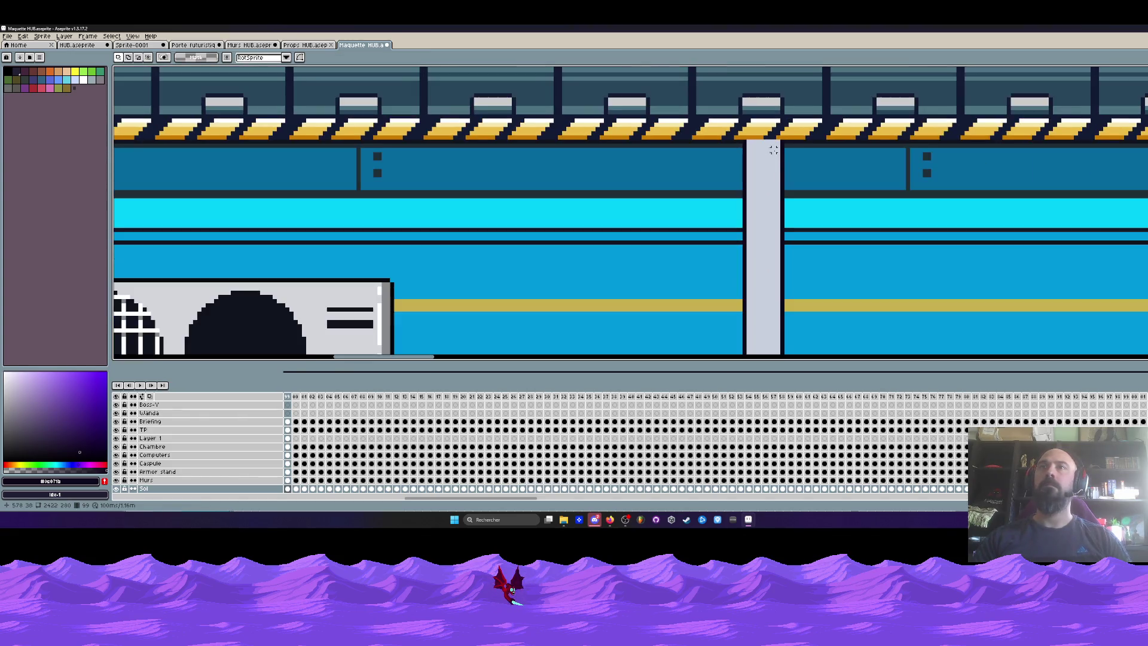
{"action": "scroll", "coordinate": [760, 165], "scroll_direction": "up", "scroll_amount": 1}
{"action": "key", "text": "i"}
{"action": "left_click", "coordinate": [658, 203]}
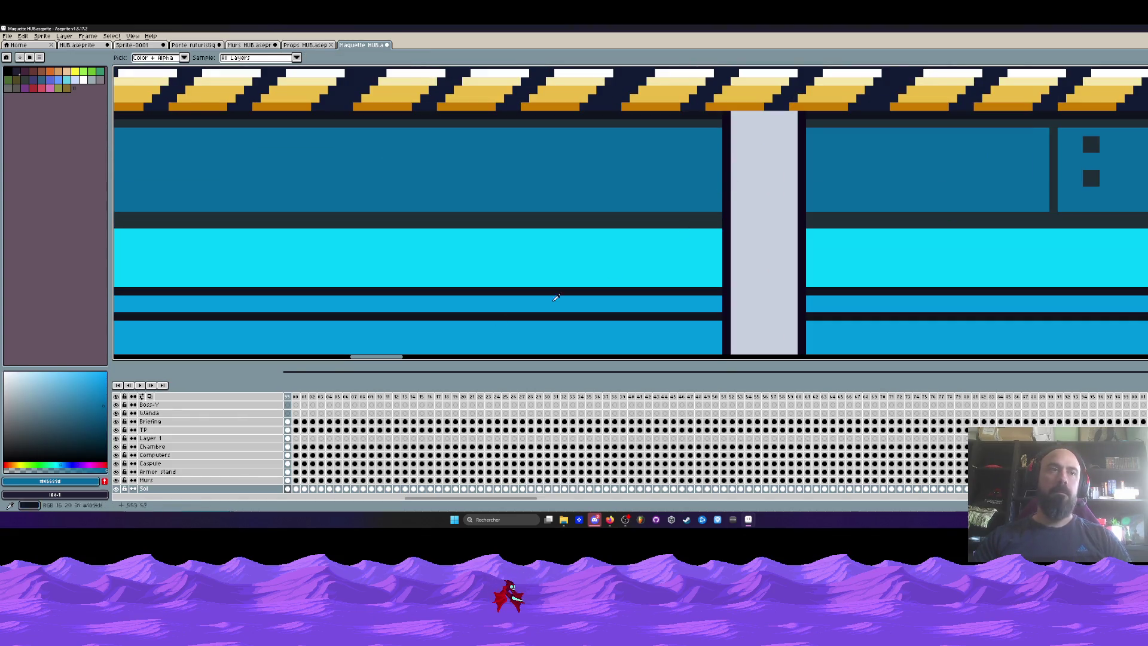
{"action": "left_click", "coordinate": [287, 438]}
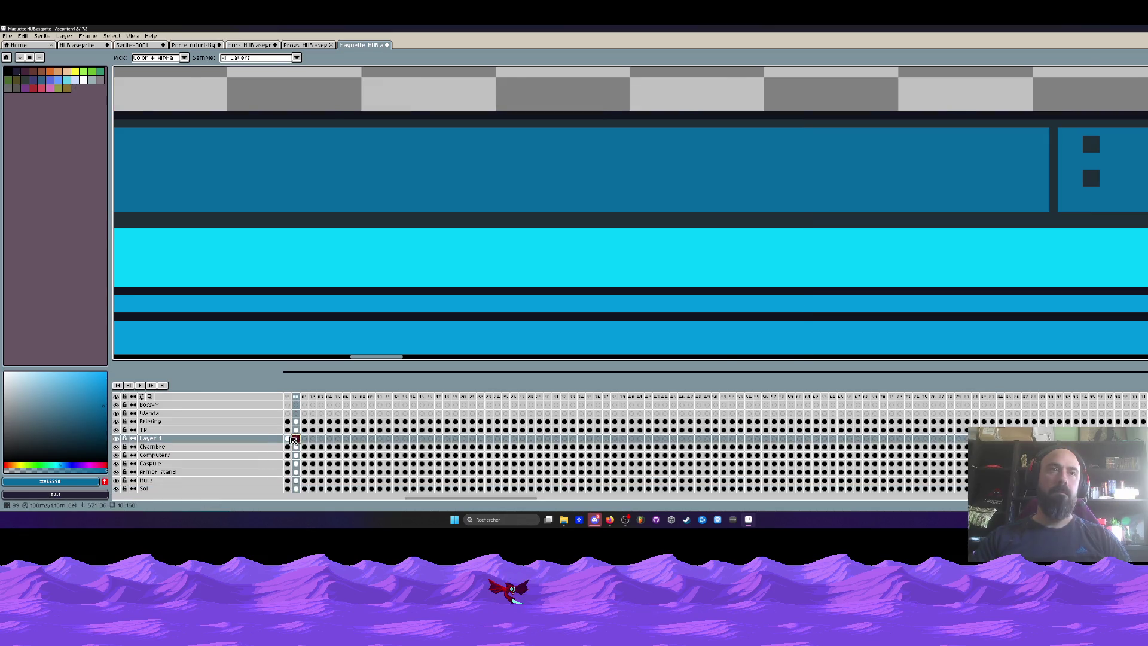
{"action": "left_click", "coordinate": [730, 189]}
{"action": "key", "text": "b"}
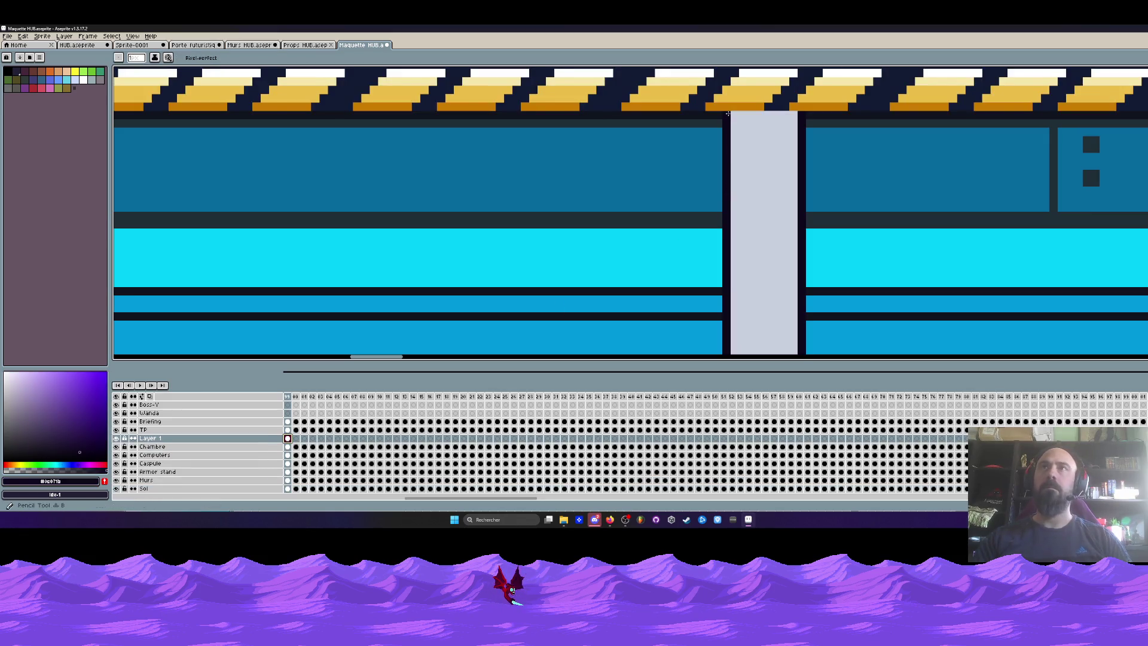
{"action": "scroll", "coordinate": [801, 120], "scroll_direction": "down", "scroll_amount": 3}
{"action": "scroll", "coordinate": [813, 120], "scroll_direction": "down", "scroll_amount": 3}
{"action": "scroll", "coordinate": [764, 176], "scroll_direction": "up", "scroll_amount": 2}
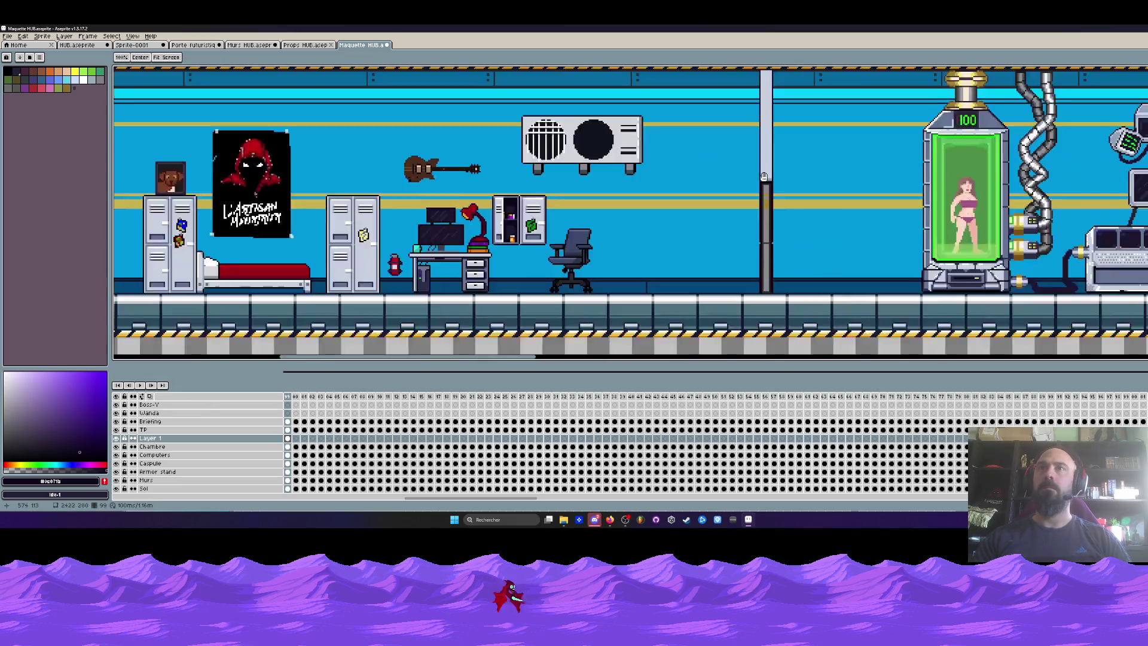
{"action": "left_click_drag", "start_coordinate": [764, 177], "coordinate": [715, 179]}
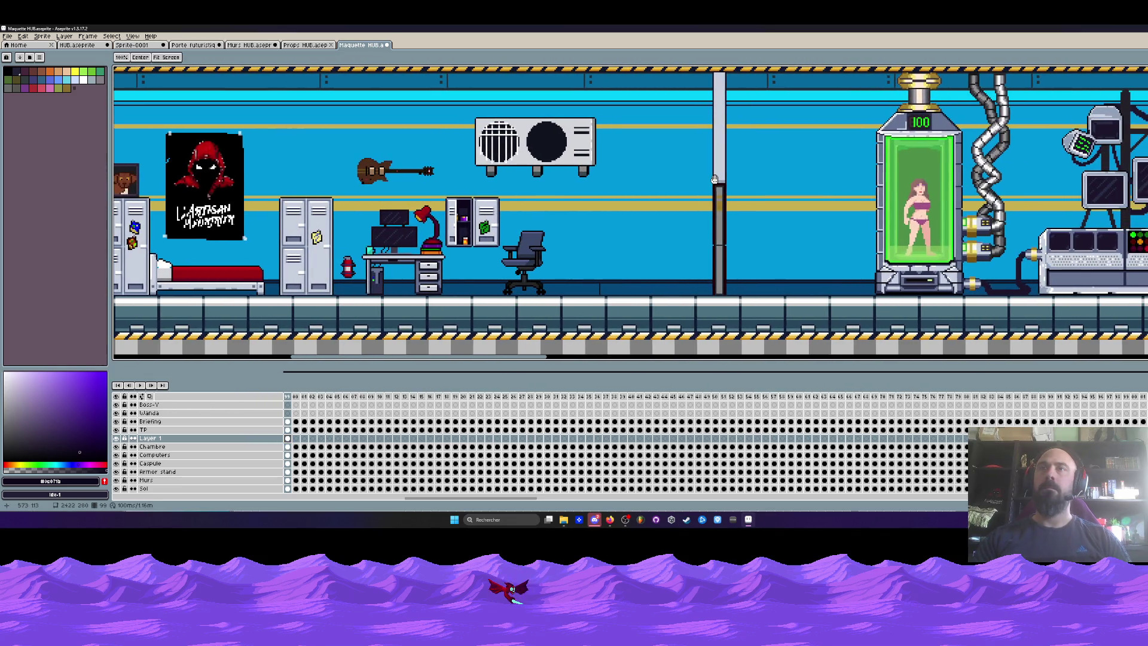
{"action": "scroll", "coordinate": [715, 179], "scroll_direction": "down", "scroll_amount": 2}
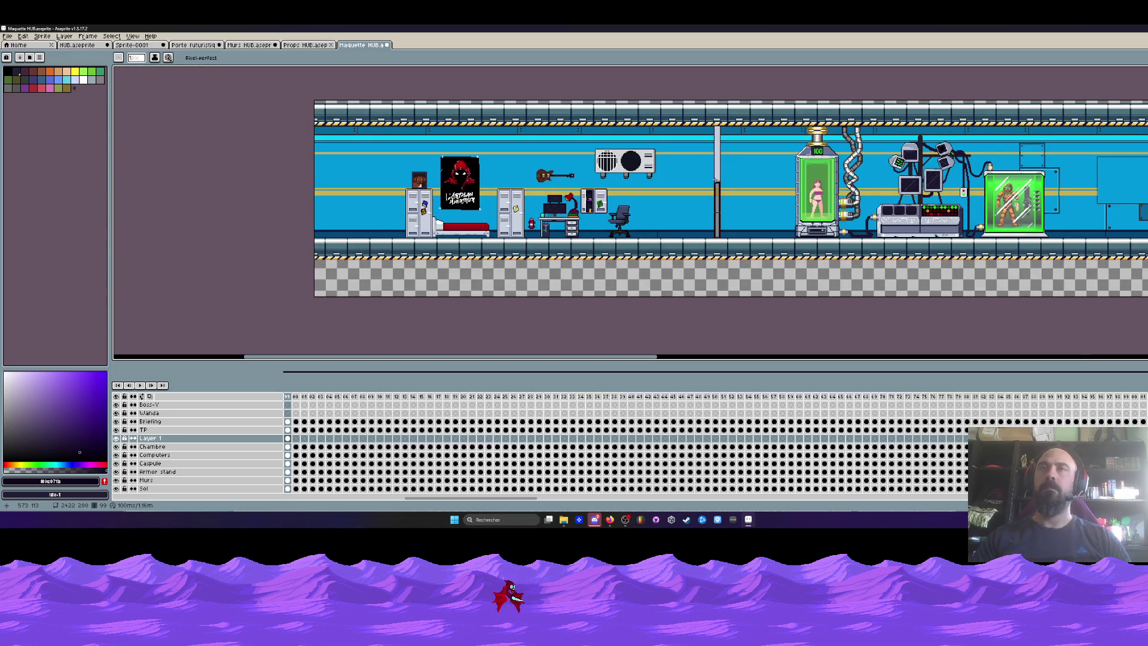
{"action": "scroll", "coordinate": [730, 152], "scroll_direction": "up", "scroll_amount": 2}
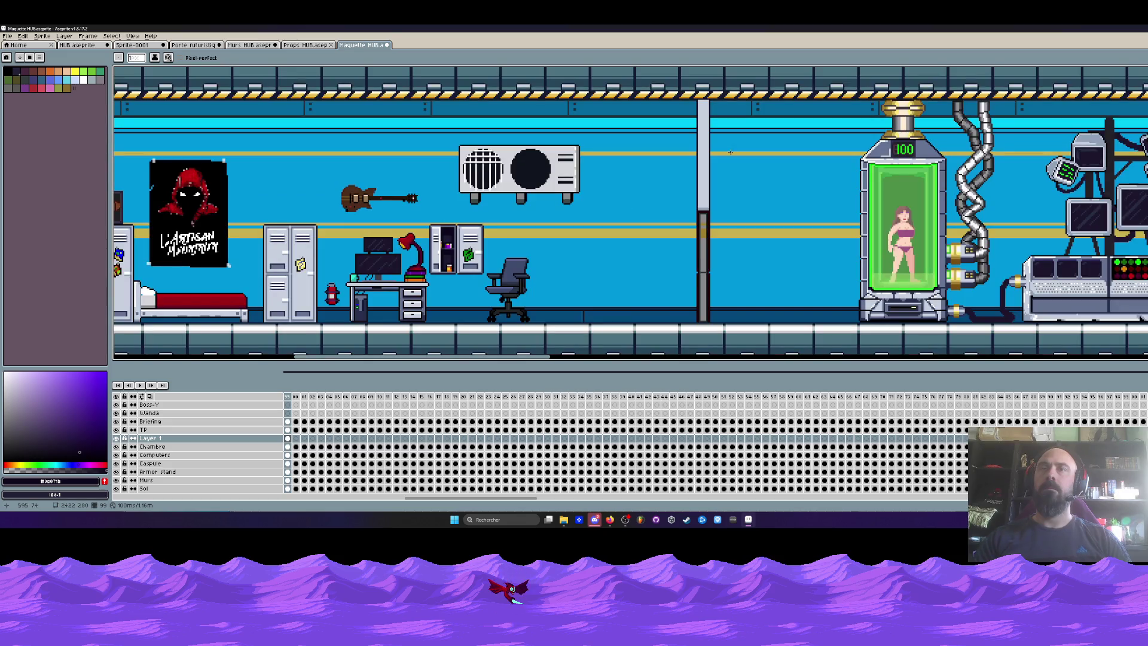
{"action": "scroll", "coordinate": [715, 174], "scroll_direction": "up", "scroll_amount": 1}
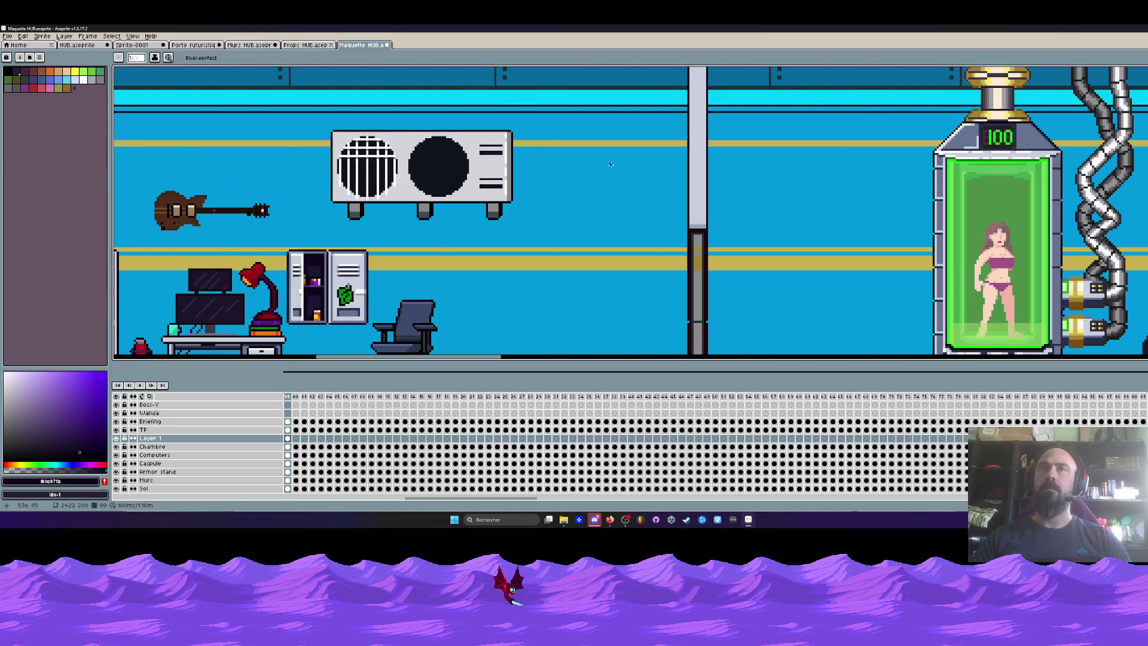
Step: Return the timeline to frame 1 and undo the accidental frame-range move
{"action": "scroll", "coordinate": [611, 165], "scroll_direction": "down", "scroll_amount": 1}
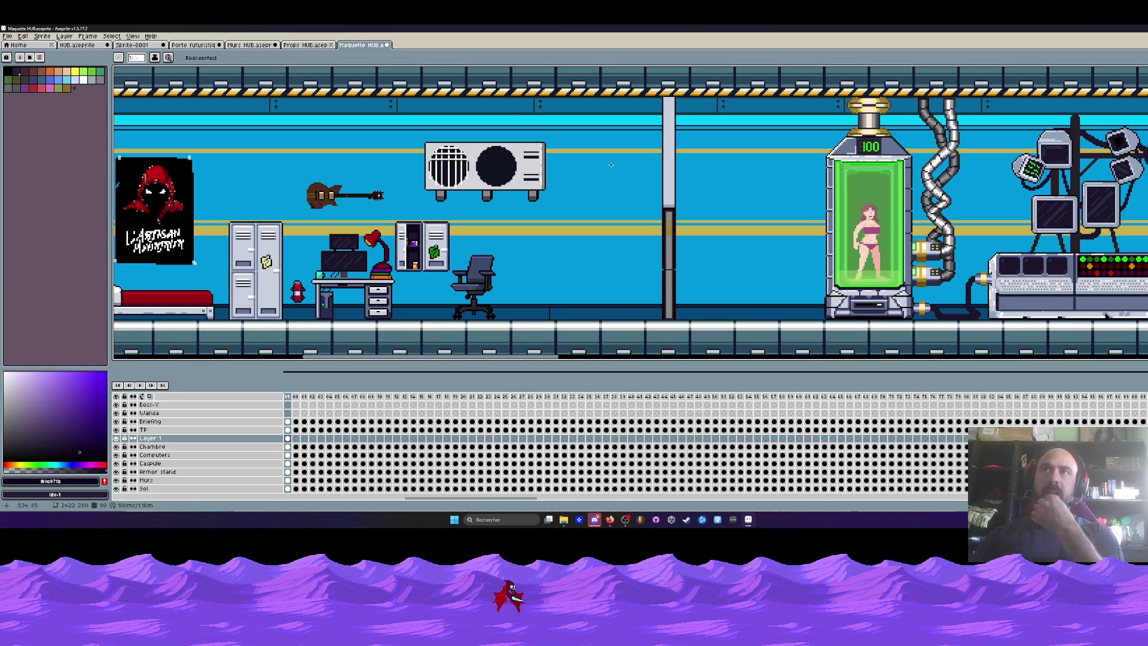
{"action": "scroll", "coordinate": [611, 165], "scroll_direction": "down", "scroll_amount": 1}
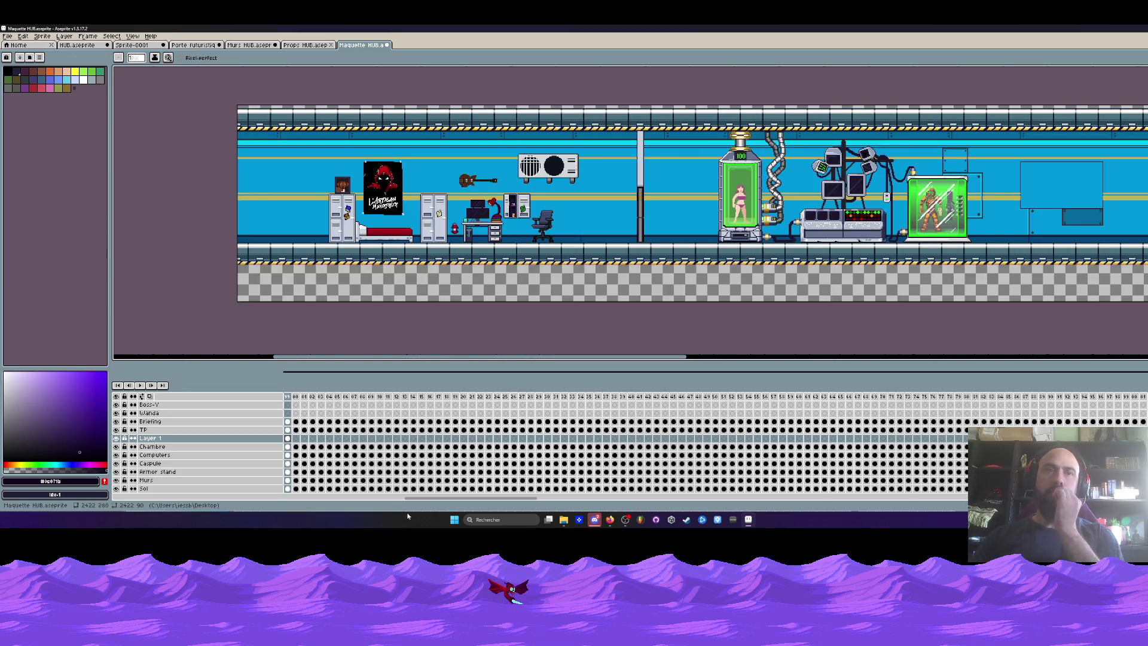
{"action": "left_click_drag", "start_coordinate": [428, 502], "coordinate": [305, 502]}
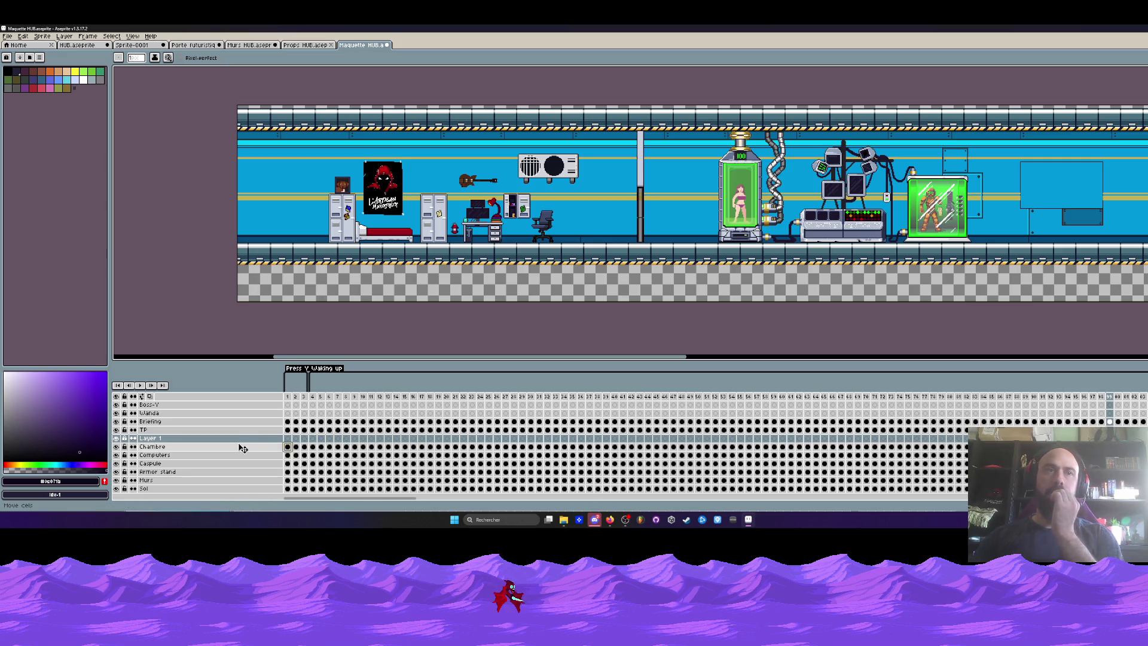
{"action": "key", "text": "Home"}
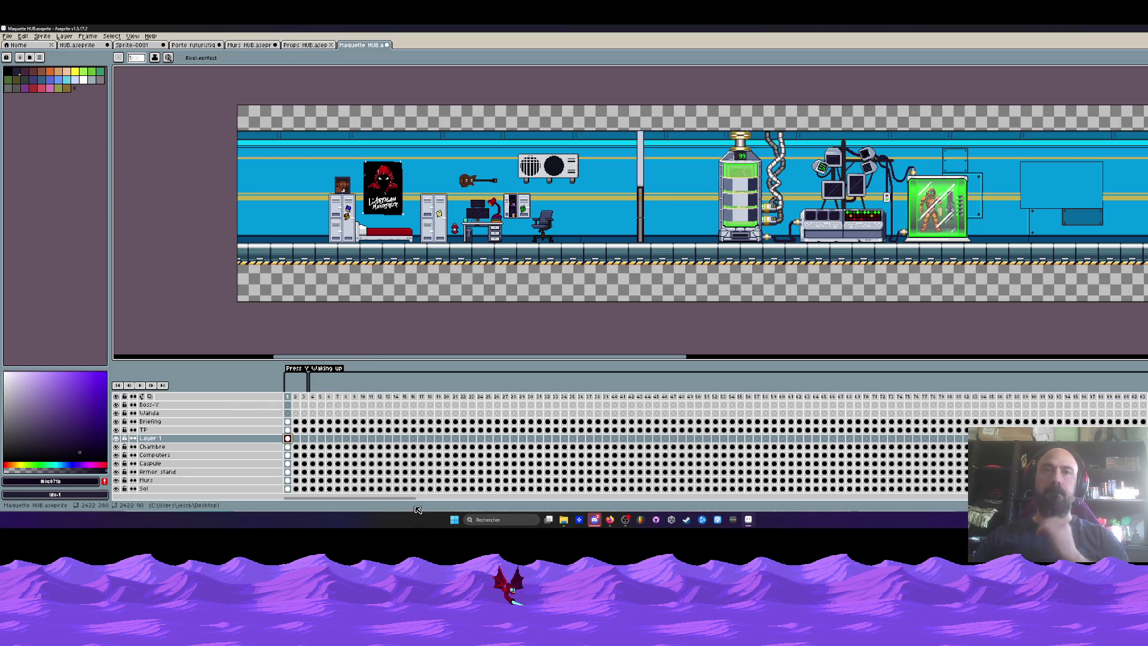
{"action": "left_click_drag", "start_coordinate": [411, 504], "coordinate": [700, 502]}
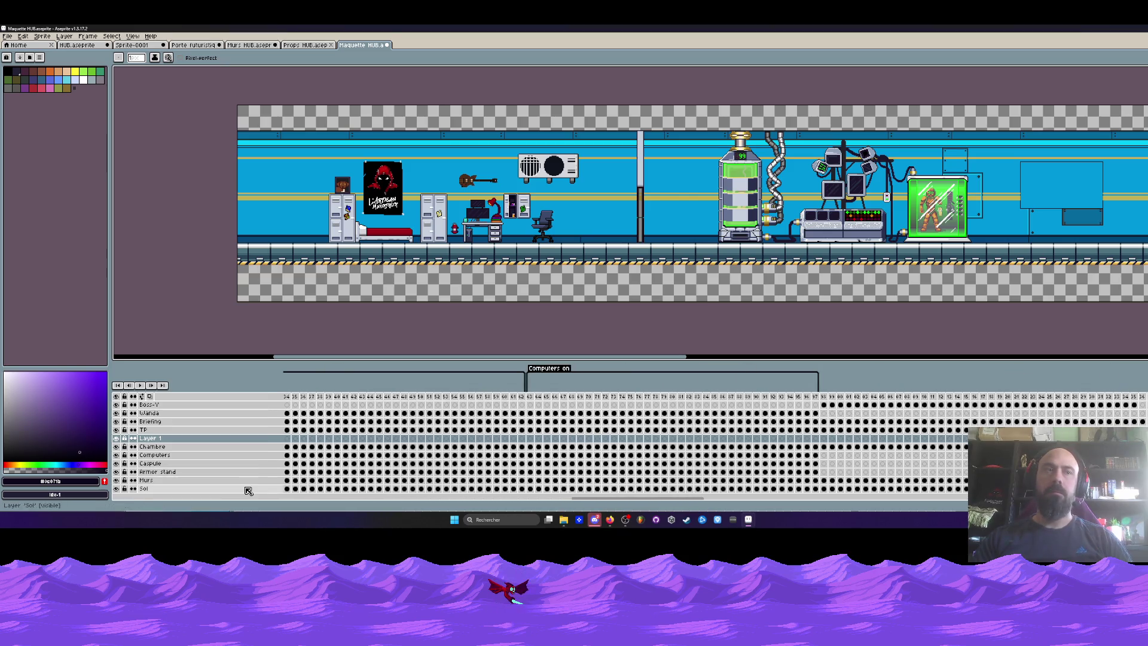
{"action": "key", "text": "ctrl+z"}
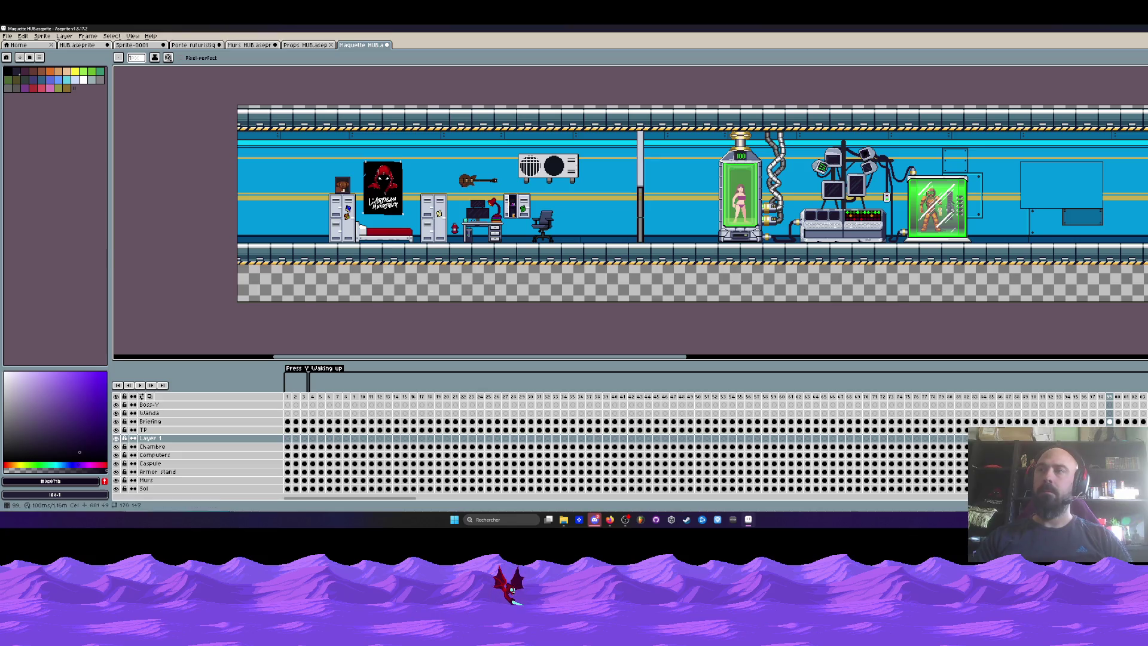
Step: Select the Sol layer and Layer 1's first-frame cel, undoing twice more and redoing once
{"action": "left_click", "coordinate": [144, 488]}
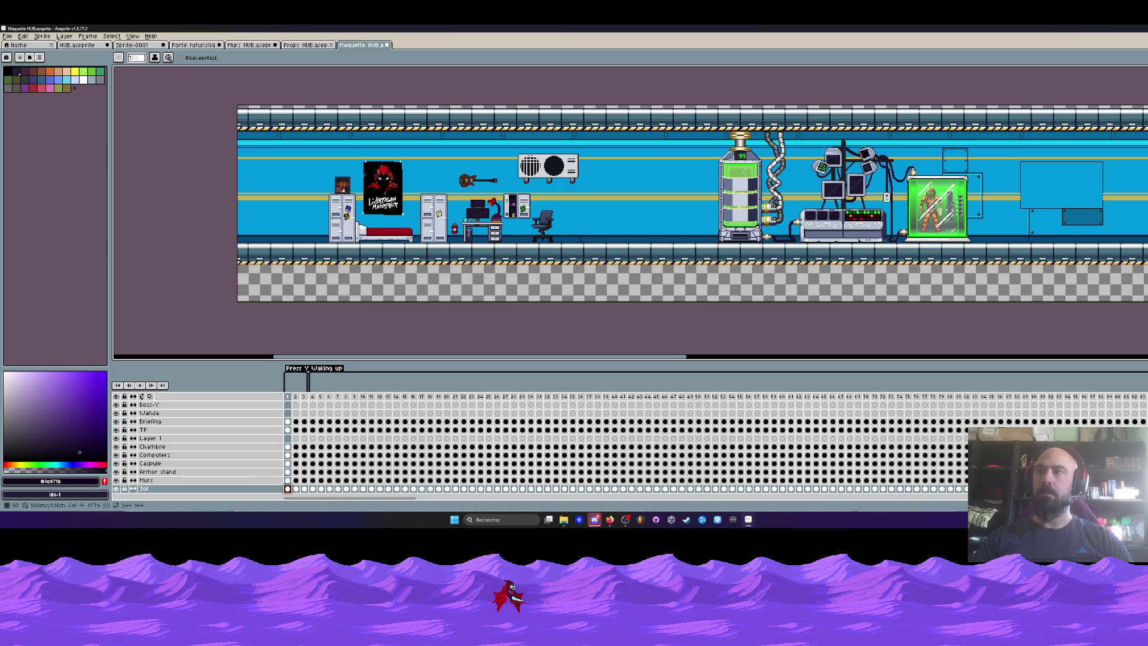
{"action": "key", "text": "ctrl+z"}
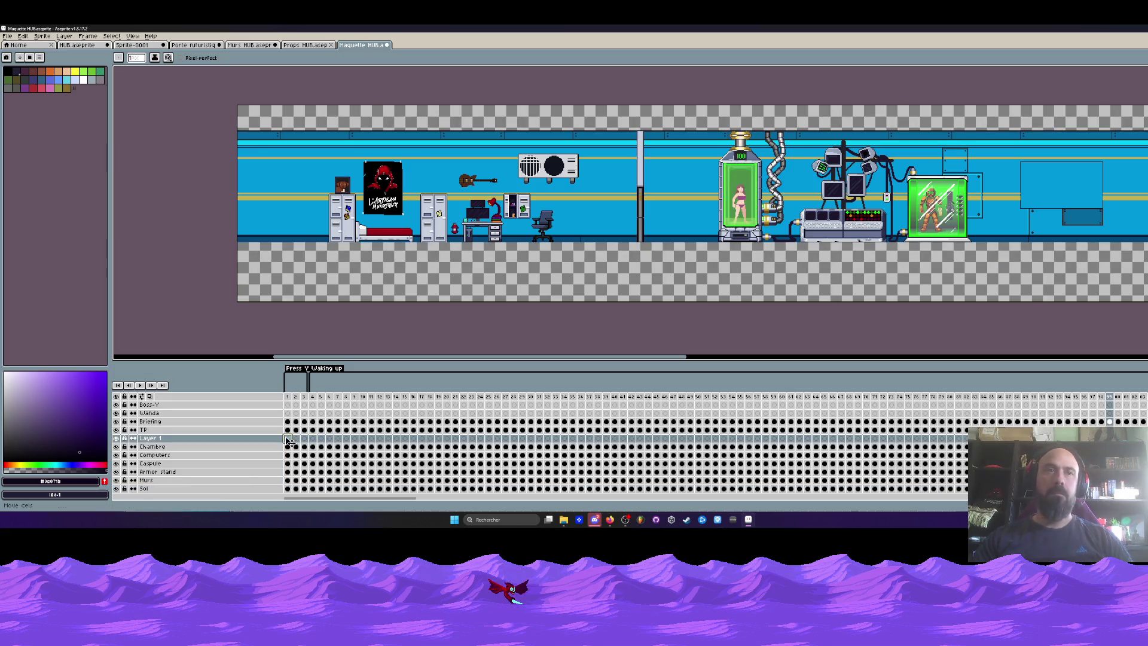
{"action": "left_click", "coordinate": [288, 439]}
{"action": "key", "text": "ctrl+z"}
{"action": "key", "text": "ctrl+z"}
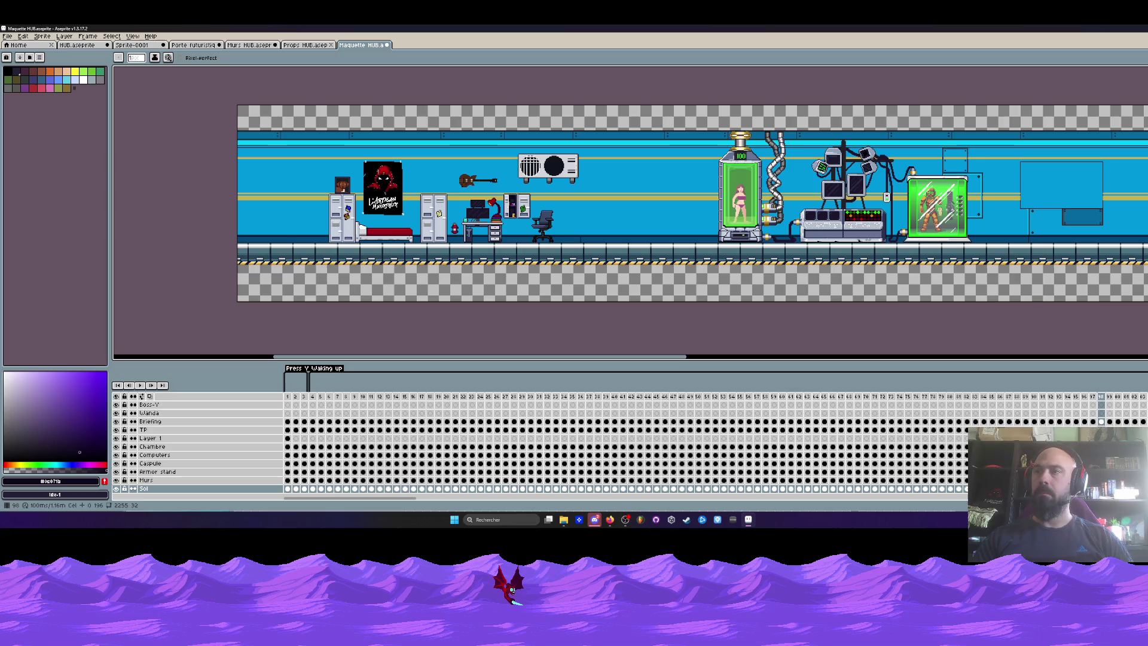
{"action": "key", "text": "ctrl+z"}
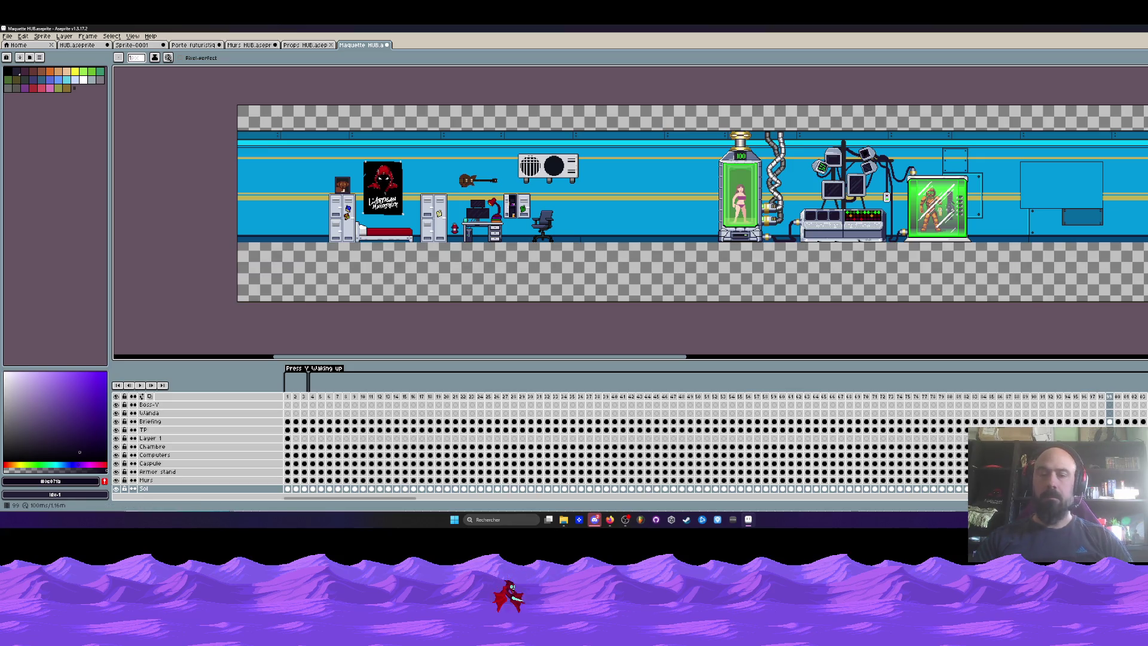
{"action": "key", "text": "ctrl+y"}
{"action": "key", "text": "ctrl+y"}
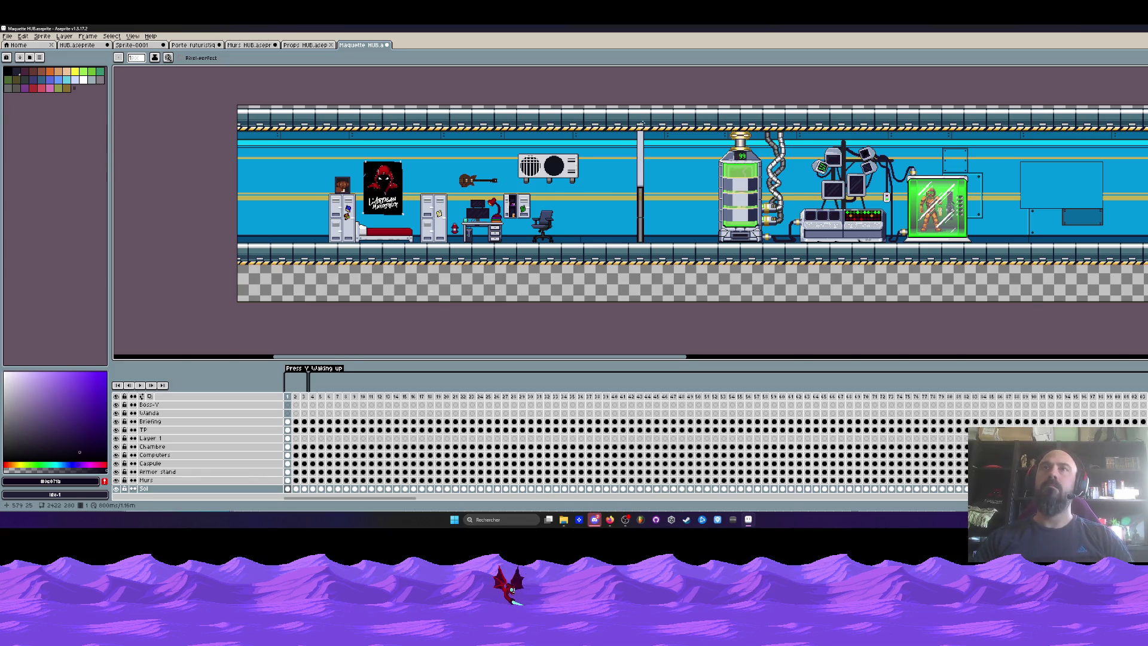
Step: Copy the pillar from Layer 1 and paste it onto a new layer
{"action": "scroll", "coordinate": [642, 123], "scroll_direction": "up", "scroll_amount": 2}
{"action": "scroll", "coordinate": [628, 180], "scroll_direction": "down", "scroll_amount": 1}
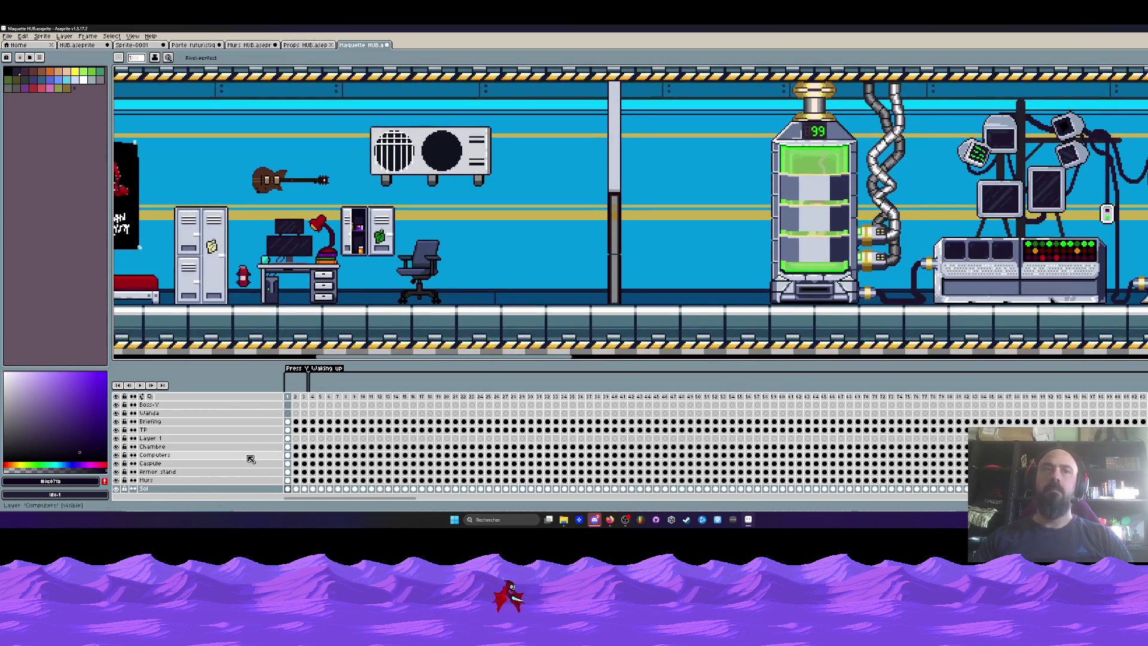
{"action": "left_click", "coordinate": [179, 439]}
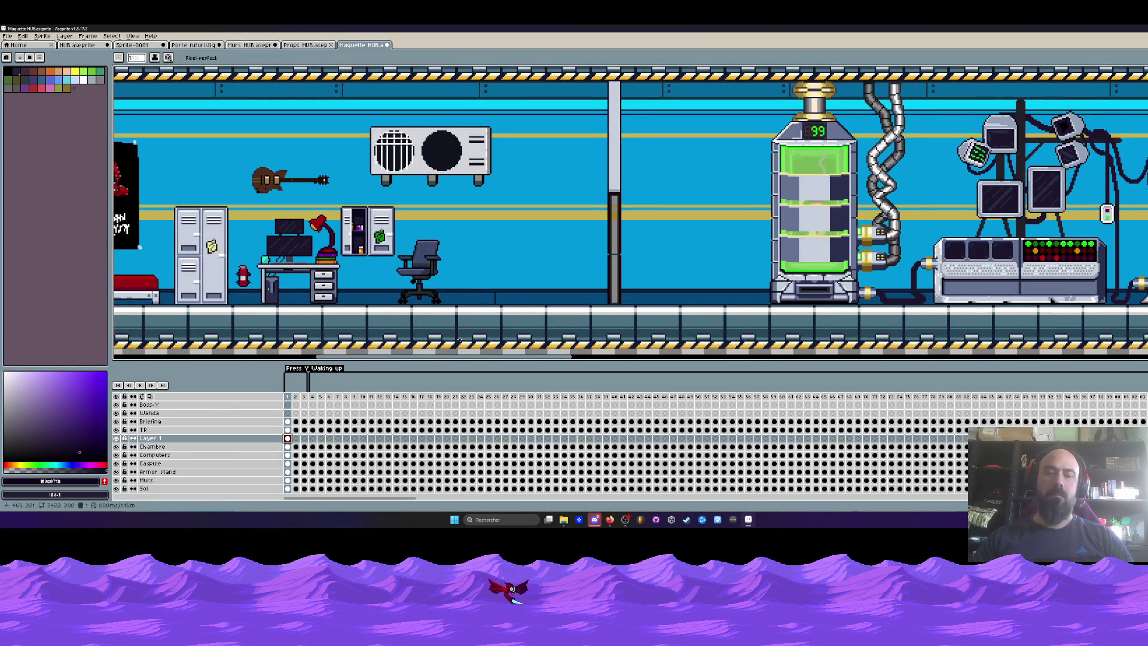
{"action": "scroll", "coordinate": [565, 100], "scroll_direction": "up", "scroll_amount": 2}
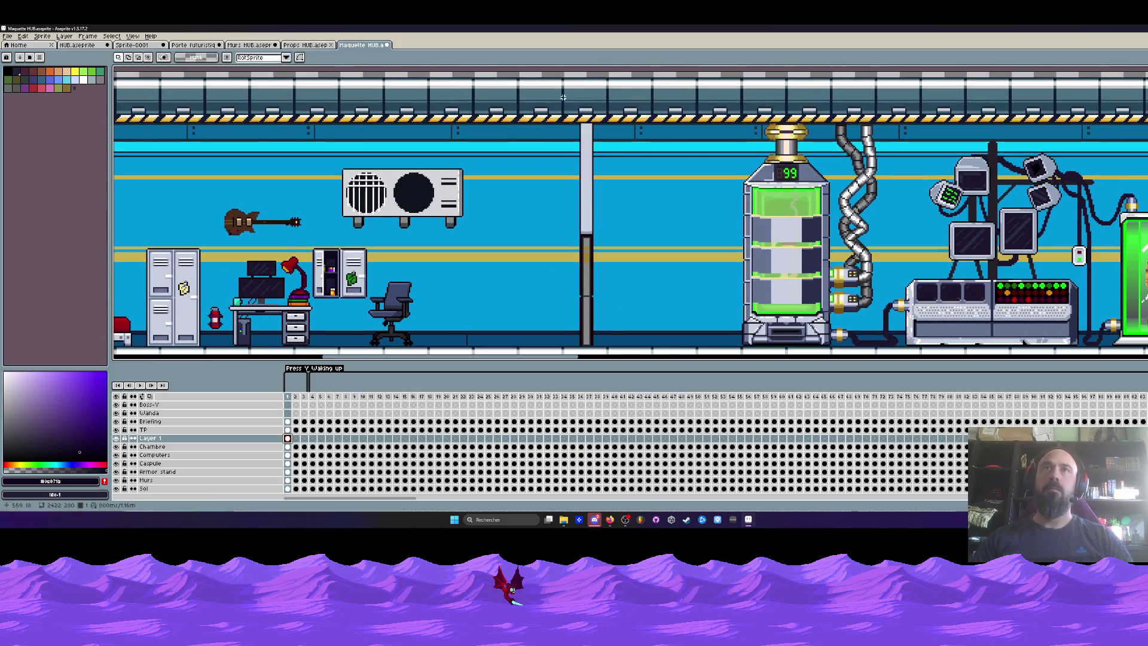
{"action": "left_click_drag", "start_coordinate": [564, 100], "coordinate": [631, 352]}
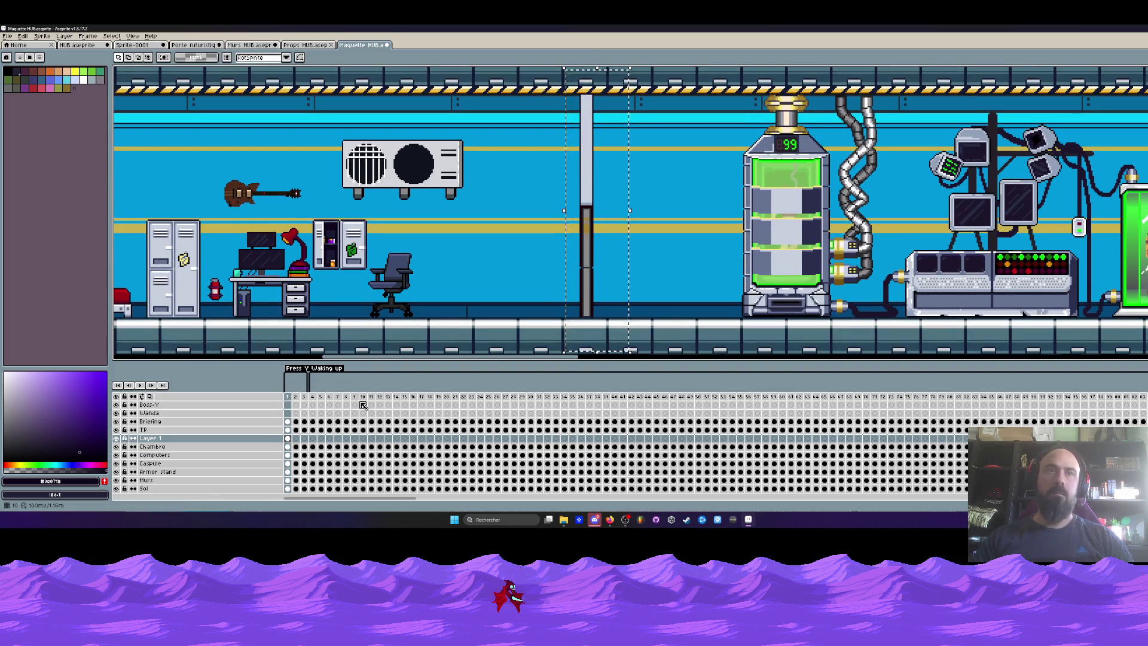
{"action": "key", "text": "shift+n"}
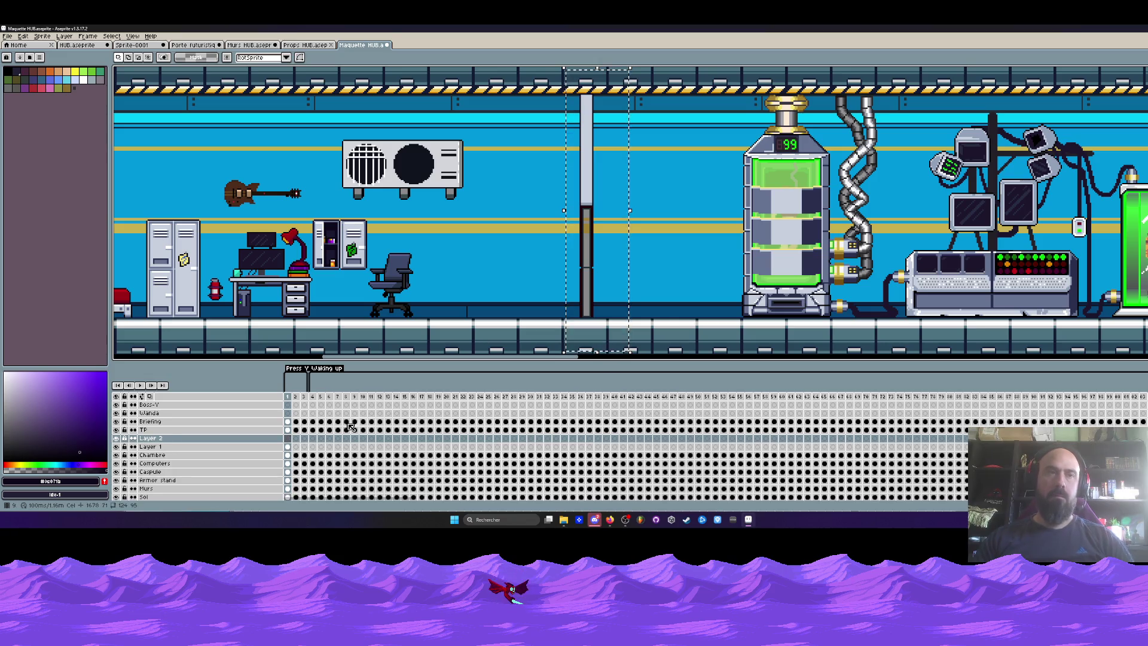
{"action": "key", "text": "ctrl+v"}
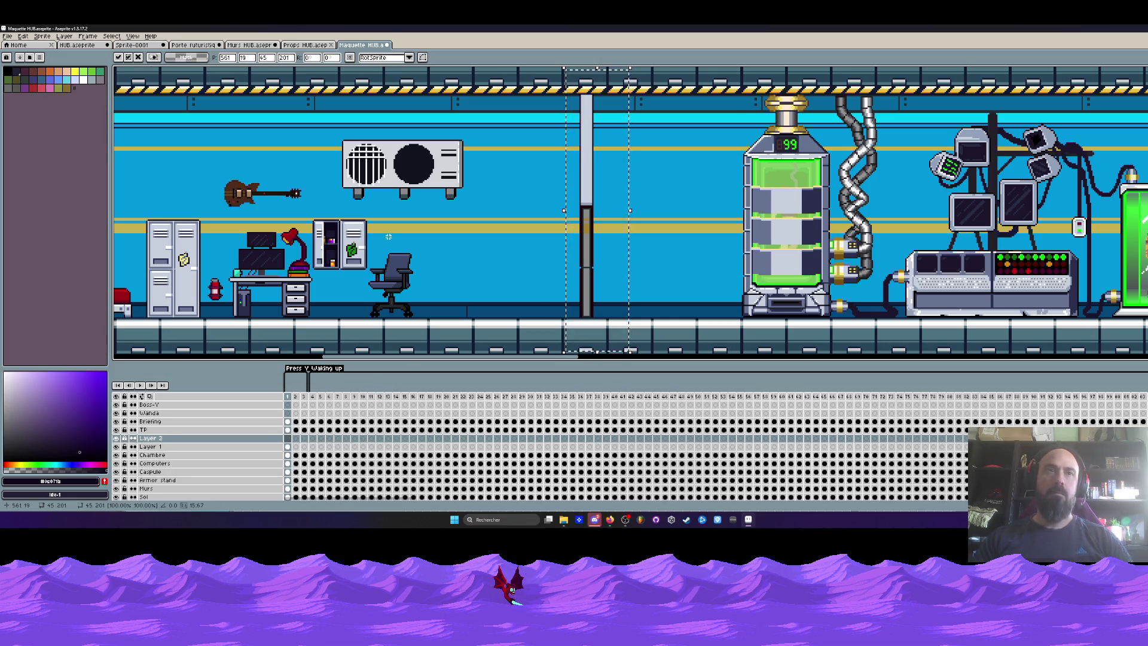
{"action": "left_click", "coordinate": [543, 213]}
Step: Select a wider area around the pillar and browse the image adjustment menu
{"action": "left_click_drag", "start_coordinate": [621, 201], "coordinate": [661, 344]}
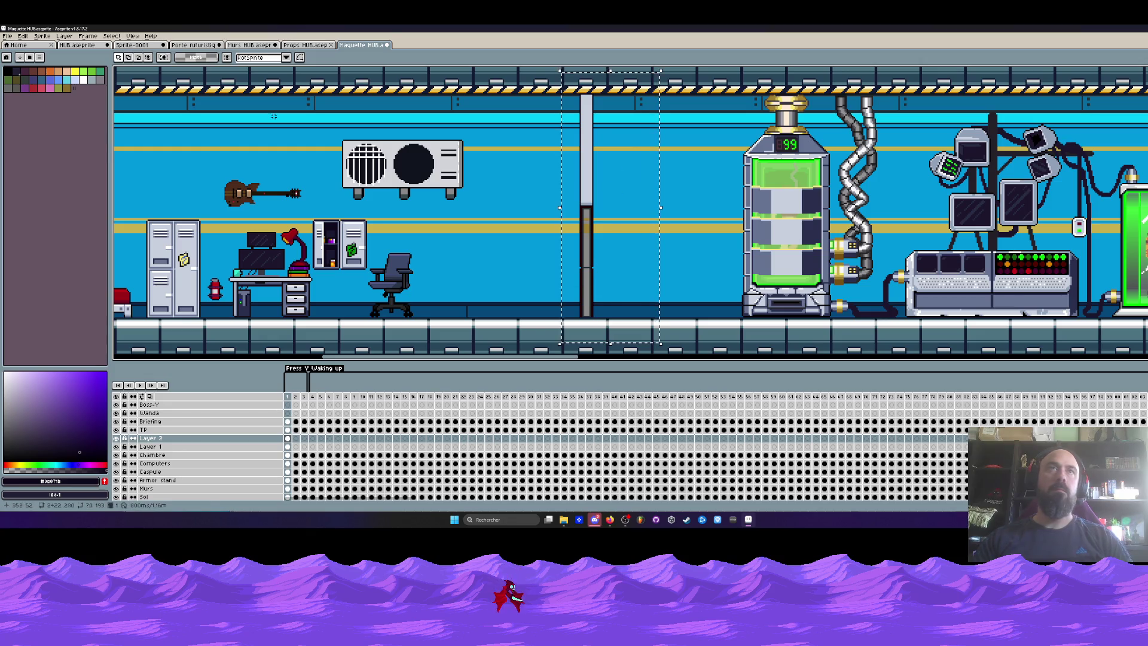
{"action": "left_click", "coordinate": [24, 36]}
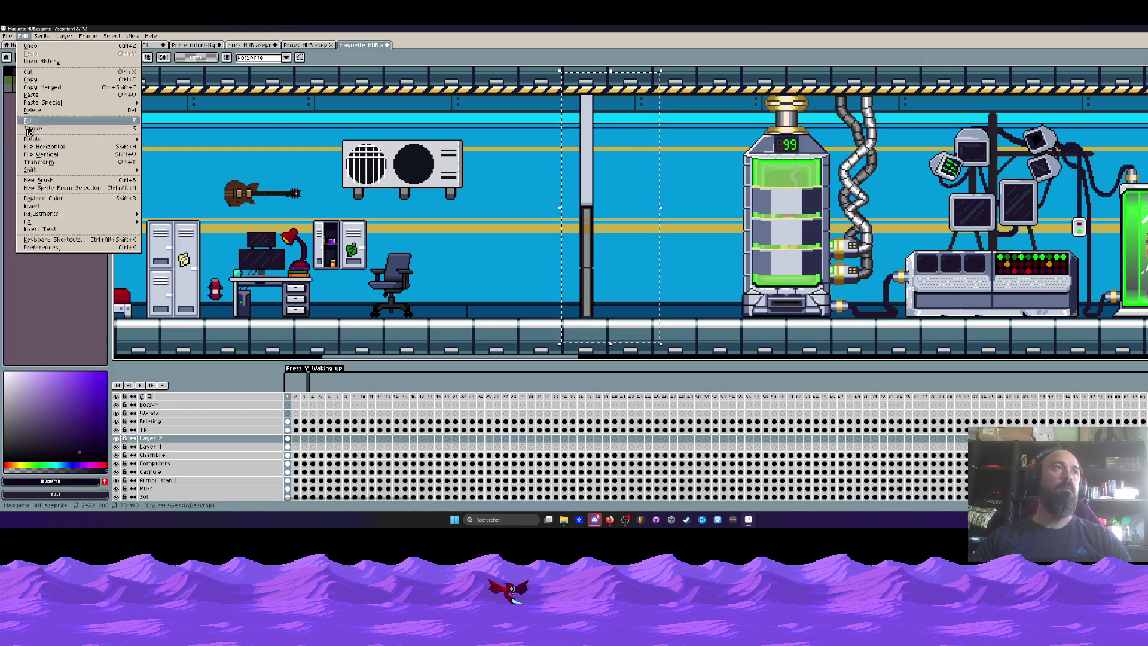
{"action": "mouse_move", "coordinate": [72, 214]}
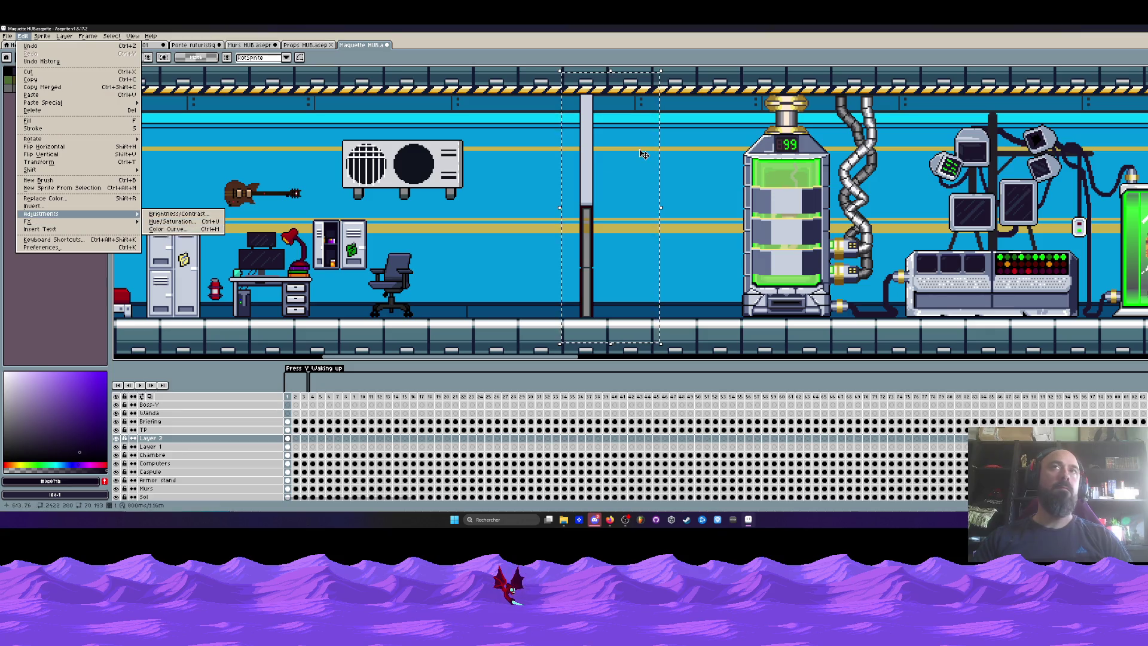
{"action": "scroll", "coordinate": [586, 141], "scroll_direction": "down", "scroll_amount": 2}
{"action": "key", "text": "Escape"}
{"action": "scroll", "coordinate": [587, 141], "scroll_direction": "up", "scroll_amount": 2}
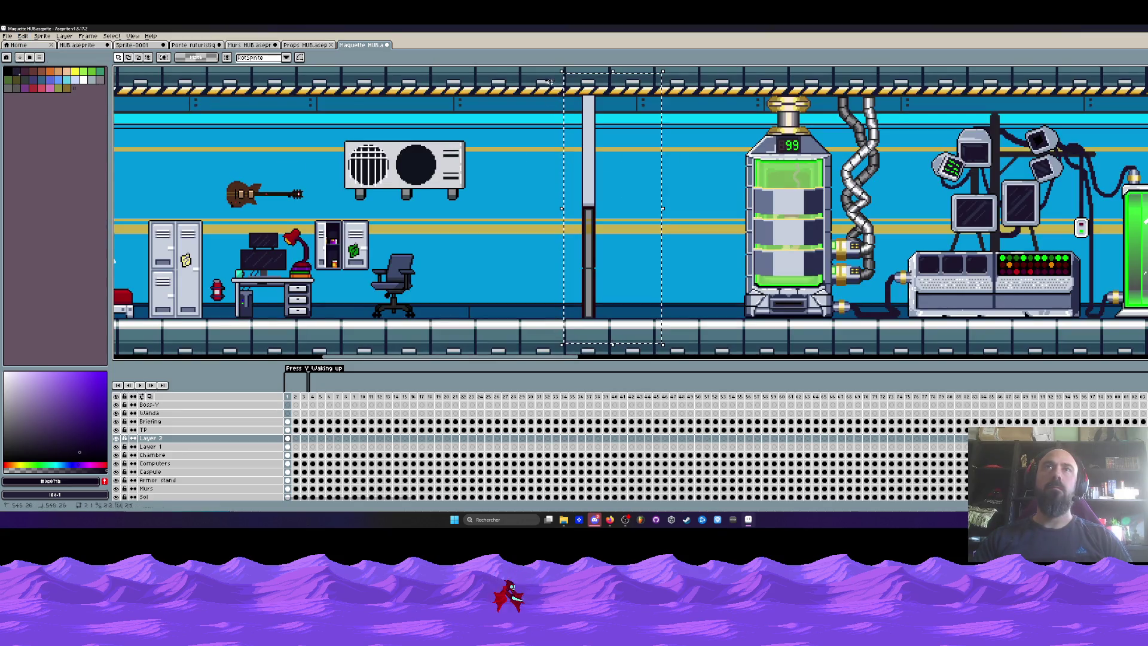
Step: Darken the selection with Brightness/Contrast, shift the pillar right, and put Layer 2 beneath Layer 1
{"action": "left_click_drag", "start_coordinate": [668, 318], "coordinate": [672, 332]}
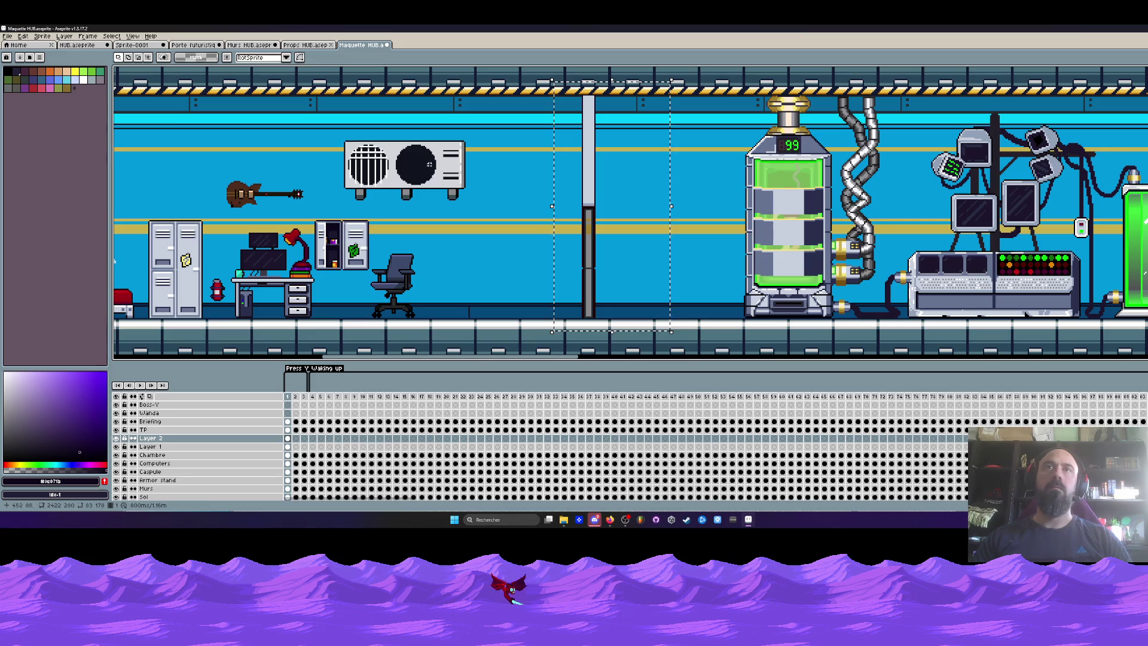
{"action": "left_click", "coordinate": [23, 37]}
{"action": "mouse_move", "coordinate": [48, 215]}
{"action": "left_click", "coordinate": [165, 217]}
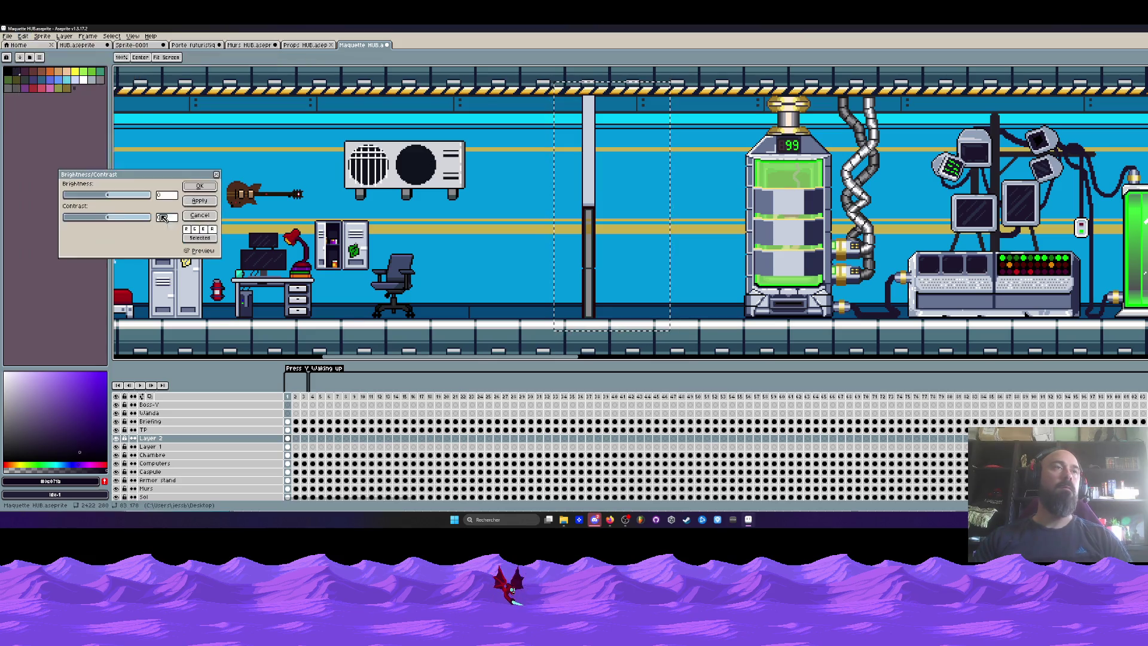
{"action": "left_click_drag", "start_coordinate": [573, 194], "coordinate": [596, 193]}
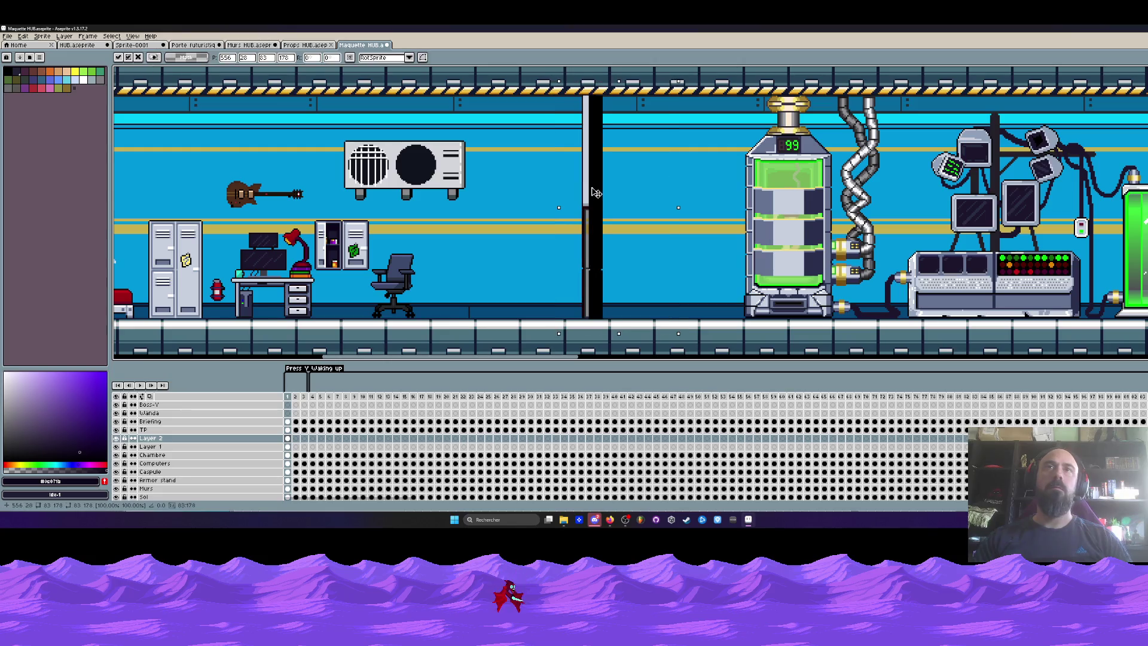
{"action": "left_click_drag", "start_coordinate": [199, 439], "coordinate": [190, 454]}
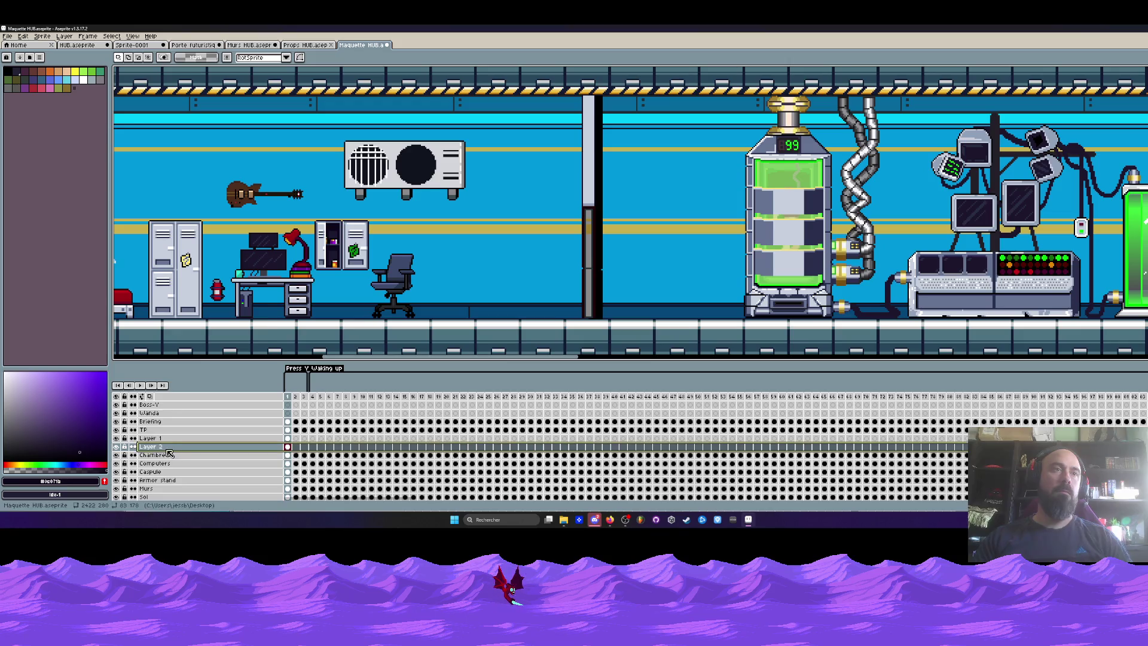
Step: Lower Layer 2's opacity in Layer Properties so its dark band turns translucent
{"action": "double_click", "coordinate": [151, 447]}
{"action": "left_click", "coordinate": [216, 320]}
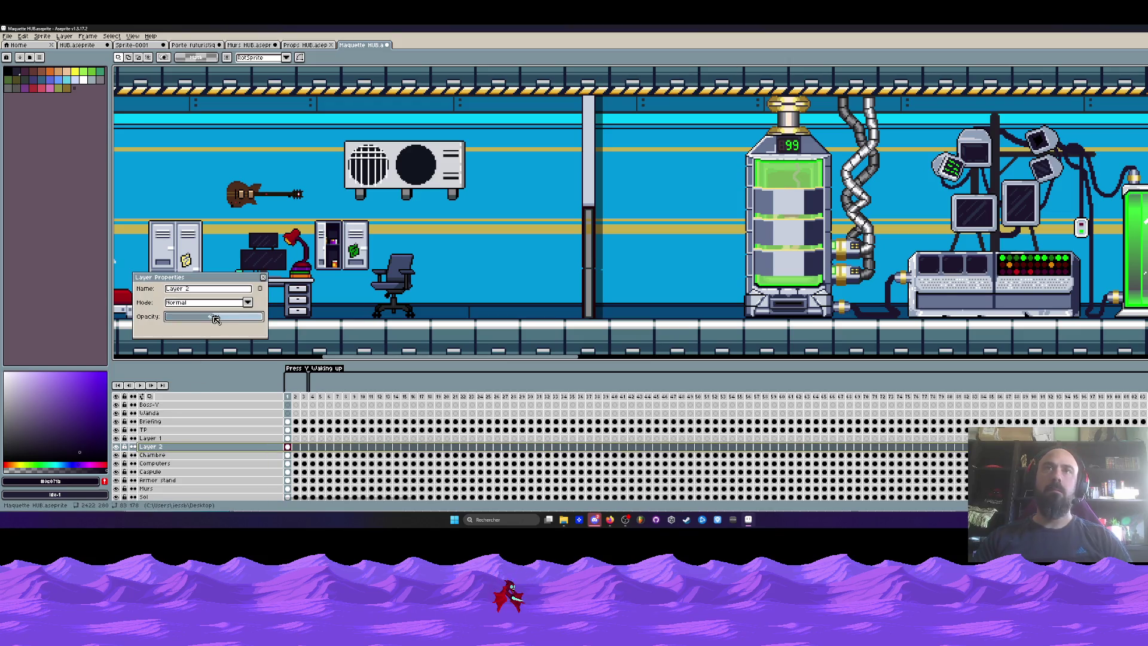
{"action": "scroll", "coordinate": [617, 224], "scroll_direction": "down", "scroll_amount": 3}
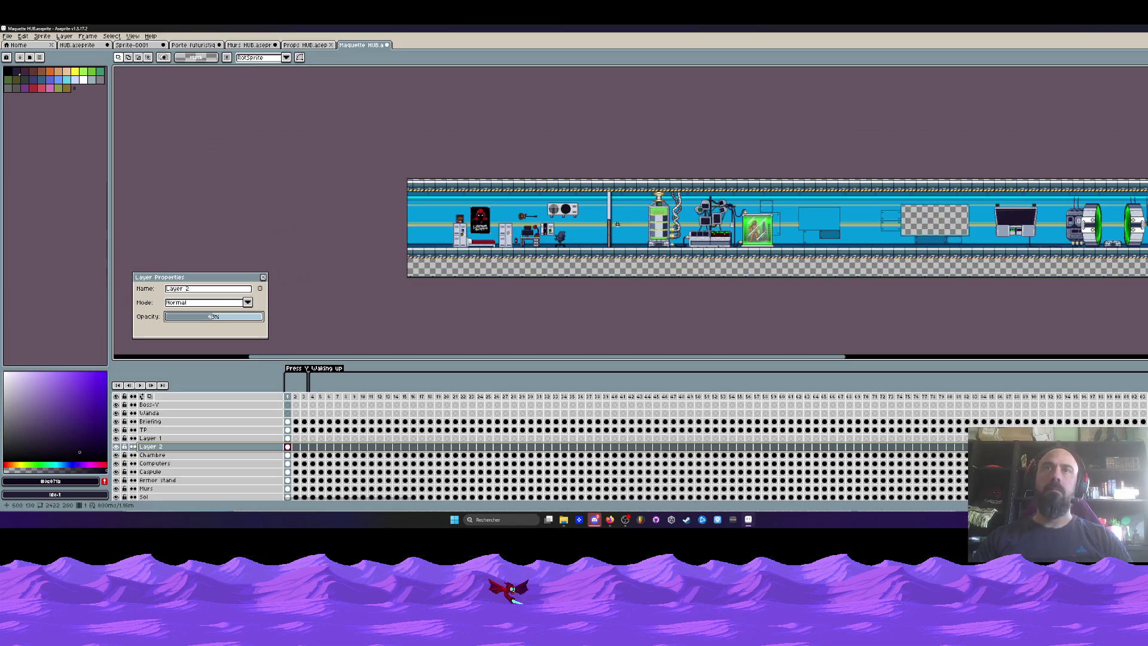
{"action": "scroll", "coordinate": [618, 225], "scroll_direction": "up", "scroll_amount": 3}
{"action": "left_click_drag", "start_coordinate": [576, 92], "coordinate": [653, 344]}
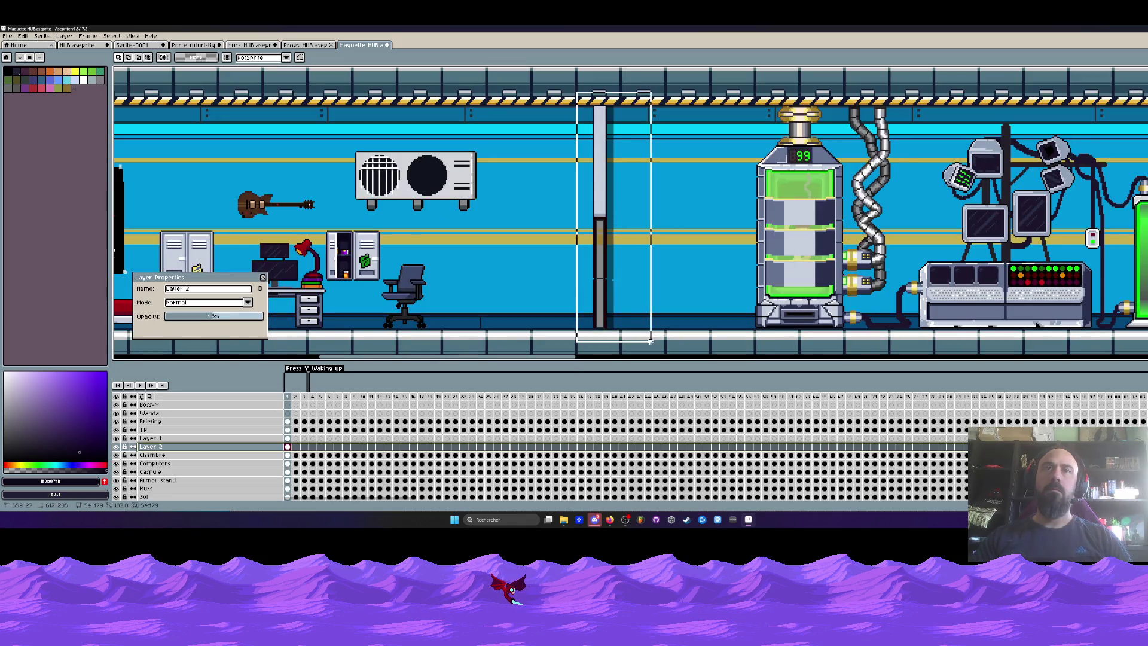
{"action": "left_click", "coordinate": [263, 278]}
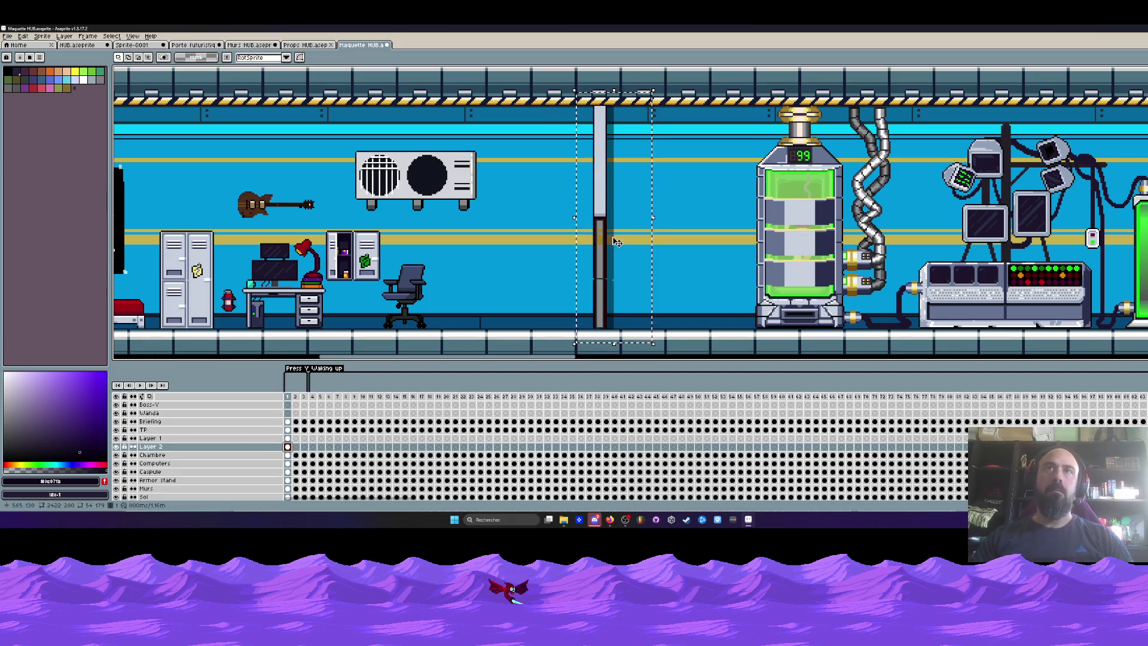
Step: Nudge the shadow band one pixel right beside the pillar, commit it, and deselect
{"action": "mouse_move", "coordinate": [618, 242]}
{"action": "left_mouse_down"}
{"action": "mouse_move", "coordinate": [590, 252]}
{"action": "mouse_move", "coordinate": [611, 258]}
{"action": "mouse_move", "coordinate": [591, 259]}
{"action": "mouse_move", "coordinate": [600, 258]}
{"action": "left_mouse_up"}
{"action": "key", "text": "Return"}
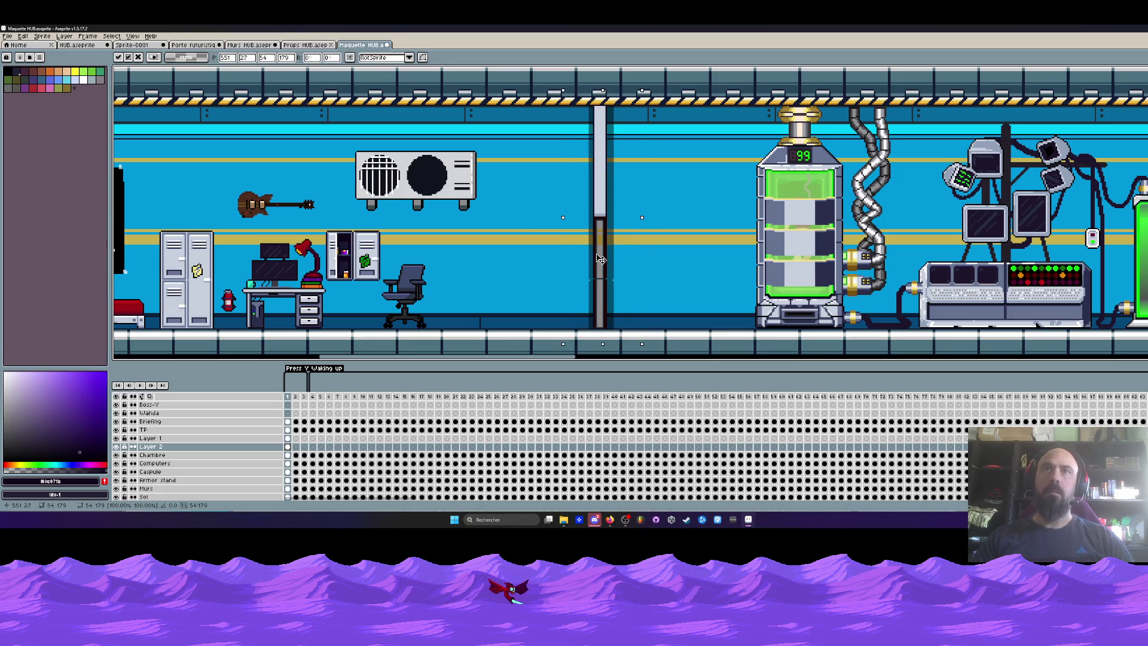
{"action": "scroll", "coordinate": [601, 258], "scroll_direction": "up", "scroll_amount": 3}
{"action": "key", "text": "Right"}
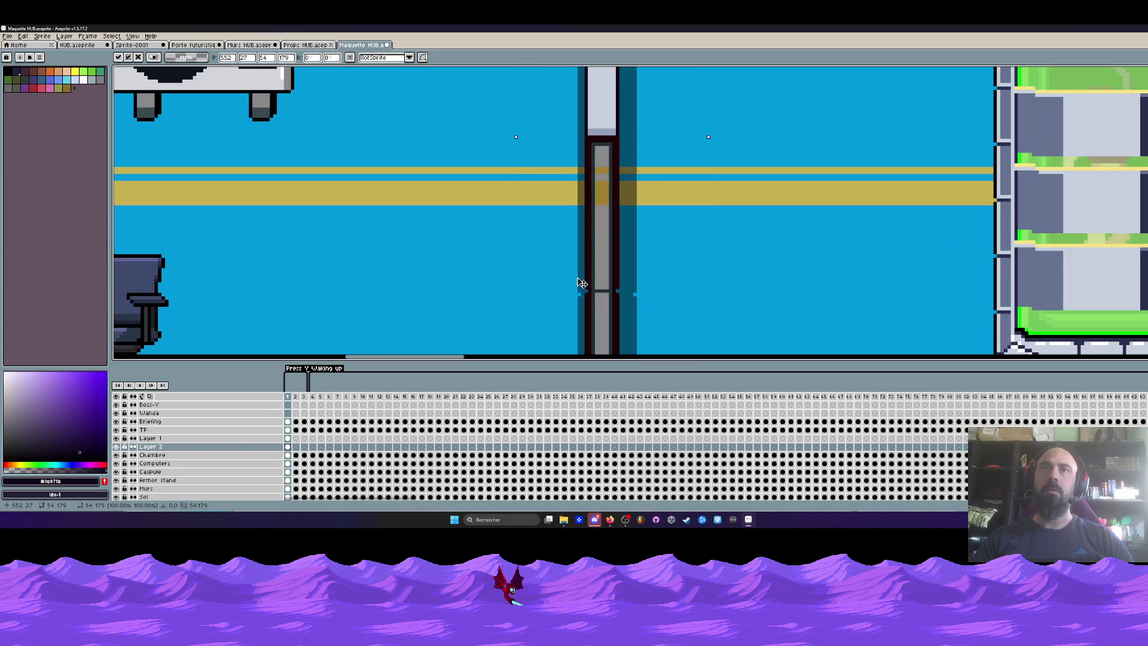
{"action": "scroll", "coordinate": [583, 286], "scroll_direction": "down", "scroll_amount": 2}
{"action": "scroll", "coordinate": [626, 267], "scroll_direction": "down", "scroll_amount": 2}
{"action": "key", "text": "Return"}
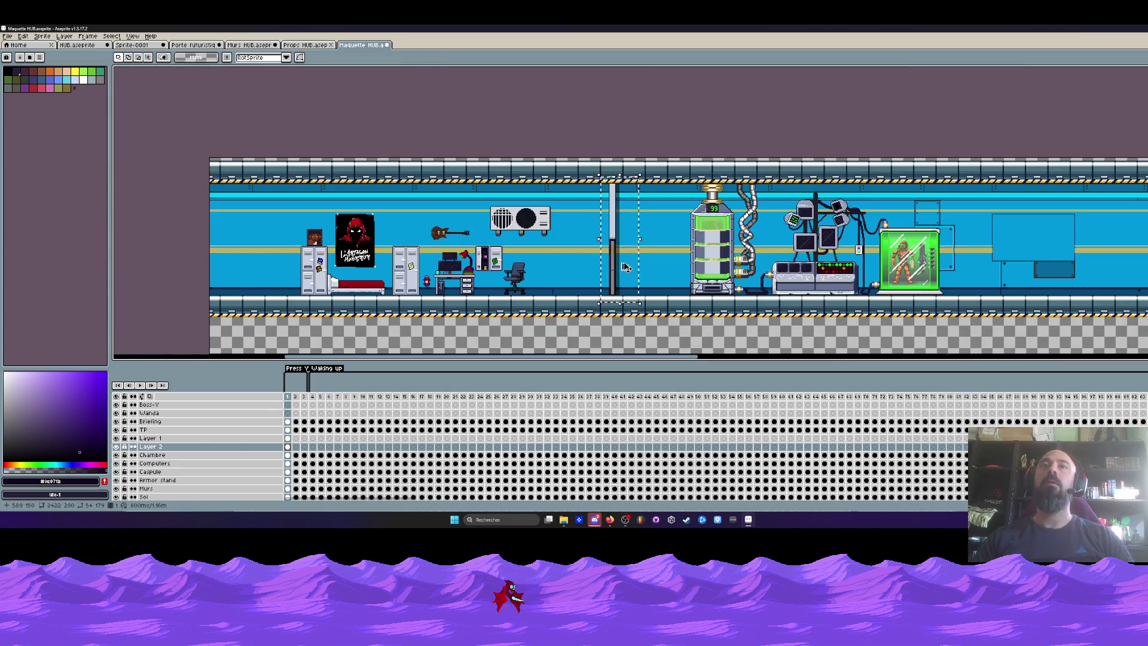
{"action": "key", "text": "ctrl+d"}
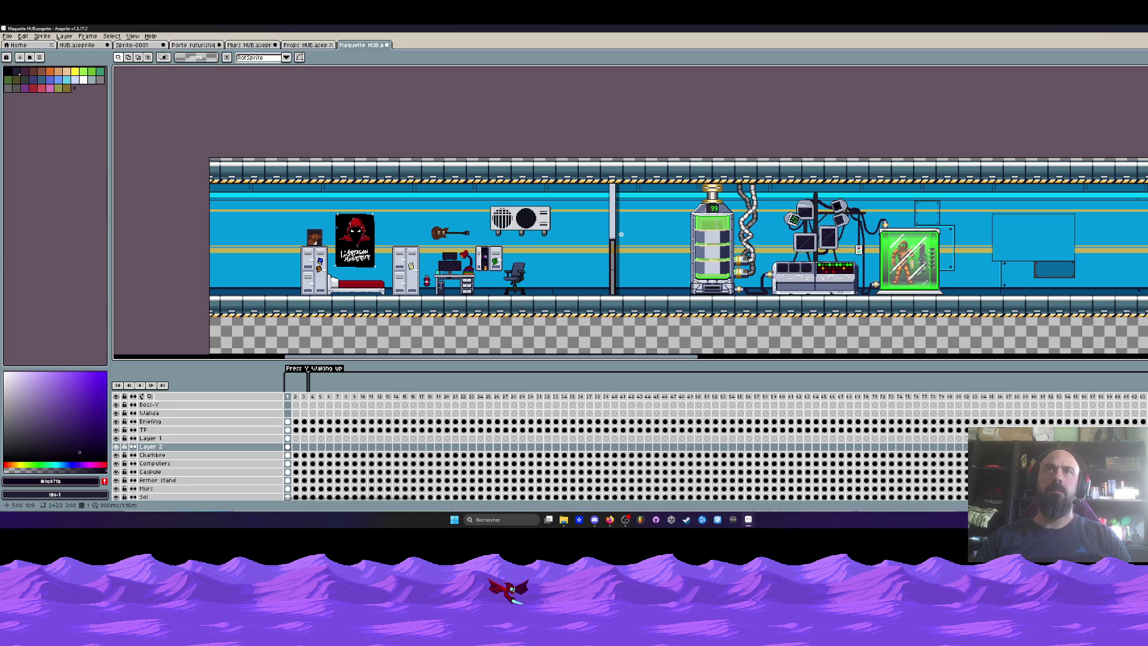
Step: Pick the pillar's light grey and try a rectangle selection around the pillar, then deselect
{"action": "scroll", "coordinate": [618, 200], "scroll_direction": "up", "scroll_amount": 3}
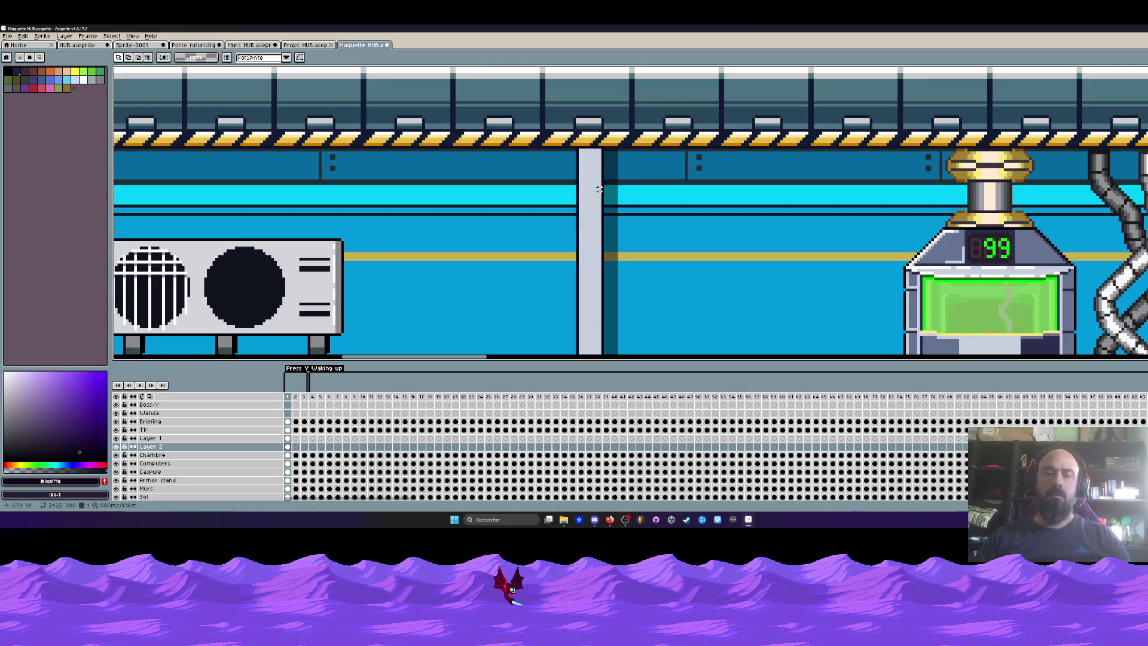
{"action": "key", "text": "i"}
{"action": "left_click", "coordinate": [601, 173]}
{"action": "scroll", "coordinate": [600, 173], "scroll_direction": "down", "scroll_amount": 1}
{"action": "key", "text": "space"}
{"action": "mouse_move", "coordinate": [568, 251]}
{"action": "left_mouse_down"}
{"action": "mouse_move", "coordinate": [583, 132]}
{"action": "mouse_move", "coordinate": [609, 297]}
{"action": "left_mouse_up"}
{"action": "scroll", "coordinate": [616, 167], "scroll_direction": "up", "scroll_amount": 2}
{"action": "key", "text": "m"}
{"action": "key", "text": "space"}
{"action": "mouse_move", "coordinate": [599, 115]}
{"action": "left_mouse_down"}
{"action": "mouse_move", "coordinate": [638, 337]}
{"action": "mouse_move", "coordinate": [616, 321]}
{"action": "left_mouse_up"}
{"action": "key", "text": "ctrl+d"}
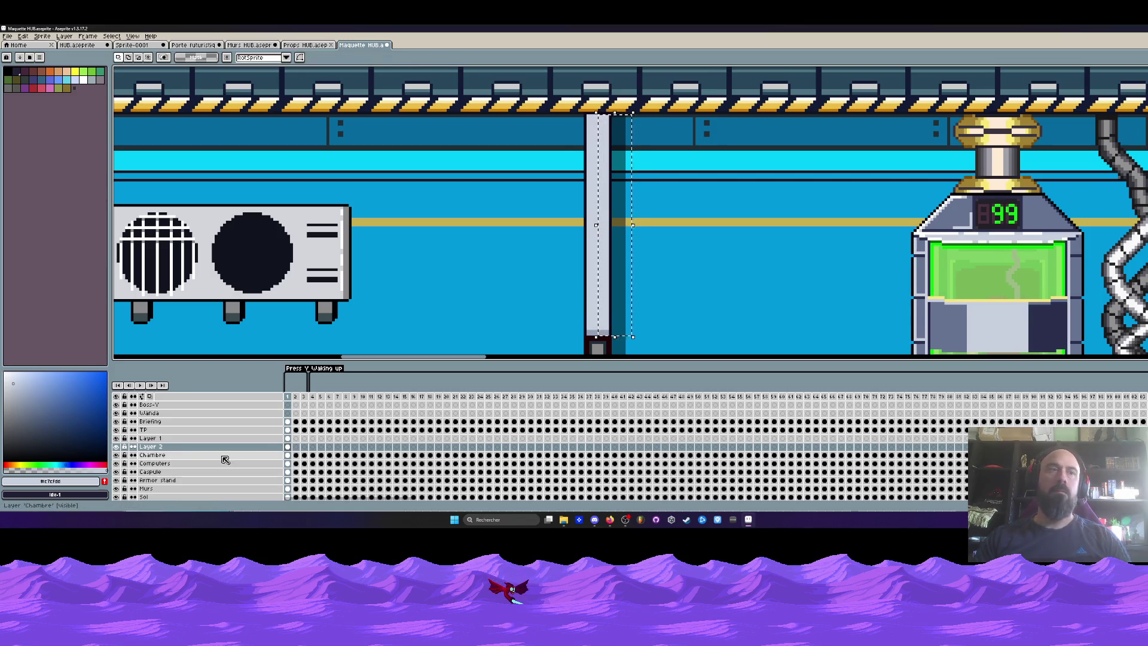
Step: On Layer 1, select the pillar and shift it one pixel left
{"action": "left_click", "coordinate": [151, 438]}
{"action": "mouse_move", "coordinate": [596, 115]}
{"action": "left_mouse_down"}
{"action": "mouse_move", "coordinate": [616, 144]}
{"action": "mouse_move", "coordinate": [638, 336]}
{"action": "mouse_move", "coordinate": [605, 178]}
{"action": "left_mouse_up"}
{"action": "scroll", "coordinate": [605, 179], "scroll_direction": "up", "scroll_amount": 3}
{"action": "key", "text": "ctrl+d"}
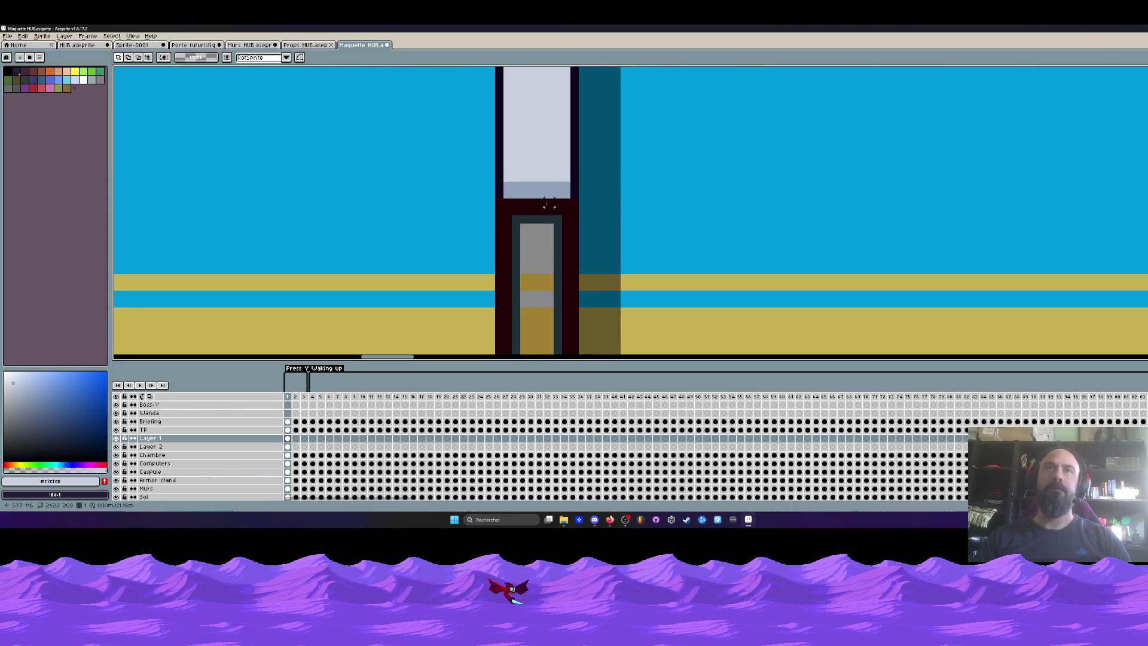
{"action": "scroll", "coordinate": [547, 201], "scroll_direction": "down", "scroll_amount": 2}
{"action": "scroll", "coordinate": [547, 204], "scroll_direction": "up", "scroll_amount": 1}
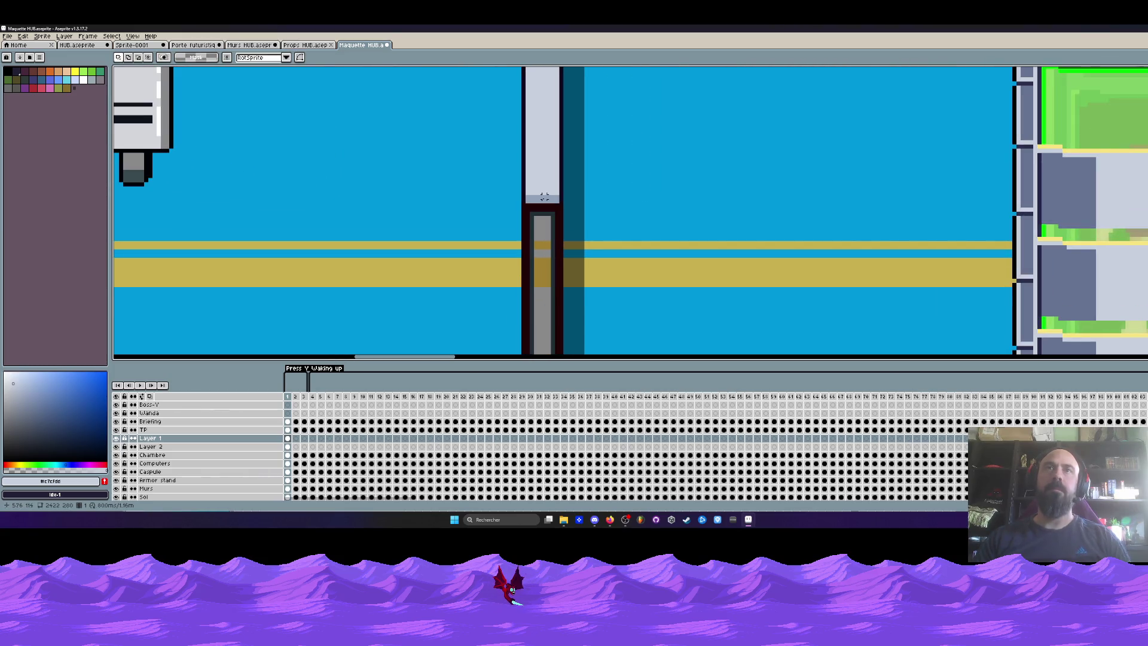
{"action": "scroll", "coordinate": [546, 199], "scroll_direction": "down", "scroll_amount": 2}
{"action": "scroll", "coordinate": [549, 199], "scroll_direction": "up", "scroll_amount": 3}
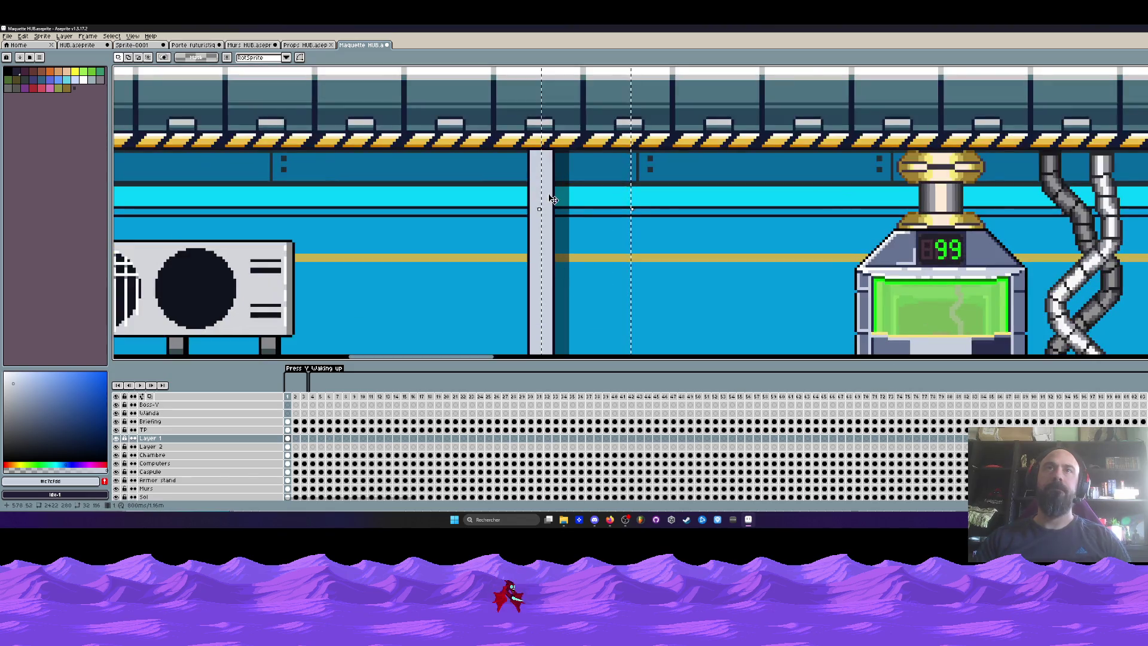
{"action": "left_click_drag", "start_coordinate": [552, 199], "coordinate": [556, 200]}
{"action": "scroll", "coordinate": [556, 203], "scroll_direction": "up", "scroll_amount": 1}
{"action": "scroll", "coordinate": [559, 227], "scroll_direction": "up", "scroll_amount": 1}
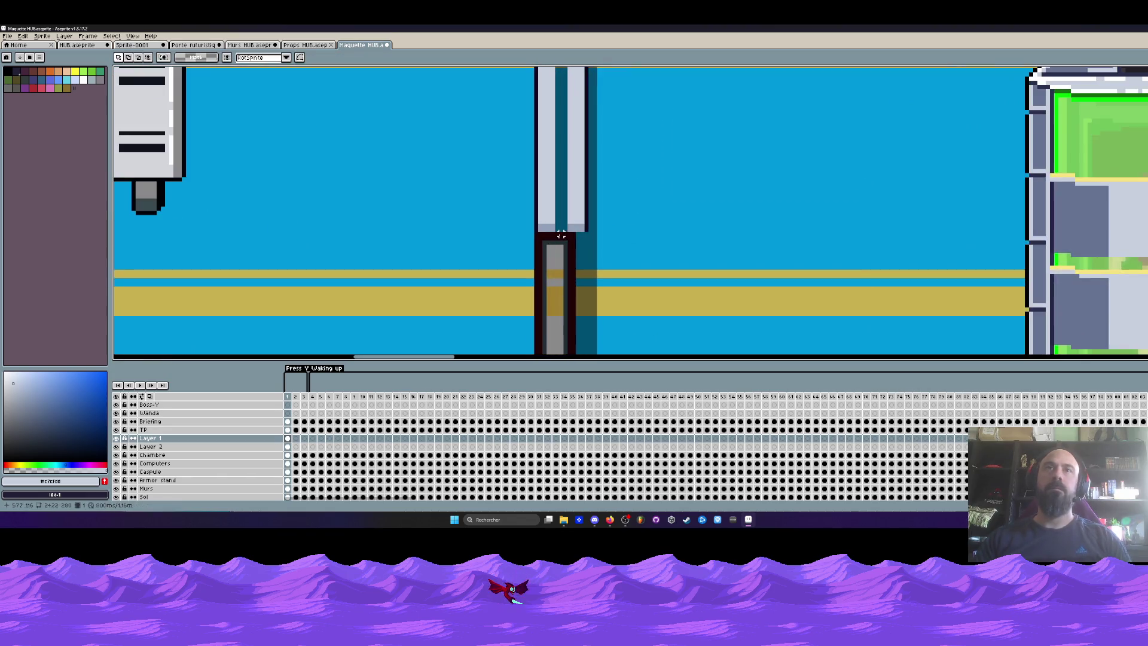
{"action": "scroll", "coordinate": [557, 229], "scroll_direction": "down", "scroll_amount": 2}
{"action": "scroll", "coordinate": [549, 192], "scroll_direction": "up", "scroll_amount": 3}
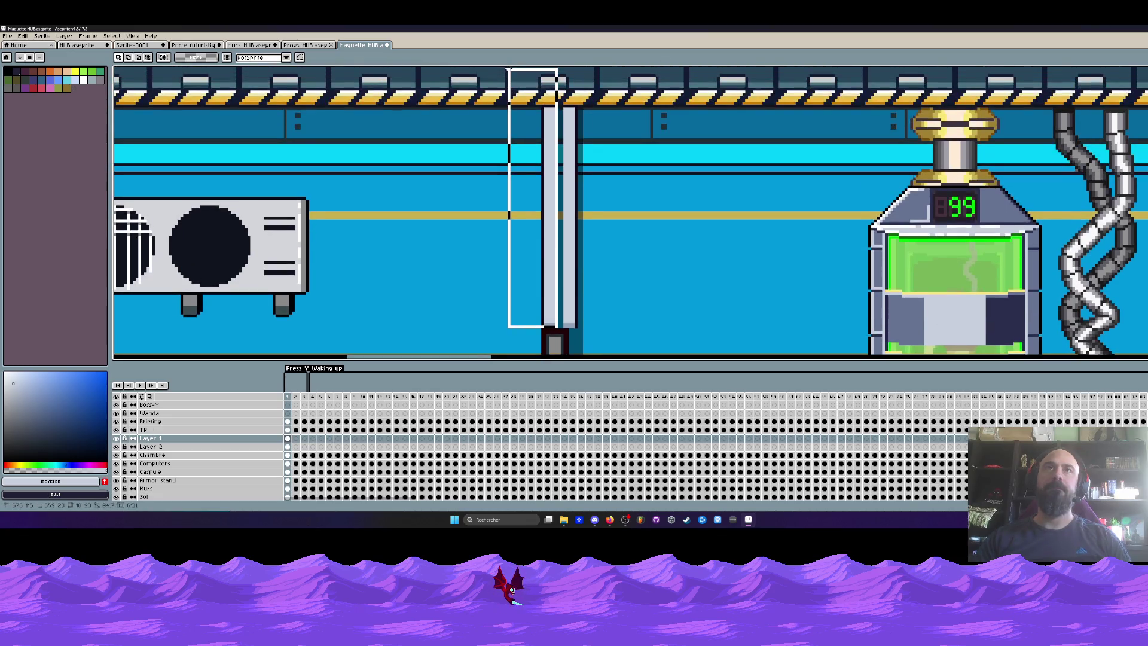
{"action": "left_click", "coordinate": [549, 189]}
{"action": "scroll", "coordinate": [548, 227], "scroll_direction": "up", "scroll_amount": 2}
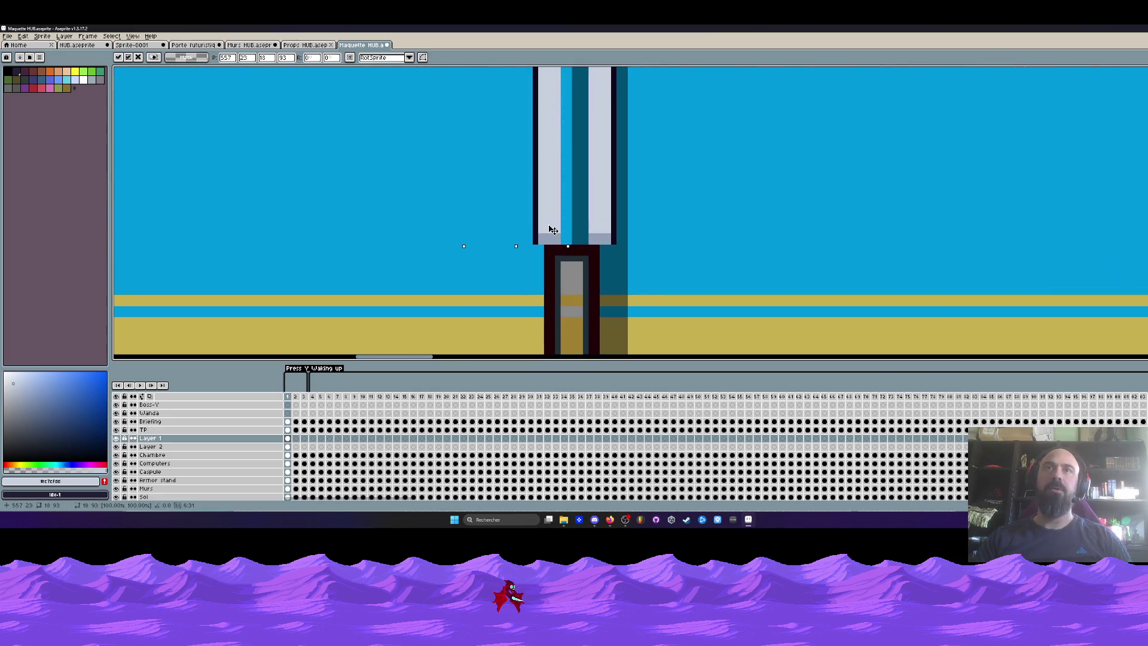
{"action": "left_click_drag", "start_coordinate": [548, 230], "coordinate": [544, 229]}
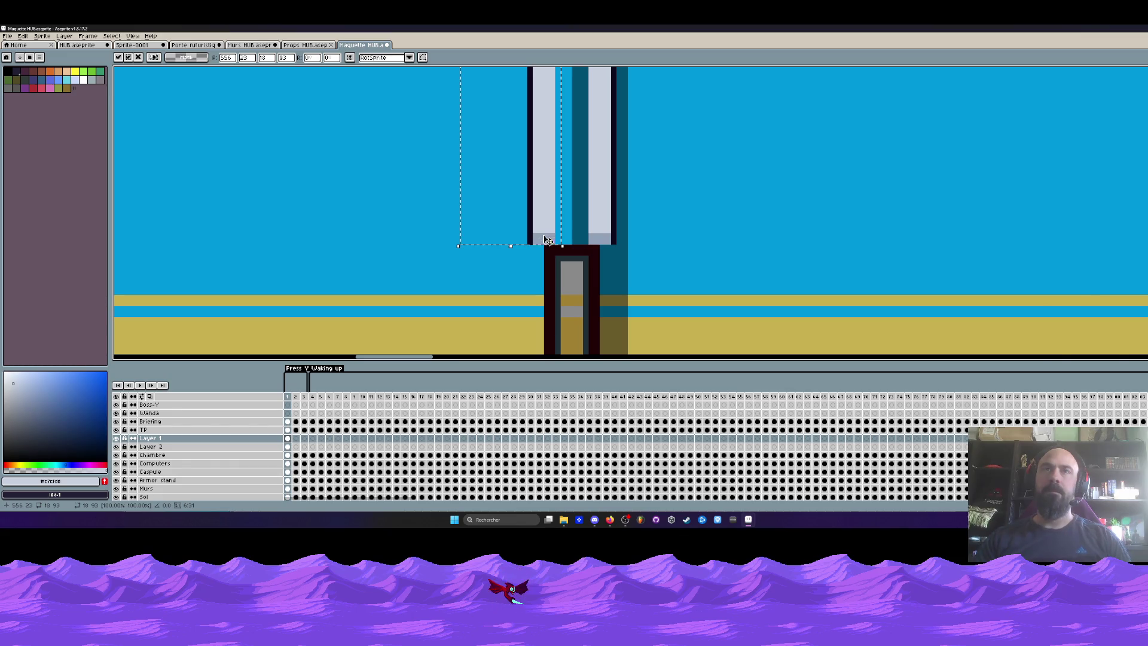
{"action": "key", "text": "Return"}
Step: Draw a dark border line along the pillar's bottom edge and move the grey row onto it
{"action": "scroll", "coordinate": [541, 251], "scroll_direction": "up", "scroll_amount": 1}
{"action": "scroll", "coordinate": [541, 251], "scroll_direction": "up", "scroll_amount": 1}
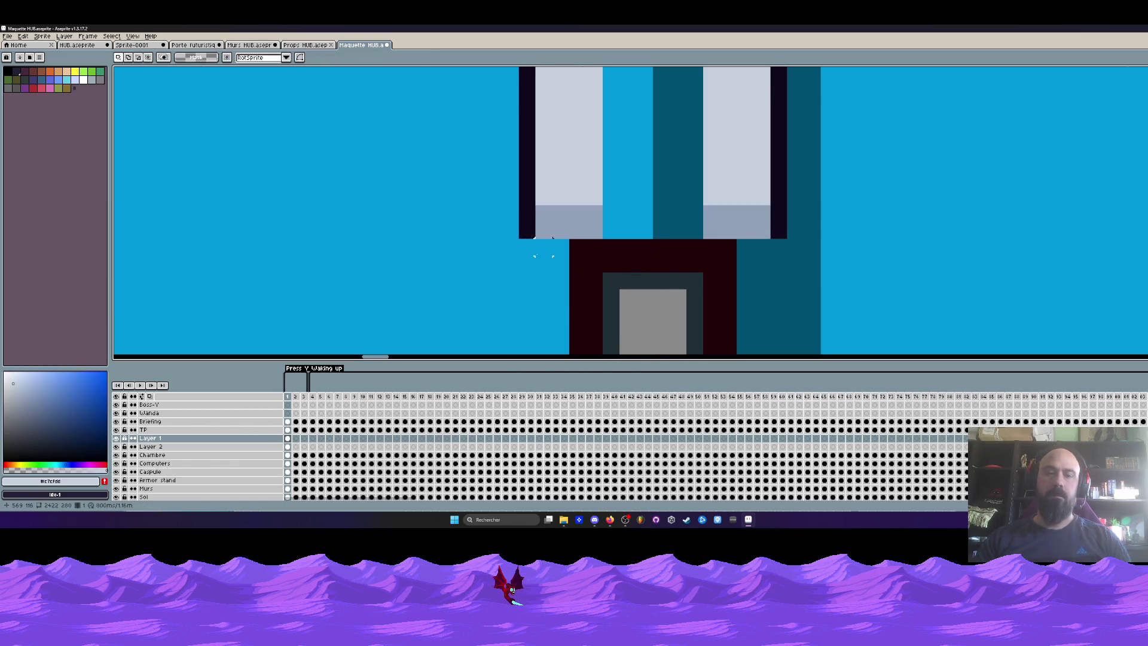
{"action": "key", "text": "i"}
{"action": "left_click", "coordinate": [530, 227]}
{"action": "key", "text": "b"}
{"action": "left_click_drag", "start_coordinate": [538, 231], "coordinate": [772, 231]}
{"action": "scroll", "coordinate": [668, 265], "scroll_direction": "down", "scroll_amount": 3}
{"action": "key", "text": "m"}
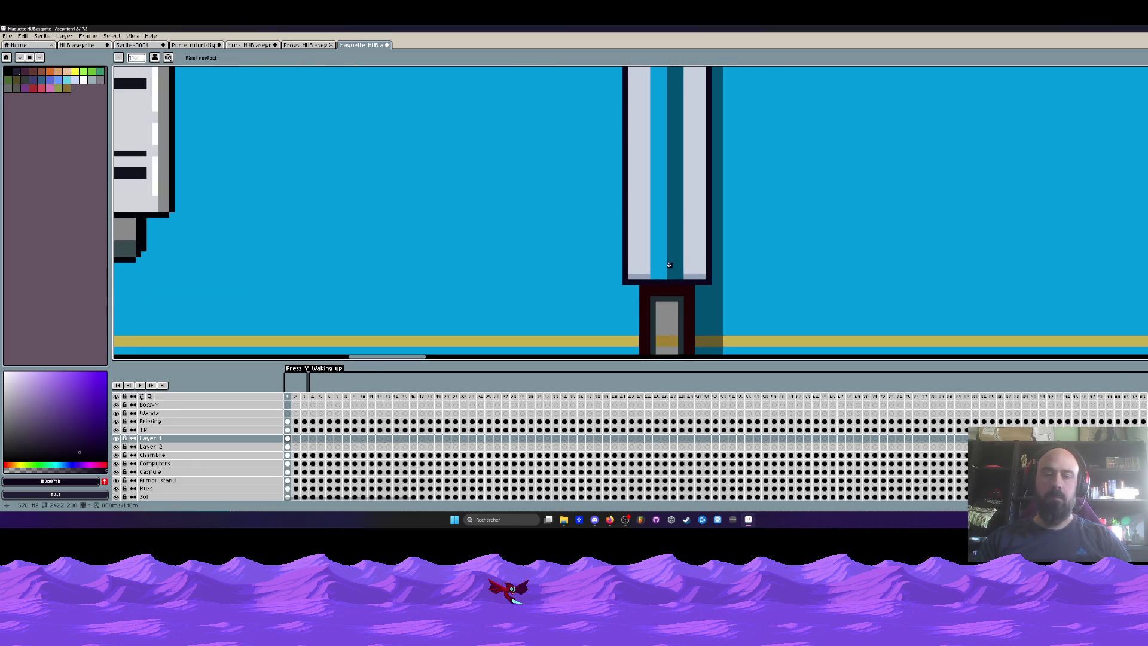
{"action": "scroll", "coordinate": [631, 274], "scroll_direction": "up", "scroll_amount": 1}
{"action": "left_click_drag", "start_coordinate": [625, 279], "coordinate": [783, 269]}
{"action": "mouse_move", "coordinate": [698, 280]}
{"action": "left_mouse_down"}
{"action": "mouse_move", "coordinate": [718, 284]}
{"action": "mouse_move", "coordinate": [687, 269]}
{"action": "mouse_move", "coordinate": [692, 261]}
{"action": "left_mouse_up"}
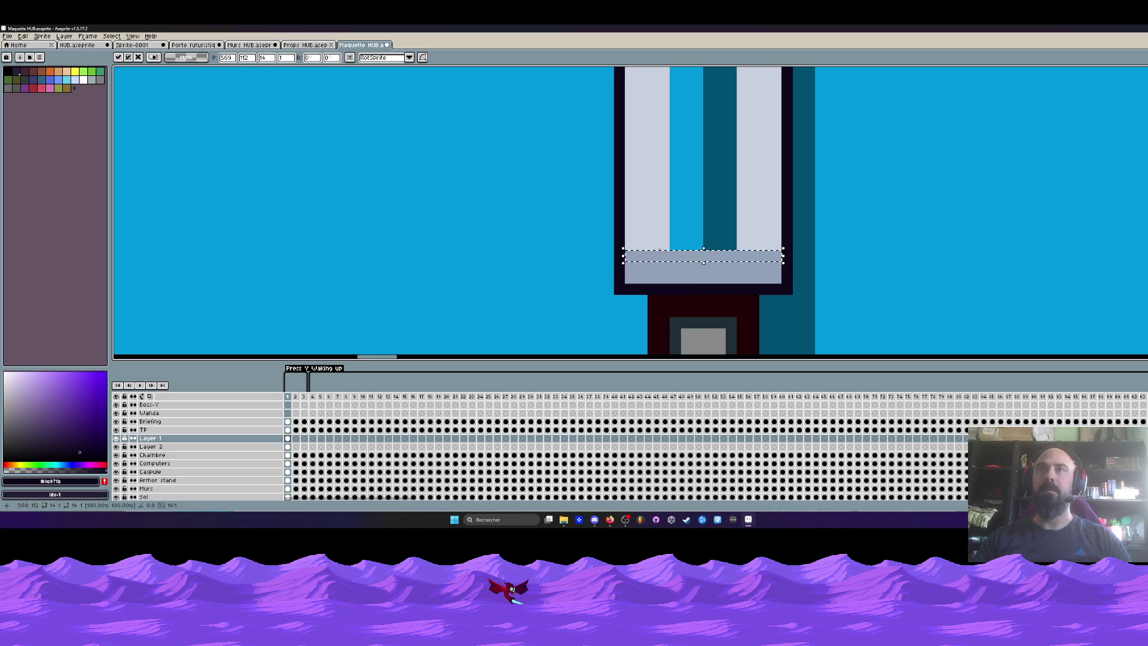
{"action": "key", "text": "Return"}
Step: Paint the pillar's top bar and fill its inner blue area with grey #c7cfdd
{"action": "scroll", "coordinate": [651, 266], "scroll_direction": "down", "scroll_amount": 5}
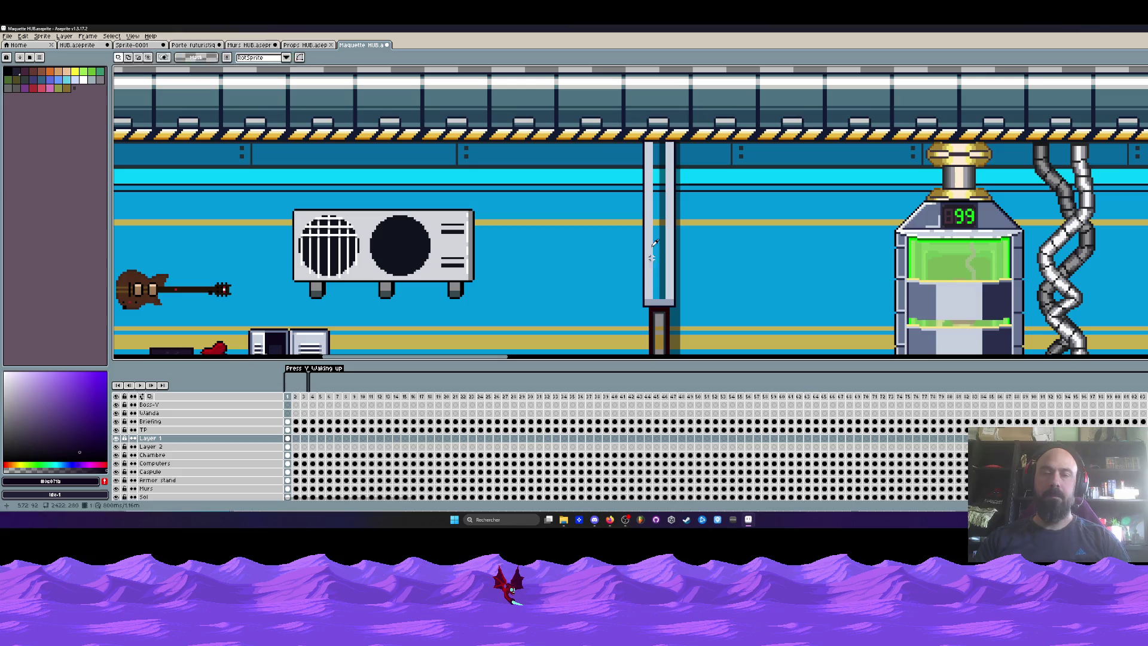
{"action": "key", "text": "b"}
{"action": "left_click", "coordinate": [653, 205], "text": "alt"}
{"action": "scroll", "coordinate": [653, 197], "scroll_direction": "up", "scroll_amount": 3}
{"action": "scroll", "coordinate": [655, 141], "scroll_direction": "up", "scroll_amount": 1}
{"action": "left_click_drag", "start_coordinate": [692, 147], "coordinate": [638, 145]}
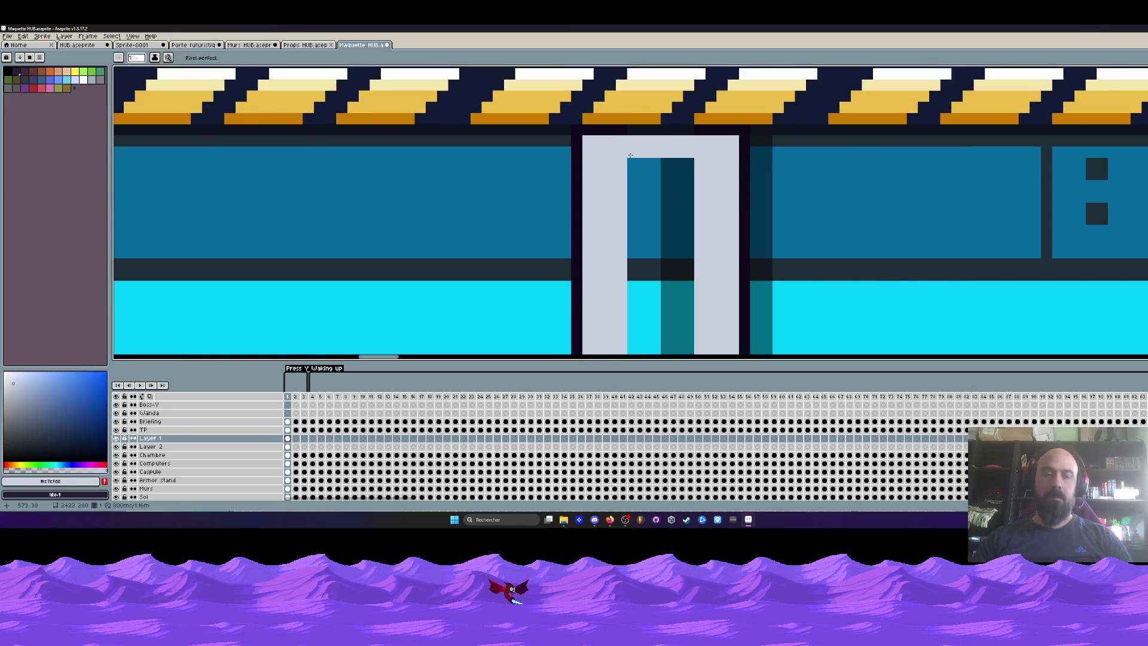
{"action": "key", "text": "g"}
{"action": "left_click", "coordinate": [660, 197]}
{"action": "scroll", "coordinate": [660, 197], "scroll_direction": "down", "scroll_amount": 4}
{"action": "scroll", "coordinate": [657, 238], "scroll_direction": "up", "scroll_amount": 2}
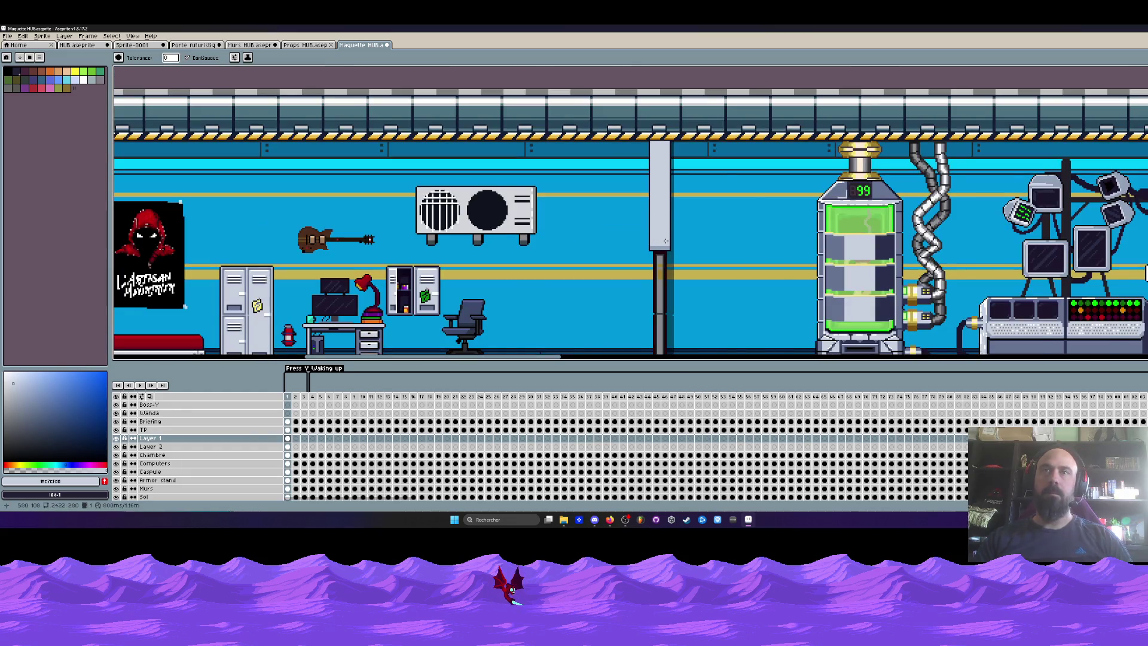
{"action": "scroll", "coordinate": [666, 240], "scroll_direction": "down", "scroll_amount": 2}
{"action": "scroll", "coordinate": [666, 241], "scroll_direction": "up", "scroll_amount": 2}
{"action": "scroll", "coordinate": [644, 245], "scroll_direction": "down", "scroll_amount": 1}
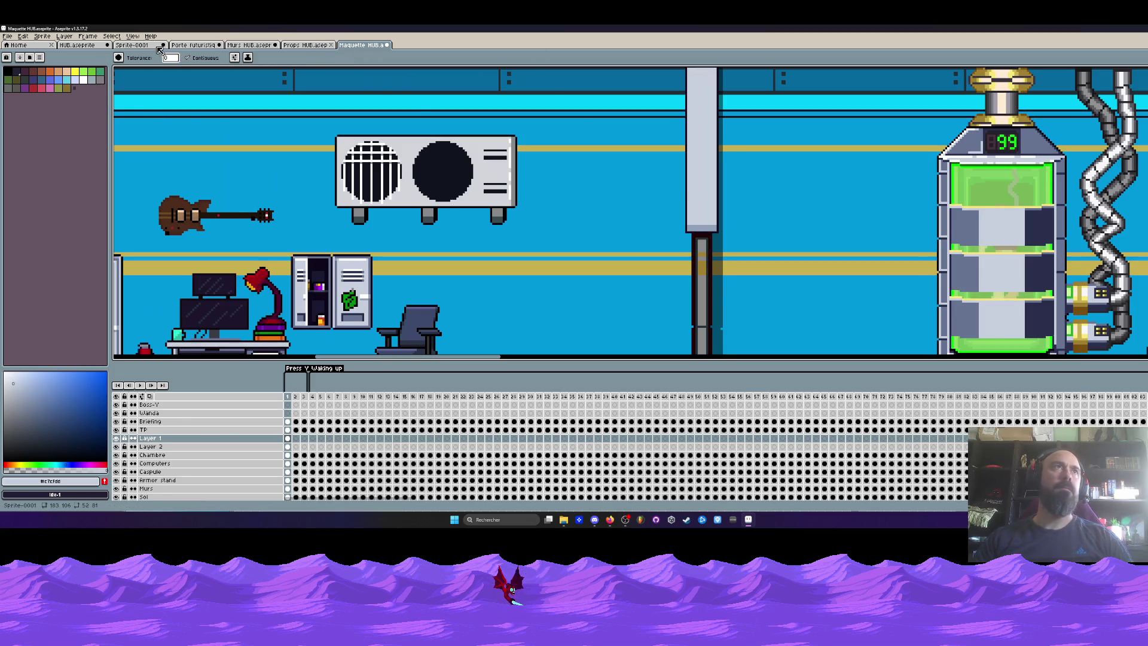
Step: Glance at the Props HUB sheet, then return to the Maquette HUB mockup and pan the corridor
{"action": "left_click", "coordinate": [305, 45]}
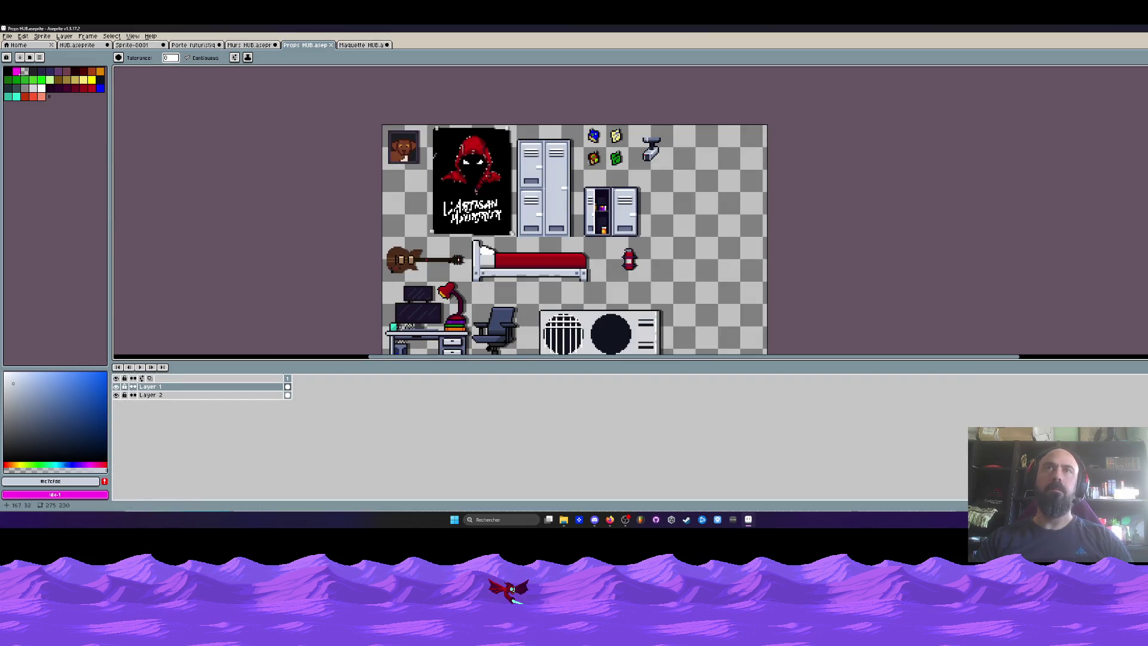
{"action": "key", "text": "ctrl+Tab"}
{"action": "scroll", "coordinate": [687, 207], "scroll_direction": "up", "scroll_amount": 3}
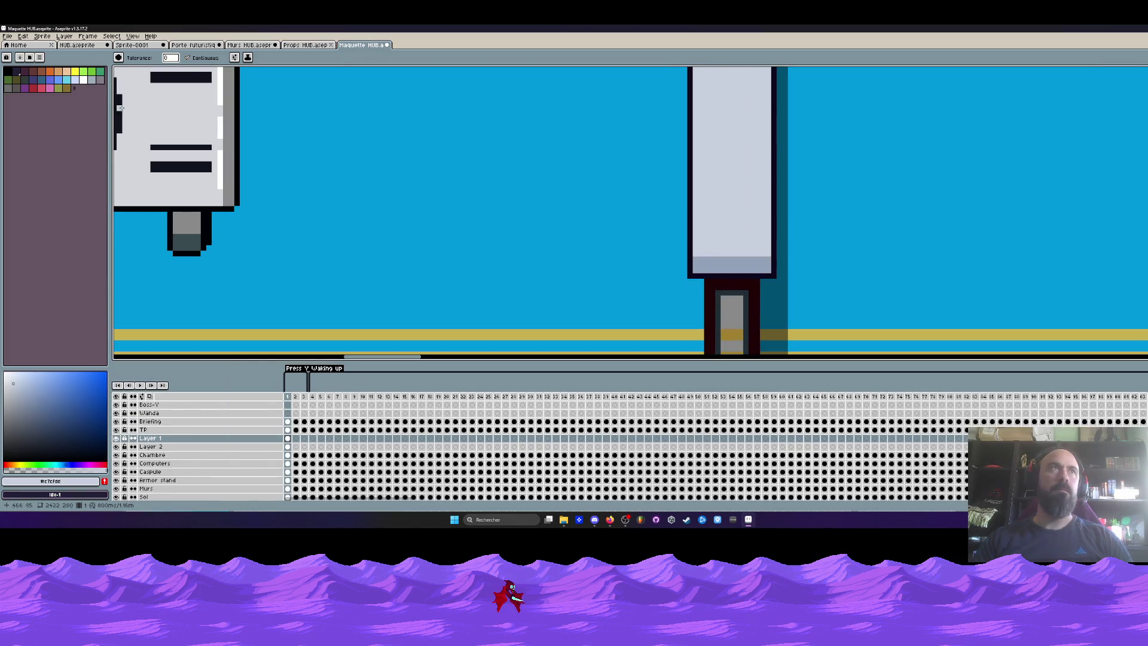
{"action": "scroll", "coordinate": [472, 153], "scroll_direction": "down", "scroll_amount": 3}
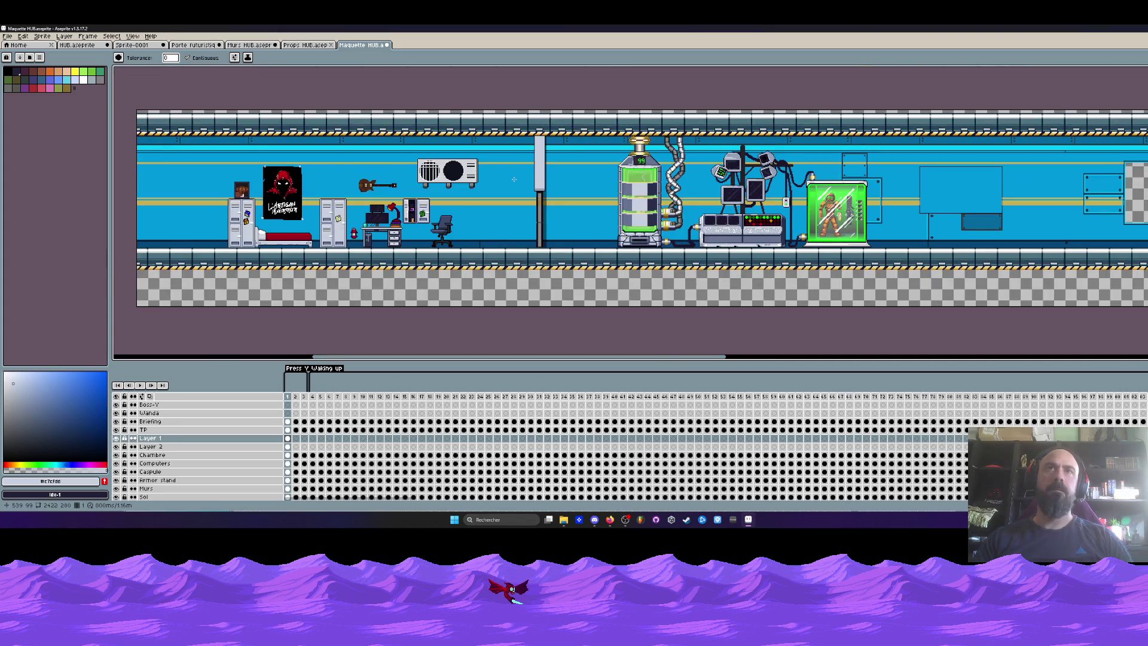
{"action": "left_click_drag", "start_coordinate": [514, 179], "coordinate": [558, 174]}
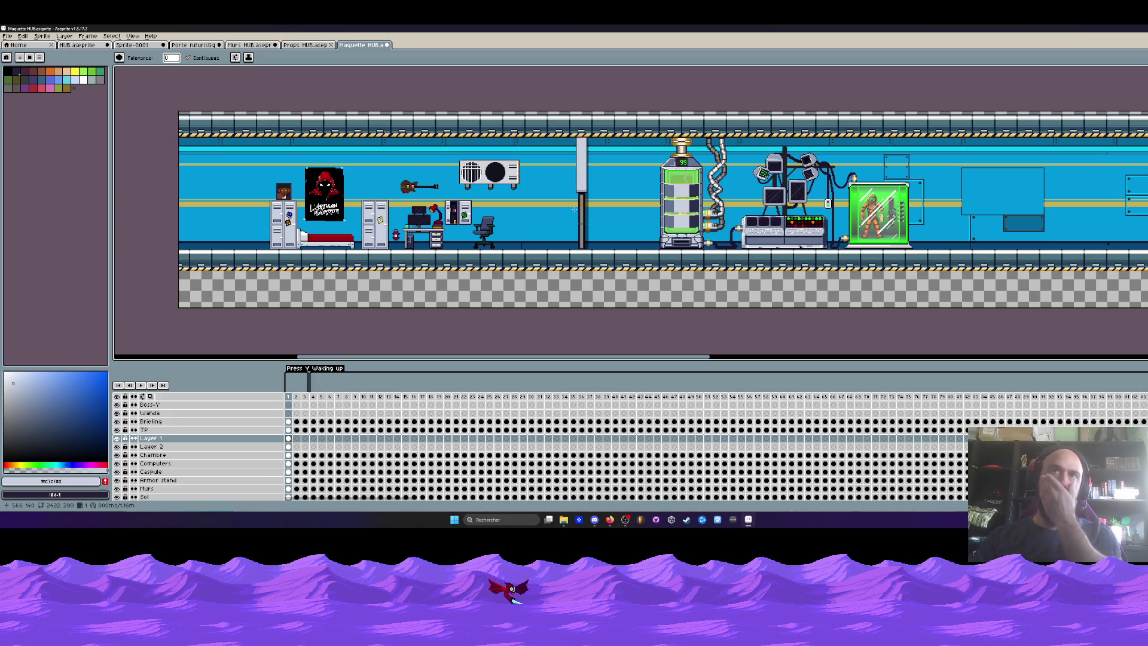
{"action": "scroll", "coordinate": [575, 208], "scroll_direction": "up", "scroll_amount": 3}
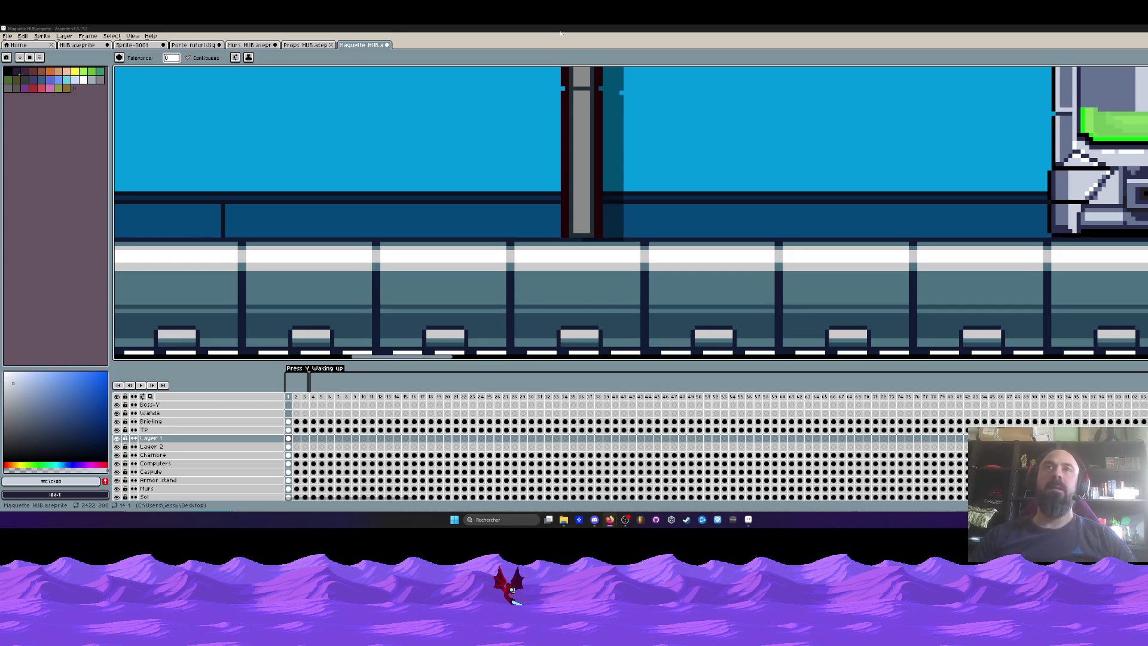
Step: Try a light-grey fill on the pillar's dark edge, then undo it
{"action": "scroll", "coordinate": [591, 71], "scroll_direction": "down", "scroll_amount": 3}
{"action": "scroll", "coordinate": [577, 216], "scroll_direction": "up", "scroll_amount": 3}
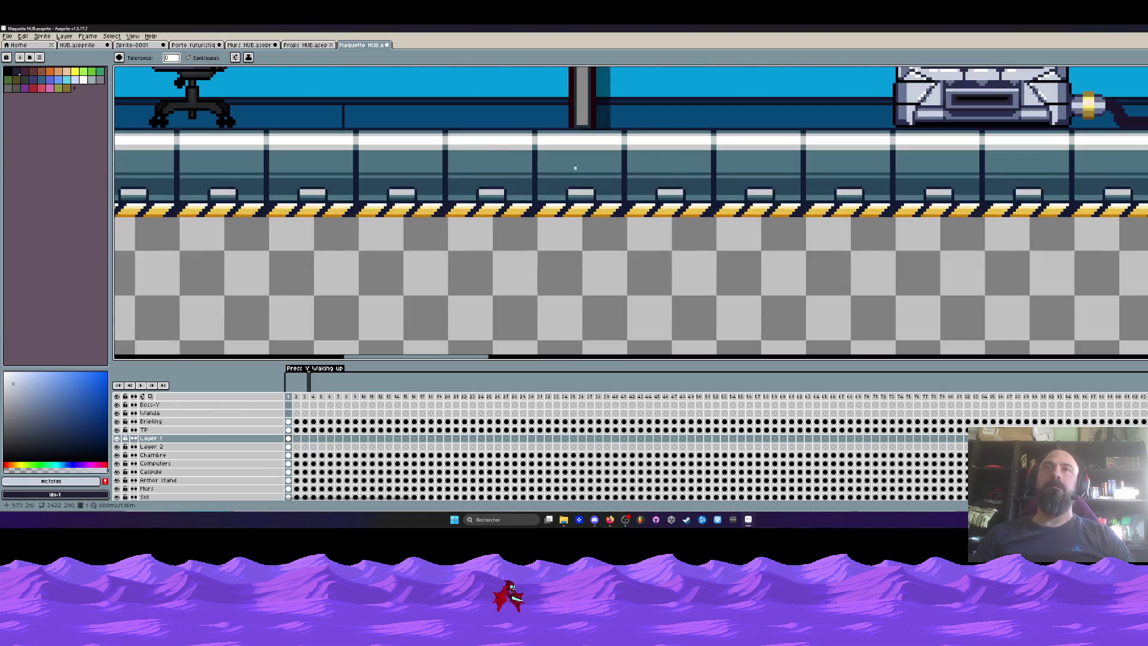
{"action": "scroll", "coordinate": [561, 167], "scroll_direction": "up", "scroll_amount": 2}
{"action": "key", "text": "g"}
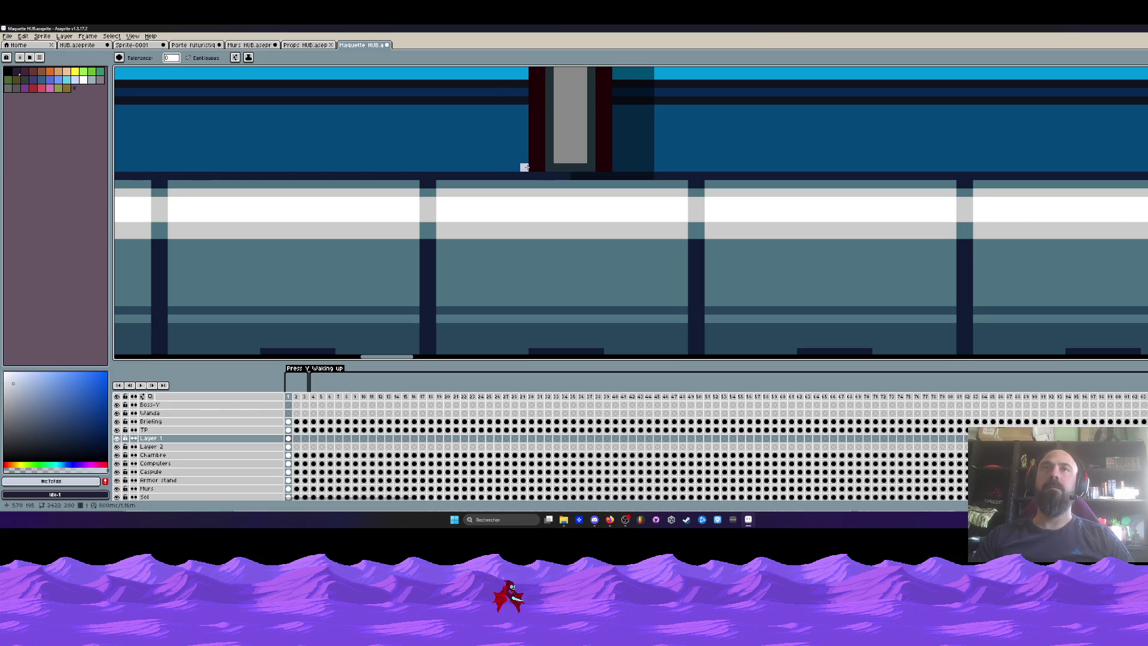
{"action": "left_click", "coordinate": [530, 168]}
{"action": "key", "text": "ctrl+z"}
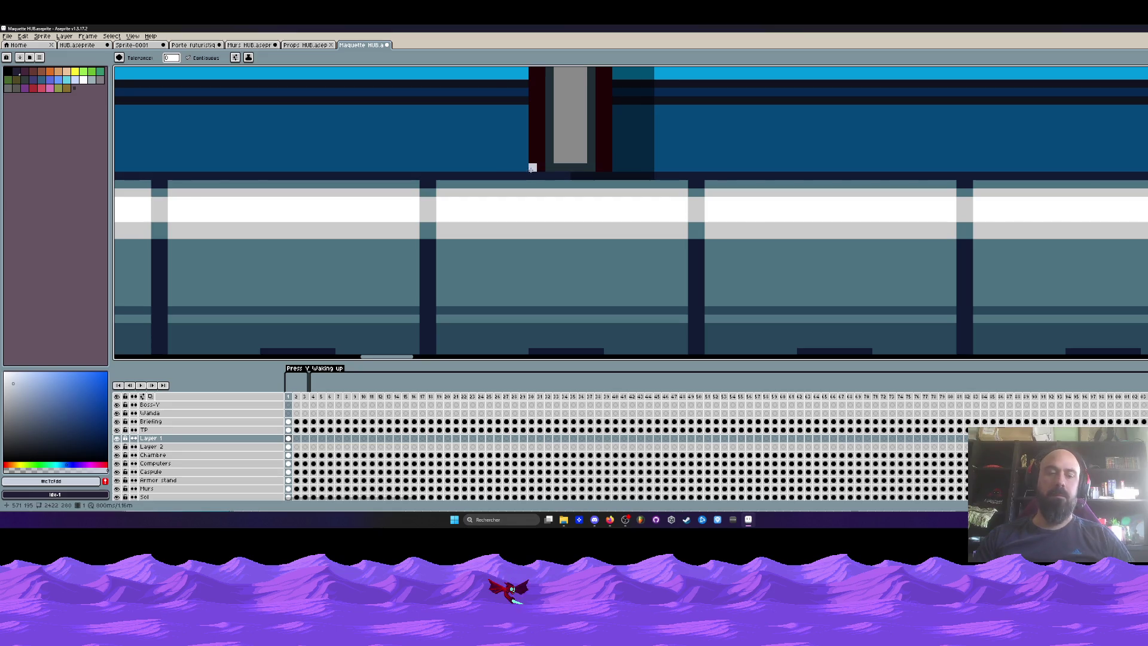
Step: Draw light-grey pixels at the pillar base, undo them, and redraw a light-grey line there
{"action": "key", "text": "b"}
{"action": "scroll", "coordinate": [530, 168], "scroll_direction": "up", "scroll_amount": 1}
{"action": "mouse_move", "coordinate": [538, 156]}
{"action": "left_mouse_down"}
{"action": "mouse_move", "coordinate": [508, 168]}
{"action": "mouse_move", "coordinate": [603, 160]}
{"action": "mouse_move", "coordinate": [583, 170]}
{"action": "mouse_move", "coordinate": [640, 171]}
{"action": "left_mouse_up"}
{"action": "key", "text": "h"}
{"action": "scroll", "coordinate": [649, 236], "scroll_direction": "down", "scroll_amount": 5}
{"action": "scroll", "coordinate": [649, 237], "scroll_direction": "up", "scroll_amount": 6}
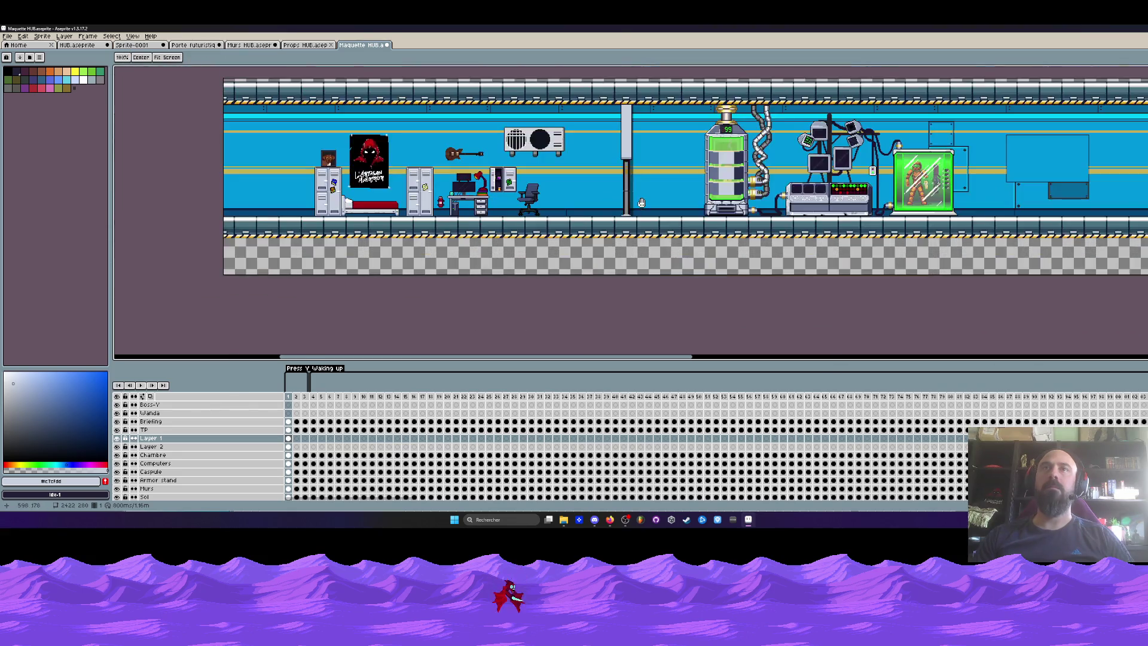
{"action": "key", "text": "v"}
{"action": "key", "text": "ctrl+z"}
{"action": "key", "text": "b"}
{"action": "scroll", "coordinate": [643, 221], "scroll_direction": "up", "scroll_amount": 3}
{"action": "left_click_drag", "start_coordinate": [577, 225], "coordinate": [651, 226]}
{"action": "scroll", "coordinate": [652, 227], "scroll_direction": "down", "scroll_amount": 4}
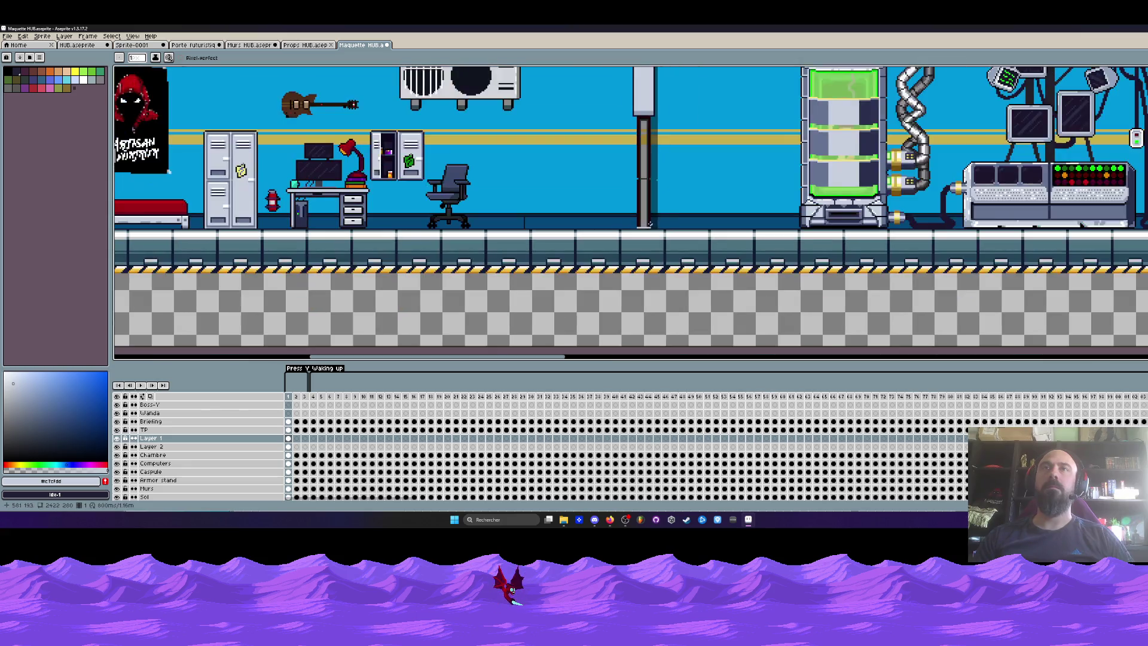
{"action": "scroll", "coordinate": [658, 150], "scroll_direction": "up", "scroll_amount": 1}
Step: Pick the pillar's dark outline colour and draw a dark pixel line along the pillar base
{"action": "key", "text": "i"}
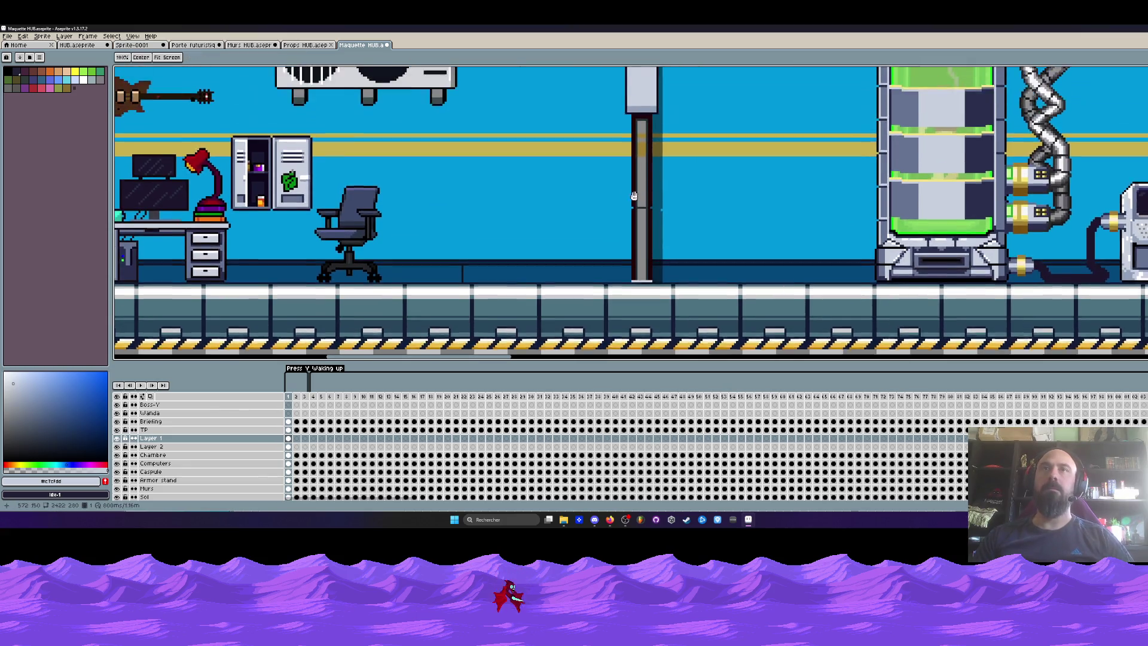
{"action": "left_click", "coordinate": [640, 239]}
{"action": "scroll", "coordinate": [641, 238], "scroll_direction": "up", "scroll_amount": 2}
{"action": "scroll", "coordinate": [641, 239], "scroll_direction": "up", "scroll_amount": 2}
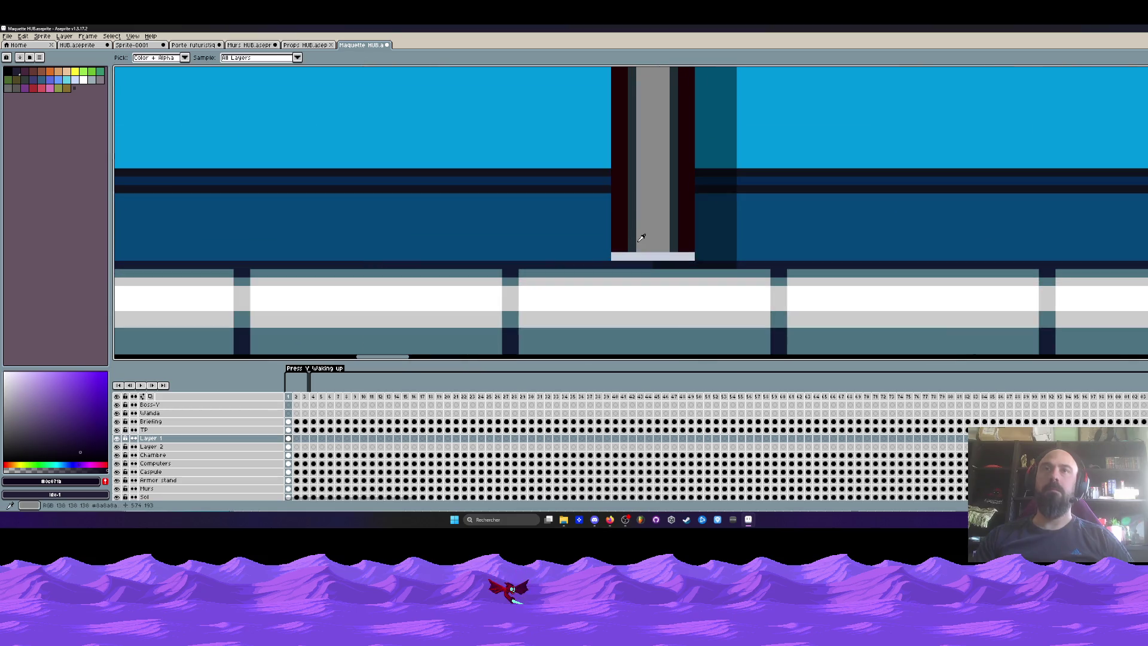
{"action": "key", "text": "b"}
{"action": "left_click", "coordinate": [608, 248]}
{"action": "left_click_drag", "start_coordinate": [632, 247], "coordinate": [699, 248]}
{"action": "left_click", "coordinate": [699, 256]}
{"action": "scroll", "coordinate": [706, 236], "scroll_direction": "down", "scroll_amount": 3}
{"action": "scroll", "coordinate": [706, 236], "scroll_direction": "down", "scroll_amount": 3}
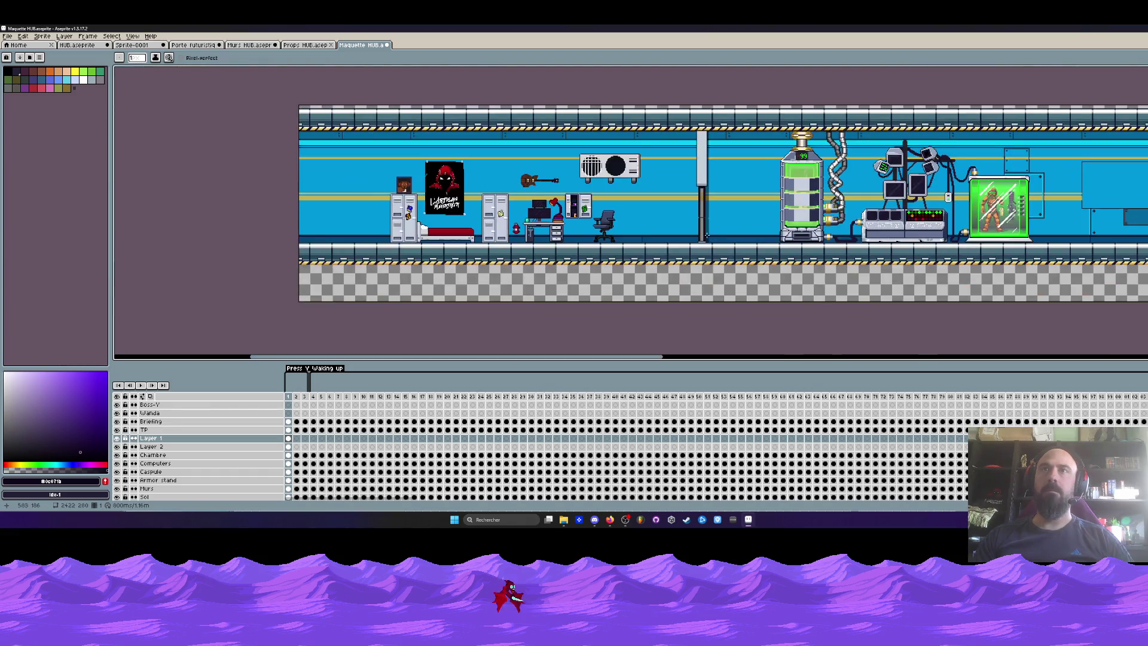
{"action": "scroll", "coordinate": [704, 225], "scroll_direction": "up", "scroll_amount": 2}
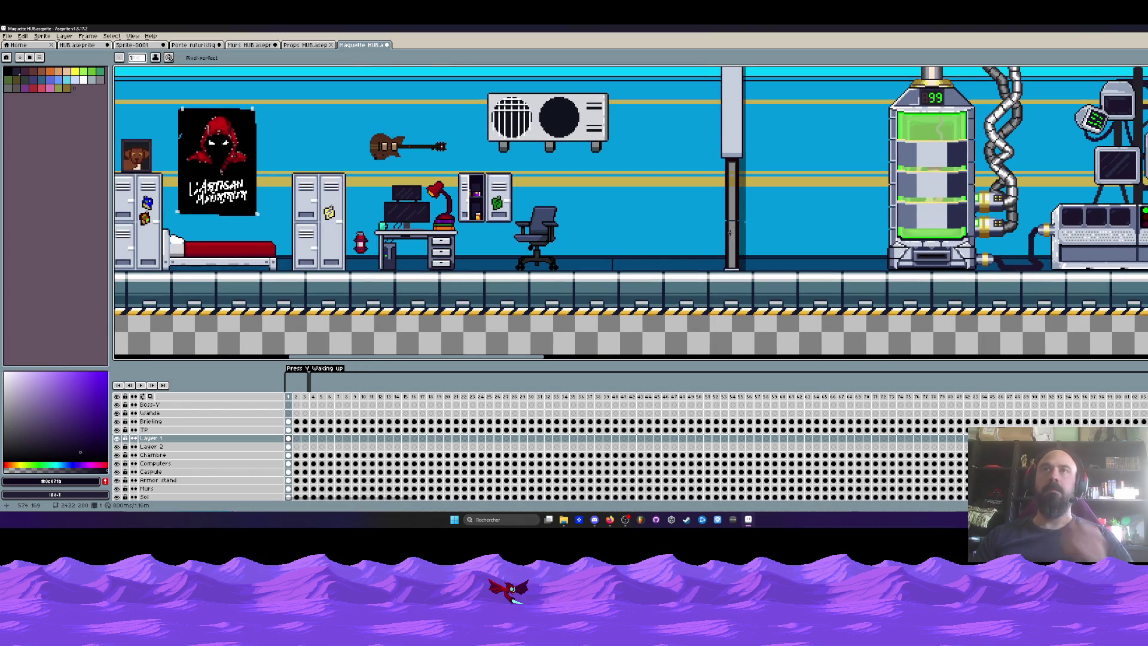
{"action": "scroll", "coordinate": [729, 232], "scroll_direction": "down", "scroll_amount": 2}
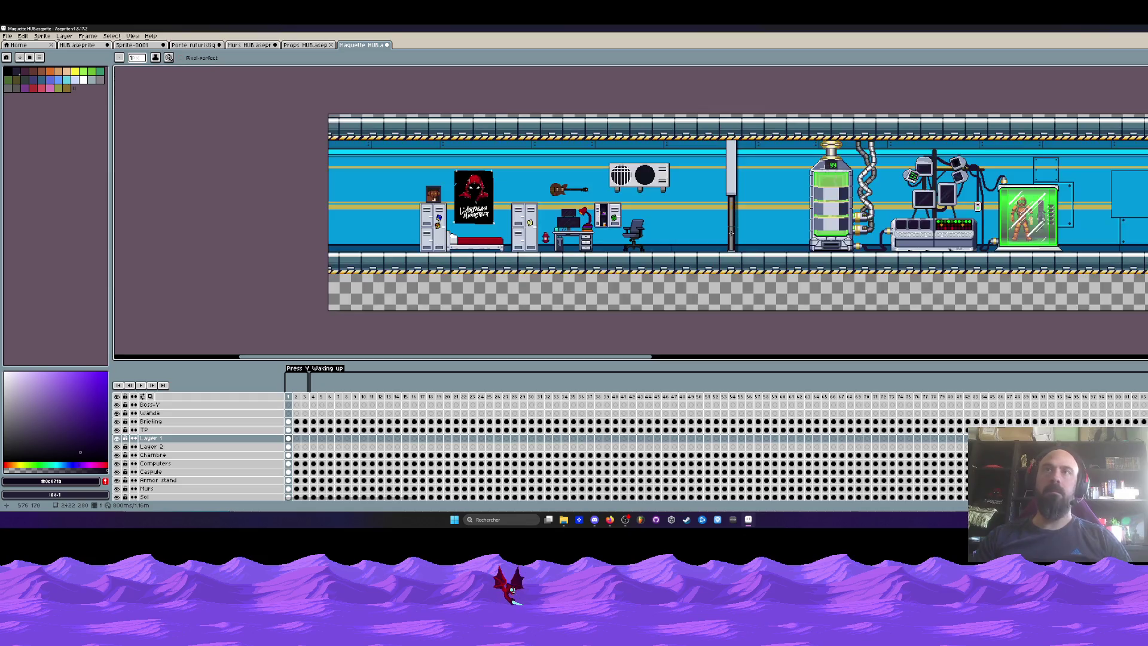
Step: Marquee-select the central pillar, trial a move, deselect, and make Layer 2 active
{"action": "key", "text": "m"}
{"action": "left_click_drag", "start_coordinate": [702, 113], "coordinate": [775, 280]}
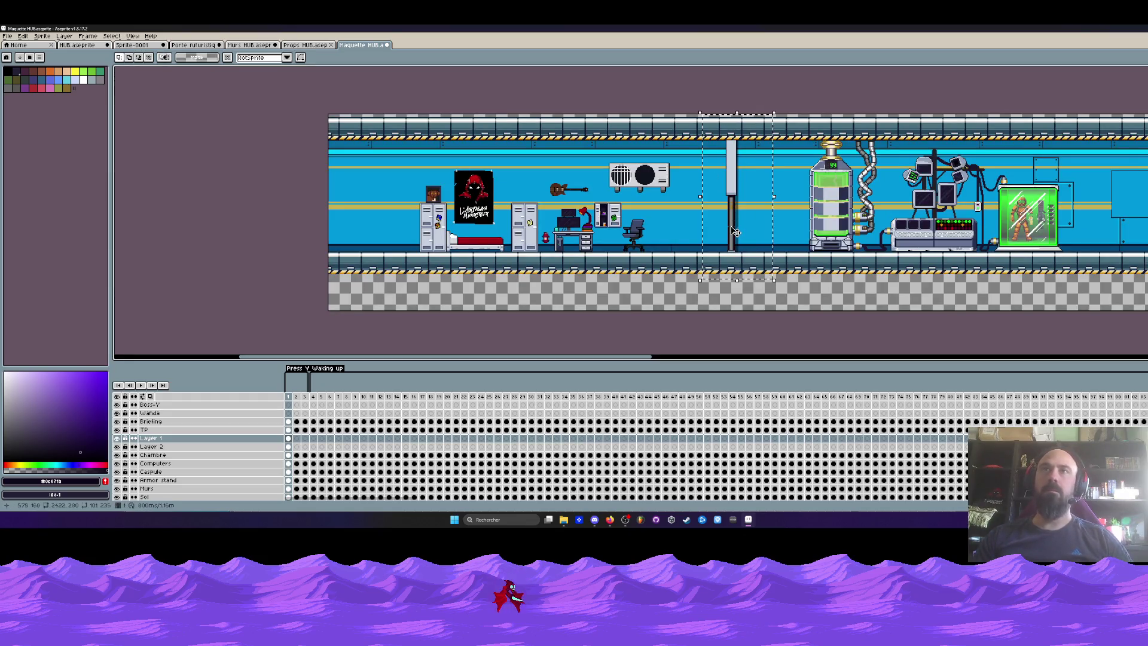
{"action": "mouse_move", "coordinate": [736, 232]}
{"action": "left_mouse_down"}
{"action": "mouse_move", "coordinate": [782, 229]}
{"action": "mouse_move", "coordinate": [745, 220]}
{"action": "left_mouse_up"}
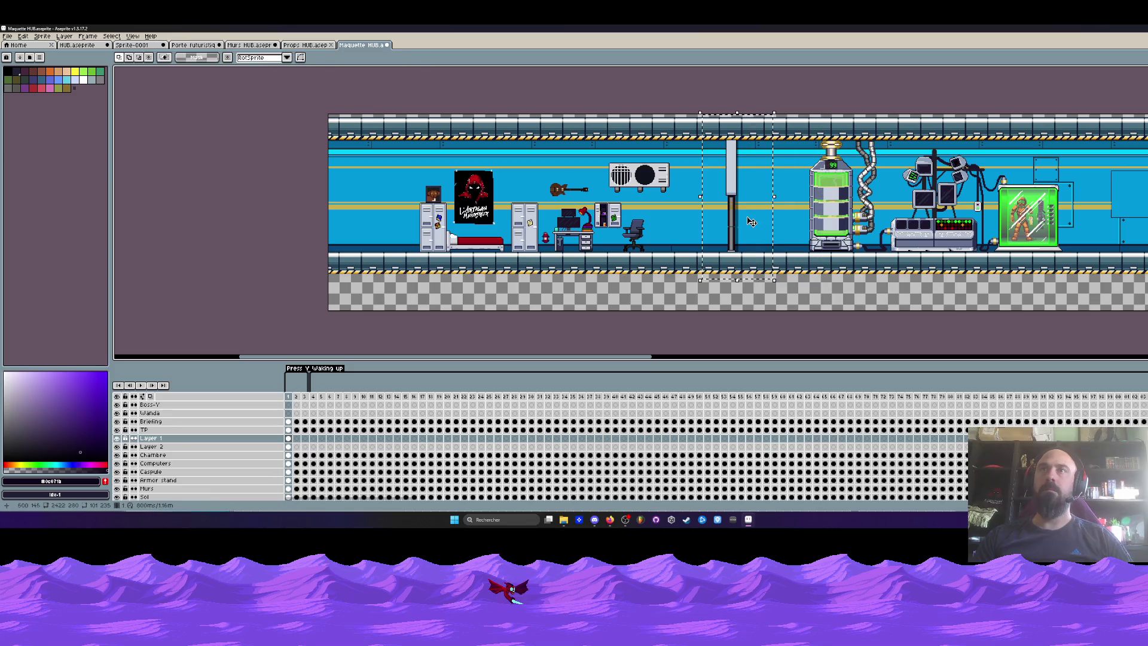
{"action": "key", "text": "ctrl+d"}
{"action": "left_click", "coordinate": [300, 447]}
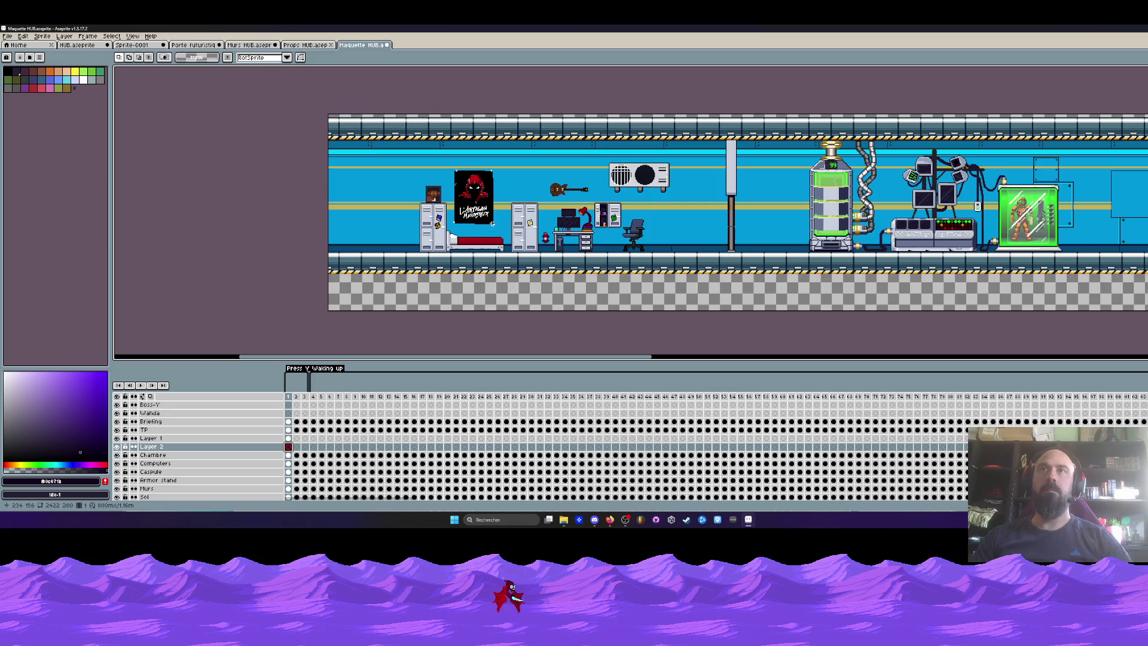
{"action": "left_click", "coordinate": [305, 45]}
Step: Extend the futuristic door sprite's canvas height to 536 px
{"action": "left_click", "coordinate": [197, 46]}
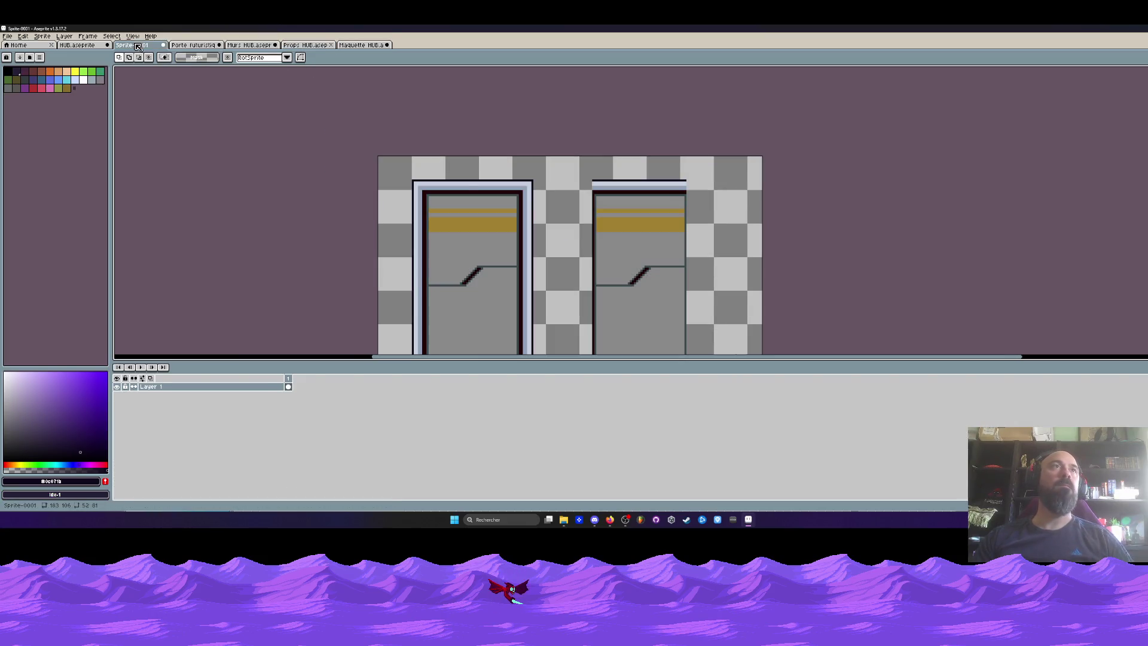
{"action": "scroll", "coordinate": [520, 221], "scroll_direction": "down", "scroll_amount": 4}
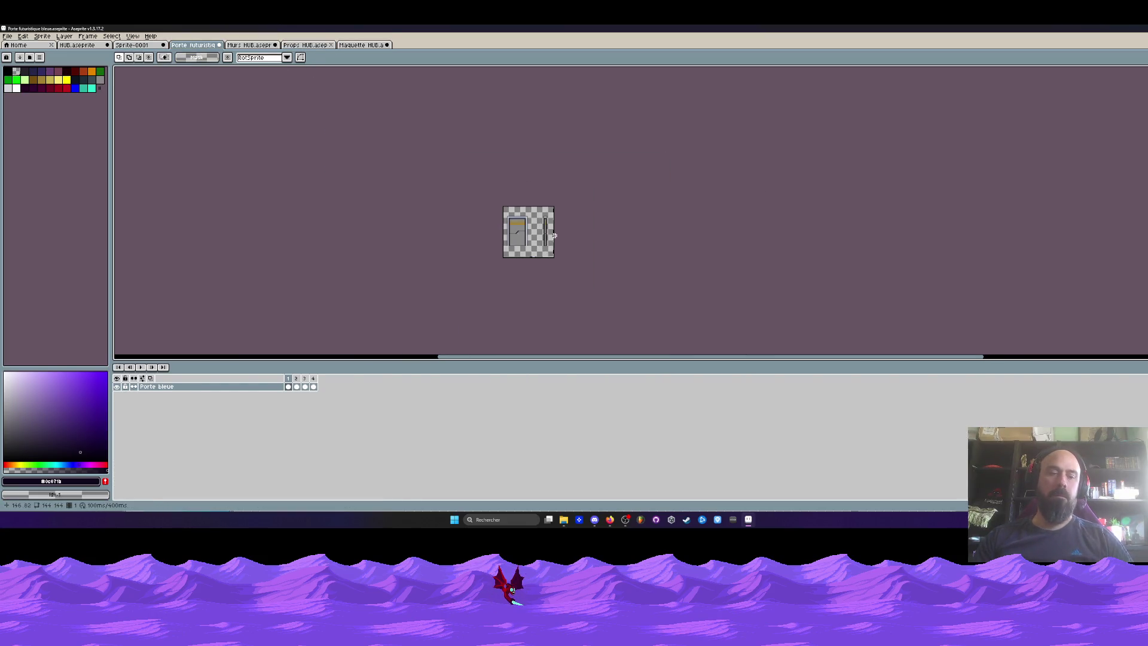
{"action": "key", "text": "ctrl+alt+c"}
{"action": "left_click_drag", "start_coordinate": [535, 214], "coordinate": [528, 133]}
{"action": "left_click_drag", "start_coordinate": [529, 257], "coordinate": [529, 320]}
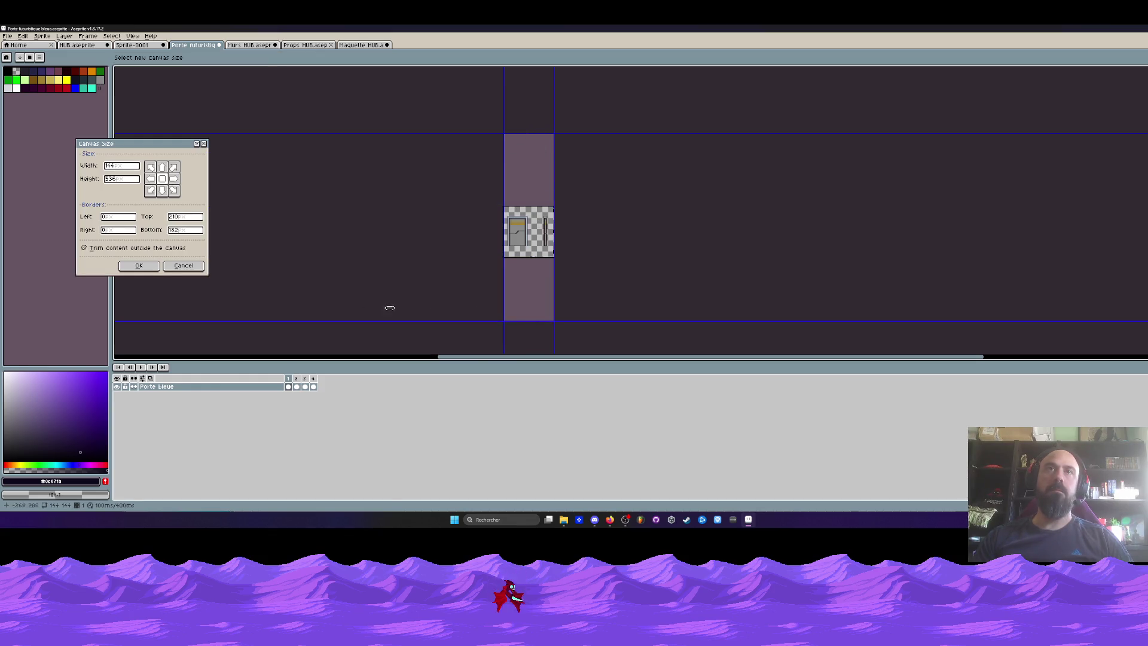
{"action": "left_click", "coordinate": [139, 266]}
Step: Paste the copied column, move it beside the door, and commit it
{"action": "scroll", "coordinate": [514, 206], "scroll_direction": "up", "scroll_amount": 3}
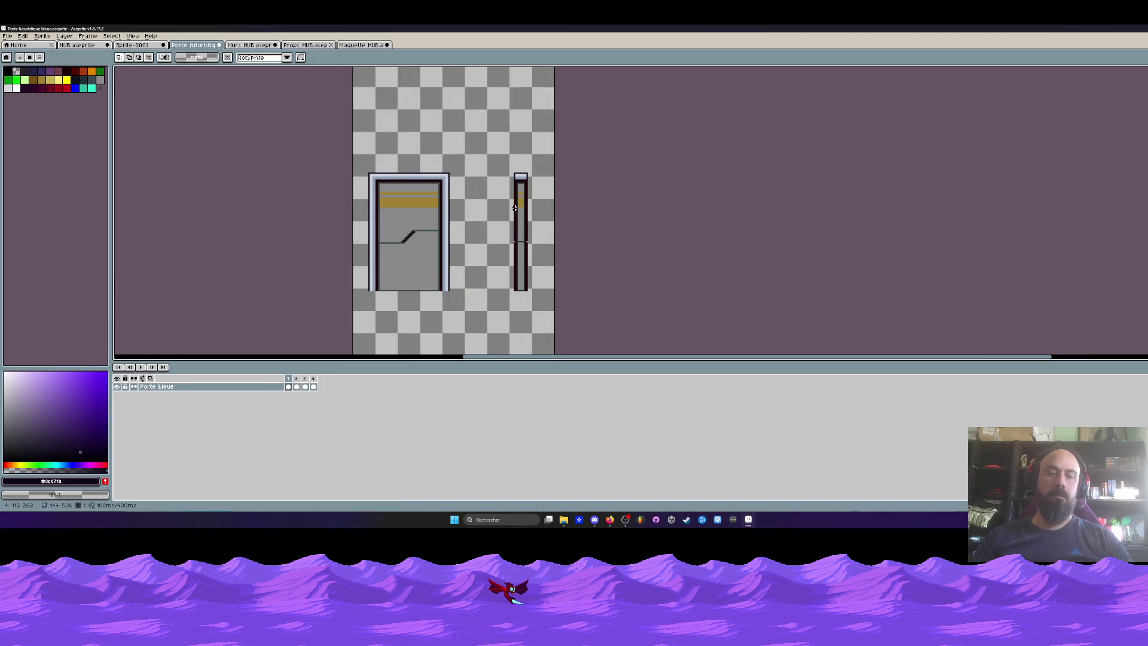
{"action": "key", "text": "ctrl+v"}
{"action": "mouse_move", "coordinate": [624, 211]}
{"action": "left_mouse_down"}
{"action": "mouse_move", "coordinate": [533, 219]}
{"action": "mouse_move", "coordinate": [547, 174]}
{"action": "mouse_move", "coordinate": [484, 219]}
{"action": "mouse_move", "coordinate": [616, 199]}
{"action": "mouse_move", "coordinate": [575, 210]}
{"action": "left_mouse_up"}
{"action": "scroll", "coordinate": [537, 190], "scroll_direction": "up", "scroll_amount": 1}
{"action": "scroll", "coordinate": [571, 204], "scroll_direction": "up", "scroll_amount": 3}
{"action": "scroll", "coordinate": [572, 207], "scroll_direction": "down", "scroll_amount": 2}
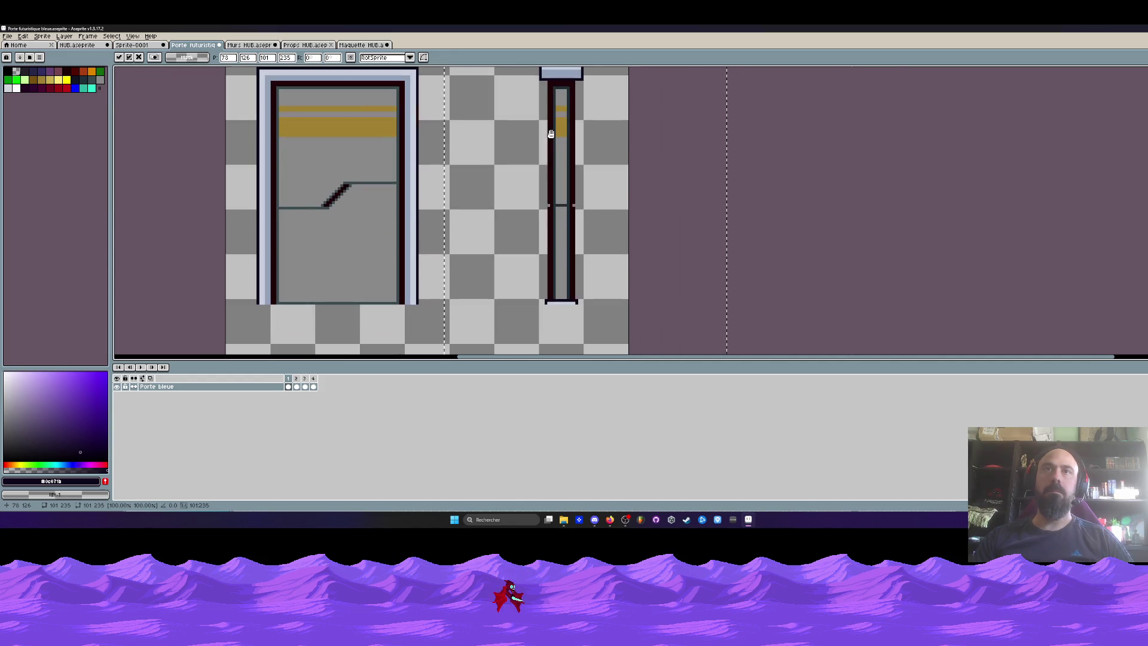
{"action": "key", "text": "Return"}
Step: Select the light panel above the slim column and paste it into frame 2
{"action": "scroll", "coordinate": [552, 189], "scroll_direction": "down", "scroll_amount": 1}
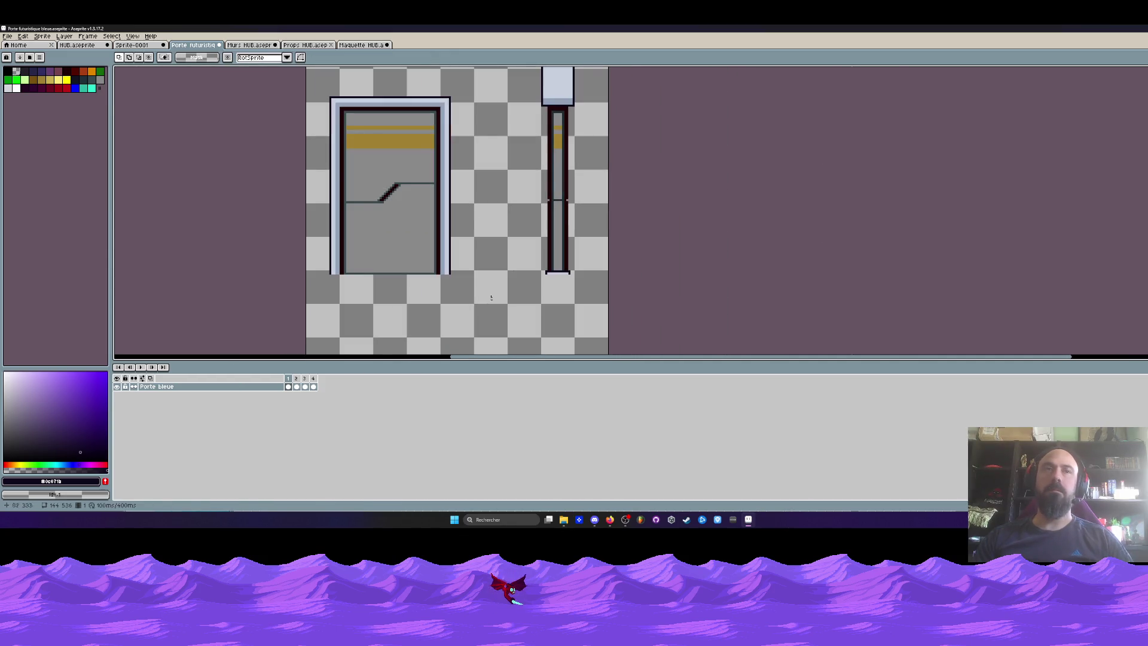
{"action": "left_click", "coordinate": [297, 386]}
{"action": "key", "text": "Left"}
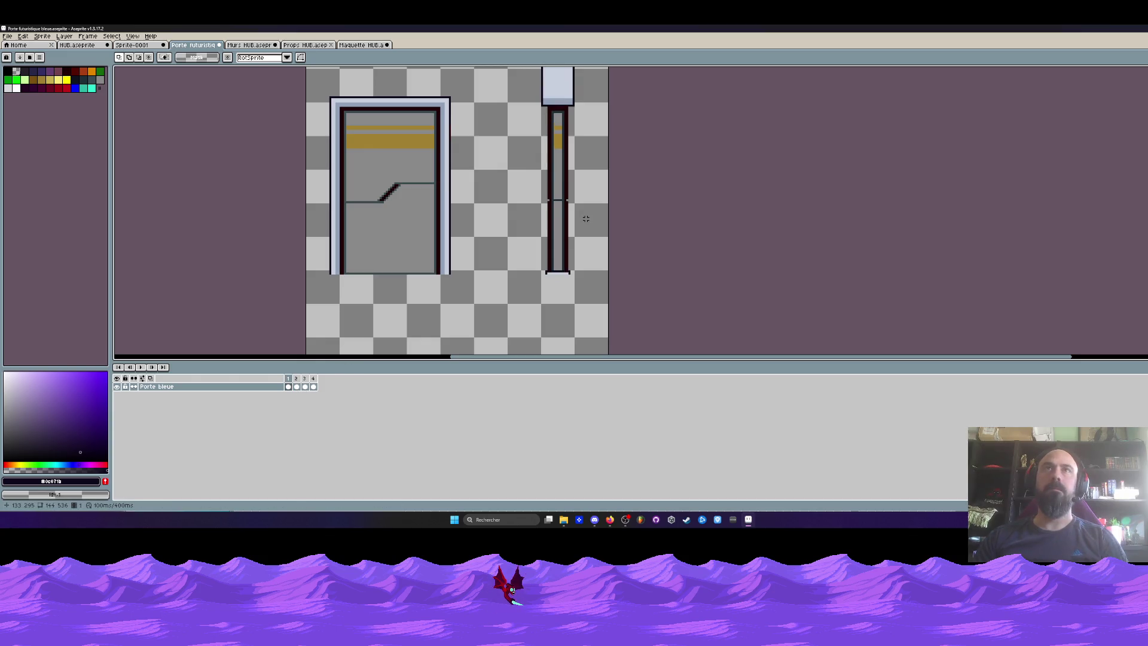
{"action": "left_click_drag", "start_coordinate": [548, 67], "coordinate": [542, 235]}
{"action": "mouse_move", "coordinate": [508, 90]}
{"action": "left_mouse_down"}
{"action": "mouse_move", "coordinate": [569, 174]}
{"action": "mouse_move", "coordinate": [593, 285]}
{"action": "left_mouse_up"}
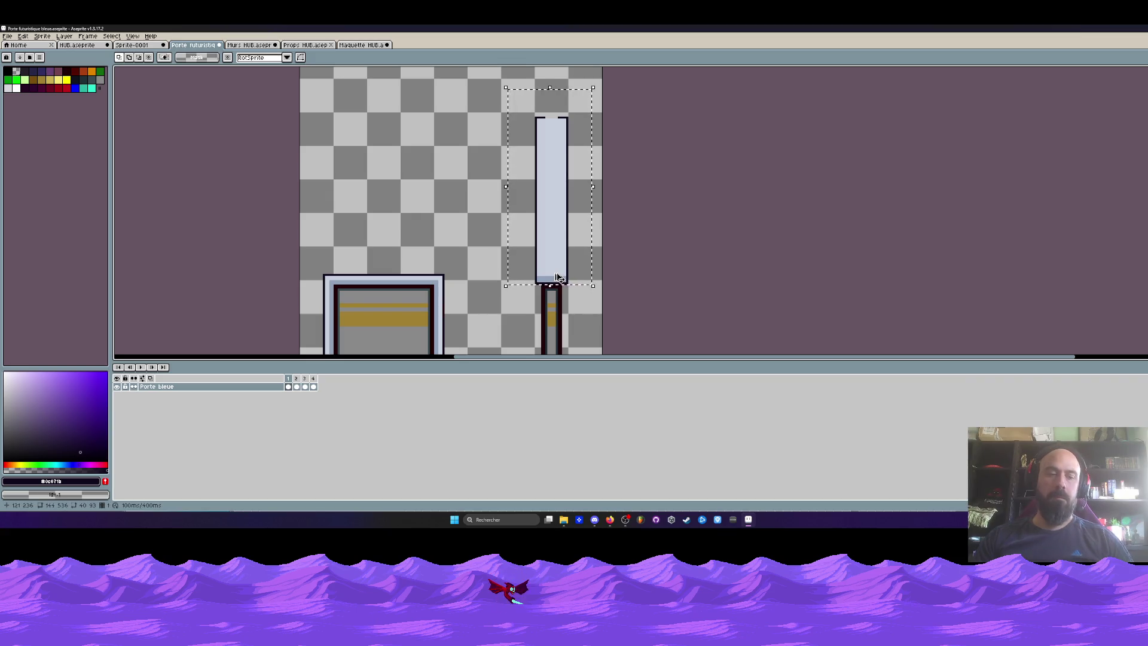
{"action": "left_click_drag", "start_coordinate": [298, 387], "coordinate": [305, 387]}
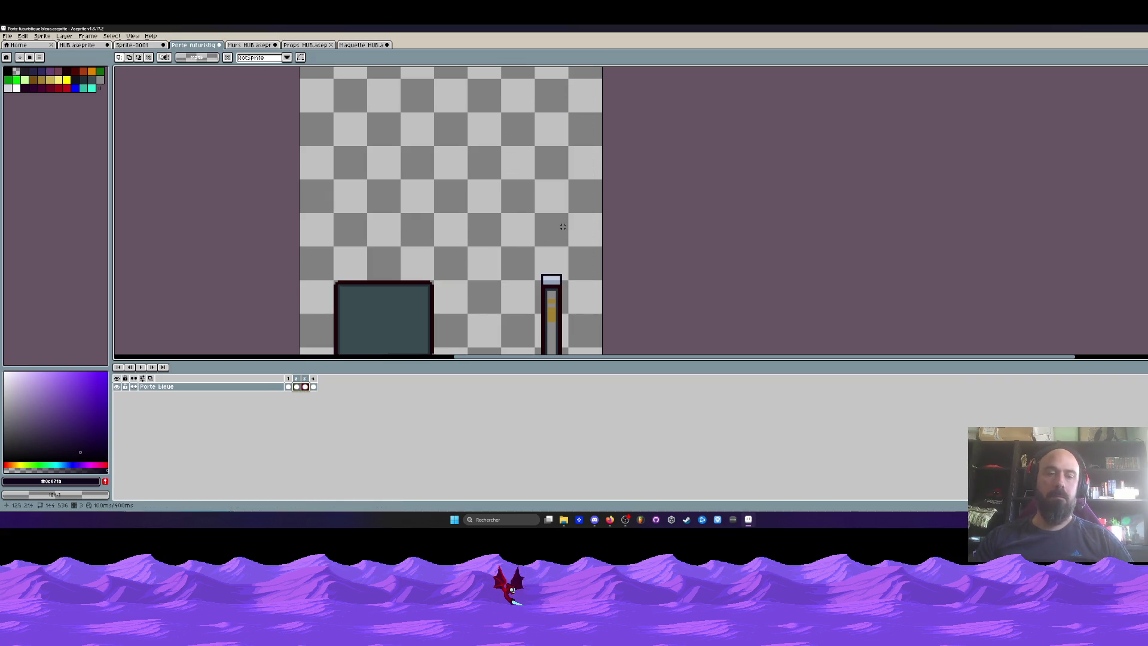
{"action": "left_click", "coordinate": [297, 386]}
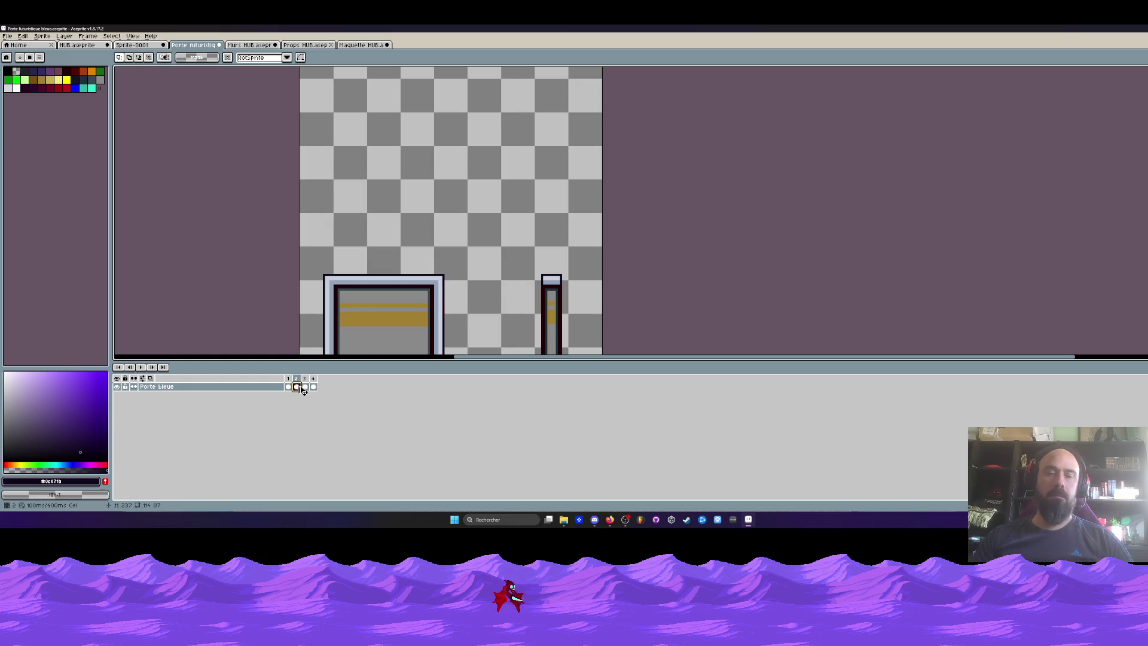
{"action": "key", "text": "ctrl+v"}
{"action": "left_click", "coordinate": [305, 387]}
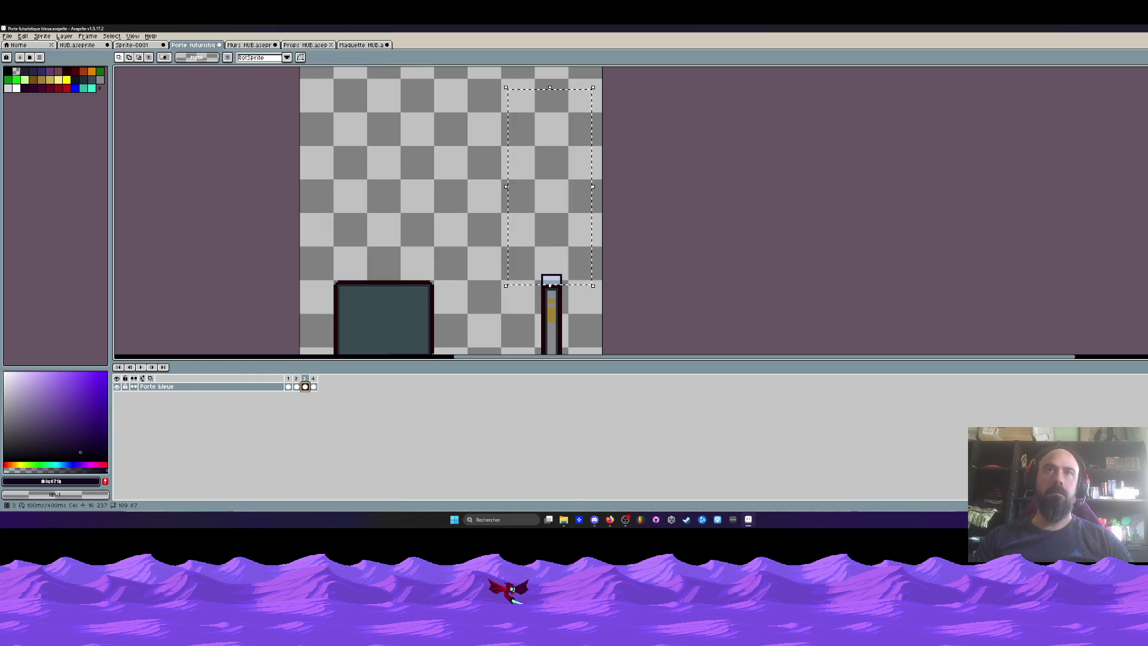
{"action": "left_click", "coordinate": [313, 386]}
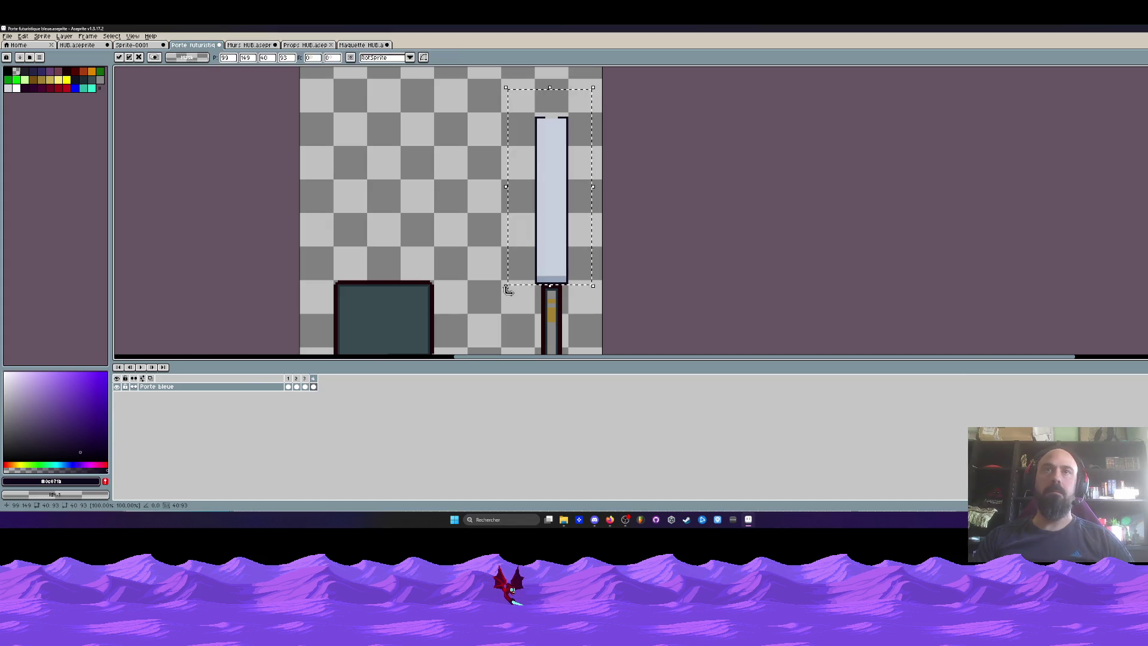
Step: Copy the thin bar under the pillar from frame 1 and paste it into frame 3
{"action": "scroll", "coordinate": [562, 285], "scroll_direction": "down", "scroll_amount": 1}
{"action": "left_click_drag", "start_coordinate": [562, 285], "coordinate": [538, 112]}
{"action": "left_click", "coordinate": [304, 387]}
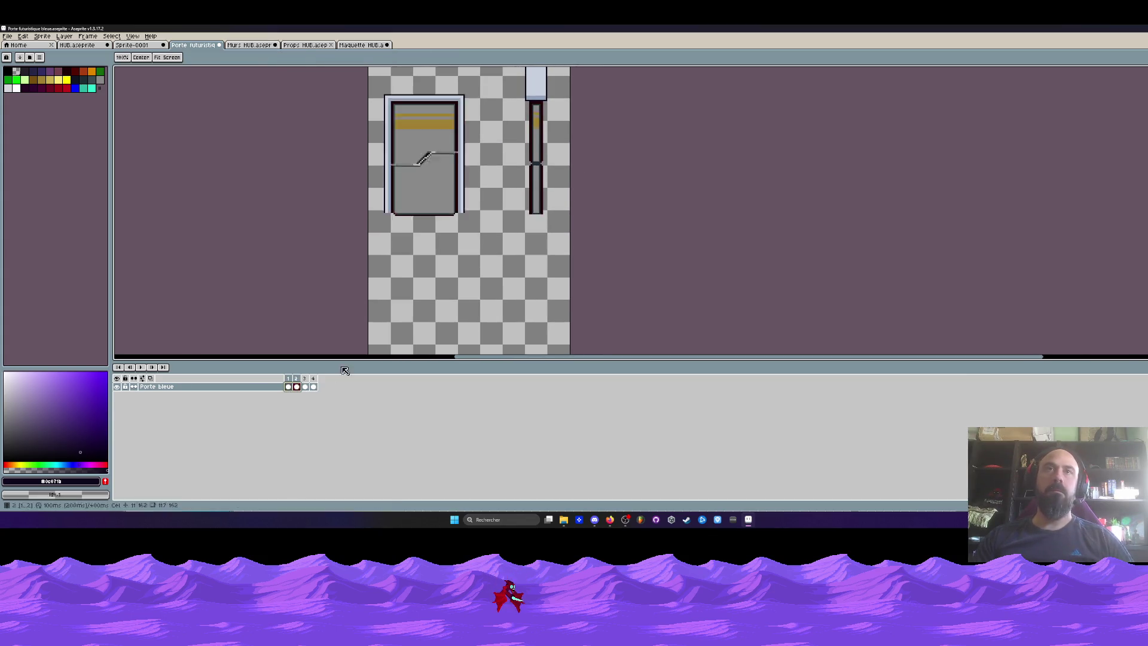
{"action": "scroll", "coordinate": [490, 261], "scroll_direction": "up", "scroll_amount": 2}
{"action": "left_click", "coordinate": [288, 386]}
{"action": "scroll", "coordinate": [502, 218], "scroll_direction": "up", "scroll_amount": 1}
{"action": "left_click_drag", "start_coordinate": [520, 210], "coordinate": [601, 223]}
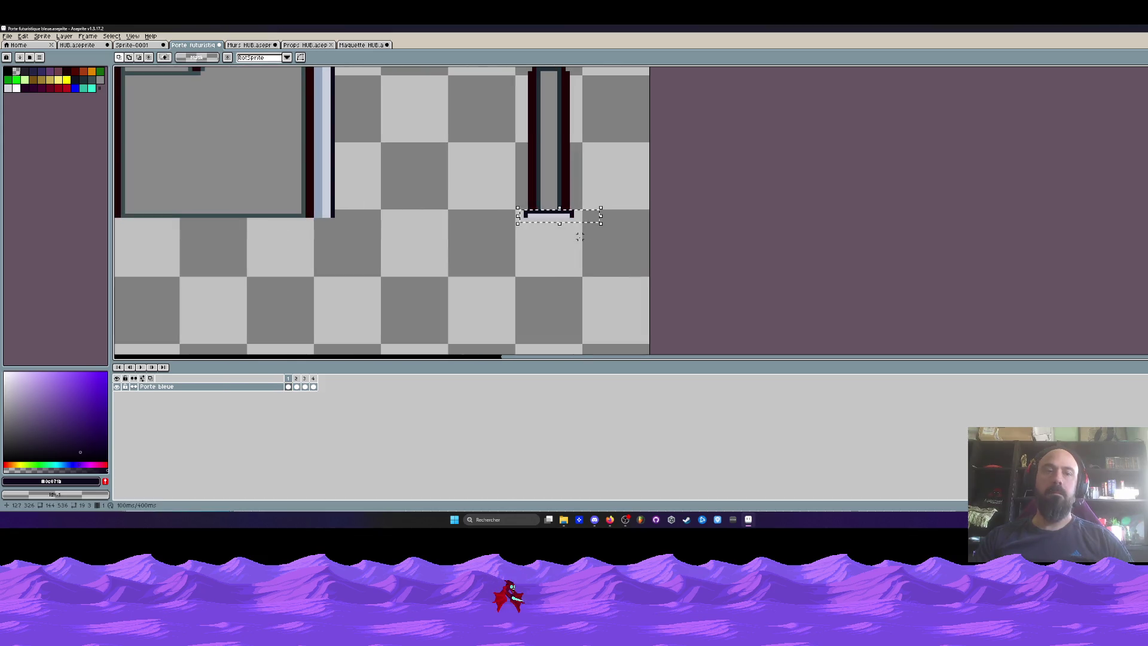
{"action": "left_click", "coordinate": [297, 387]}
{"action": "key", "text": "ctrl+c"}
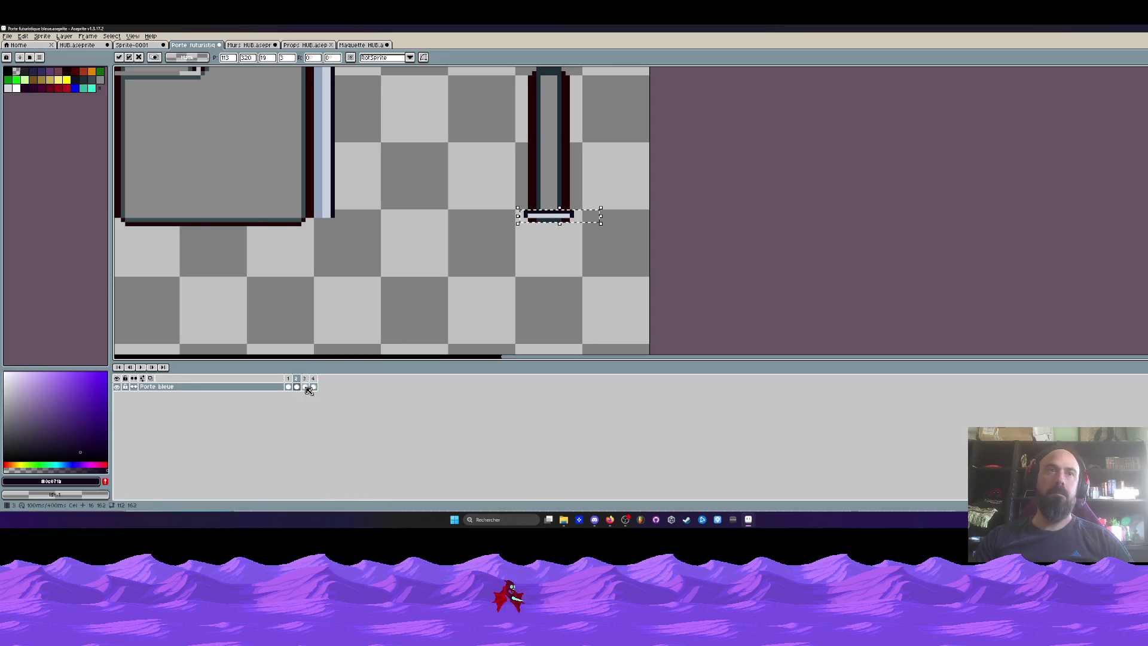
{"action": "left_click", "coordinate": [304, 387]}
{"action": "key", "text": "ctrl+v"}
{"action": "left_click", "coordinate": [314, 386]}
Step: Paste the bar into frame 4, play the door animation, and save the file
{"action": "key", "text": "ctrl+v"}
{"action": "key", "text": "Return"}
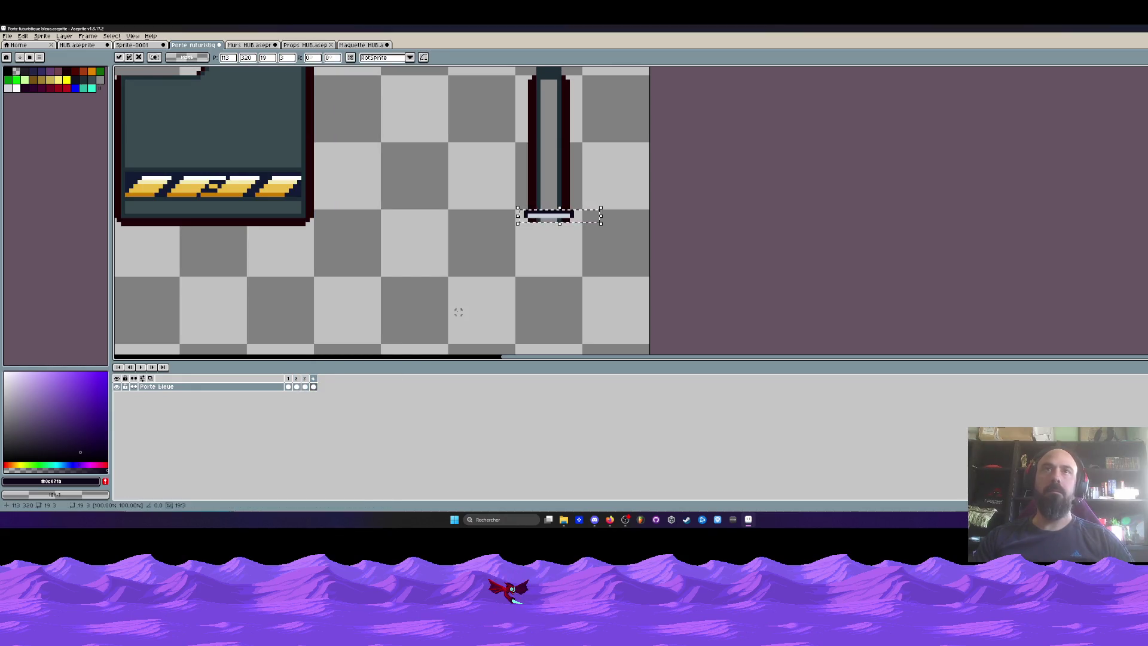
{"action": "scroll", "coordinate": [574, 179], "scroll_direction": "down", "scroll_amount": 4}
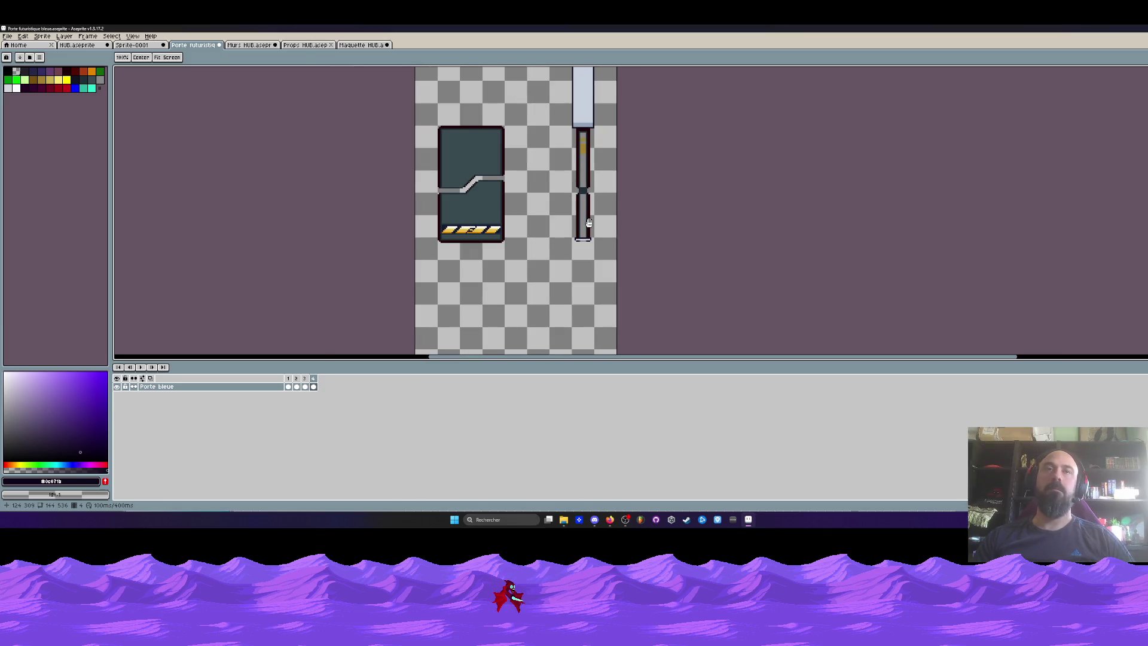
{"action": "key", "text": "Return"}
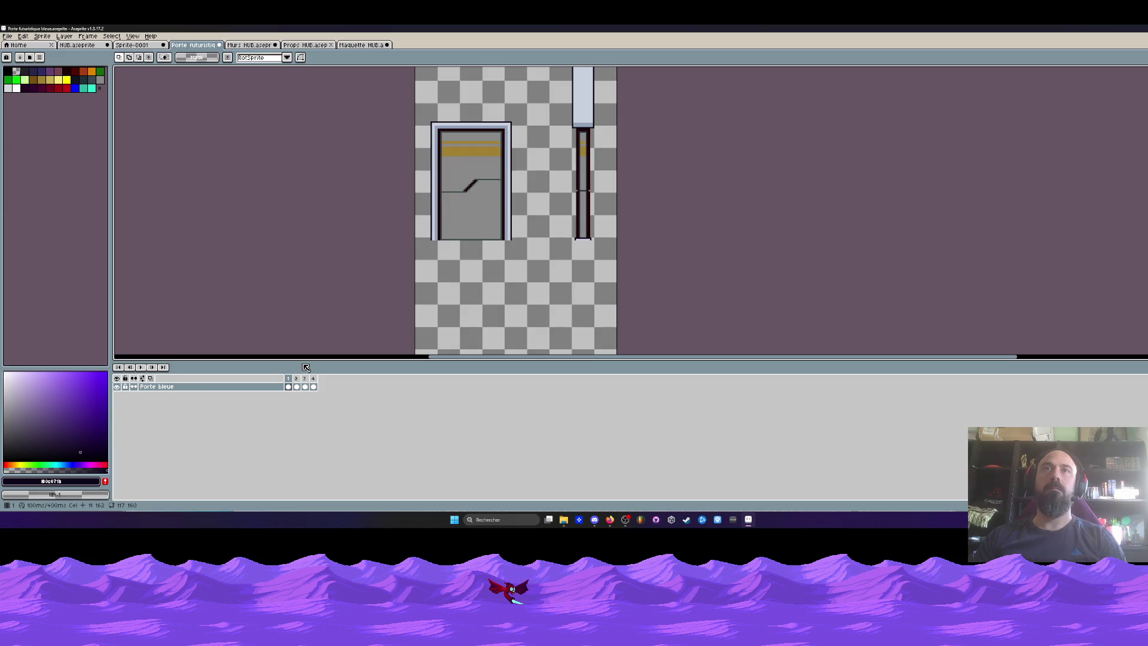
{"action": "left_click", "coordinate": [7, 36]}
{"action": "left_click", "coordinate": [24, 76]}
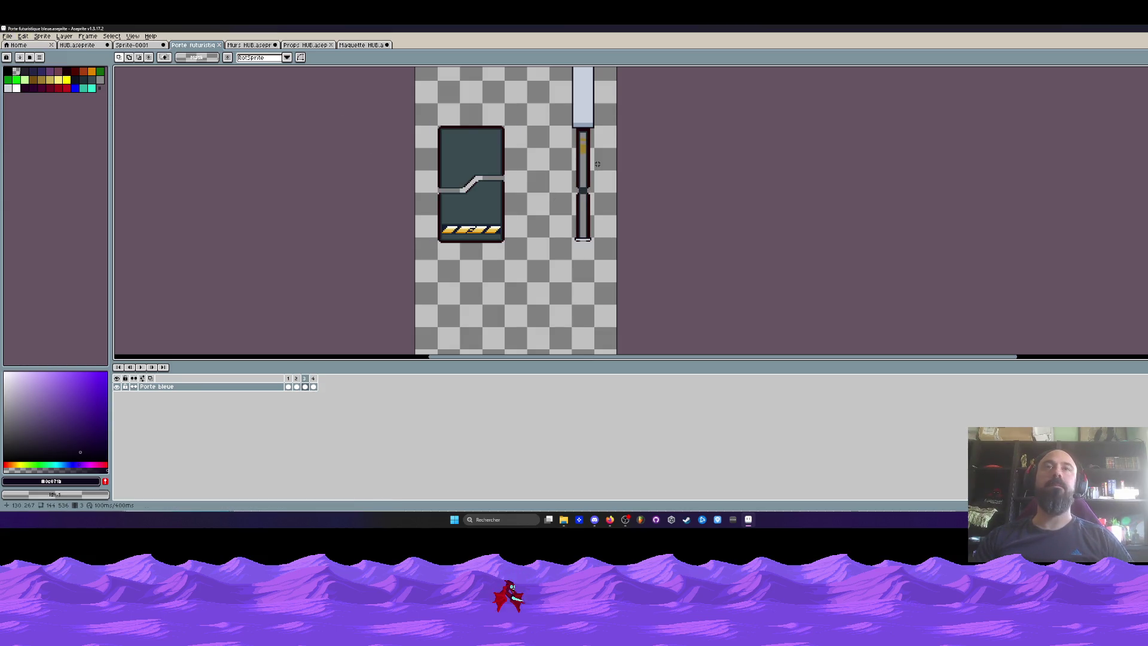
{"action": "right_click", "coordinate": [133, 46]}
Step: Cycle through the Sprite-0001 and Murs HUB tabs to the Maquette HUB corridor mockup
{"action": "left_click", "coordinate": [133, 46]}
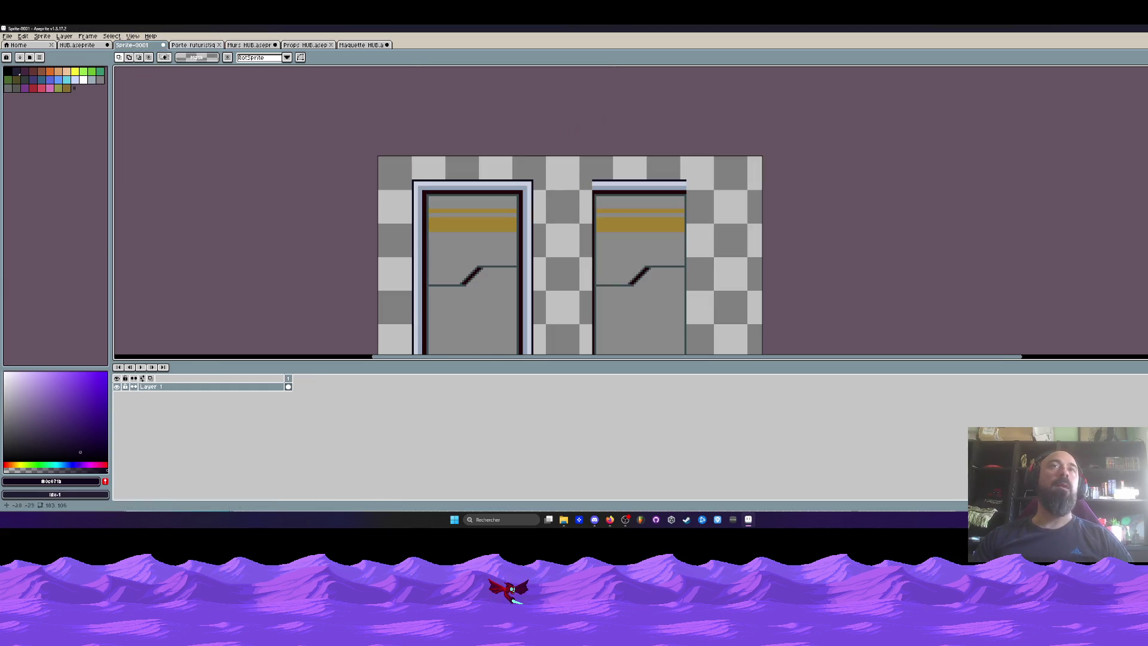
{"action": "left_click", "coordinate": [263, 45]}
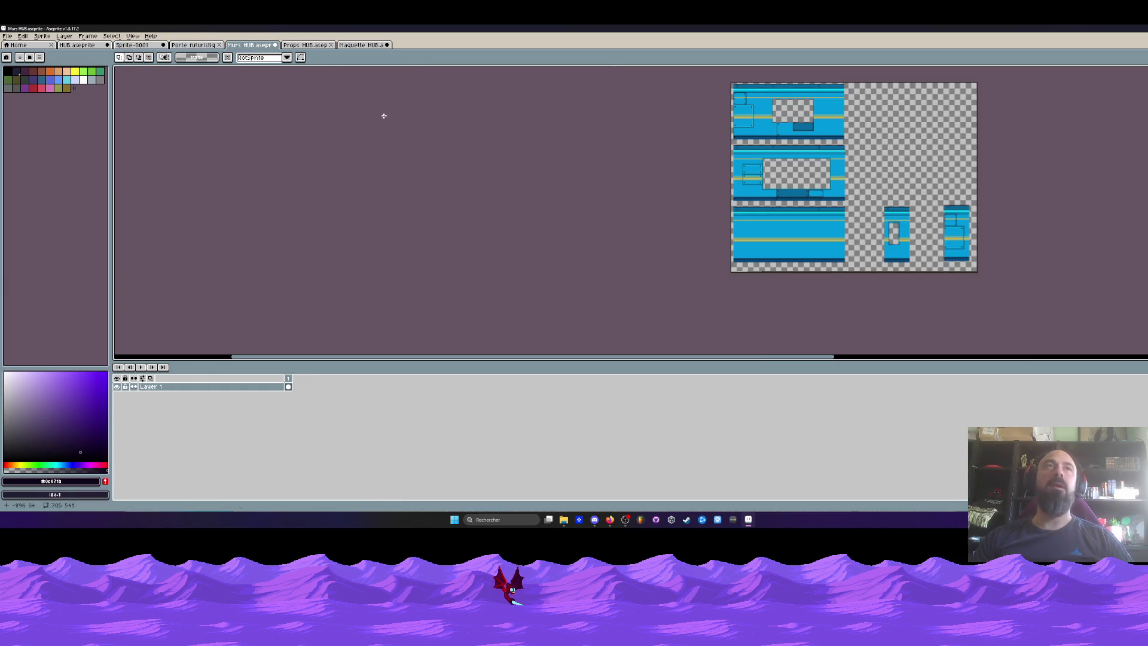
{"action": "left_click", "coordinate": [363, 46]}
{"action": "scroll", "coordinate": [616, 174], "scroll_direction": "down", "scroll_amount": 2}
{"action": "scroll", "coordinate": [616, 173], "scroll_direction": "up", "scroll_amount": 2}
{"action": "left_click_drag", "start_coordinate": [612, 160], "coordinate": [481, 177]}
Step: Marquee-select the grey pillar in the corridor scene
{"action": "key", "text": "m"}
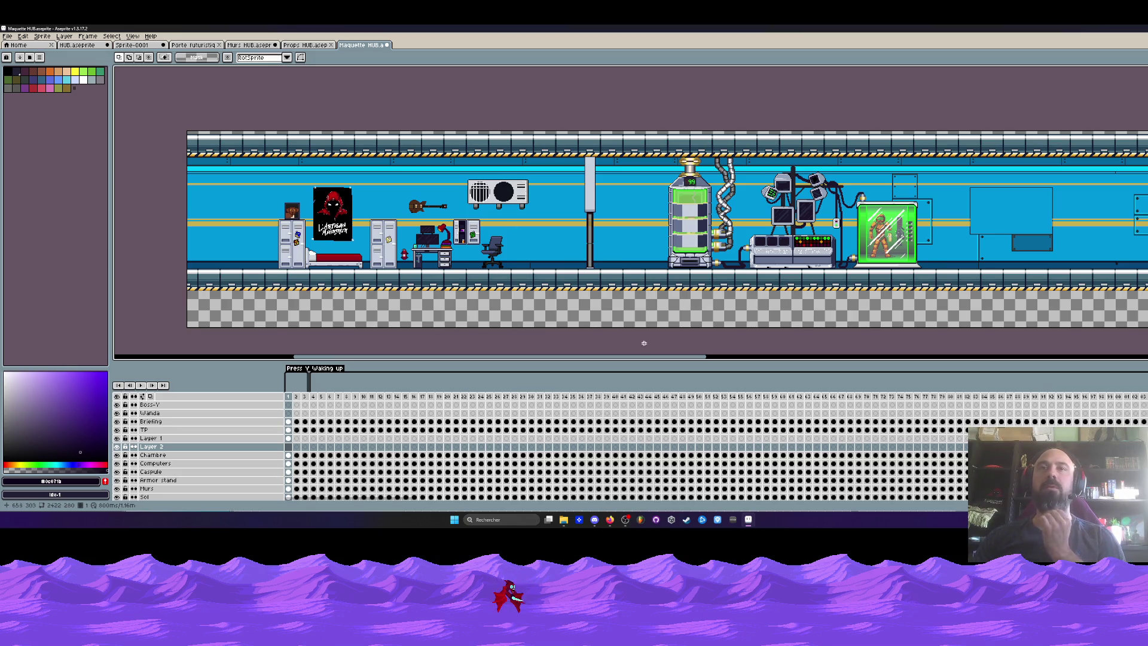
{"action": "left_click_drag", "start_coordinate": [641, 357], "coordinate": [708, 367]}
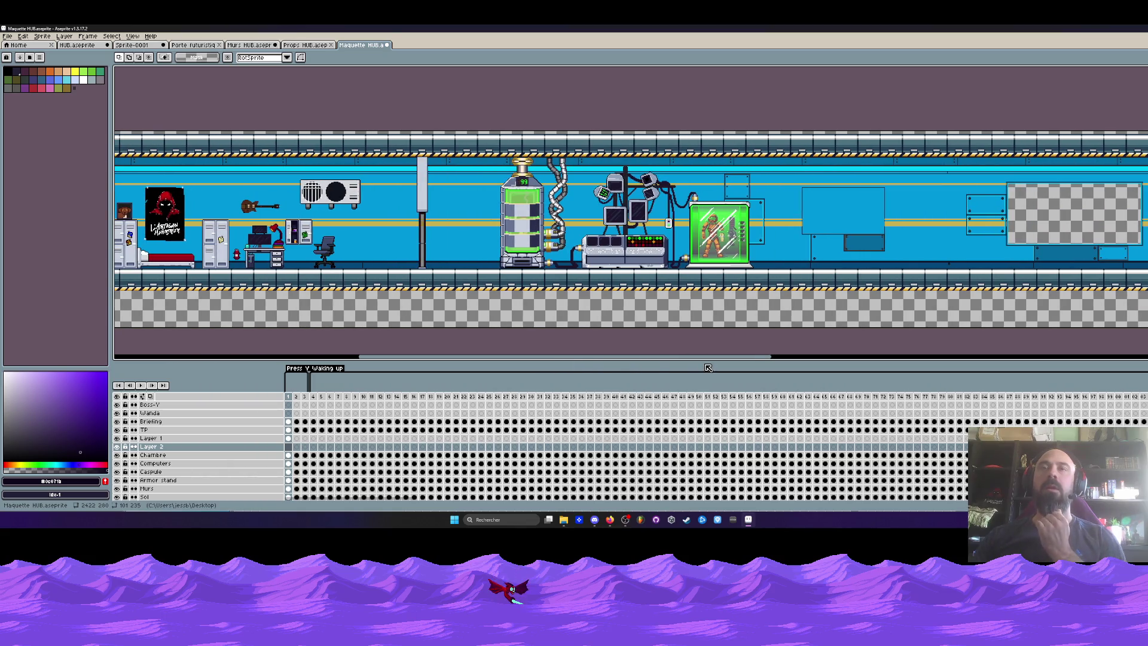
{"action": "scroll", "coordinate": [456, 215], "scroll_direction": "up", "scroll_amount": 1}
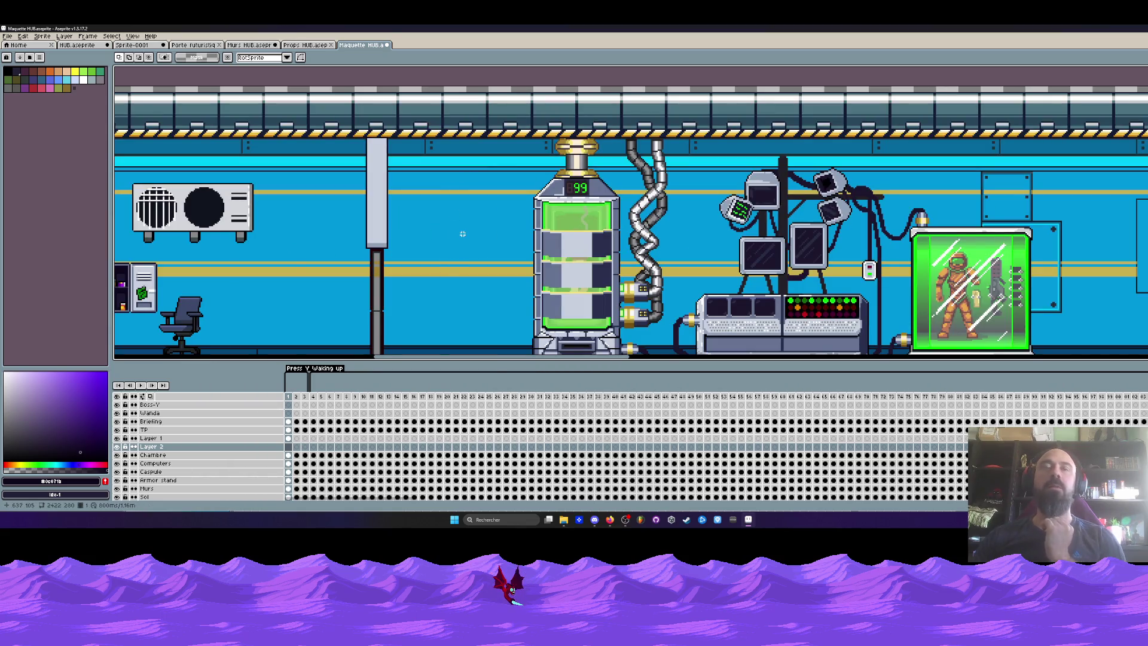
{"action": "scroll", "coordinate": [462, 234], "scroll_direction": "down", "scroll_amount": 3}
{"action": "scroll", "coordinate": [471, 208], "scroll_direction": "up", "scroll_amount": 3}
{"action": "scroll", "coordinate": [487, 229], "scroll_direction": "down", "scroll_amount": 1}
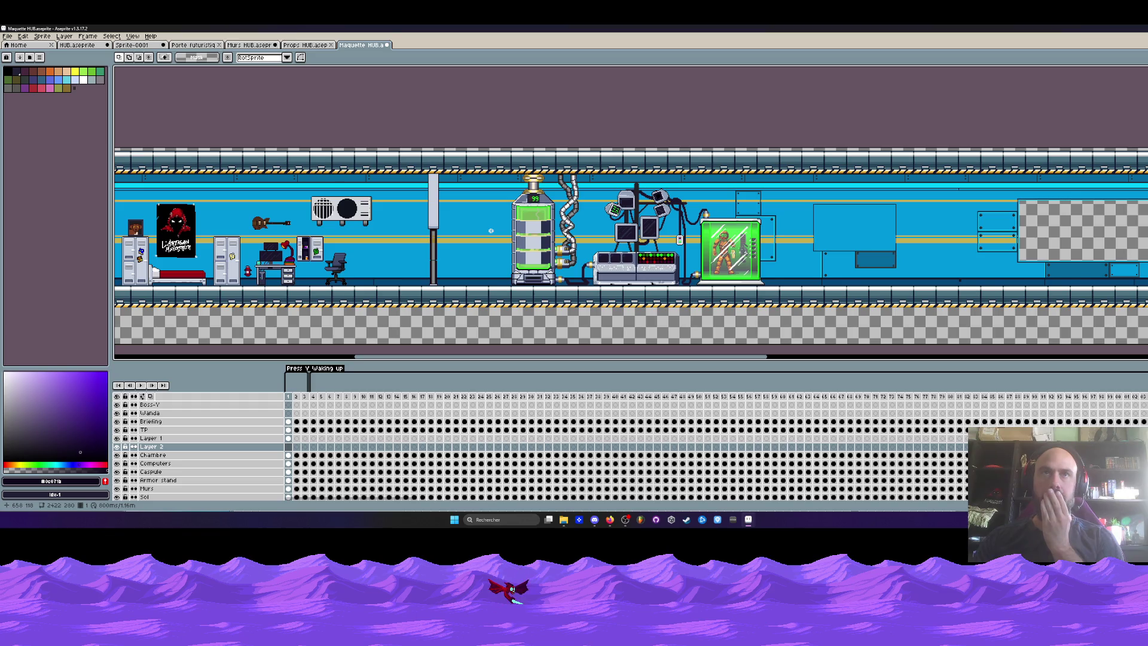
{"action": "scroll", "coordinate": [407, 220], "scroll_direction": "up", "scroll_amount": 1}
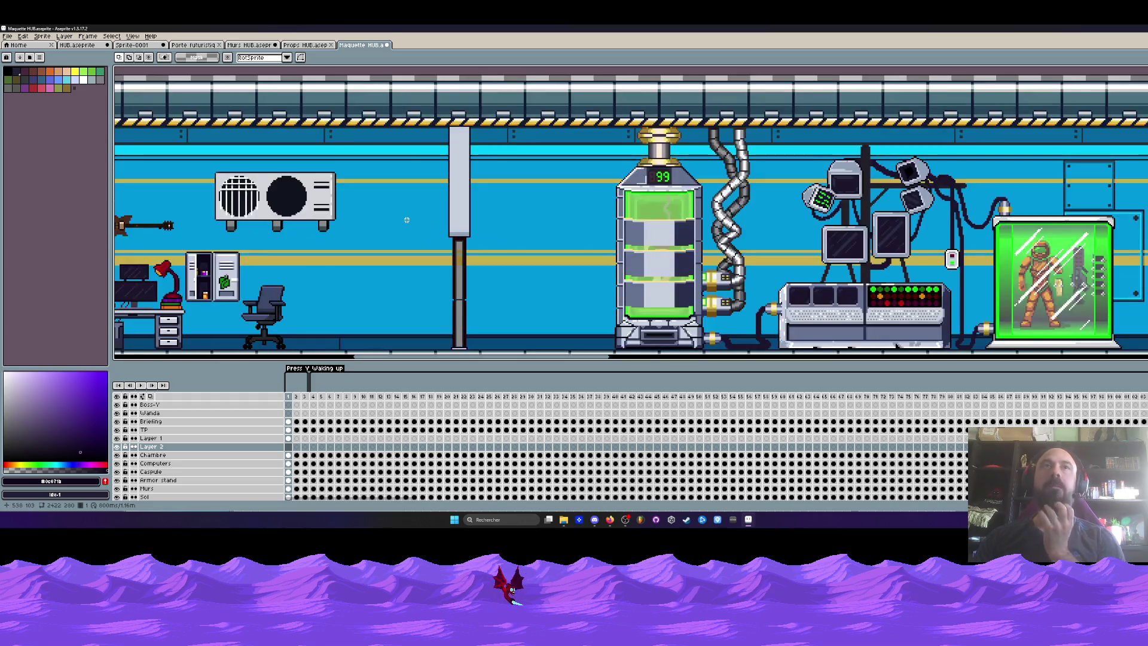
{"action": "scroll", "coordinate": [407, 220], "scroll_direction": "down", "scroll_amount": 1}
{"action": "left_click_drag", "start_coordinate": [402, 148], "coordinate": [478, 310]}
{"action": "scroll", "coordinate": [448, 228], "scroll_direction": "up", "scroll_amount": 1}
{"action": "scroll", "coordinate": [420, 144], "scroll_direction": "down", "scroll_amount": 1}
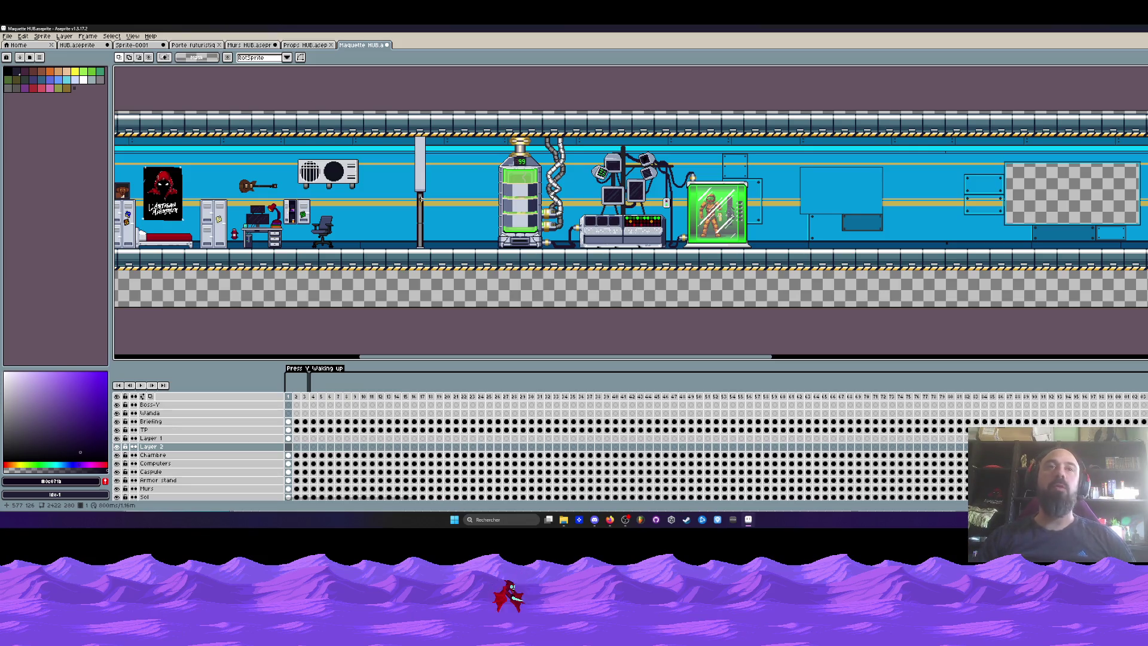
Step: Try marquee selections at the corridor's left end and beside the locker
{"action": "left_click_drag", "start_coordinate": [394, 357], "coordinate": [341, 364]}
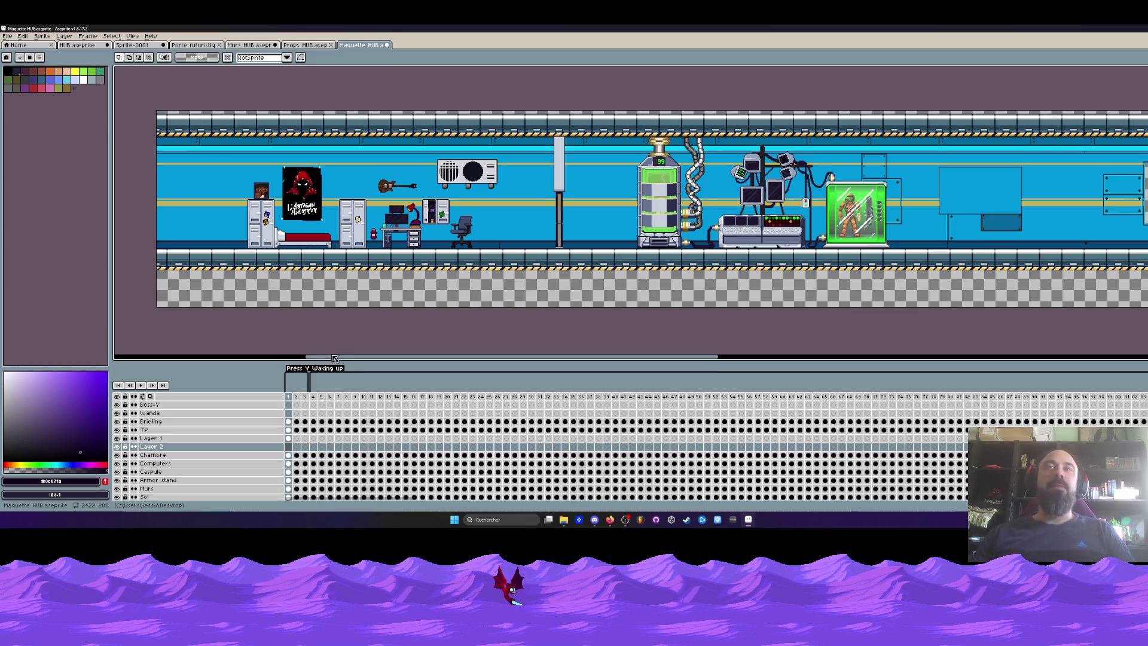
{"action": "scroll", "coordinate": [708, 179], "scroll_direction": "up", "scroll_amount": 1}
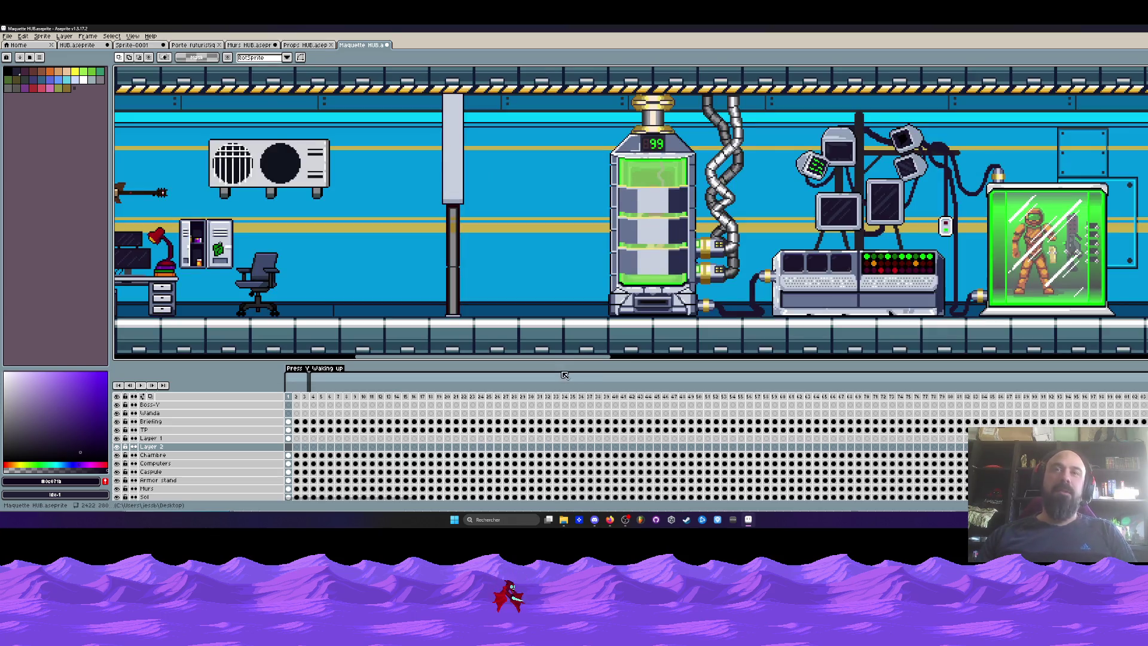
{"action": "scroll", "coordinate": [407, 247], "scroll_direction": "down", "scroll_amount": 1}
{"action": "scroll", "coordinate": [406, 247], "scroll_direction": "down", "scroll_amount": 1}
{"action": "scroll", "coordinate": [341, 264], "scroll_direction": "up", "scroll_amount": 1}
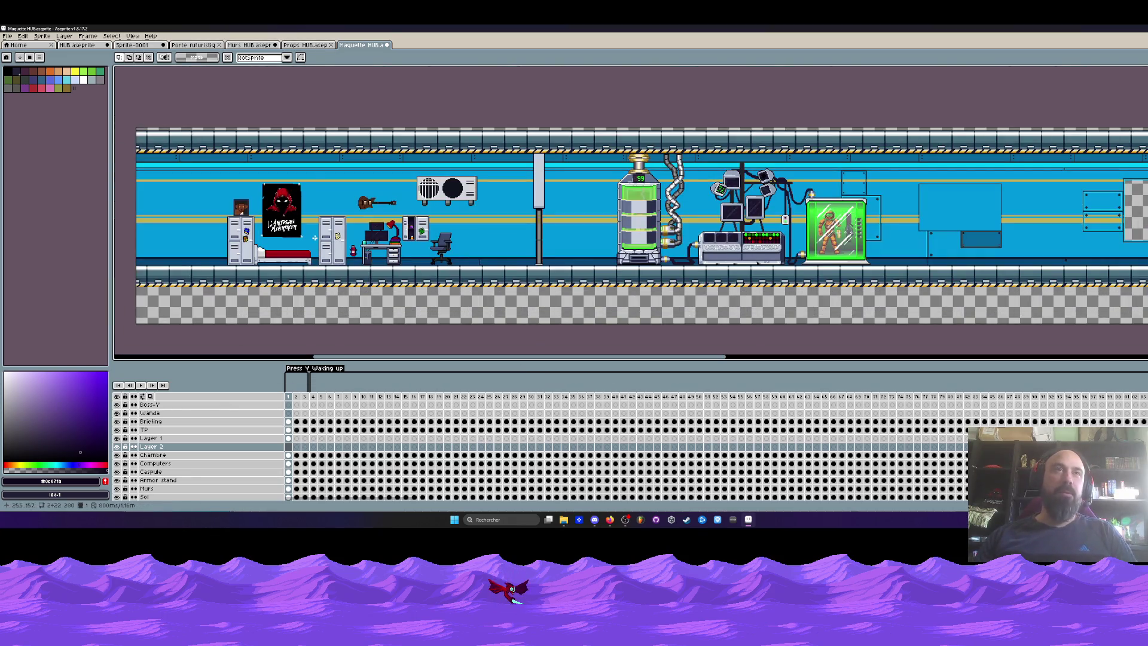
{"action": "scroll", "coordinate": [273, 236], "scroll_direction": "up", "scroll_amount": 1}
{"action": "scroll", "coordinate": [256, 228], "scroll_direction": "down", "scroll_amount": 1}
{"action": "left_click_drag", "start_coordinate": [125, 127], "coordinate": [212, 313]}
{"action": "left_click_drag", "start_coordinate": [348, 358], "coordinate": [300, 359]}
{"action": "left_click", "coordinate": [372, 313]}
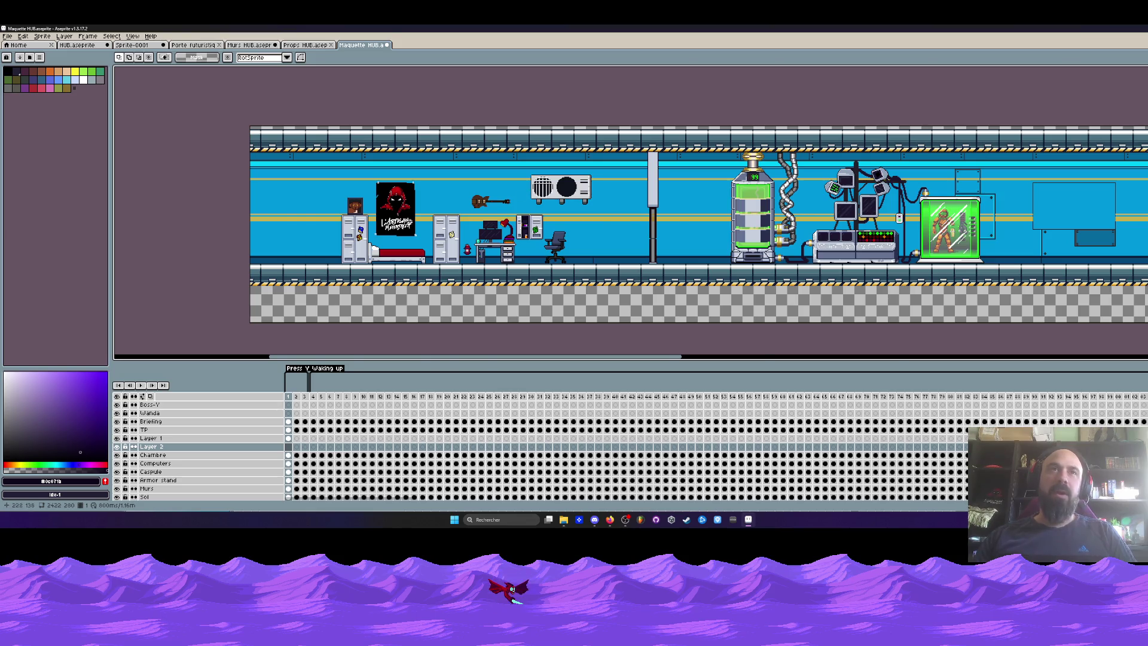
{"action": "scroll", "coordinate": [422, 239], "scroll_direction": "up", "scroll_amount": 2}
{"action": "scroll", "coordinate": [413, 224], "scroll_direction": "down", "scroll_amount": 3}
{"action": "scroll", "coordinate": [413, 224], "scroll_direction": "up", "scroll_amount": 3}
{"action": "left_click_drag", "start_coordinate": [437, 175], "coordinate": [461, 214]}
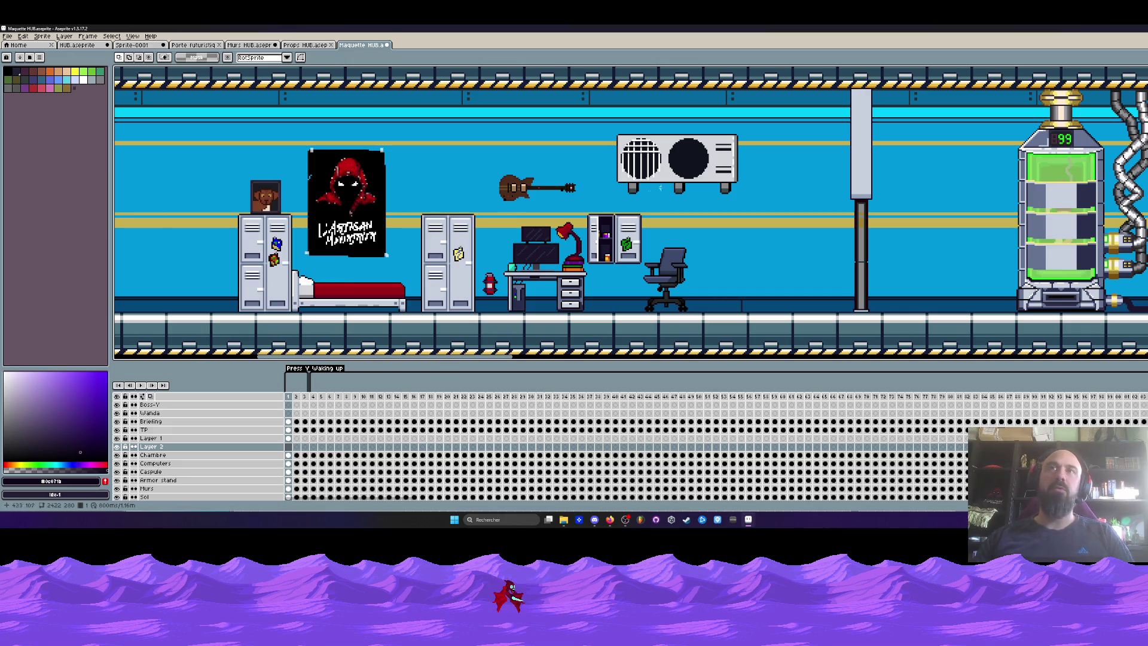
{"action": "scroll", "coordinate": [693, 191], "scroll_direction": "up", "scroll_amount": 1}
{"action": "scroll", "coordinate": [731, 166], "scroll_direction": "up", "scroll_amount": 1}
Step: Test marquee selections along the corridor, ending with the area around the grey pillar
{"action": "left_click_drag", "start_coordinate": [730, 166], "coordinate": [725, 269]}
{"action": "left_click_drag", "start_coordinate": [720, 175], "coordinate": [727, 277]}
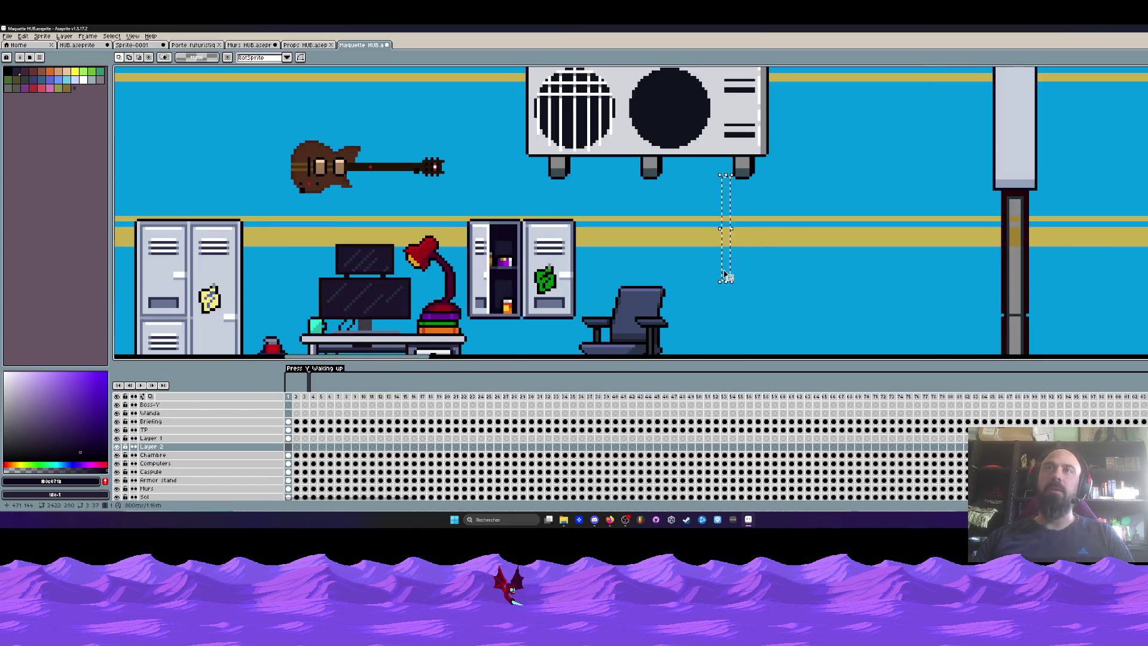
{"action": "scroll", "coordinate": [727, 276], "scroll_direction": "down", "scroll_amount": 4}
{"action": "scroll", "coordinate": [732, 268], "scroll_direction": "up", "scroll_amount": 1}
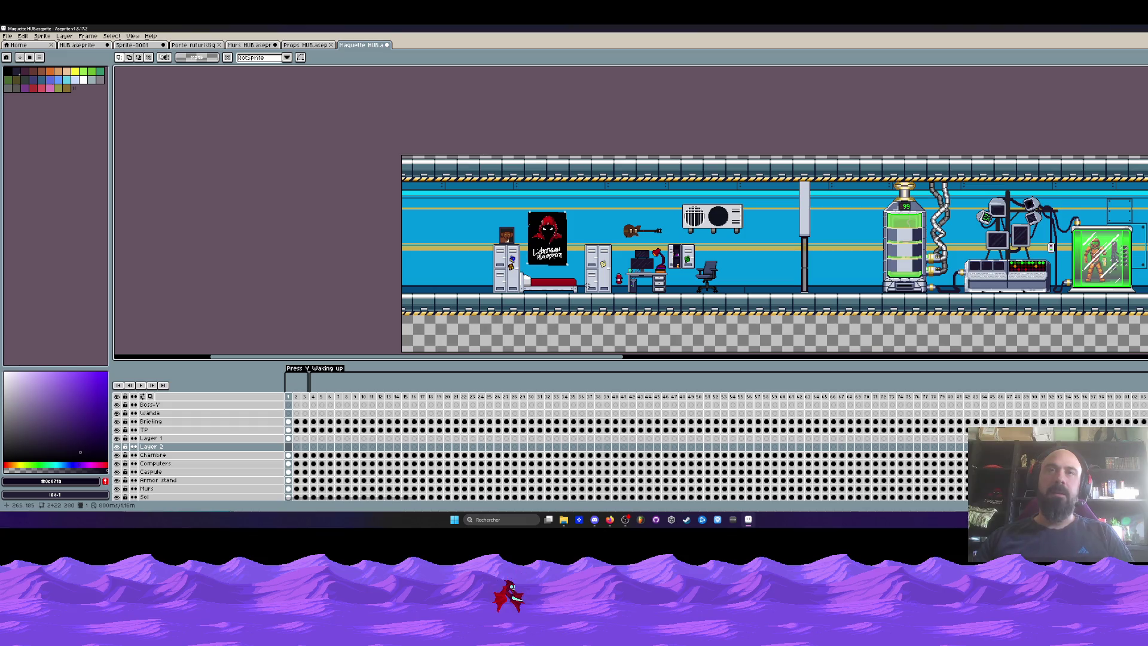
{"action": "left_click_drag", "start_coordinate": [401, 185], "coordinate": [480, 315]}
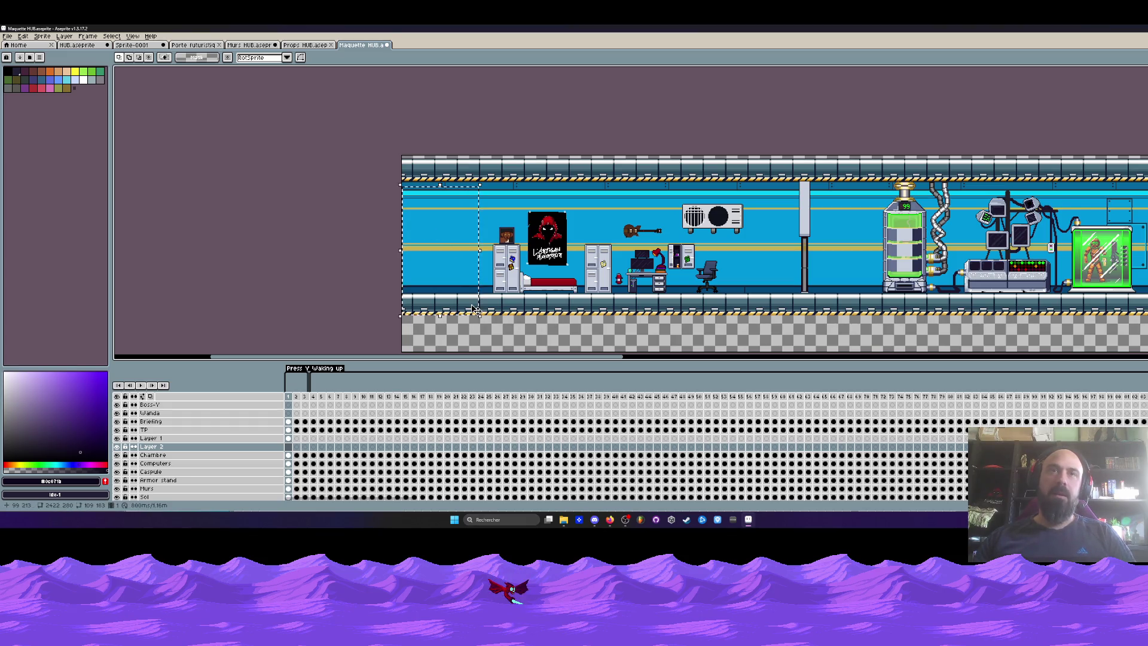
{"action": "left_click", "coordinate": [430, 255]}
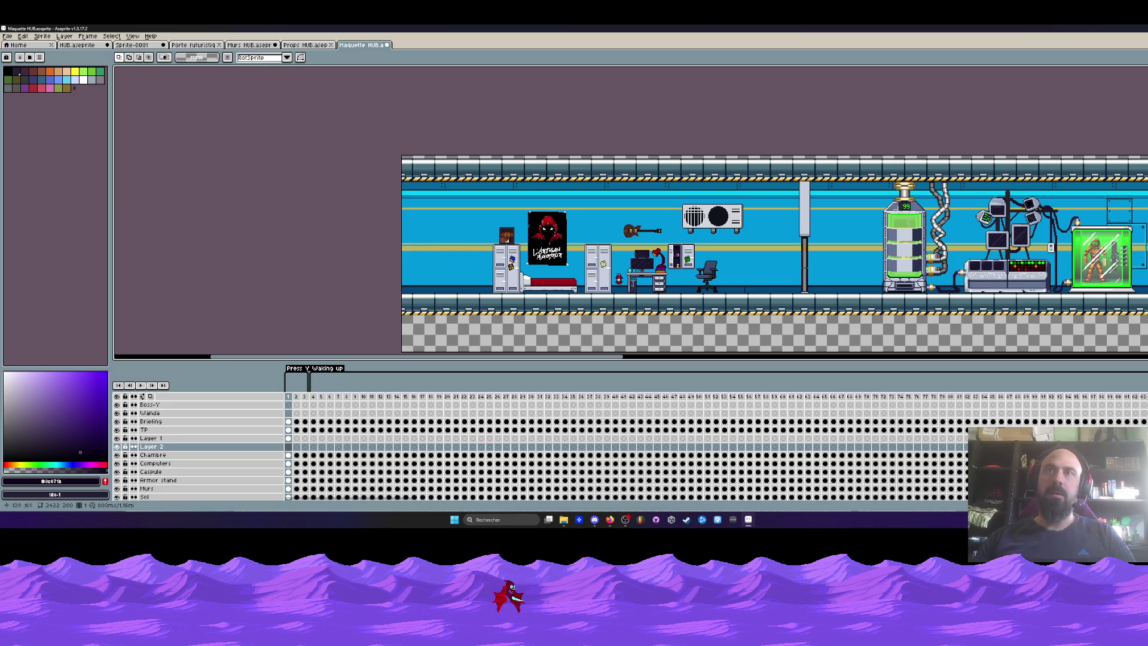
{"action": "mouse_move", "coordinate": [376, 156]}
{"action": "left_mouse_down"}
{"action": "mouse_move", "coordinate": [417, 330]}
{"action": "mouse_move", "coordinate": [379, 141]}
{"action": "mouse_move", "coordinate": [779, 324]}
{"action": "left_mouse_up"}
{"action": "mouse_move", "coordinate": [782, 154]}
{"action": "left_mouse_down"}
{"action": "mouse_move", "coordinate": [831, 228]}
{"action": "mouse_move", "coordinate": [861, 321]}
{"action": "left_mouse_up"}
{"action": "left_click_drag", "start_coordinate": [629, 363], "coordinate": [711, 361]}
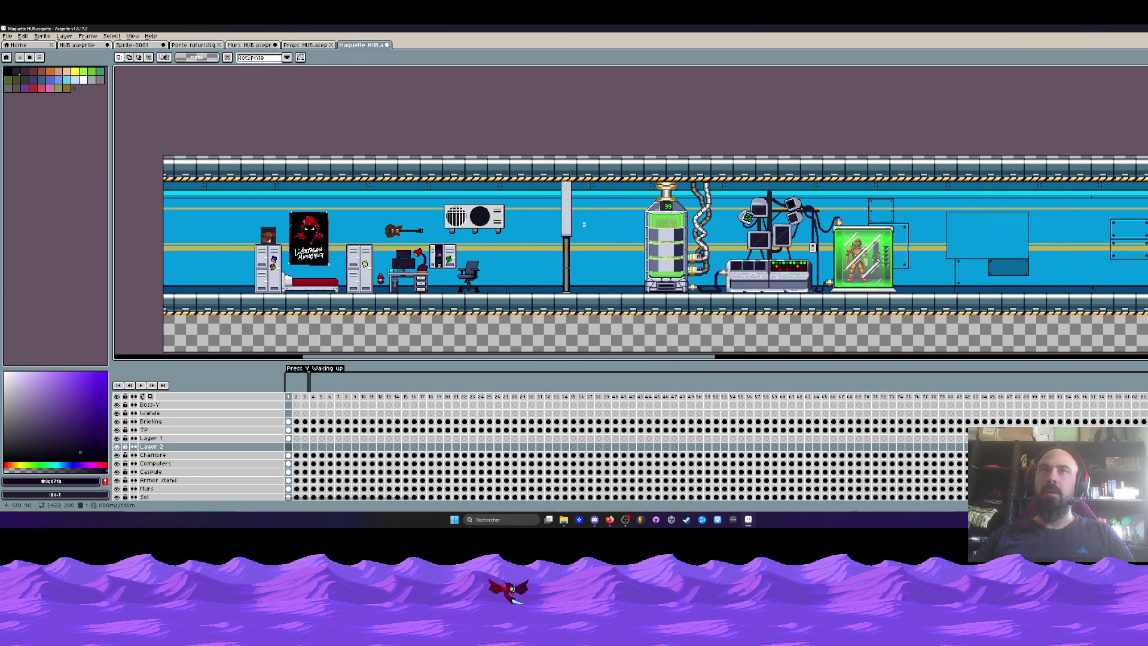
{"action": "left_click_drag", "start_coordinate": [513, 154], "coordinate": [635, 336]}
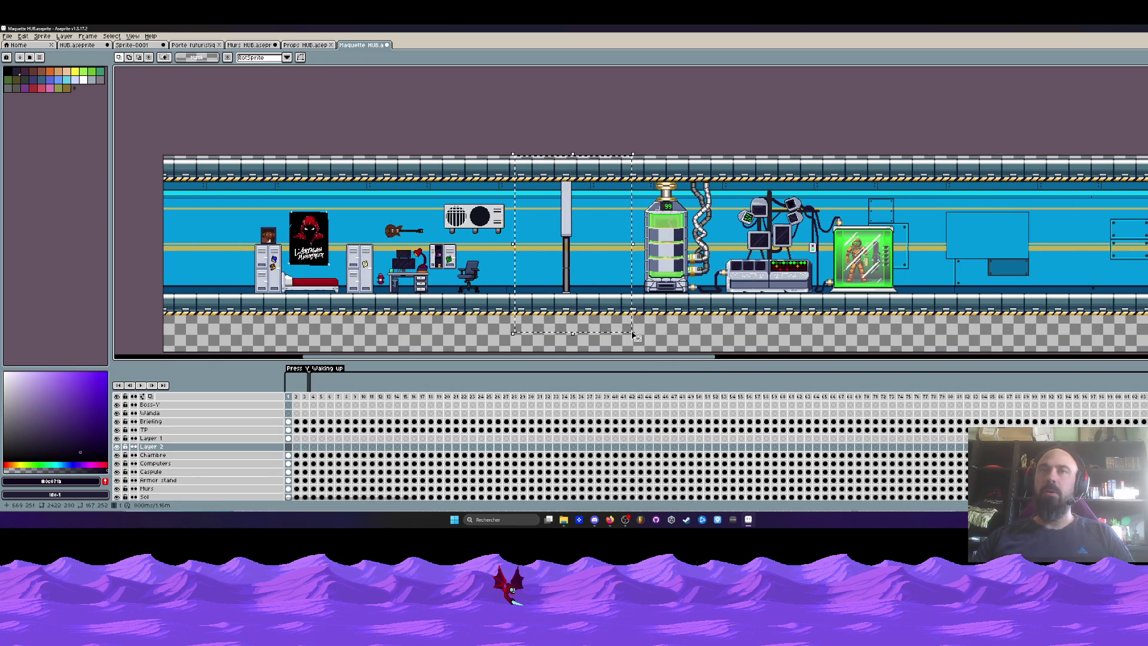
{"action": "scroll", "coordinate": [562, 231], "scroll_direction": "up", "scroll_amount": 1}
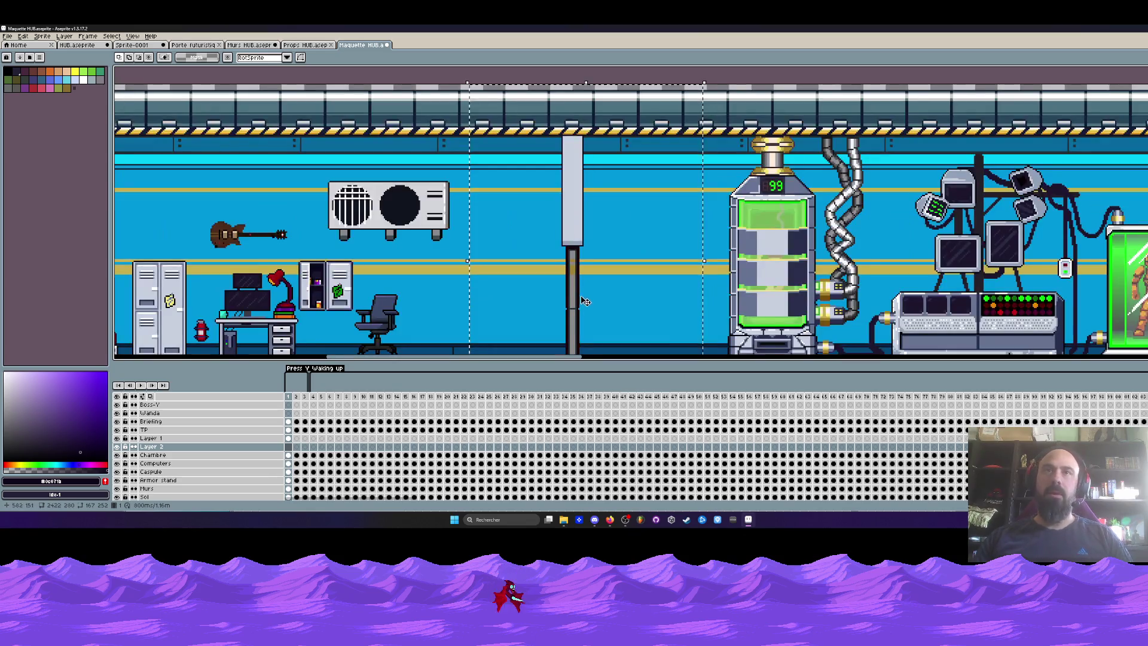
Step: On Layer 1, move the pillar left and place a copy farther right
{"action": "left_click", "coordinate": [251, 438]}
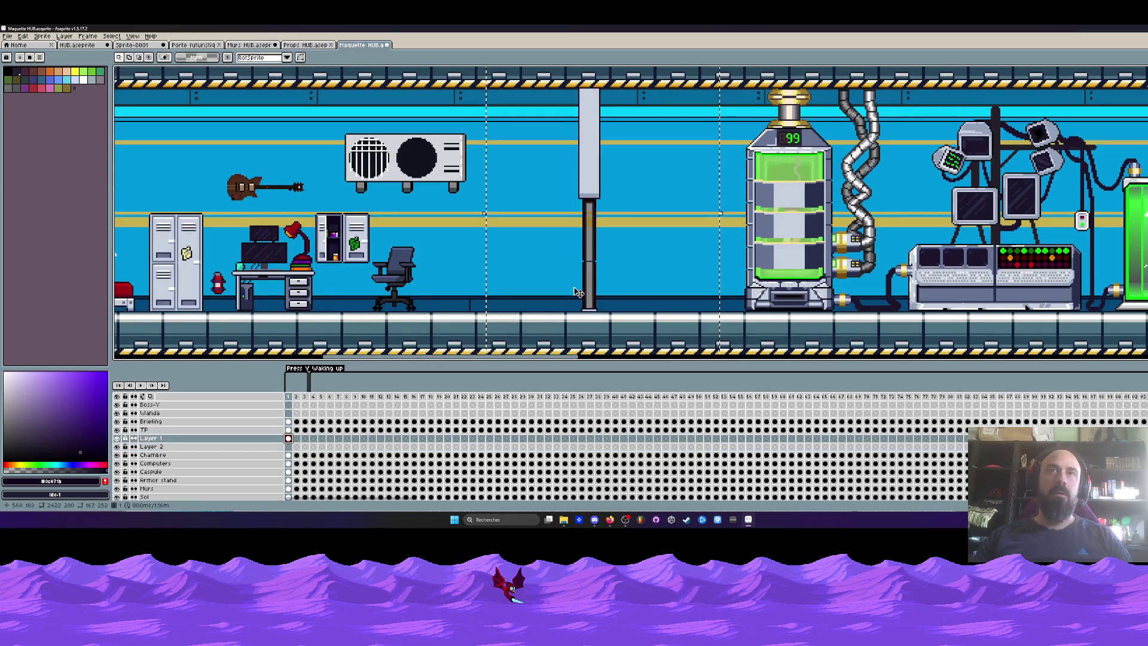
{"action": "left_click_drag", "start_coordinate": [578, 277], "coordinate": [490, 285]}
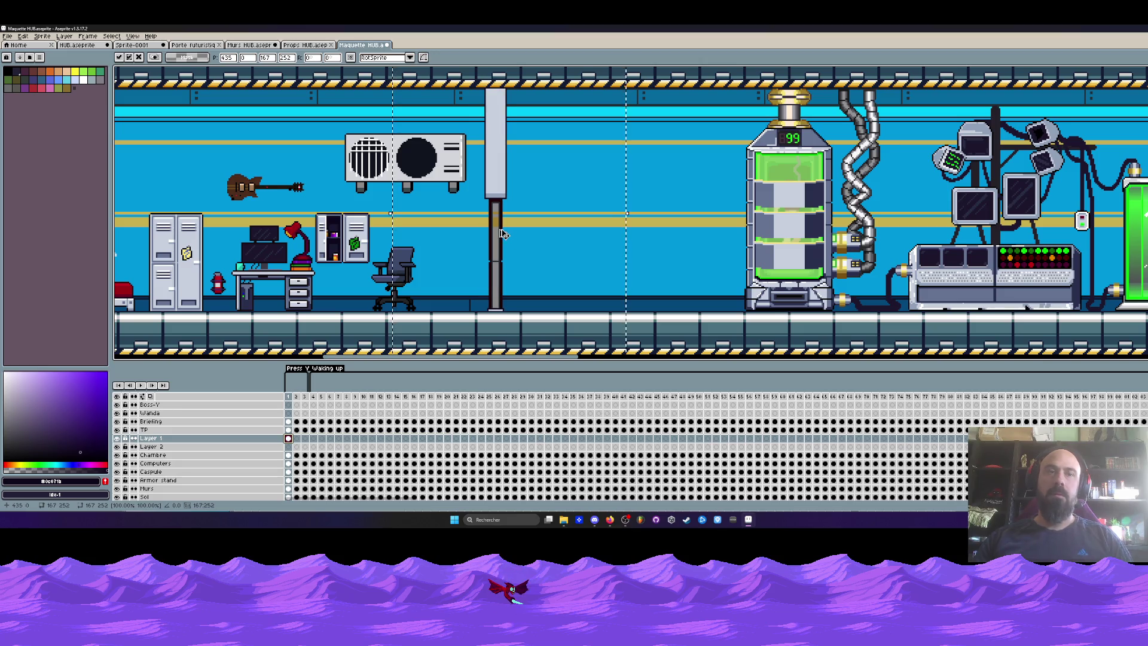
{"action": "mouse_move", "coordinate": [499, 198]}
{"action": "left_mouse_down"}
{"action": "mouse_move", "coordinate": [716, 197]}
{"action": "mouse_move", "coordinate": [693, 196]}
{"action": "left_mouse_up"}
{"action": "scroll", "coordinate": [691, 195], "scroll_direction": "up", "scroll_amount": 1}
{"action": "scroll", "coordinate": [681, 183], "scroll_direction": "down", "scroll_amount": 1}
{"action": "key", "text": "ctrl+d"}
{"action": "scroll", "coordinate": [664, 172], "scroll_direction": "down", "scroll_amount": 3}
{"action": "scroll", "coordinate": [656, 175], "scroll_direction": "up", "scroll_amount": 3}
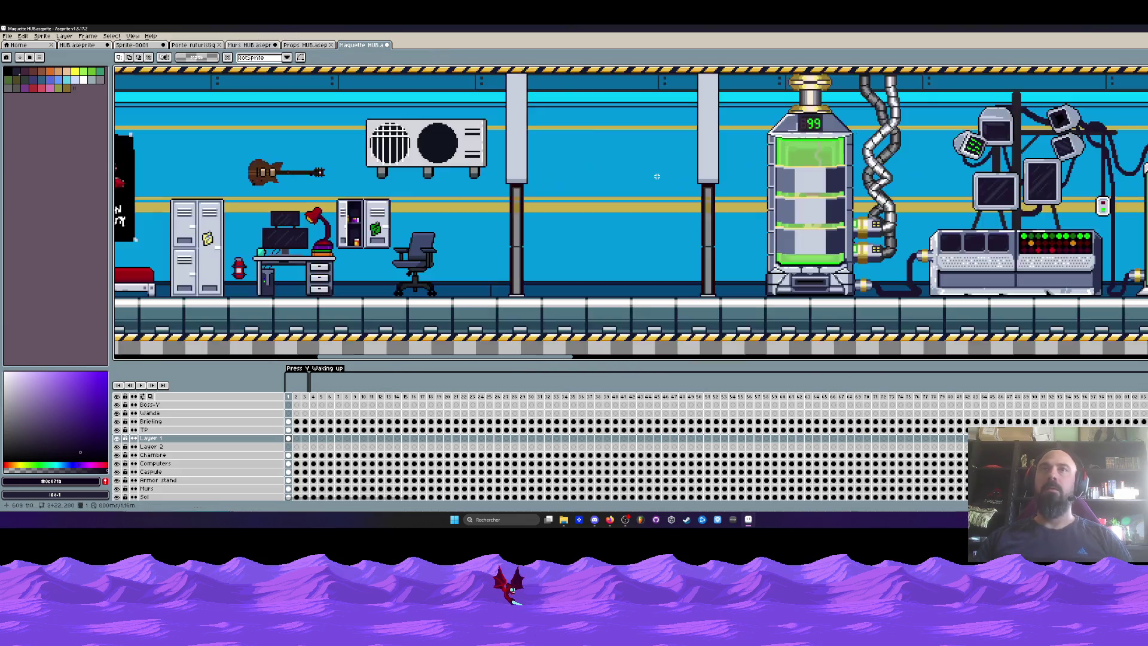
Step: Select the empty wall stretch between the two pillars, then deselect
{"action": "left_click_drag", "start_coordinate": [553, 79], "coordinate": [695, 303]}
{"action": "scroll", "coordinate": [694, 303], "scroll_direction": "down", "scroll_amount": 3}
{"action": "scroll", "coordinate": [619, 261], "scroll_direction": "up", "scroll_amount": 2}
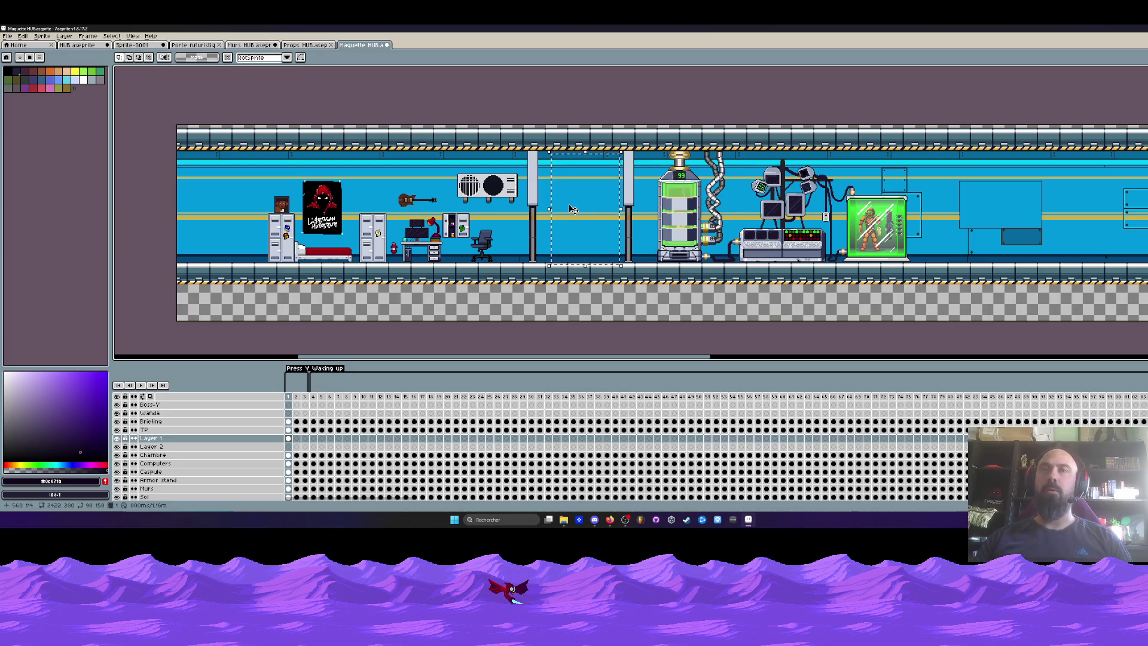
{"action": "key", "text": "ctrl+d"}
{"action": "scroll", "coordinate": [552, 185], "scroll_direction": "up", "scroll_amount": 1}
{"action": "scroll", "coordinate": [519, 103], "scroll_direction": "up", "scroll_amount": 1}
{"action": "mouse_move", "coordinate": [519, 106]}
{"action": "left_mouse_down"}
{"action": "mouse_move", "coordinate": [583, 175]}
{"action": "mouse_move", "coordinate": [794, 333]}
{"action": "left_mouse_up"}
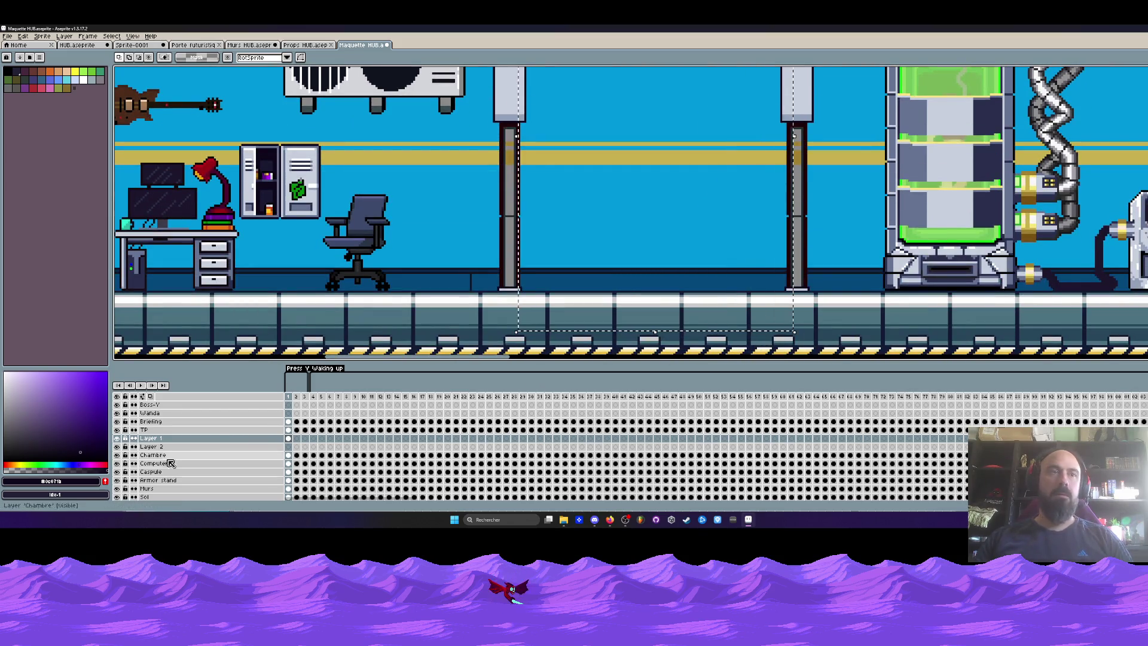
Step: On the Murs layer, darken the selected wall area with a Brightness/Contrast adjustment
{"action": "left_click", "coordinate": [157, 490]}
{"action": "left_click", "coordinate": [22, 36]}
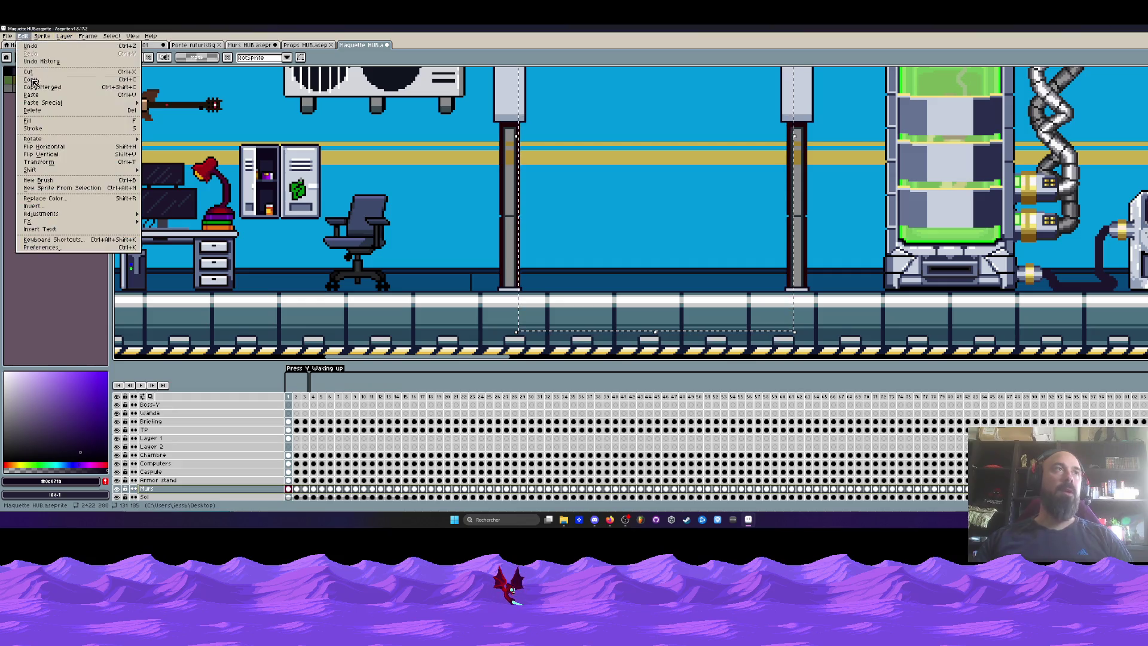
{"action": "mouse_move", "coordinate": [48, 214]}
{"action": "left_click", "coordinate": [174, 215]}
{"action": "mouse_move", "coordinate": [107, 197]}
{"action": "left_mouse_down"}
{"action": "mouse_move", "coordinate": [78, 197]}
{"action": "mouse_move", "coordinate": [93, 196]}
{"action": "mouse_move", "coordinate": [95, 225]}
{"action": "mouse_move", "coordinate": [110, 224]}
{"action": "left_mouse_up"}
{"action": "scroll", "coordinate": [588, 195], "scroll_direction": "down", "scroll_amount": 3}
{"action": "scroll", "coordinate": [588, 195], "scroll_direction": "up", "scroll_amount": 2}
{"action": "left_click", "coordinate": [199, 186]}
{"action": "scroll", "coordinate": [532, 200], "scroll_direction": "down", "scroll_amount": 2}
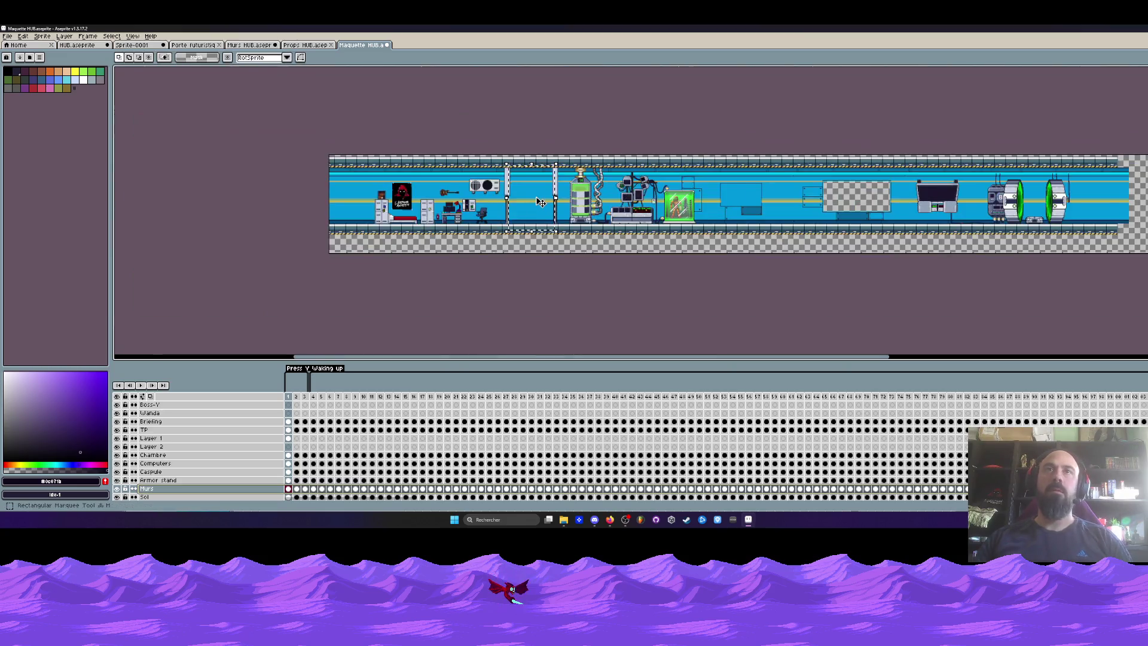
{"action": "scroll", "coordinate": [540, 202], "scroll_direction": "up", "scroll_amount": 1}
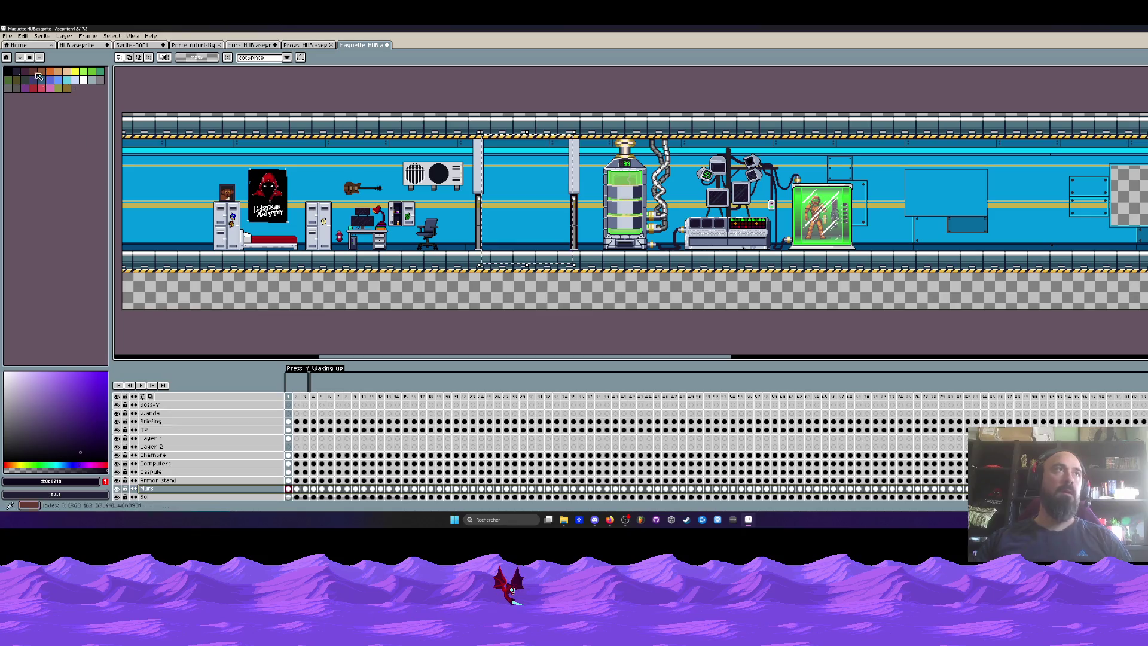
Step: Darken the doorway area further with Brightness/Contrast, lowering Brightness to about -49
{"action": "left_click", "coordinate": [24, 37]}
{"action": "left_click", "coordinate": [23, 37]}
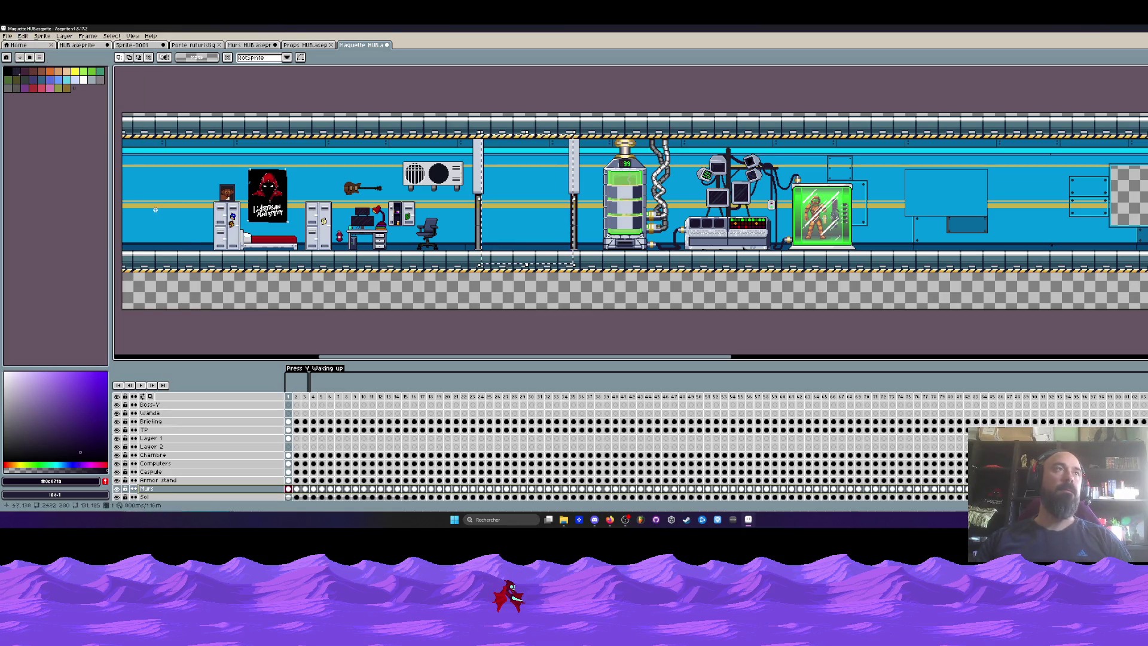
{"action": "left_click", "coordinate": [23, 38]}
{"action": "mouse_move", "coordinate": [90, 210]}
{"action": "left_click", "coordinate": [168, 213]}
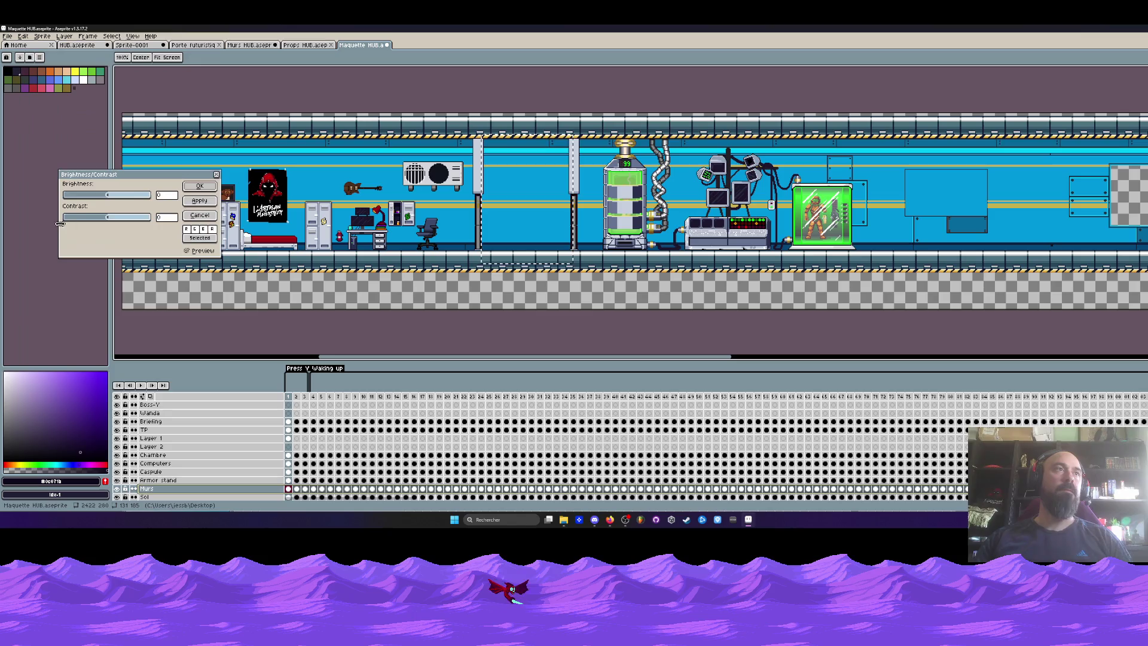
{"action": "left_click_drag", "start_coordinate": [106, 199], "coordinate": [92, 200]}
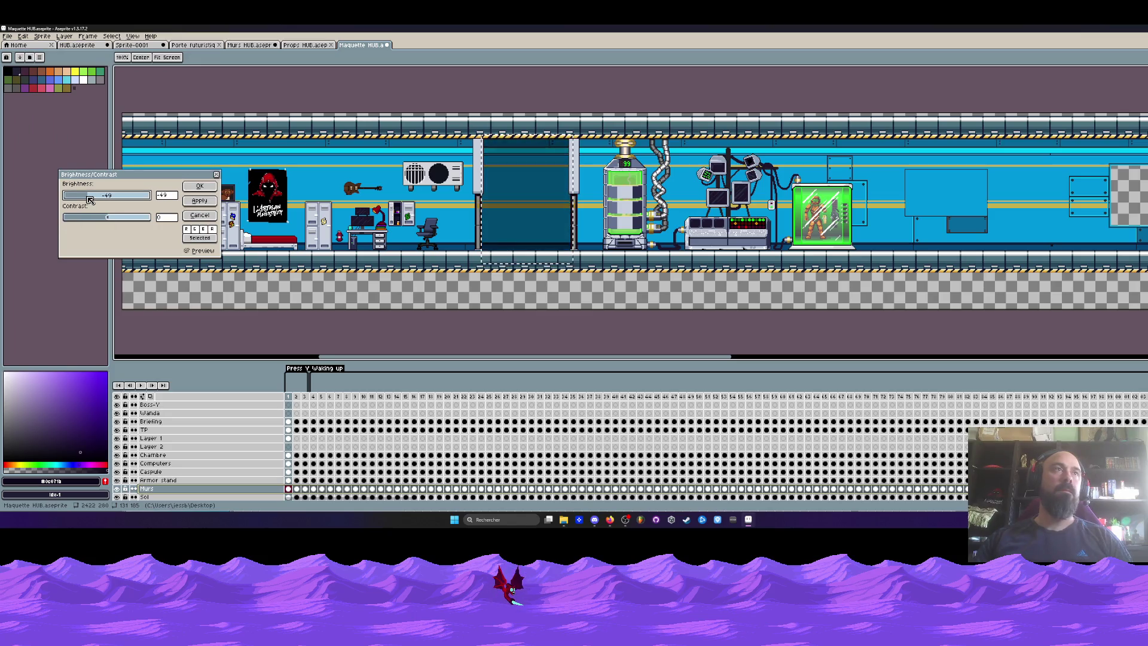
{"action": "left_click", "coordinate": [200, 188]}
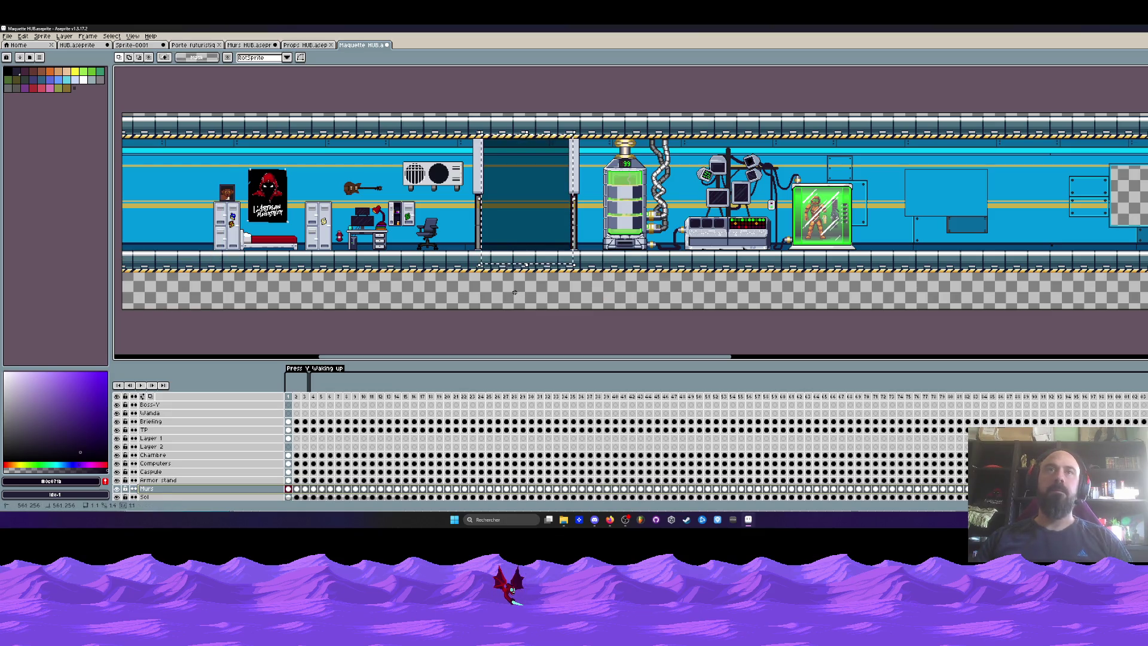
{"action": "scroll", "coordinate": [507, 193], "scroll_direction": "up", "scroll_amount": 2}
{"action": "scroll", "coordinate": [507, 193], "scroll_direction": "up", "scroll_amount": 1}
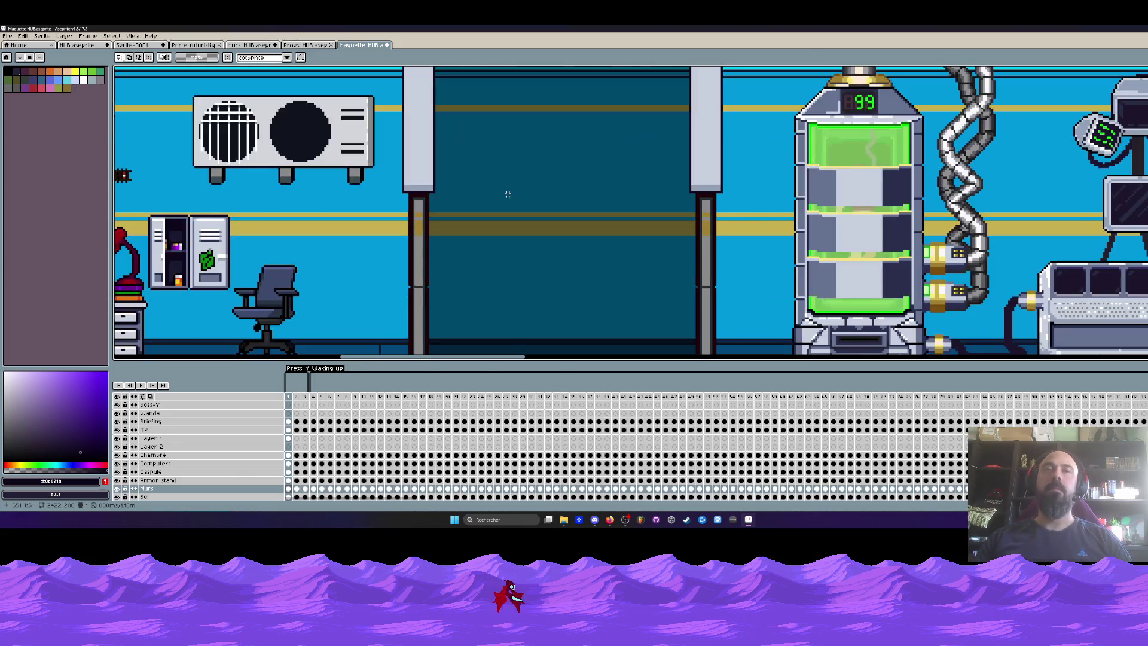
{"action": "scroll", "coordinate": [507, 194], "scroll_direction": "down", "scroll_amount": 3}
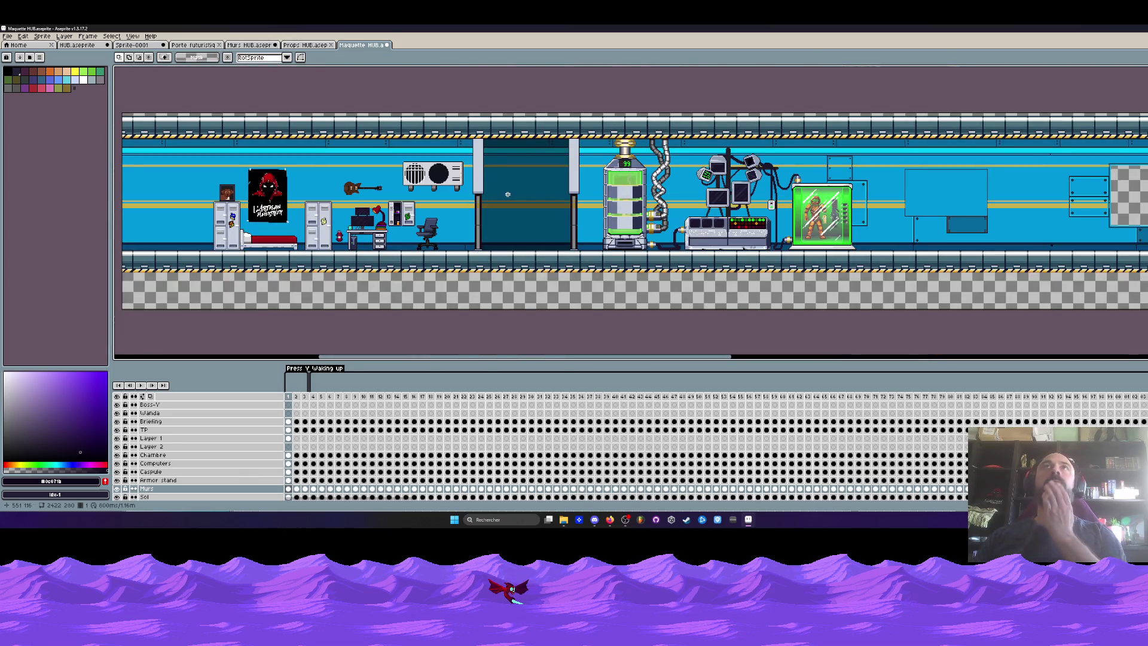
{"action": "scroll", "coordinate": [494, 220], "scroll_direction": "up", "scroll_amount": 2}
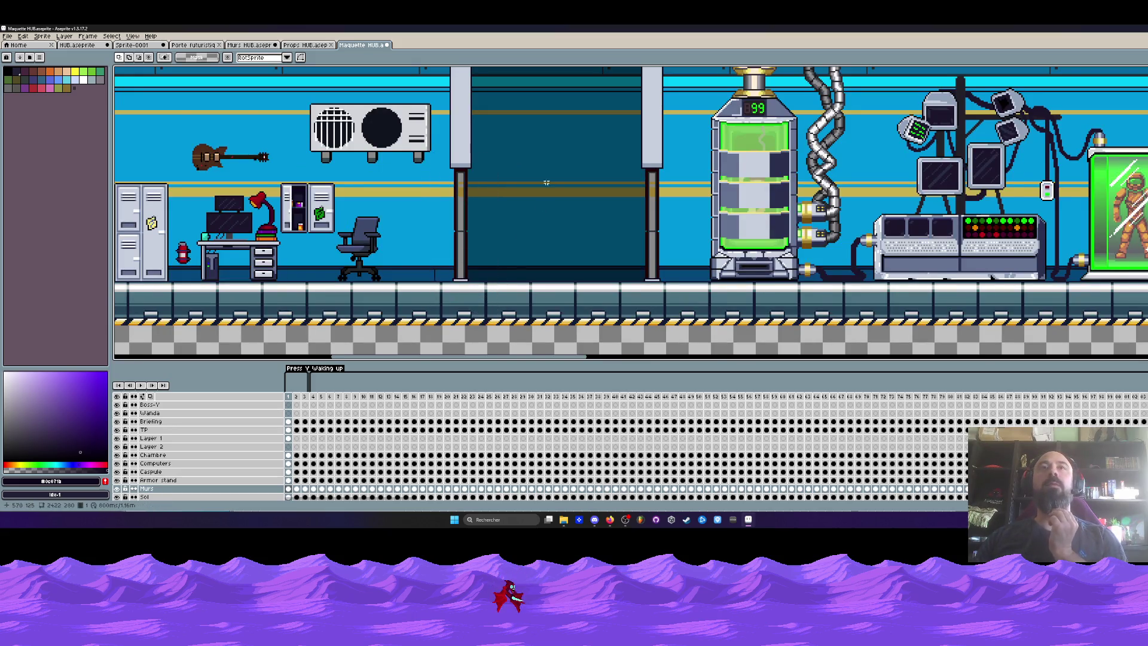
{"action": "scroll", "coordinate": [544, 158], "scroll_direction": "up", "scroll_amount": 1}
{"action": "scroll", "coordinate": [539, 147], "scroll_direction": "down", "scroll_amount": 2}
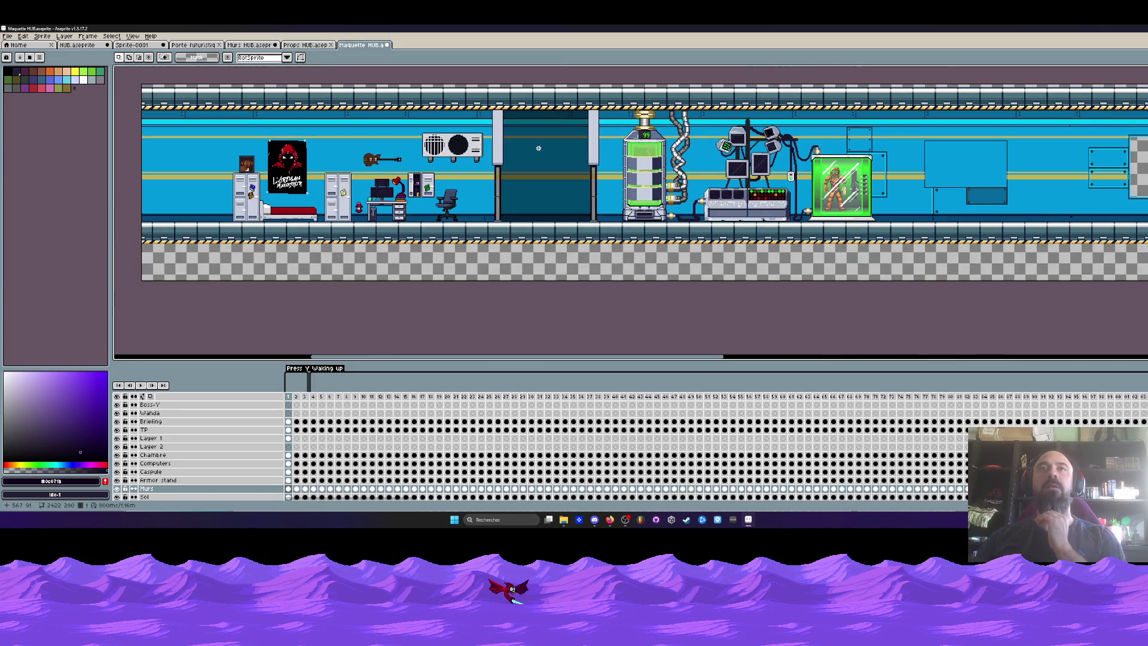
{"action": "scroll", "coordinate": [502, 165], "scroll_direction": "up", "scroll_amount": 2}
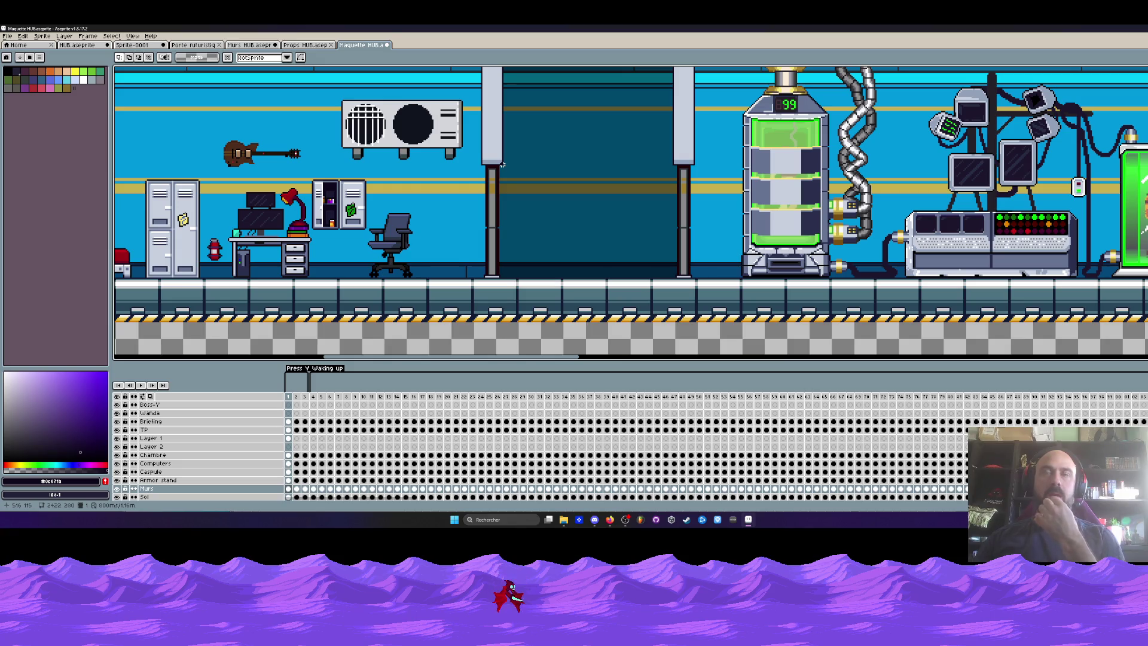
{"action": "scroll", "coordinate": [502, 165], "scroll_direction": "down", "scroll_amount": 2}
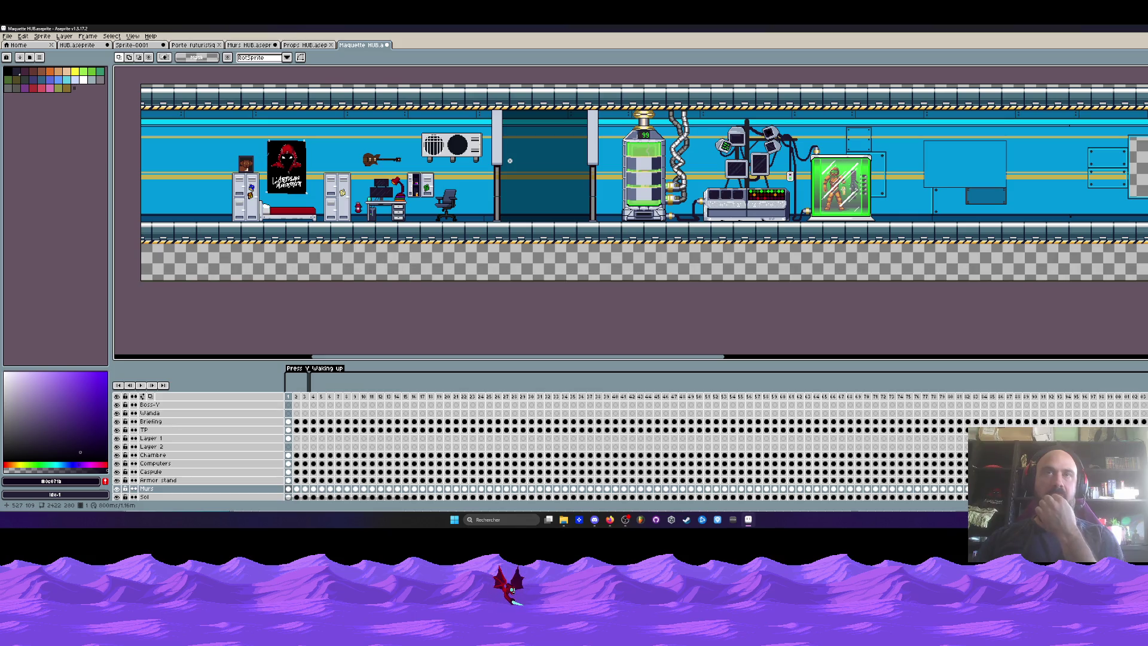
{"action": "scroll", "coordinate": [510, 160], "scroll_direction": "up", "scroll_amount": 2}
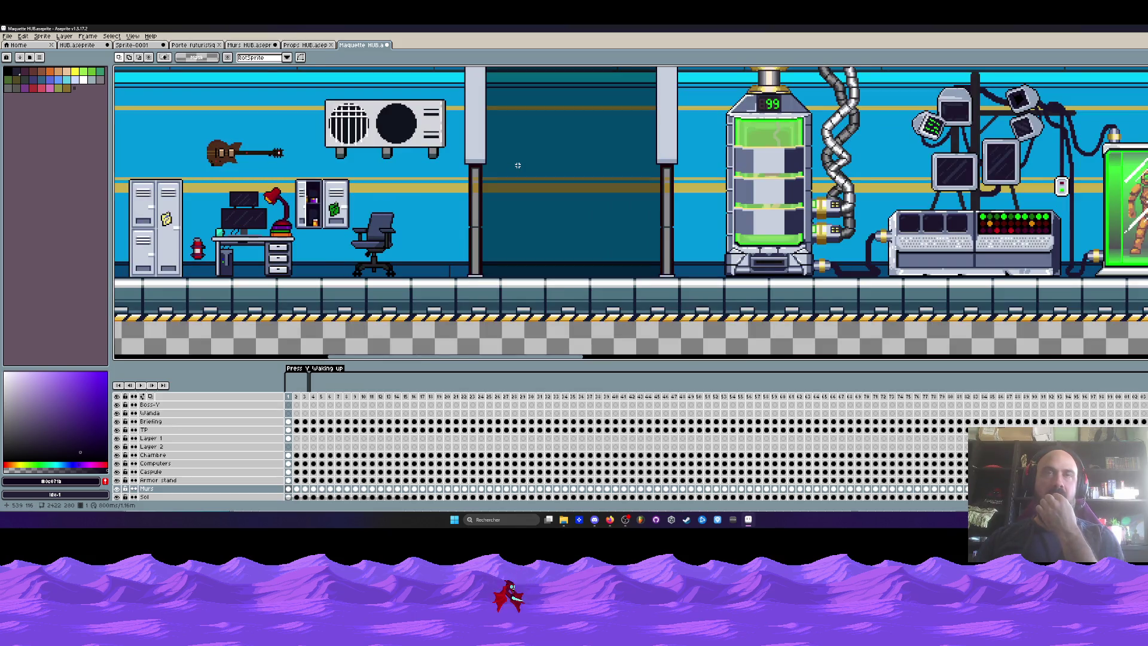
{"action": "scroll", "coordinate": [517, 165], "scroll_direction": "down", "scroll_amount": 2}
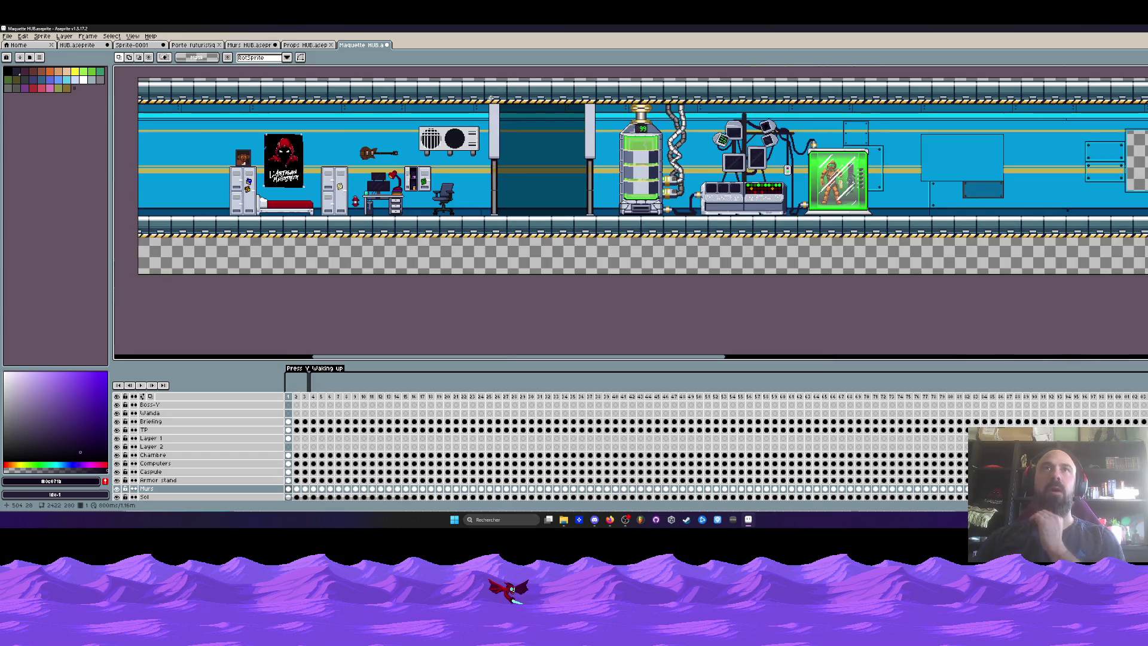
{"action": "left_click_drag", "start_coordinate": [495, 100], "coordinate": [591, 251]}
{"action": "scroll", "coordinate": [541, 195], "scroll_direction": "up", "scroll_amount": 2}
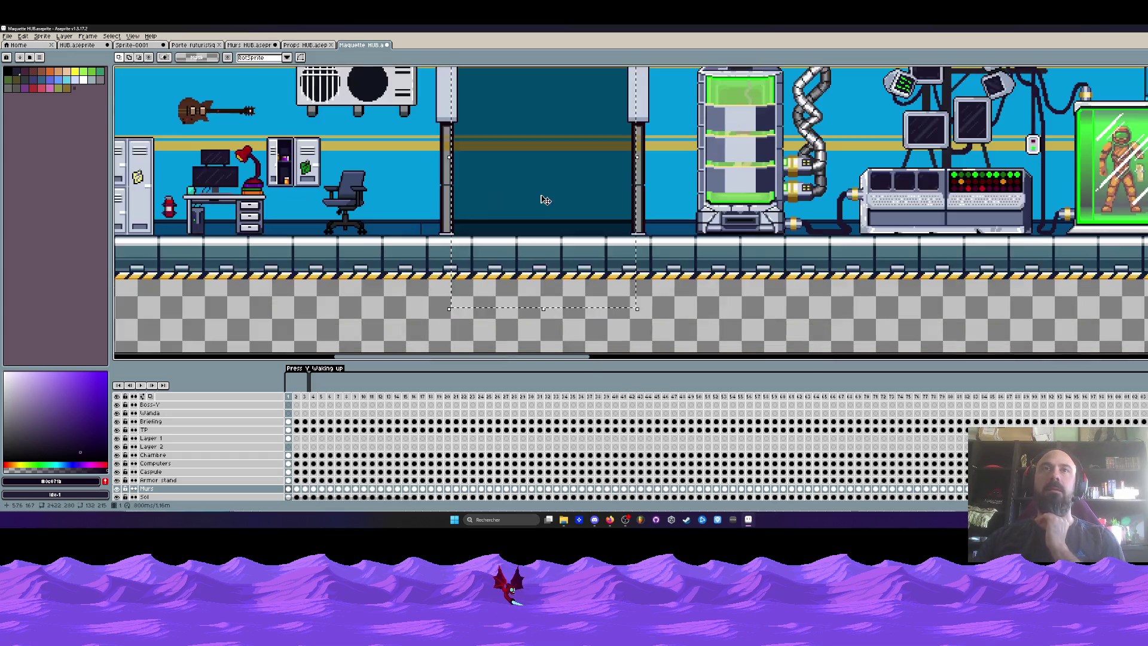
{"action": "left_click", "coordinate": [387, 267]}
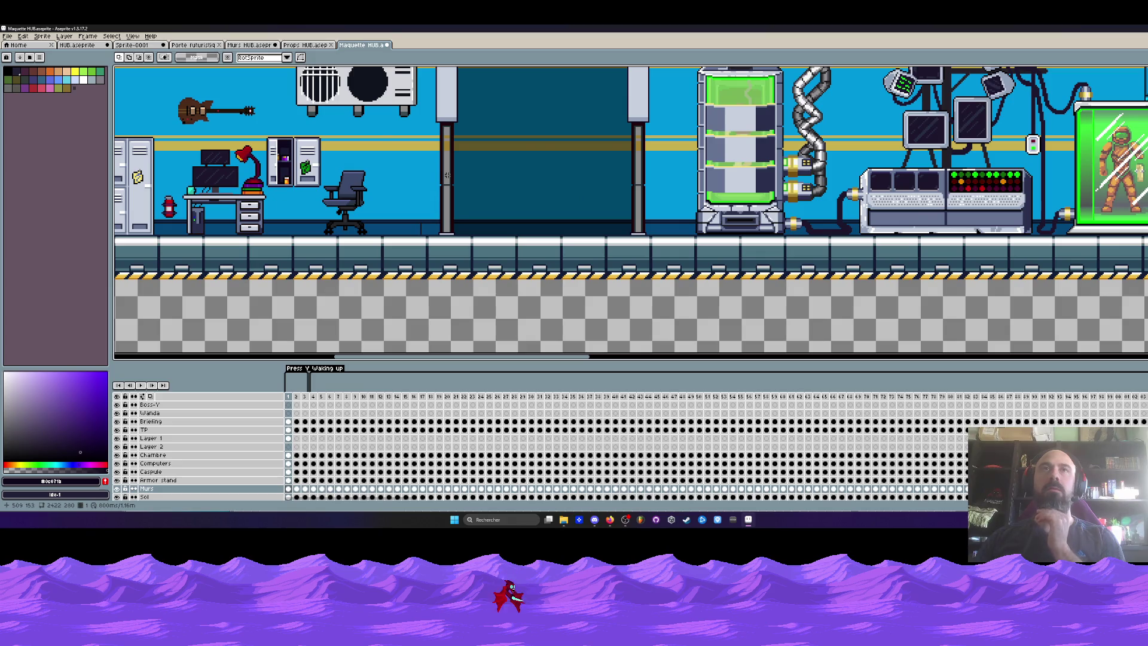
{"action": "scroll", "coordinate": [447, 175], "scroll_direction": "down", "scroll_amount": 2}
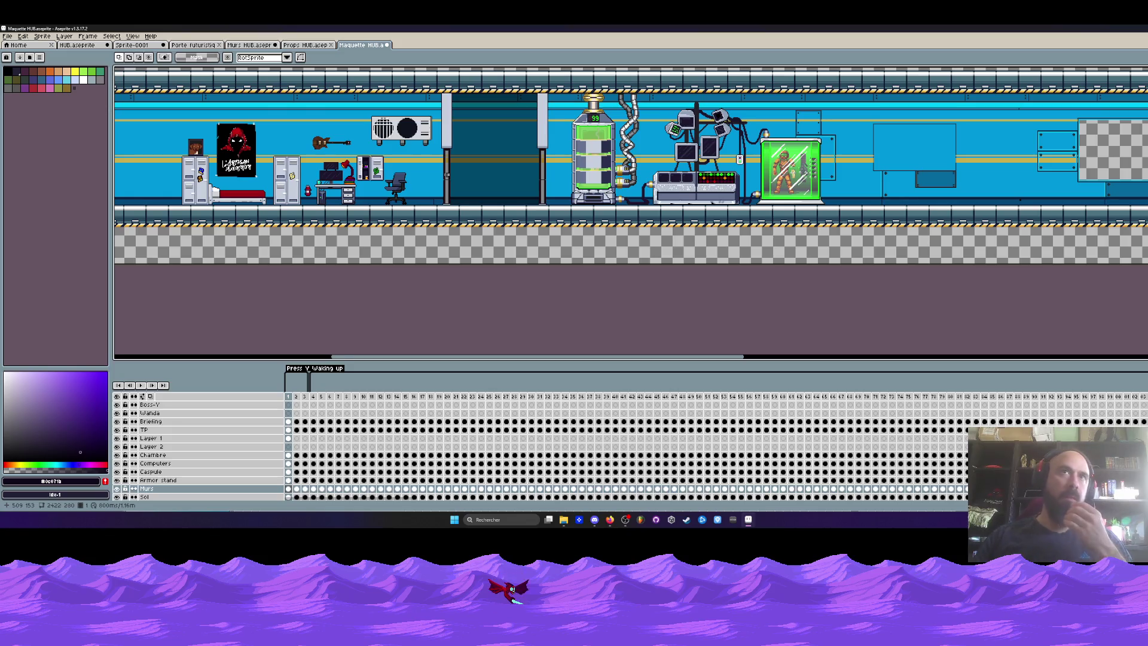
{"action": "scroll", "coordinate": [497, 130], "scroll_direction": "up", "scroll_amount": 1}
{"action": "scroll", "coordinate": [456, 131], "scroll_direction": "down", "scroll_amount": 1}
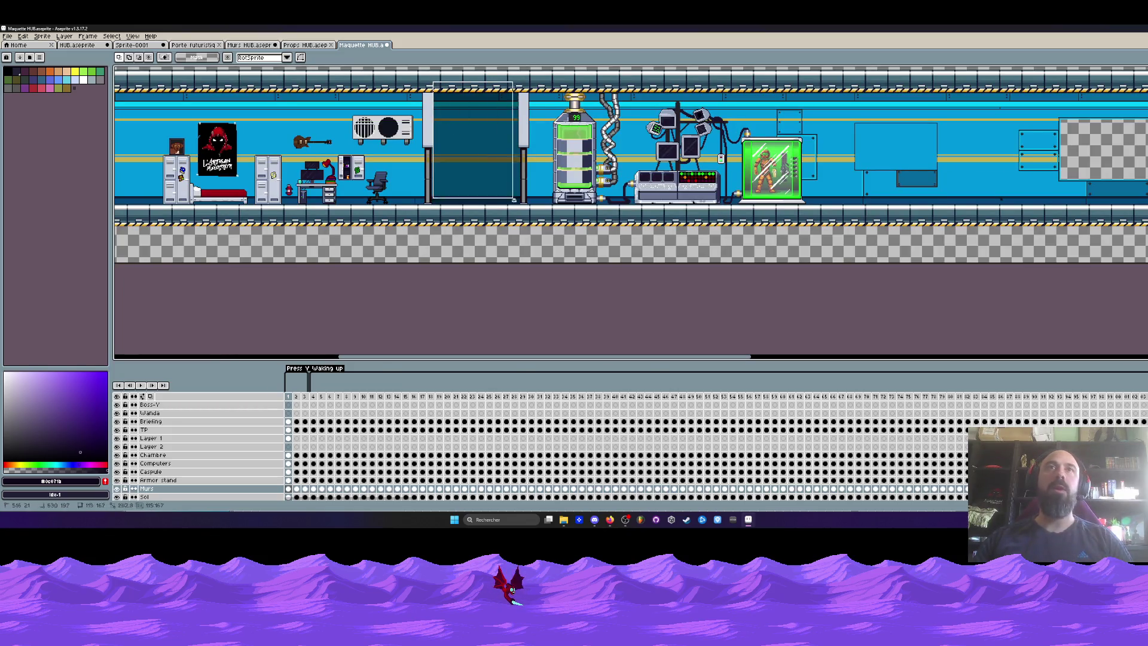
{"action": "scroll", "coordinate": [477, 128], "scroll_direction": "up", "scroll_amount": 1}
{"action": "left_click_drag", "start_coordinate": [477, 128], "coordinate": [467, 172]}
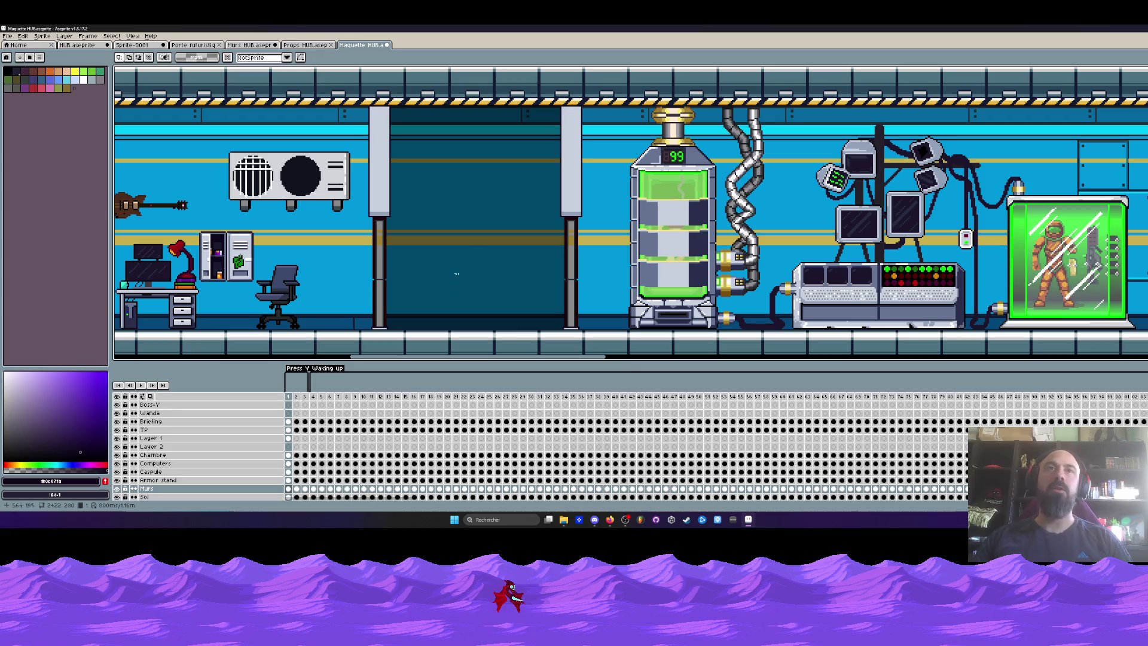
{"action": "left_click_drag", "start_coordinate": [387, 113], "coordinate": [570, 347]}
{"action": "scroll", "coordinate": [515, 270], "scroll_direction": "down", "scroll_amount": 1}
{"action": "scroll", "coordinate": [514, 264], "scroll_direction": "up", "scroll_amount": 2}
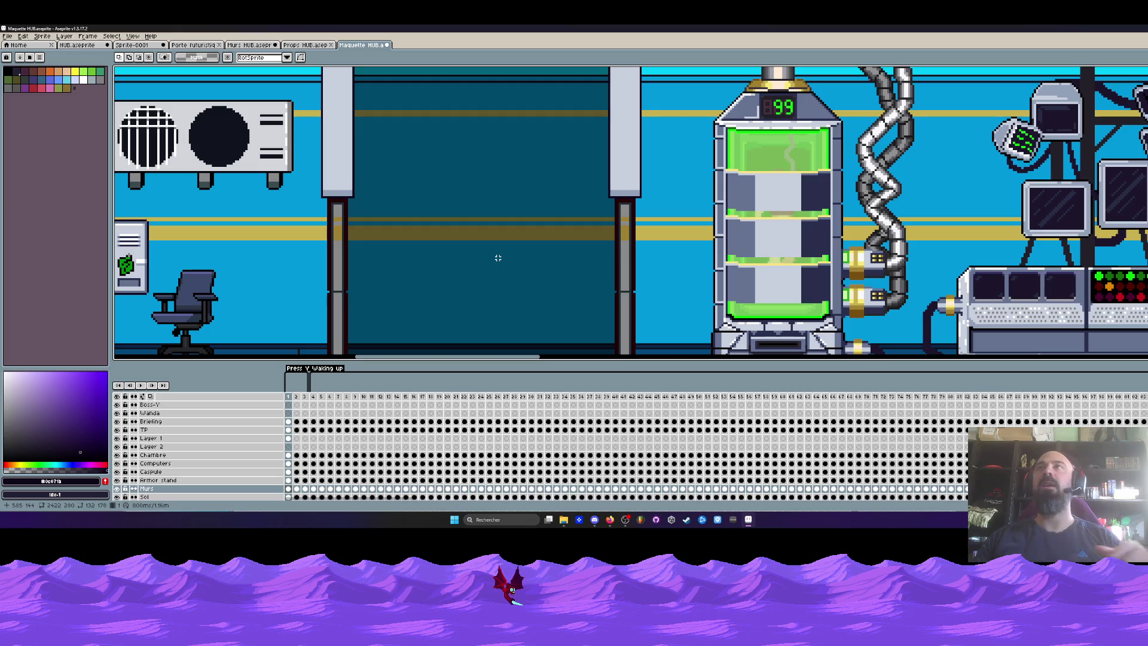
{"action": "scroll", "coordinate": [498, 258], "scroll_direction": "down", "scroll_amount": 3}
{"action": "scroll", "coordinate": [497, 256], "scroll_direction": "down", "scroll_amount": 3}
{"action": "scroll", "coordinate": [483, 222], "scroll_direction": "up", "scroll_amount": 1}
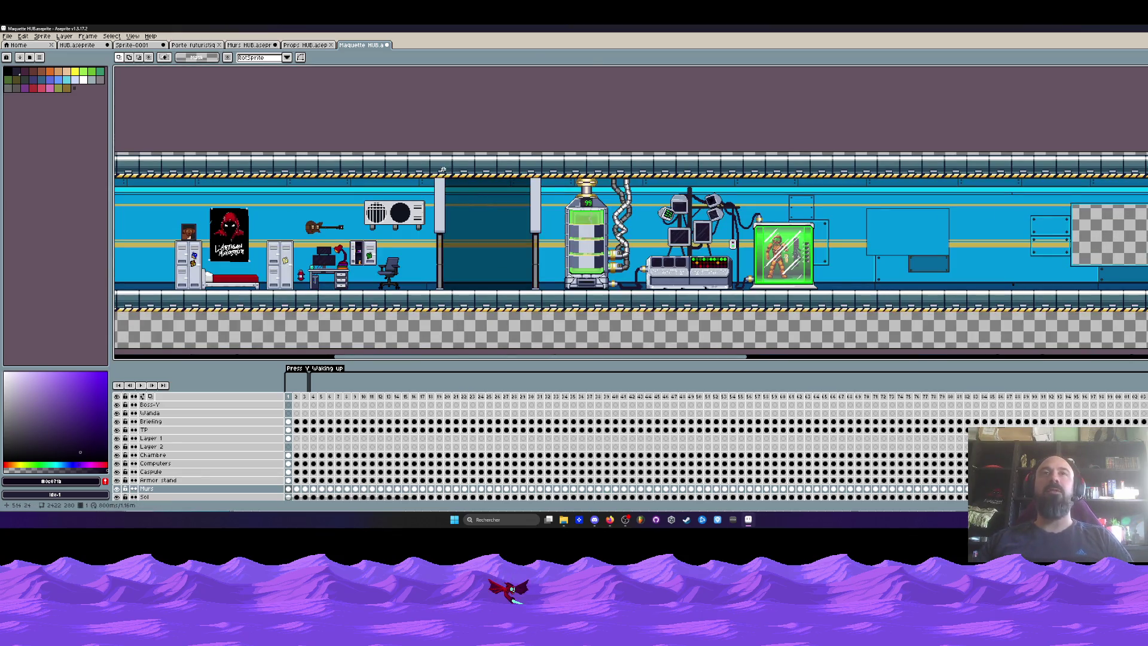
{"action": "mouse_move", "coordinate": [706, 361]}
{"action": "left_mouse_down"}
{"action": "mouse_move", "coordinate": [904, 383]}
{"action": "mouse_move", "coordinate": [691, 372]}
{"action": "left_mouse_up"}
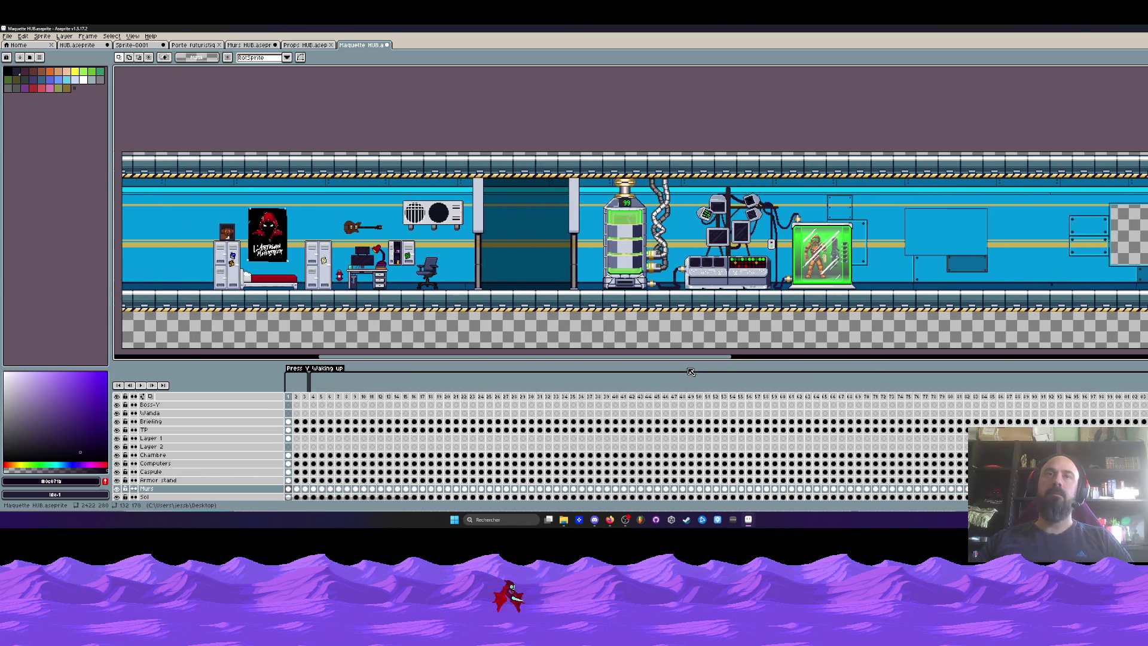
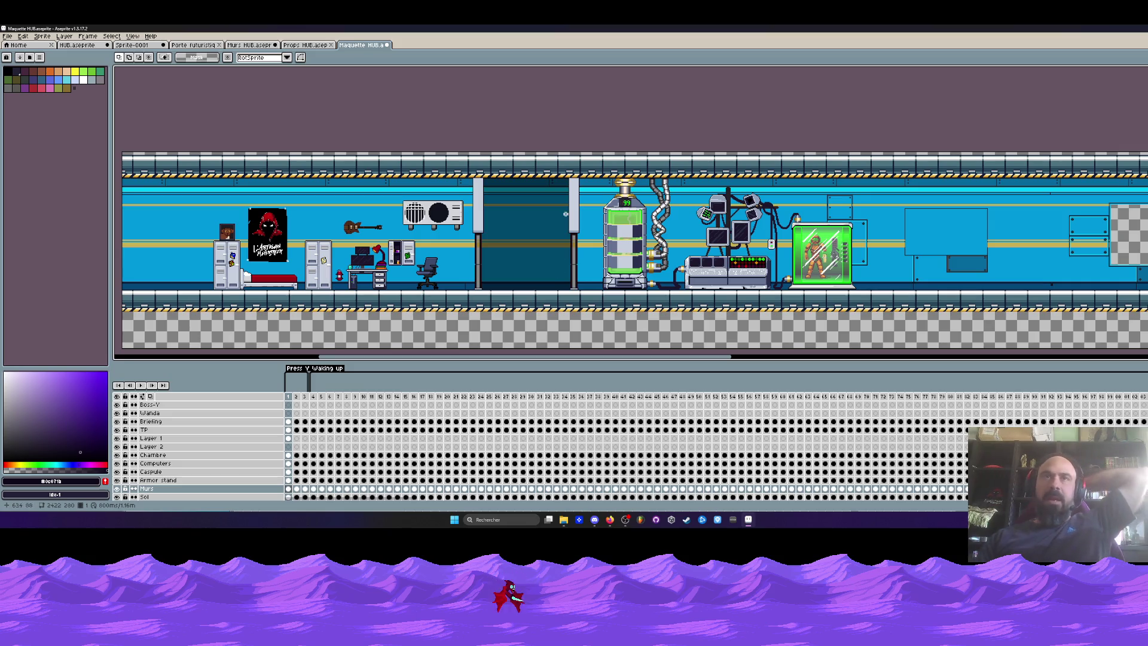
Step: On the Sol layer, try moving the ceiling section above the doorway, then cancel it
{"action": "scroll", "coordinate": [526, 225], "scroll_direction": "down", "scroll_amount": 1}
{"action": "scroll", "coordinate": [525, 225], "scroll_direction": "up", "scroll_amount": 3}
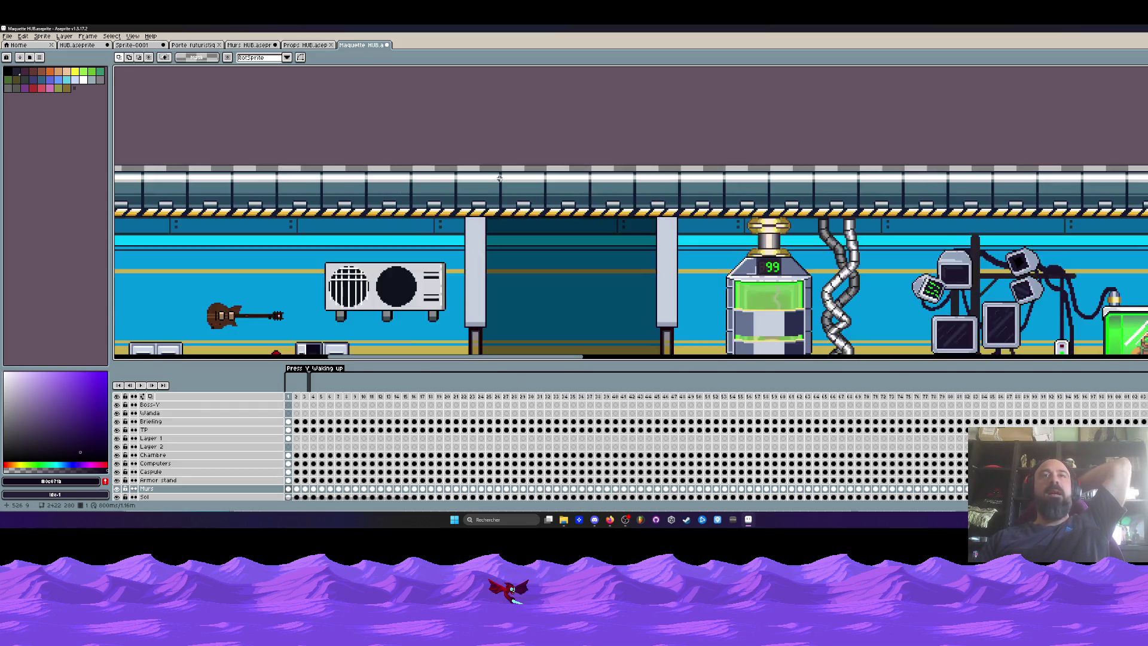
{"action": "scroll", "coordinate": [499, 208], "scroll_direction": "down", "scroll_amount": 3}
{"action": "scroll", "coordinate": [500, 208], "scroll_direction": "up", "scroll_amount": 3}
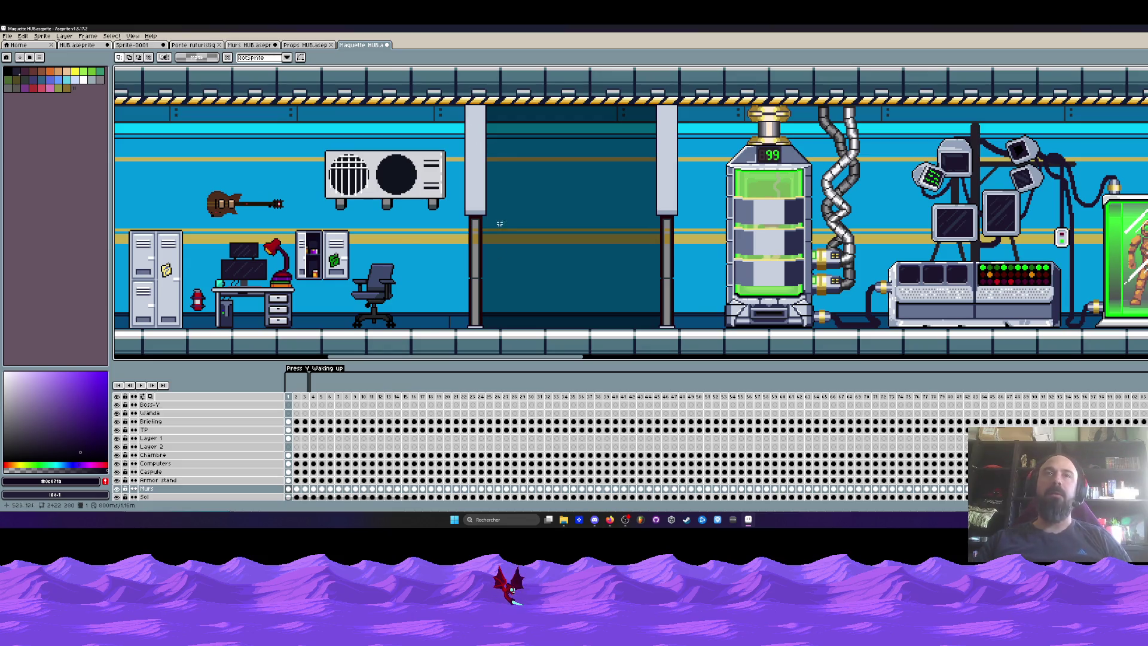
{"action": "scroll", "coordinate": [517, 218], "scroll_direction": "down", "scroll_amount": 3}
{"action": "scroll", "coordinate": [517, 218], "scroll_direction": "up", "scroll_amount": 1}
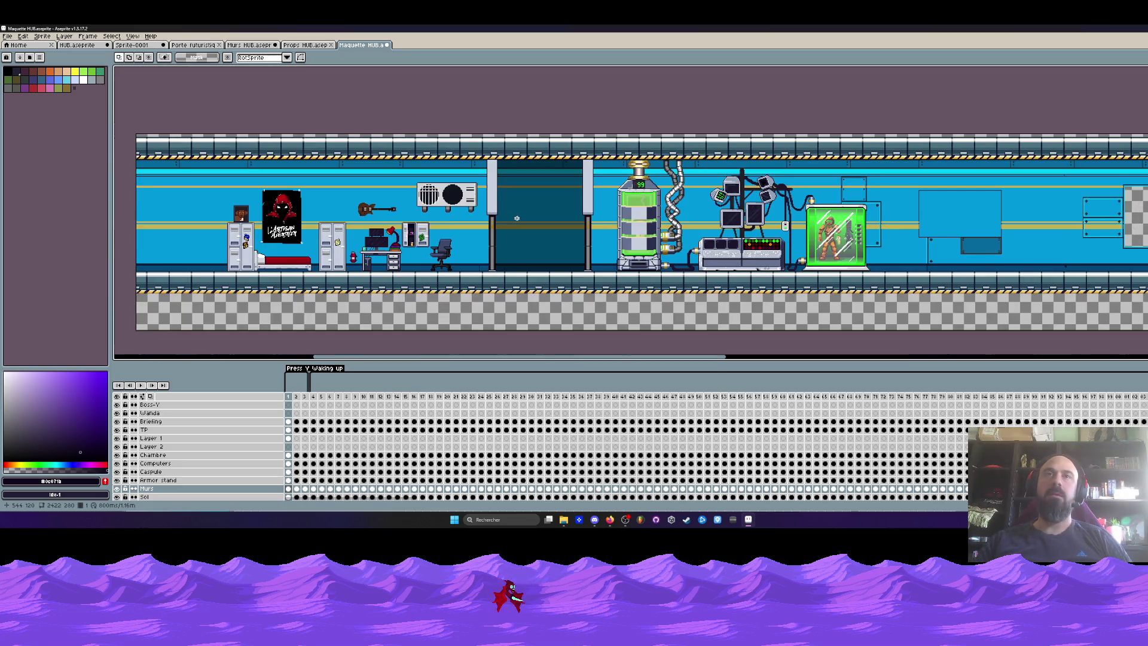
{"action": "scroll", "coordinate": [517, 218], "scroll_direction": "up", "scroll_amount": 1}
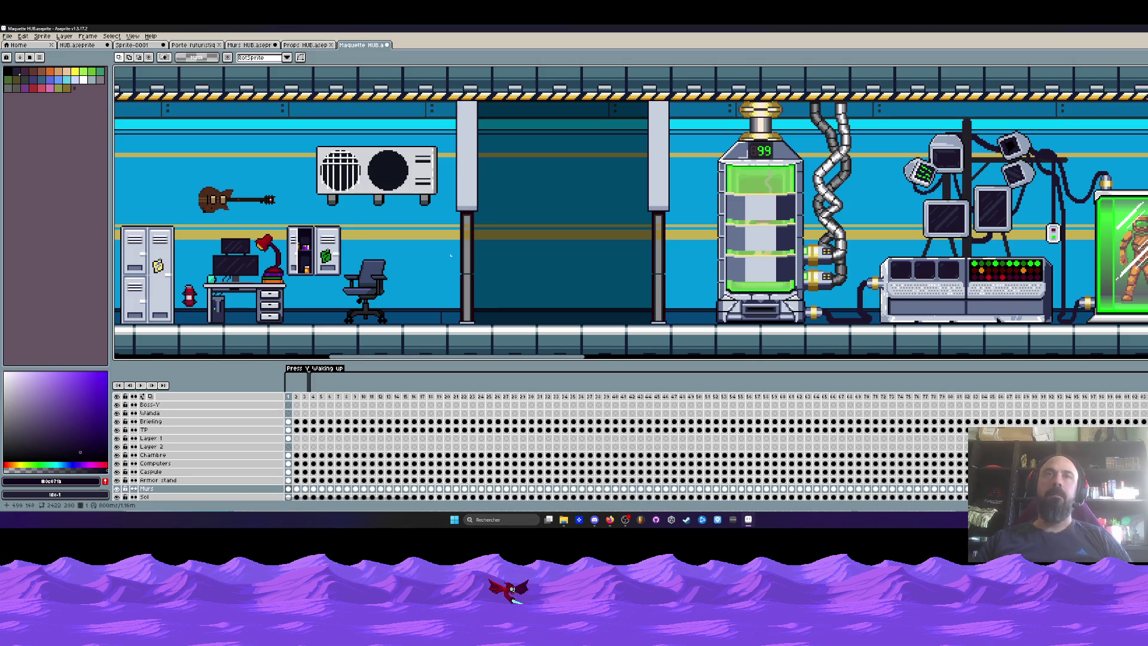
{"action": "left_click", "coordinate": [239, 497]}
{"action": "mouse_move", "coordinate": [454, 68]}
{"action": "left_mouse_down"}
{"action": "mouse_move", "coordinate": [445, 153]}
{"action": "mouse_move", "coordinate": [669, 208]}
{"action": "left_mouse_up"}
{"action": "left_click_drag", "start_coordinate": [599, 174], "coordinate": [599, 227]}
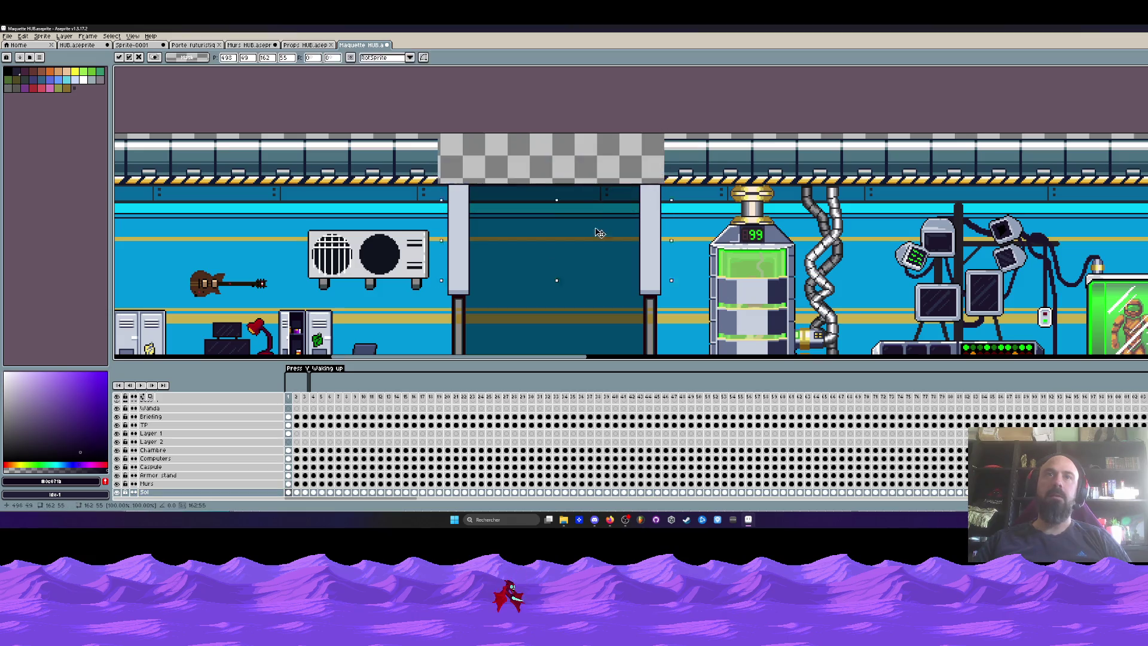
{"action": "key", "text": "Escape"}
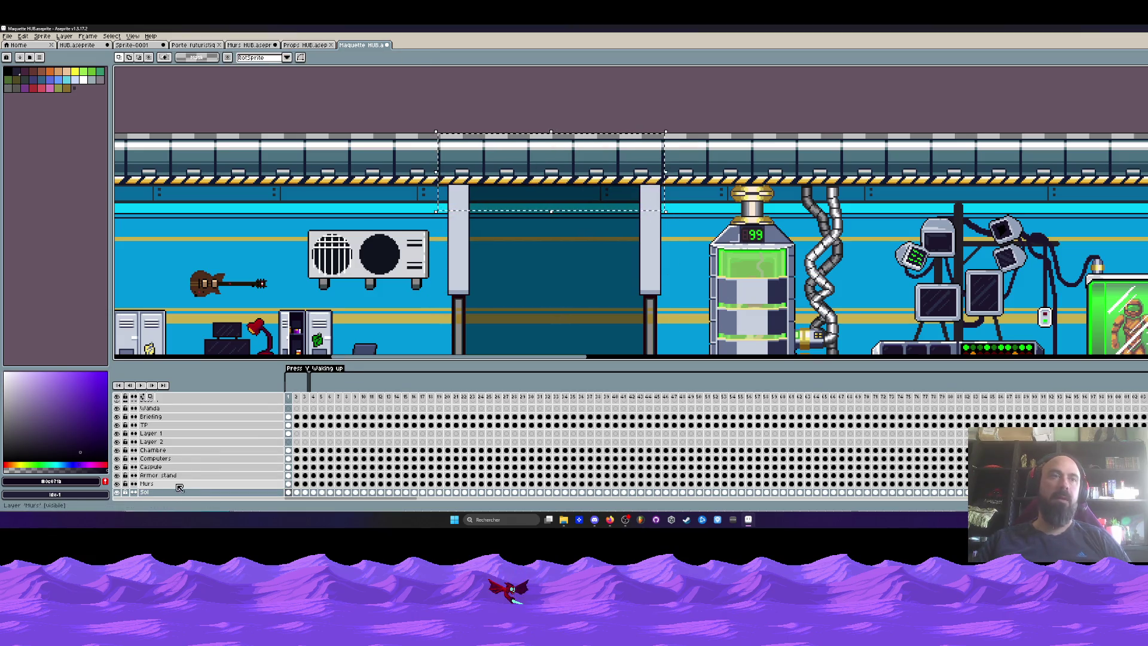
Step: Select the doorway area, then undo the selection
{"action": "scroll", "coordinate": [516, 230], "scroll_direction": "down", "scroll_amount": 2}
{"action": "scroll", "coordinate": [458, 198], "scroll_direction": "up", "scroll_amount": 3}
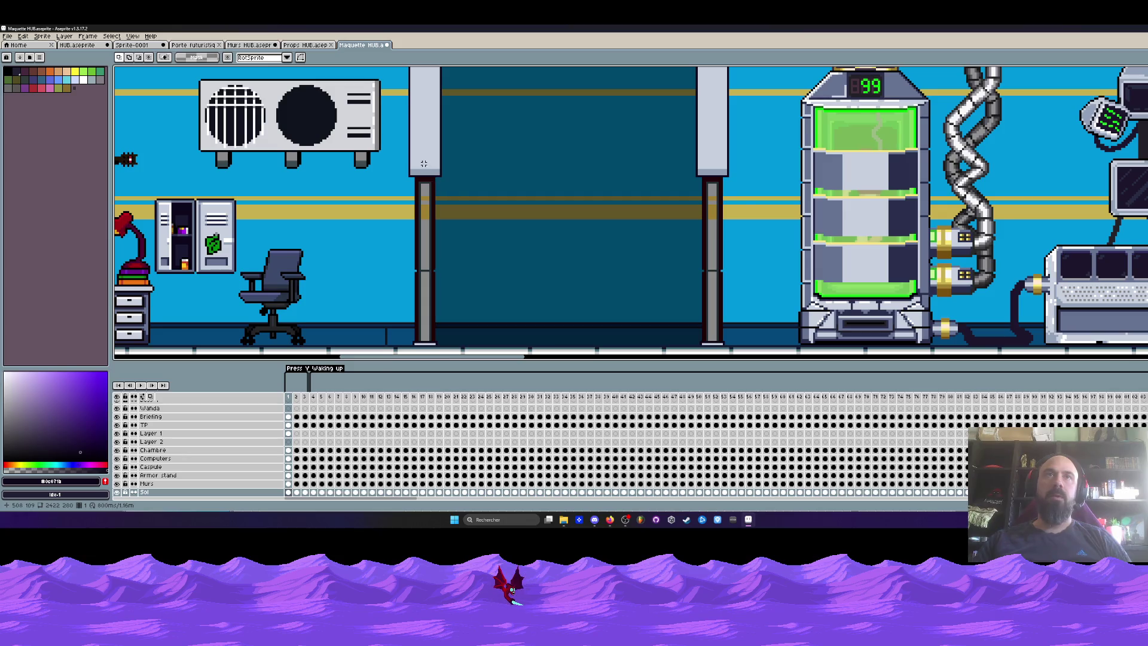
{"action": "scroll", "coordinate": [423, 166], "scroll_direction": "down", "scroll_amount": 1}
{"action": "scroll", "coordinate": [419, 159], "scroll_direction": "up", "scroll_amount": 1}
{"action": "mouse_move", "coordinate": [406, 146]}
{"action": "left_mouse_down"}
{"action": "mouse_move", "coordinate": [620, 262]}
{"action": "mouse_move", "coordinate": [722, 340]}
{"action": "left_mouse_up"}
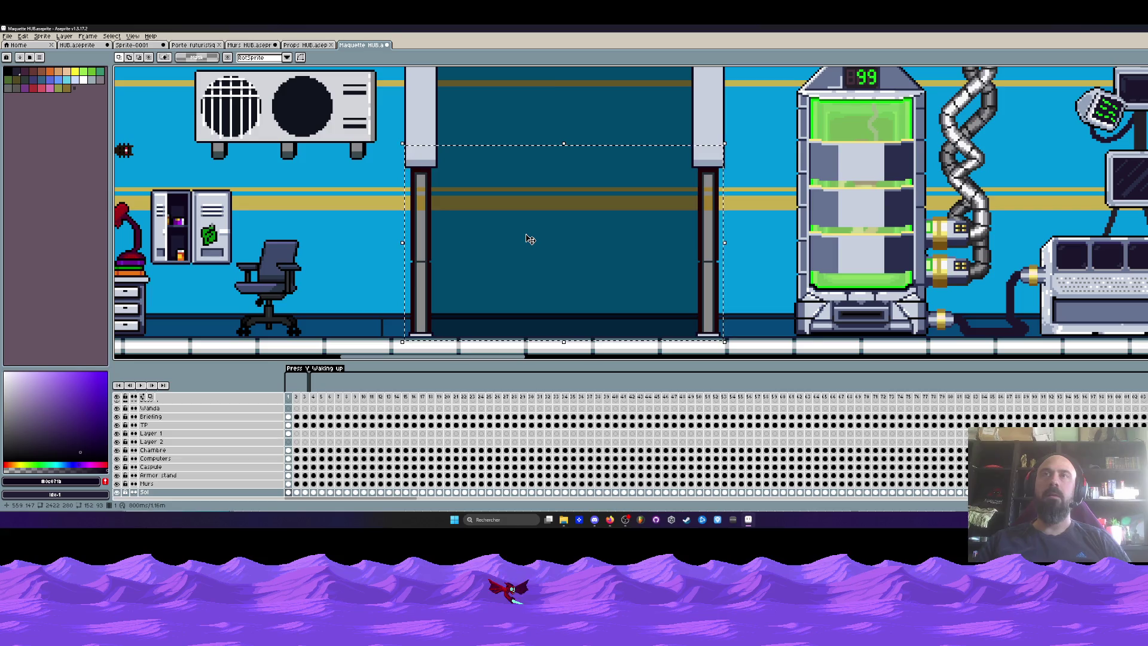
{"action": "key", "text": "ctrl+z"}
{"action": "scroll", "coordinate": [526, 234], "scroll_direction": "down", "scroll_amount": 1}
{"action": "scroll", "coordinate": [525, 234], "scroll_direction": "up", "scroll_amount": 1}
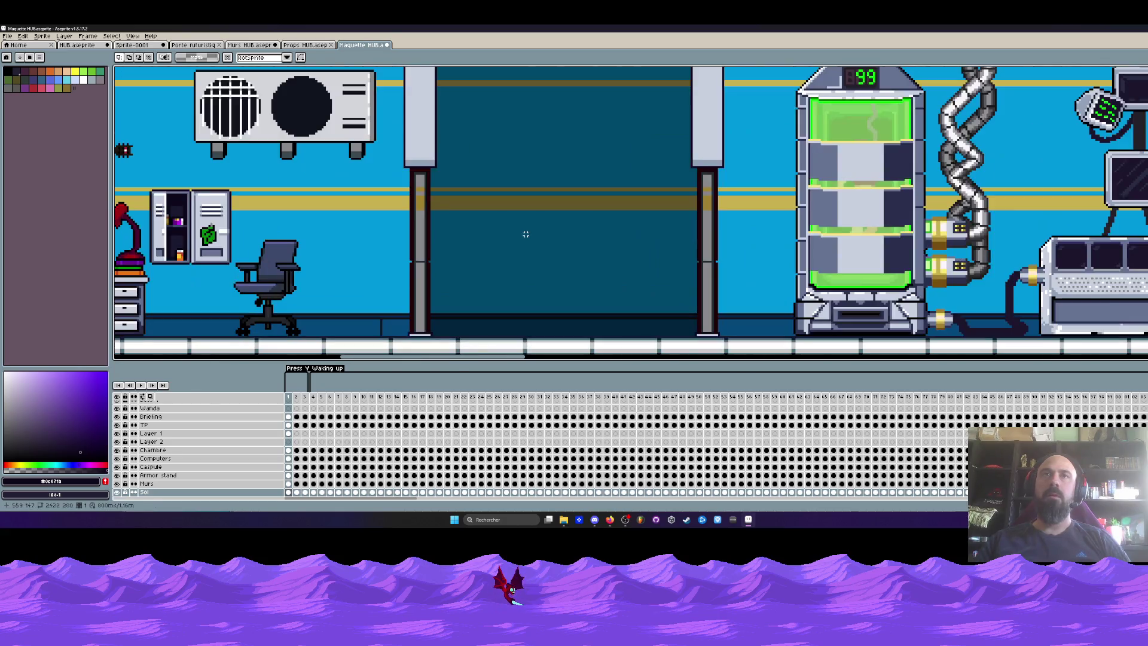
{"action": "scroll", "coordinate": [507, 203], "scroll_direction": "down", "scroll_amount": 3}
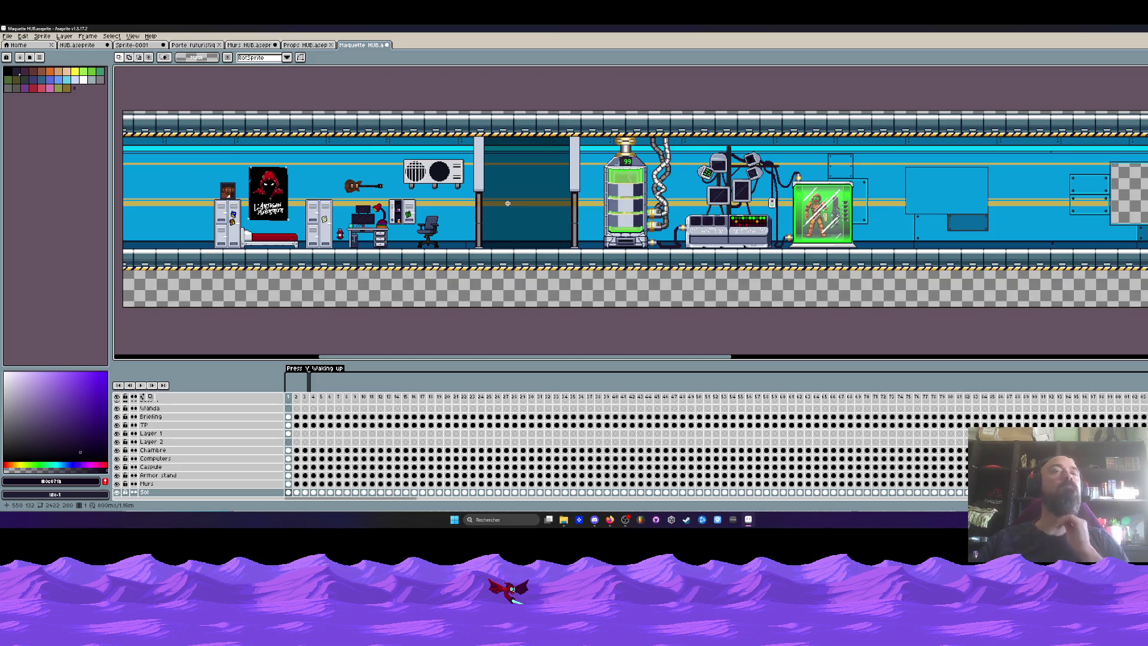
{"action": "scroll", "coordinate": [507, 203], "scroll_direction": "up", "scroll_amount": 3}
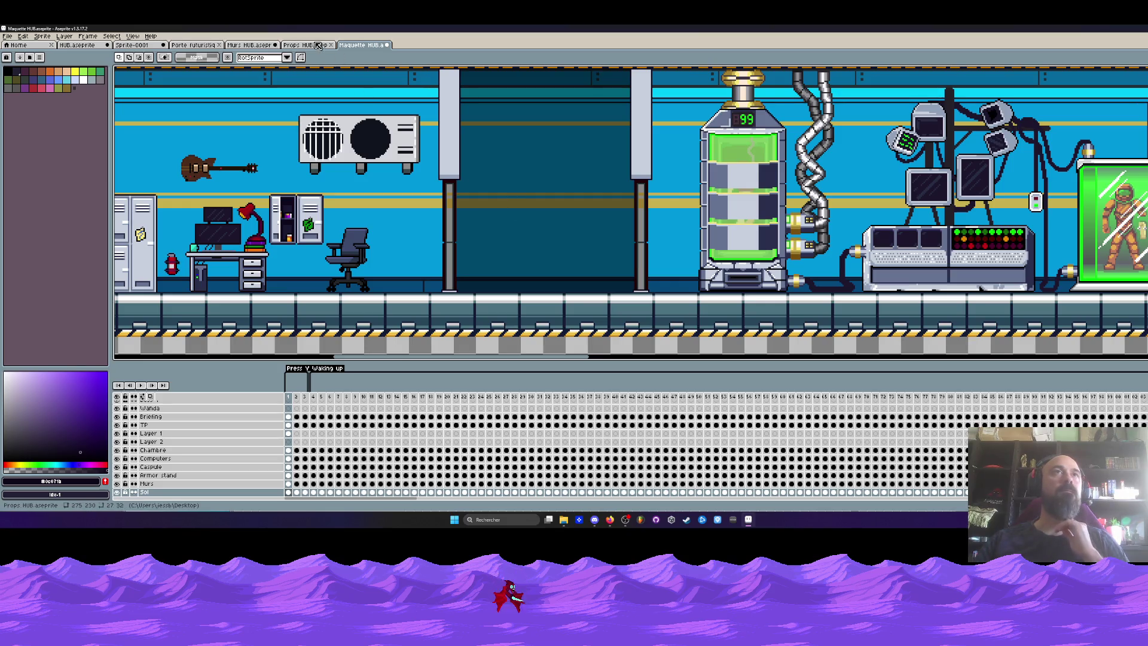
Step: Check the Porte futuristique door sprite, then return to the Maquette HUB mockup
{"action": "left_click", "coordinate": [312, 46]}
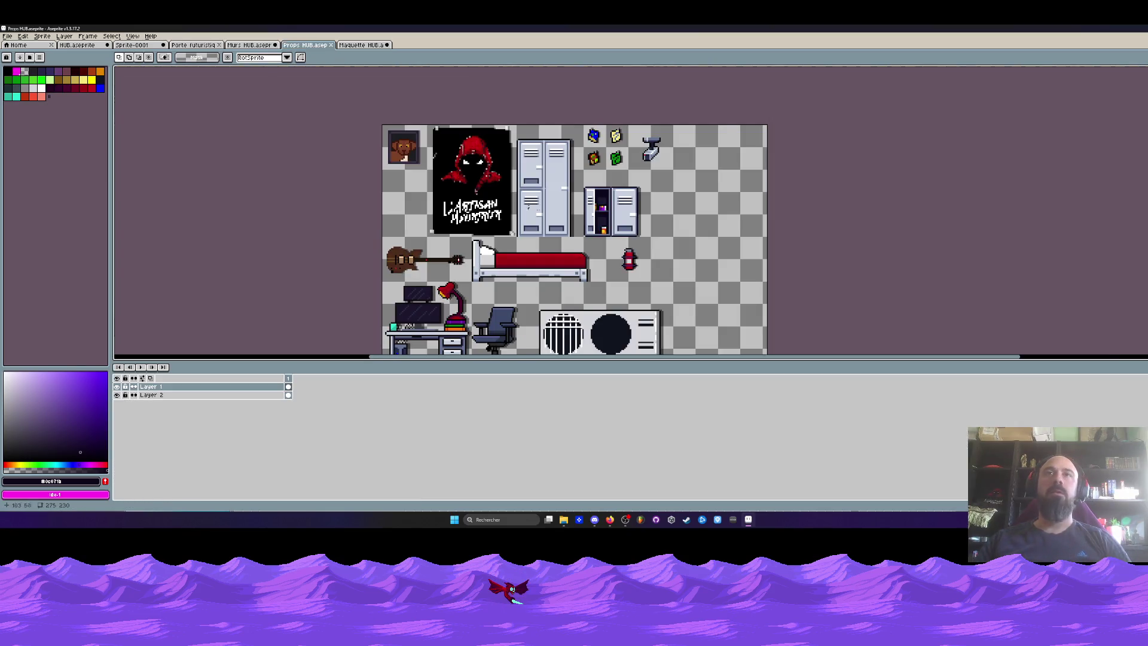
{"action": "left_click", "coordinate": [190, 47]}
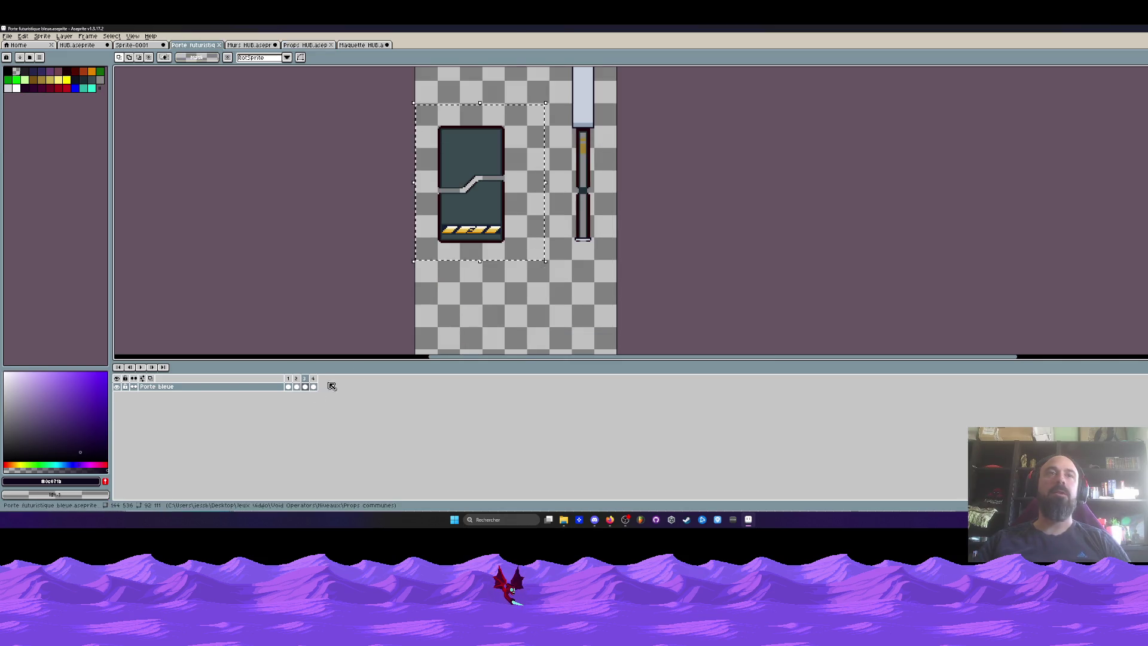
{"action": "left_click", "coordinate": [288, 378]}
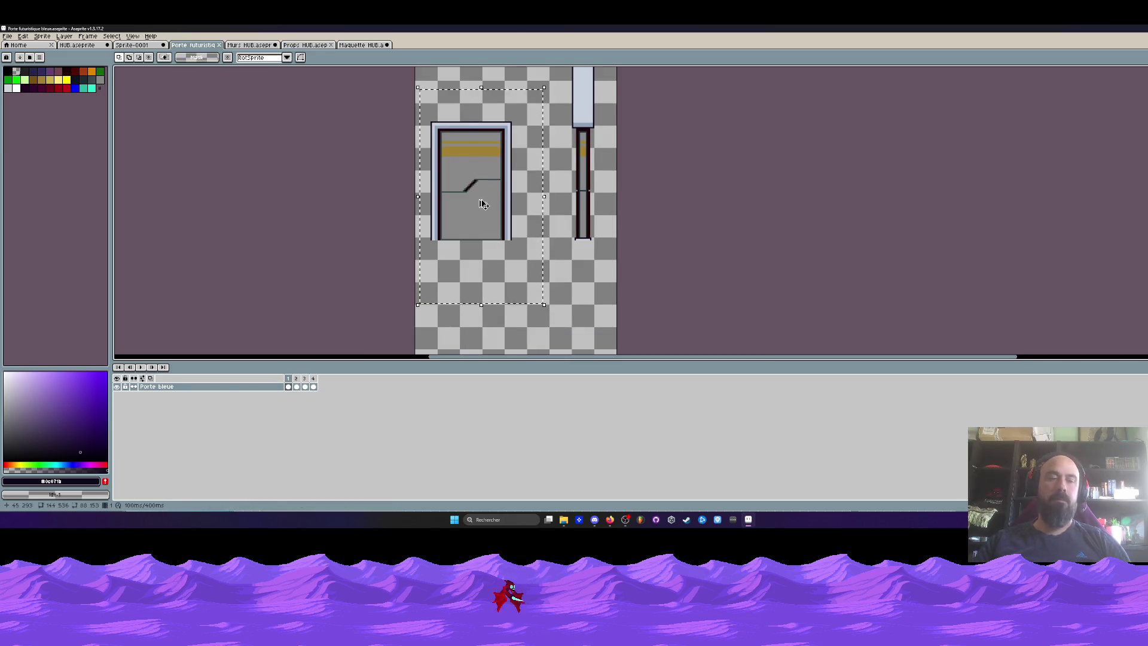
{"action": "left_click", "coordinate": [308, 47]}
{"action": "left_click", "coordinate": [362, 46]}
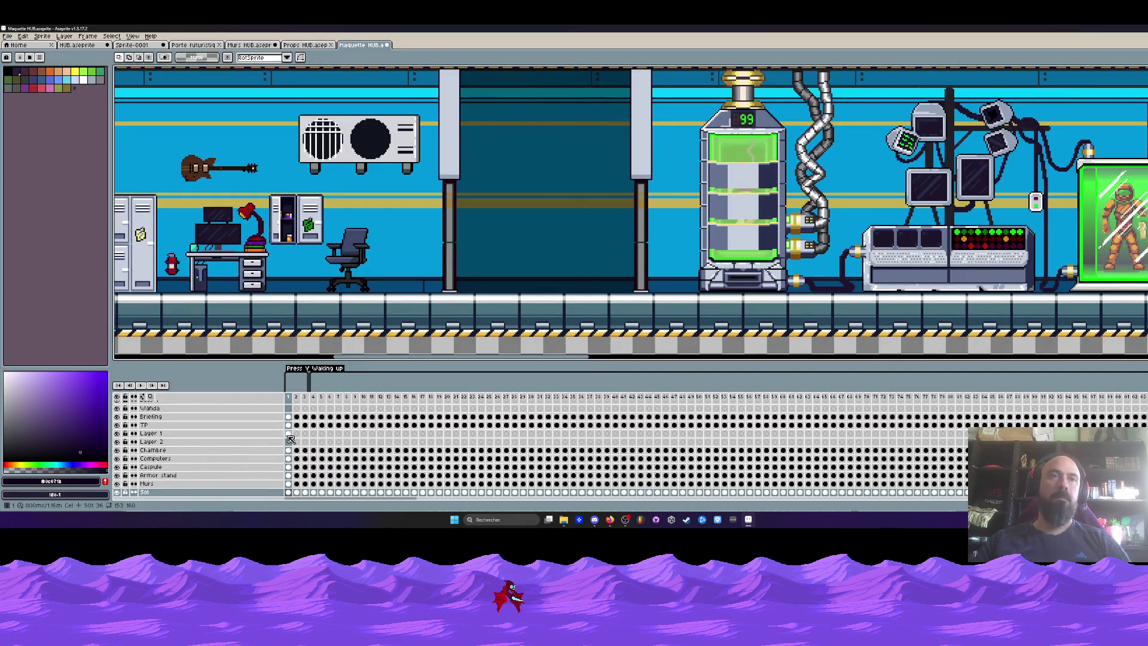
Step: Paste the copied door onto Layer 1 and place it in the doorway
{"action": "left_click", "coordinate": [185, 438]}
{"action": "key", "text": "ctrl+v"}
{"action": "left_click_drag", "start_coordinate": [630, 233], "coordinate": [540, 272]}
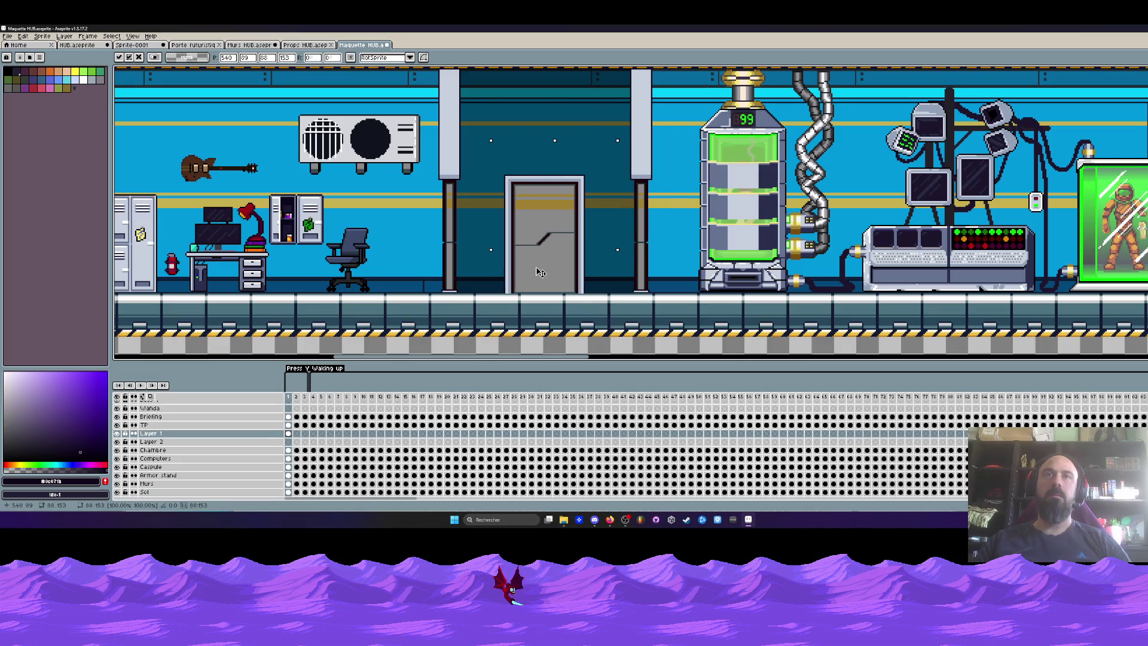
{"action": "scroll", "coordinate": [540, 272], "scroll_direction": "down", "scroll_amount": 3}
{"action": "scroll", "coordinate": [539, 272], "scroll_direction": "up", "scroll_amount": 1}
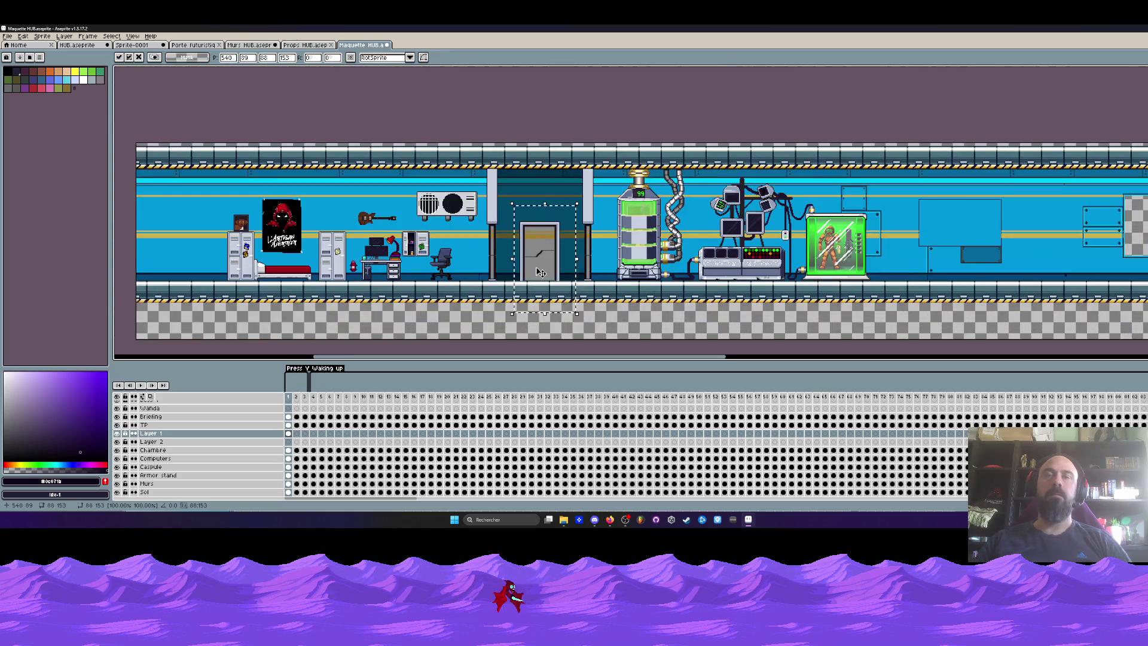
{"action": "scroll", "coordinate": [540, 272], "scroll_direction": "down", "scroll_amount": 1}
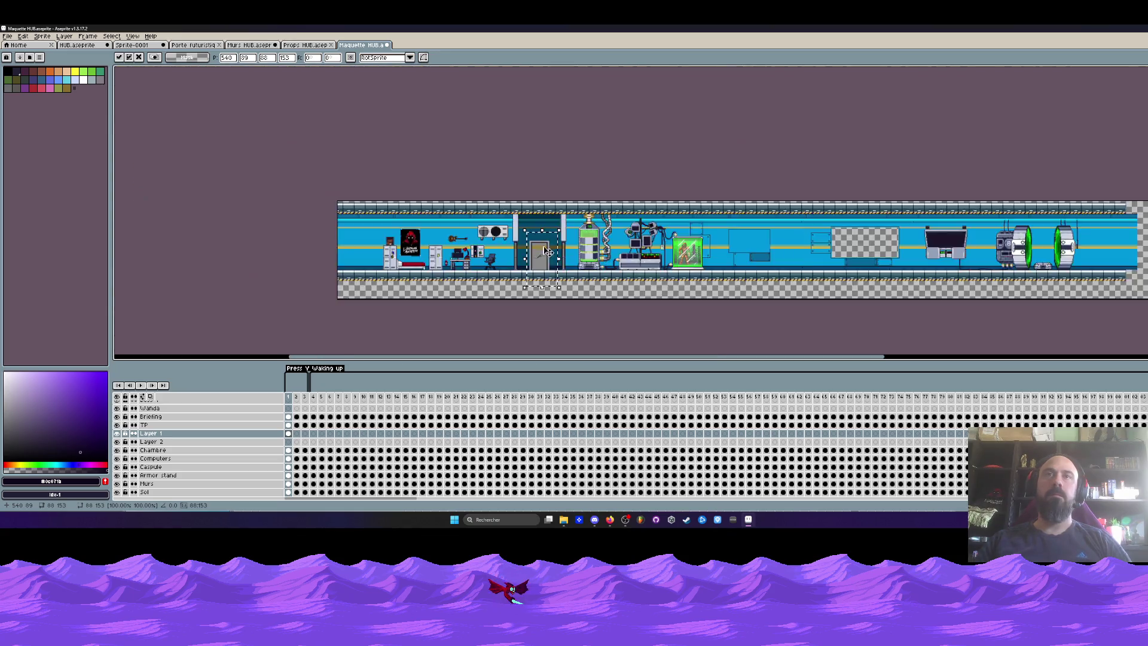
{"action": "scroll", "coordinate": [539, 272], "scroll_direction": "up", "scroll_amount": 3}
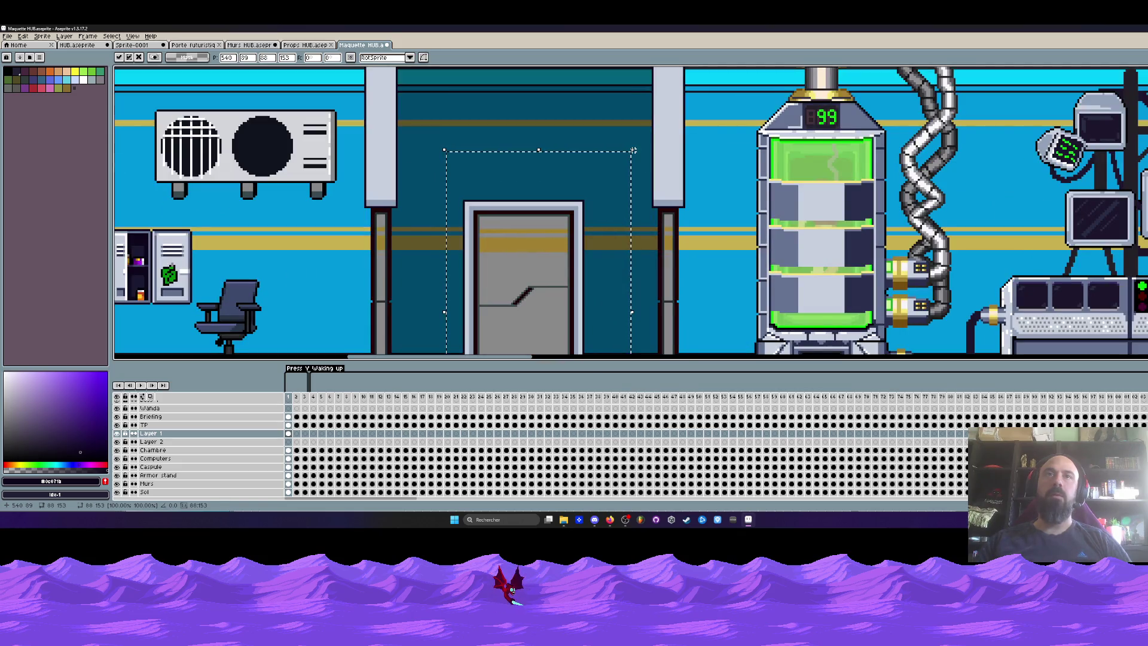
{"action": "left_click_drag", "start_coordinate": [633, 150], "coordinate": [568, 226]}
Step: Scale the door down to 36x47 and seat it at floor level
{"action": "scroll", "coordinate": [478, 198], "scroll_direction": "down", "scroll_amount": 2}
{"action": "left_click_drag", "start_coordinate": [477, 189], "coordinate": [589, 333]}
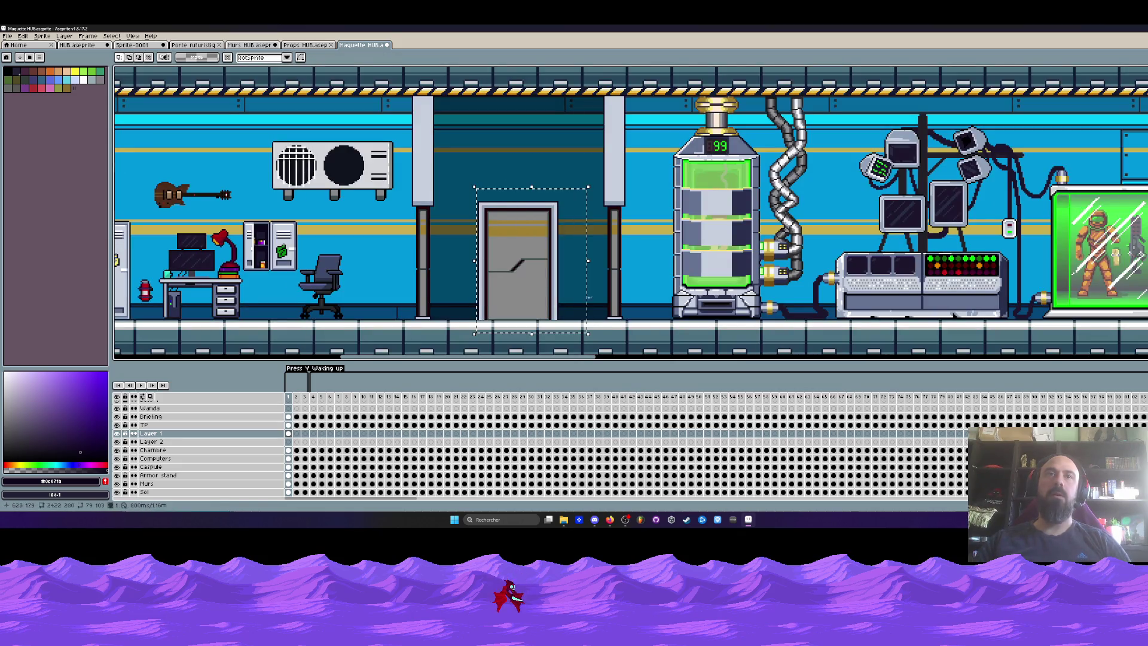
{"action": "left_click", "coordinate": [589, 181]}
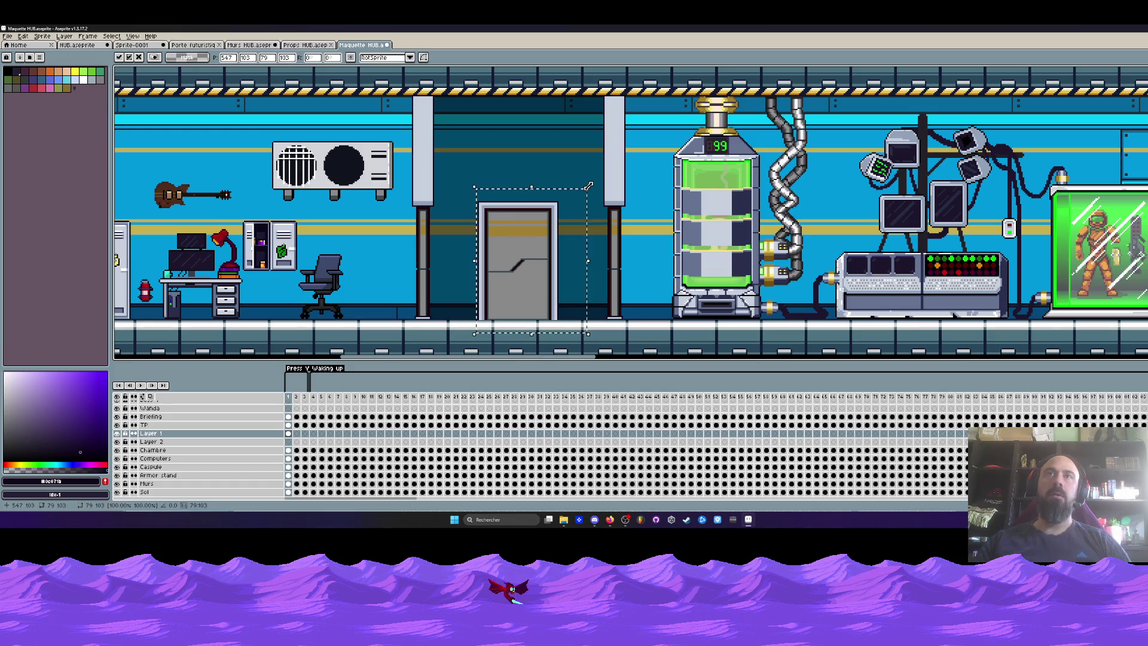
{"action": "mouse_move", "coordinate": [588, 186]}
{"action": "left_mouse_down"}
{"action": "mouse_move", "coordinate": [512, 257]}
{"action": "mouse_move", "coordinate": [527, 277]}
{"action": "left_mouse_up"}
{"action": "key", "text": "ctrl+d"}
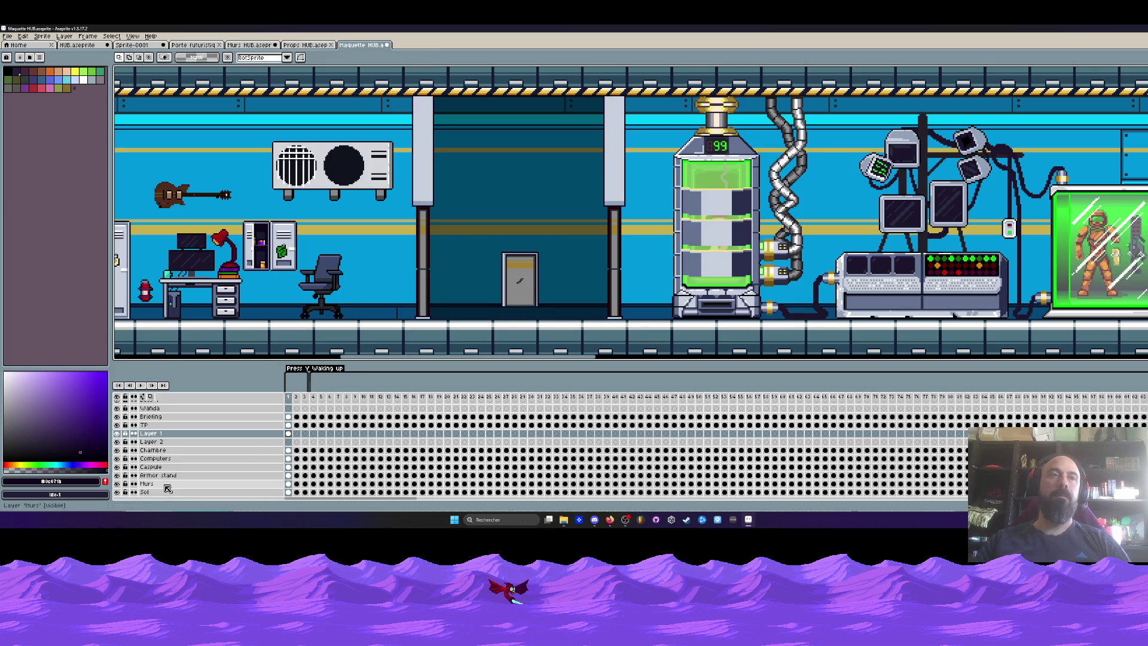
Step: Erase the Murs wall between the two pillars
{"action": "left_click", "coordinate": [453, 124], "text": "ctrl"}
{"action": "left_click_drag", "start_coordinate": [426, 96], "coordinate": [612, 326]}
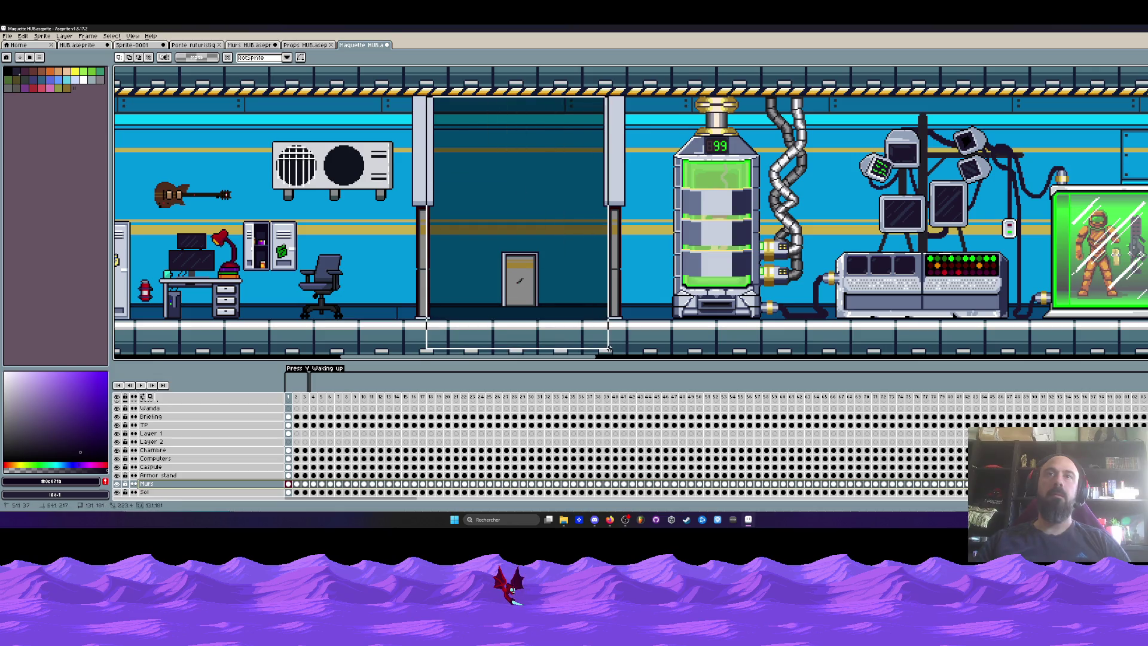
{"action": "key", "text": "Delete"}
{"action": "scroll", "coordinate": [544, 274], "scroll_direction": "left", "scroll_amount": 1}
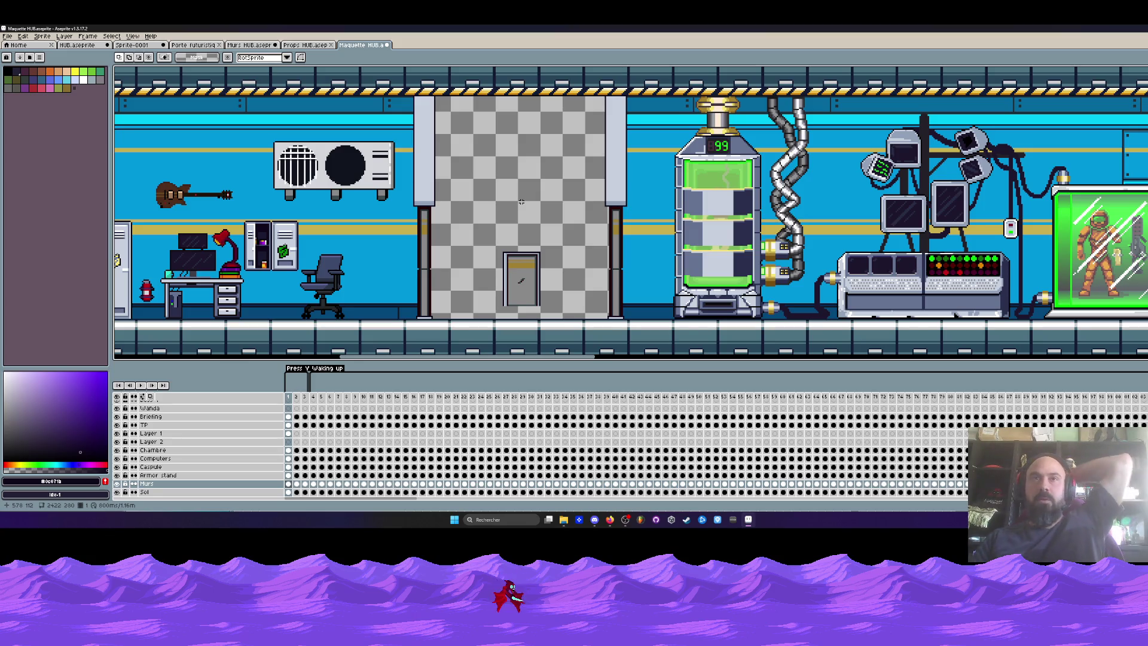
Step: Fill the emptied doorway with dark teal
{"action": "scroll", "coordinate": [521, 202], "scroll_direction": "down", "scroll_amount": 2}
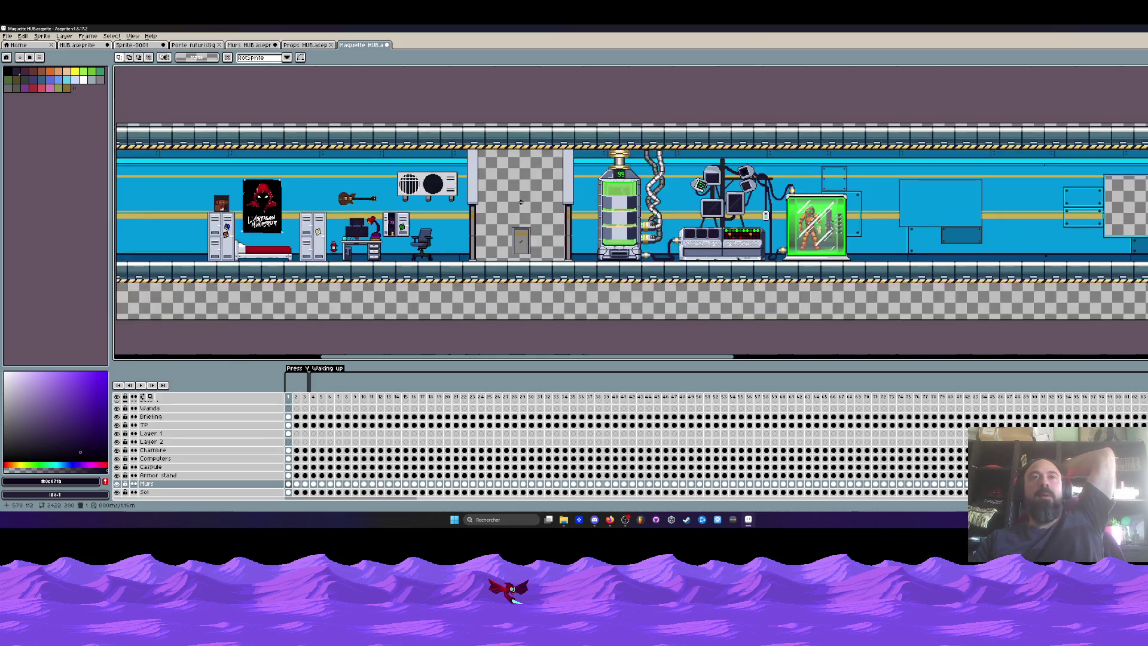
{"action": "scroll", "coordinate": [522, 202], "scroll_direction": "up", "scroll_amount": 1}
{"action": "scroll", "coordinate": [521, 202], "scroll_direction": "down", "scroll_amount": 1}
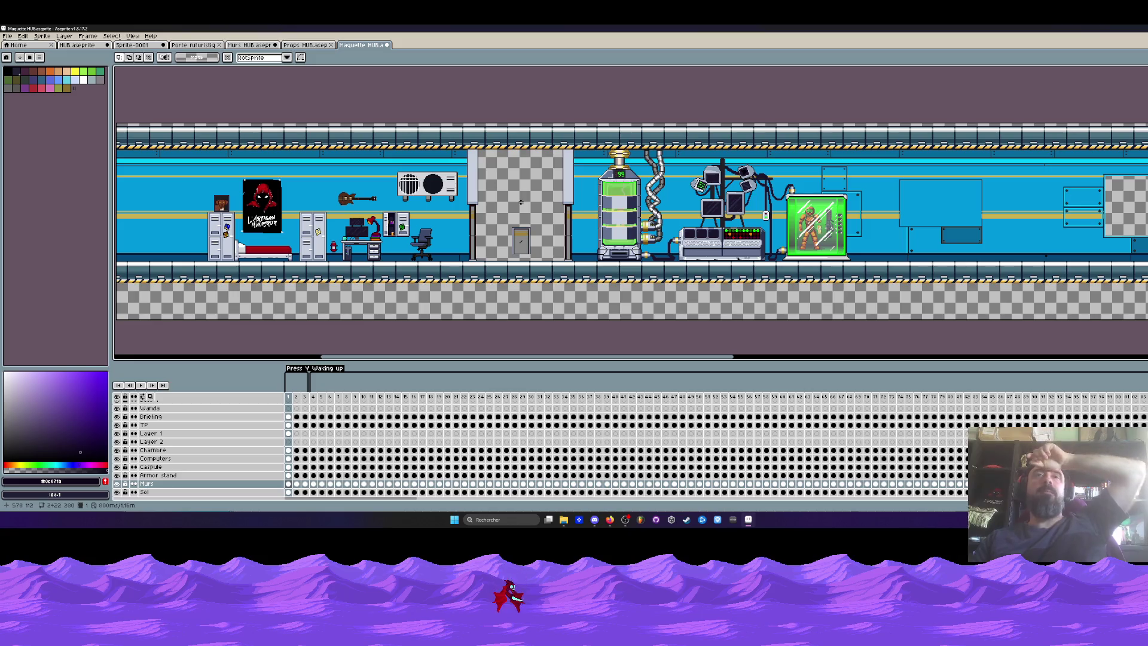
{"action": "left_click", "coordinate": [530, 228]}
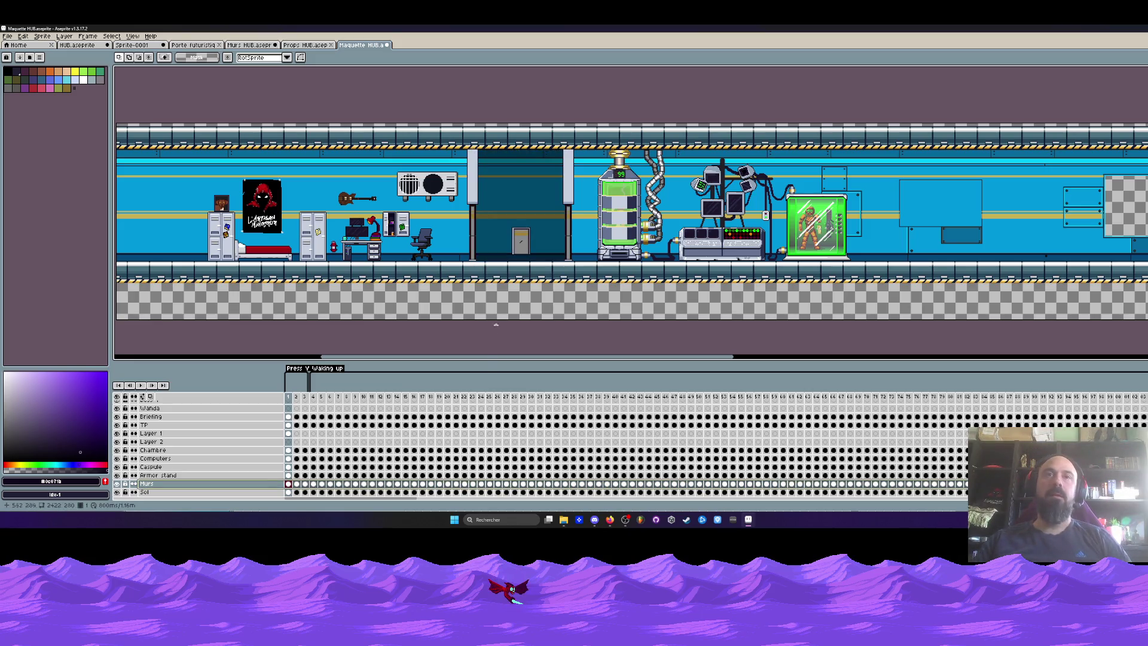
{"action": "left_click_drag", "start_coordinate": [484, 358], "coordinate": [404, 363]}
Step: Undo the last three changes, removing the dark teal fill
{"action": "scroll", "coordinate": [361, 214], "scroll_direction": "up", "scroll_amount": 1}
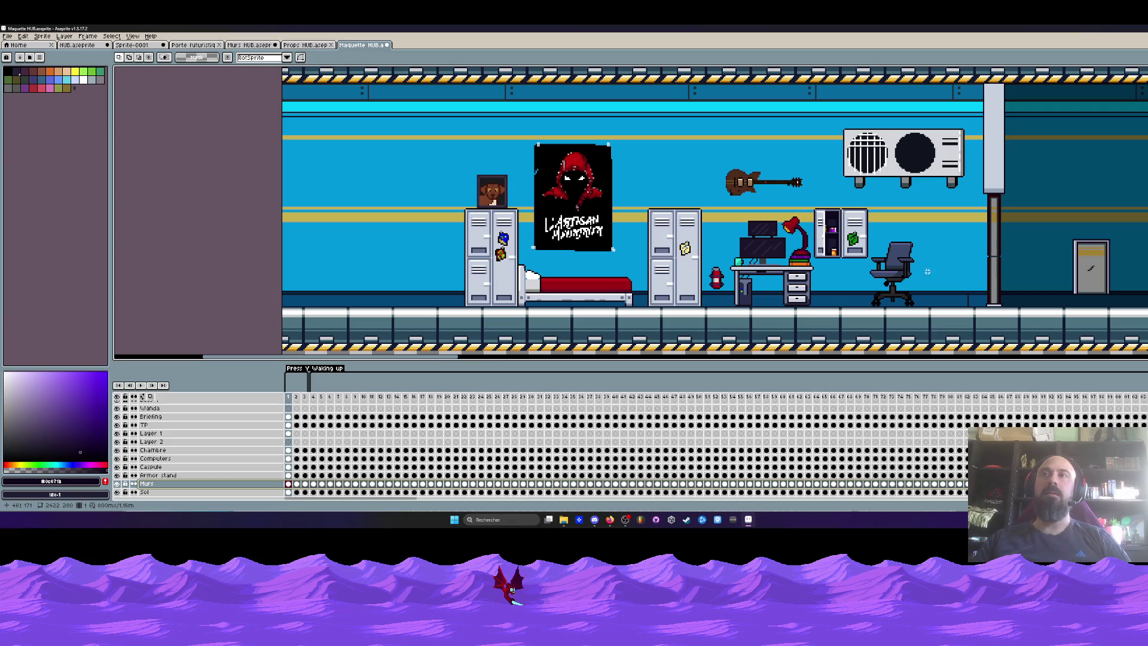
{"action": "key", "text": "ctrl+z"}
{"action": "key", "text": "ctrl+z"}
{"action": "key", "text": "ctrl+z"}
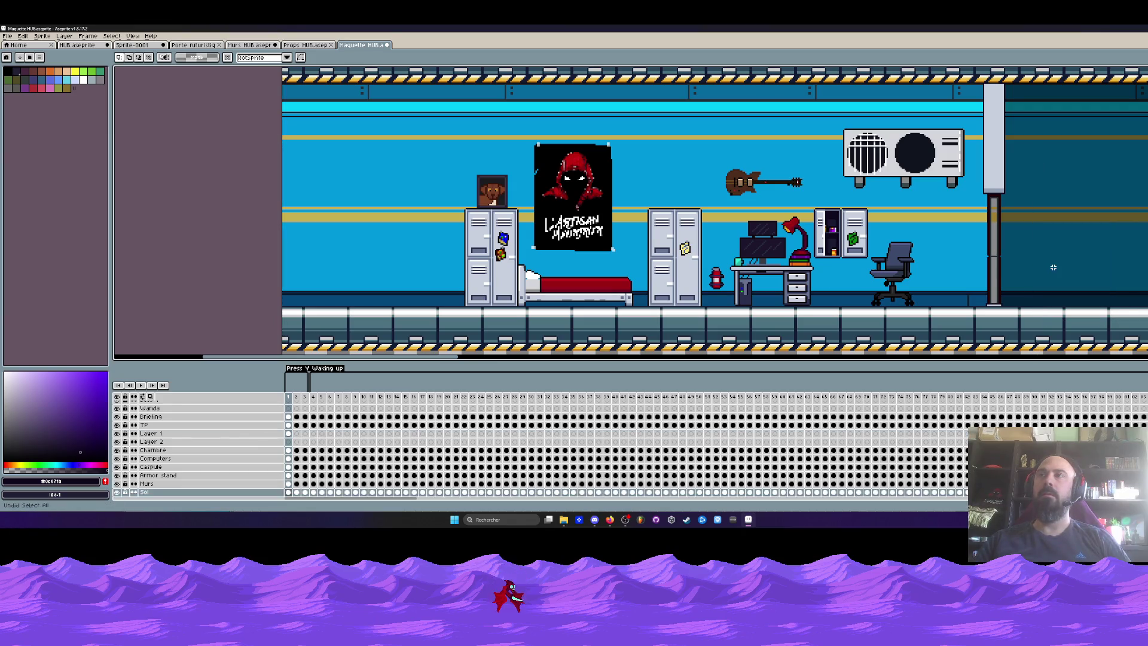
{"action": "key", "text": "ctrl+z"}
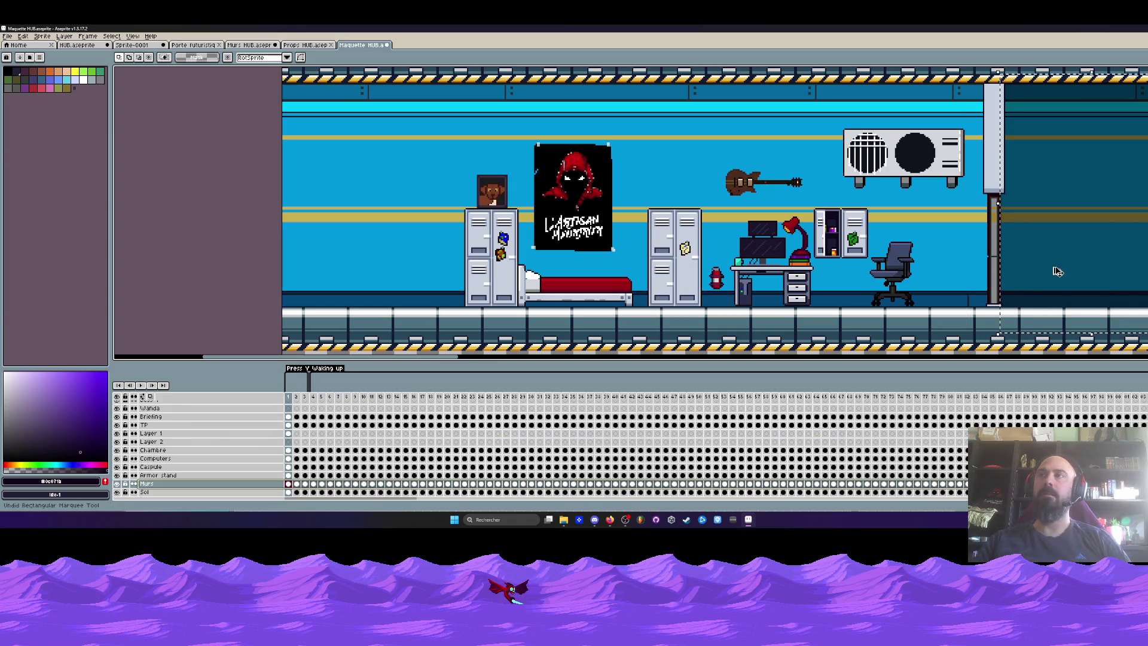
{"action": "key", "text": "ctrl+z"}
{"action": "key", "text": "ctrl+z"}
{"action": "key", "text": "ctrl+z"}
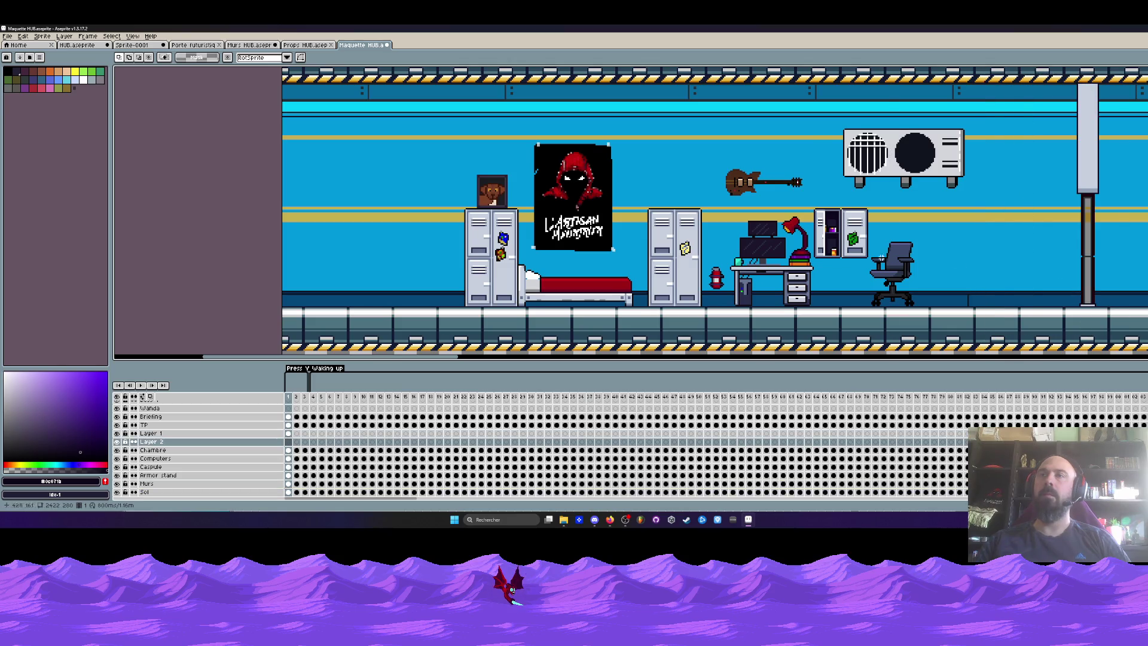
Step: Paste the door onto Layer 1 and place it at the room's left end
{"action": "left_click", "coordinate": [289, 433]}
{"action": "key", "text": "ctrl+v"}
{"action": "left_click_drag", "start_coordinate": [340, 226], "coordinate": [352, 268]}
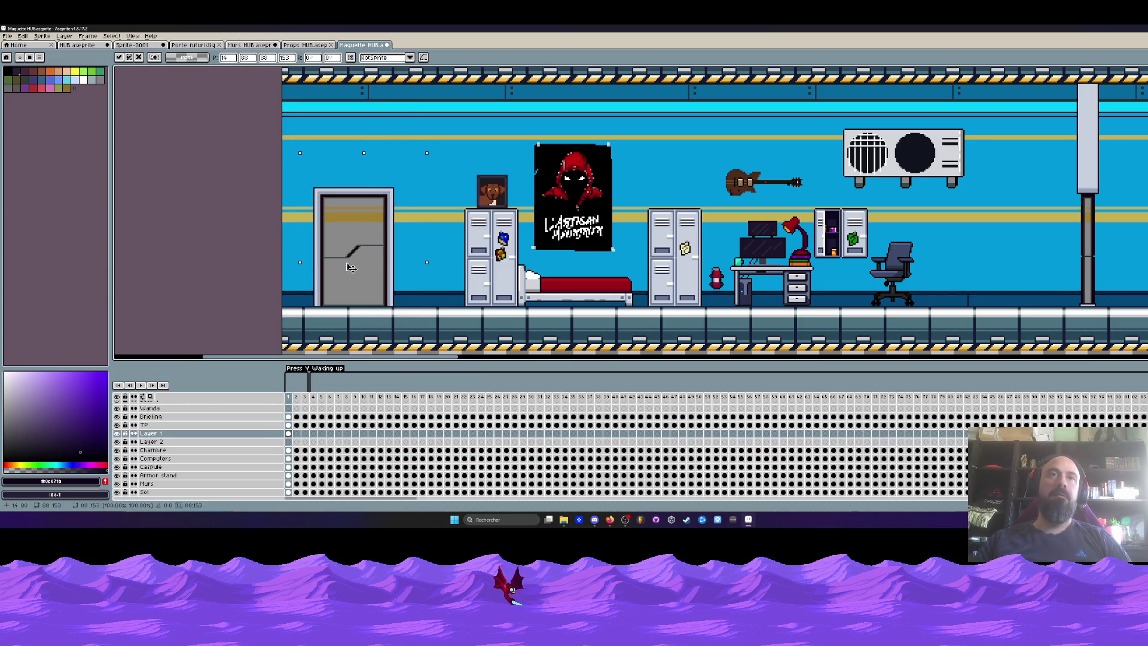
{"action": "scroll", "coordinate": [352, 267], "scroll_direction": "up", "scroll_amount": 1}
{"action": "scroll", "coordinate": [352, 263], "scroll_direction": "up", "scroll_amount": 1}
{"action": "scroll", "coordinate": [349, 257], "scroll_direction": "down", "scroll_amount": 2}
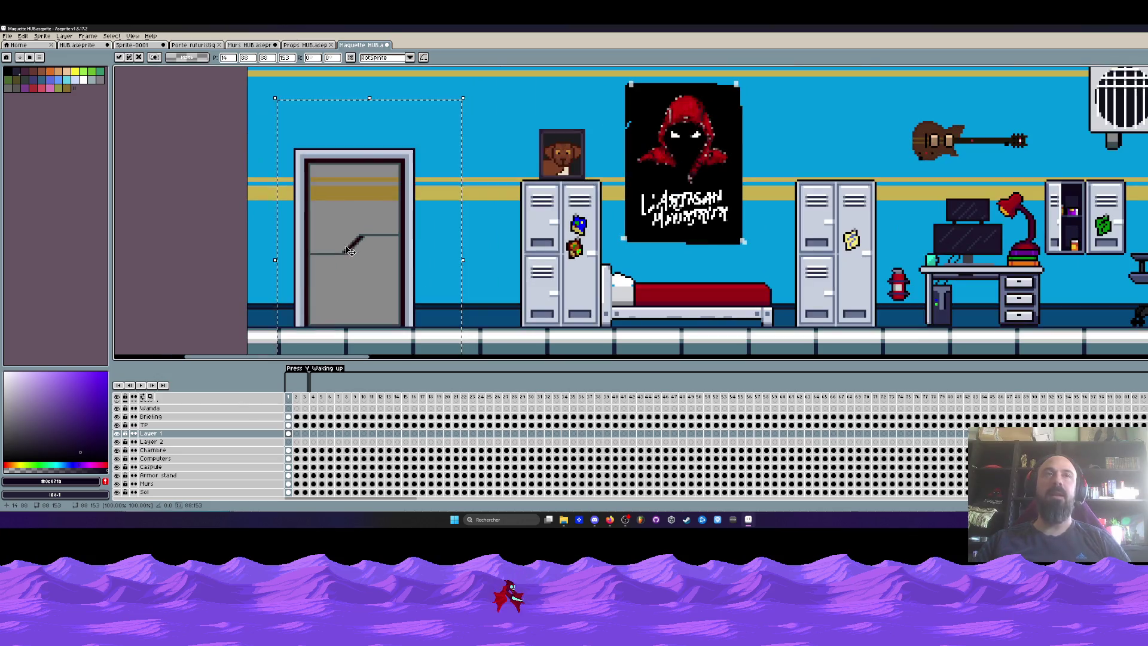
{"action": "key", "text": "Return"}
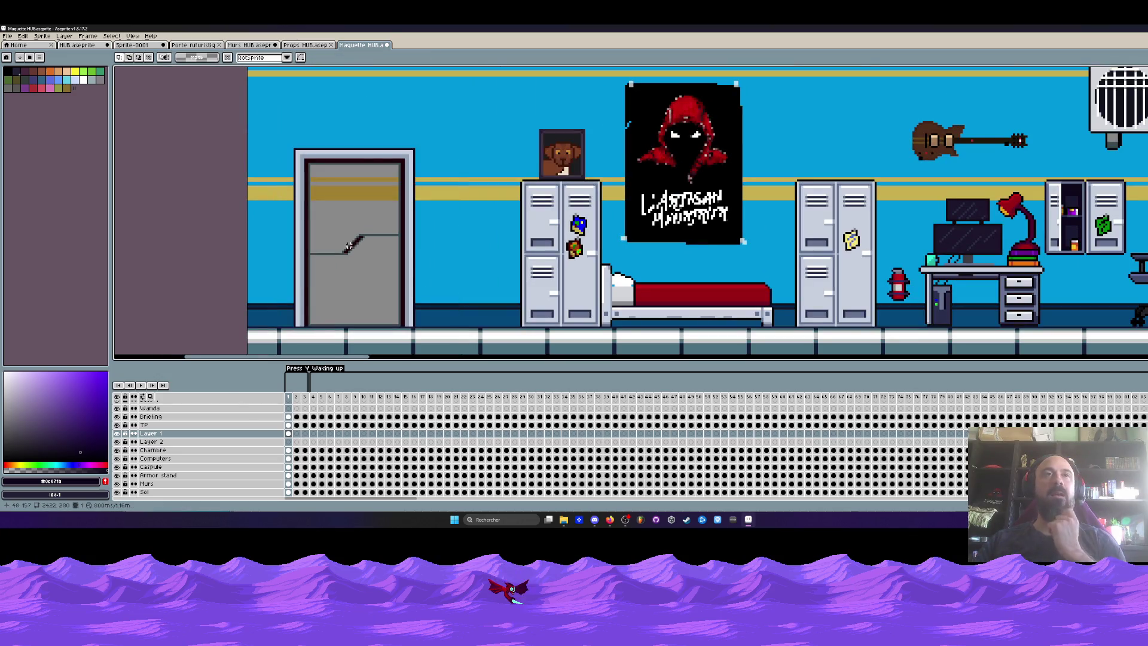
Step: Clear the selection and outline the pillar area near the corridor's left end
{"action": "scroll", "coordinate": [345, 246], "scroll_direction": "up", "scroll_amount": 1}
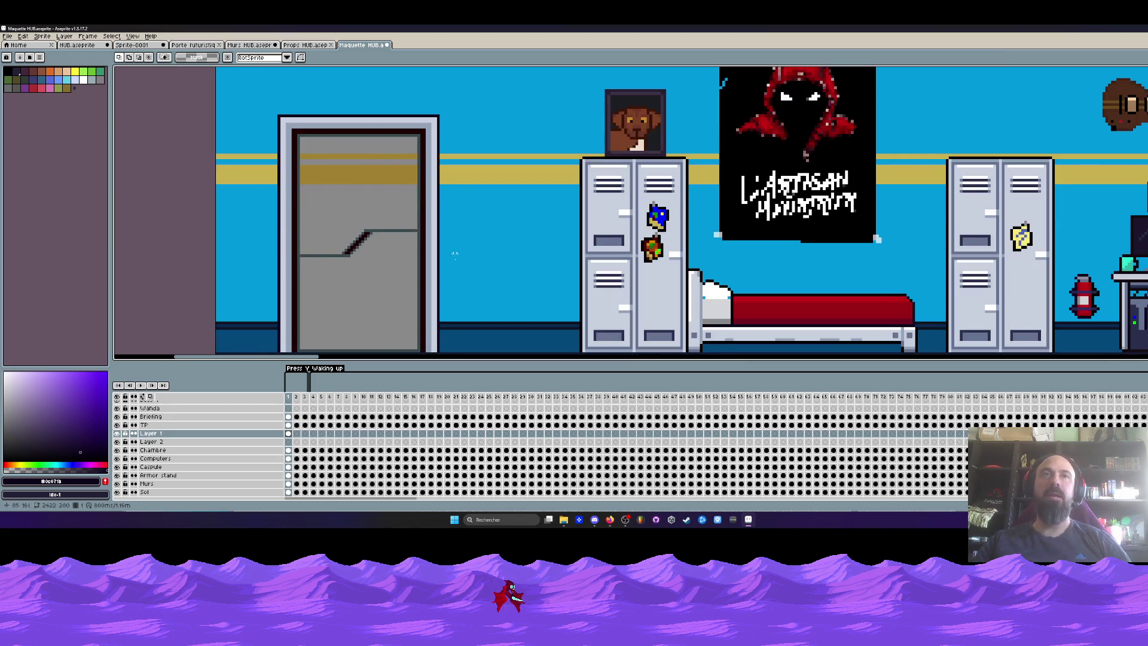
{"action": "scroll", "coordinate": [362, 203], "scroll_direction": "down", "scroll_amount": 1}
{"action": "scroll", "coordinate": [362, 204], "scroll_direction": "down", "scroll_amount": 1}
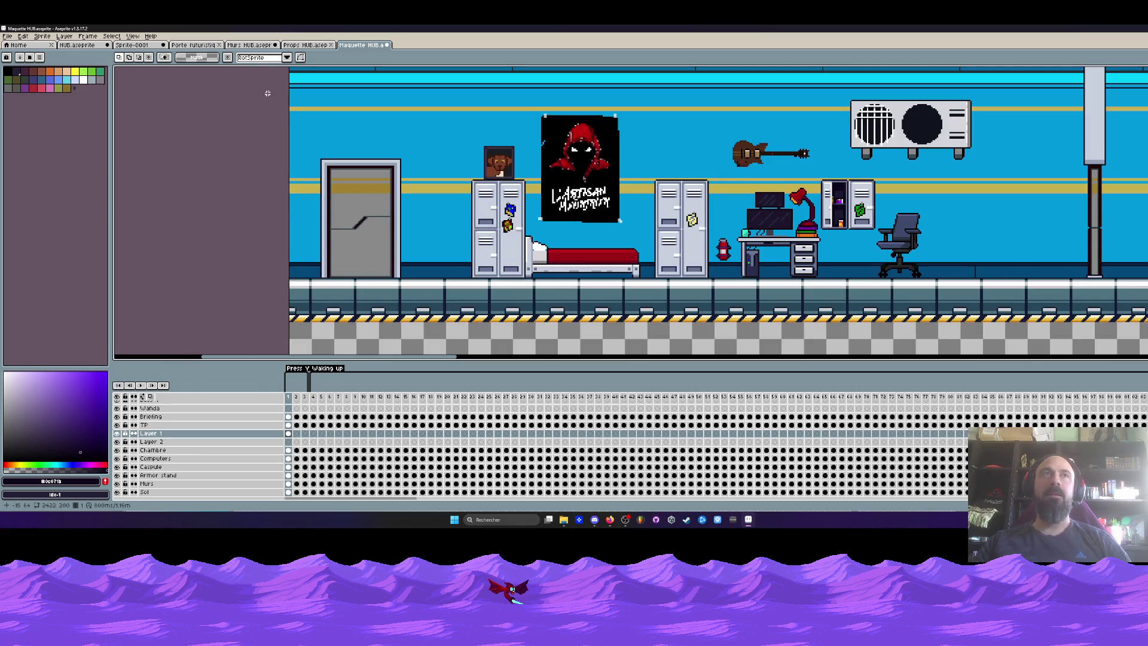
{"action": "left_click_drag", "start_coordinate": [269, 93], "coordinate": [274, 120]}
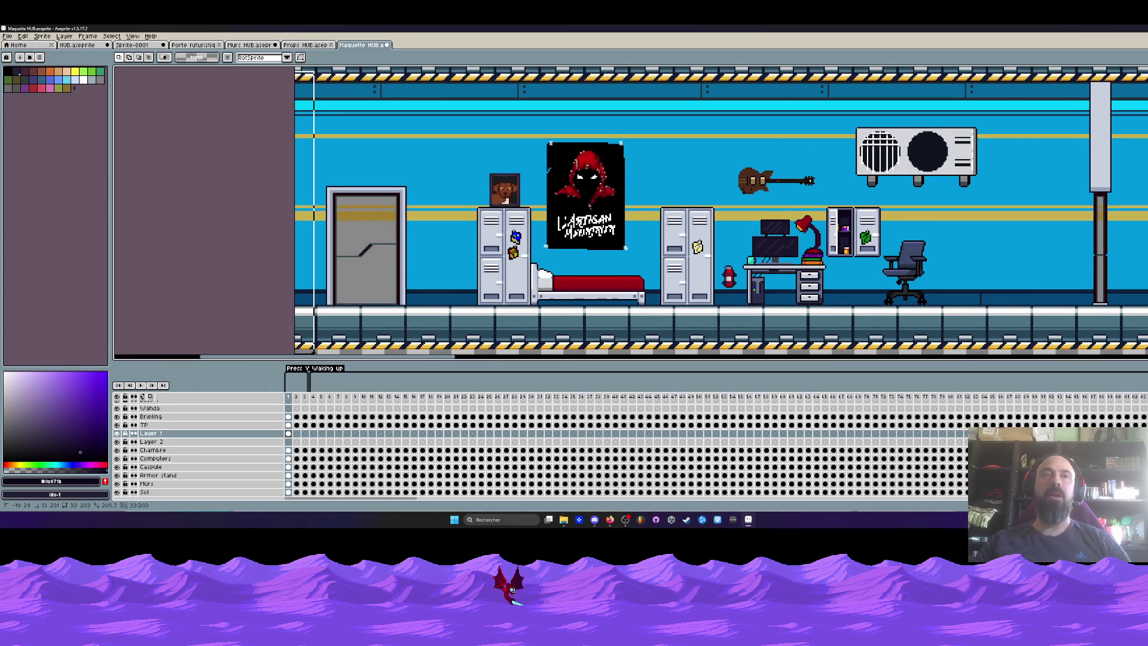
{"action": "scroll", "coordinate": [307, 282], "scroll_direction": "down", "scroll_amount": 1}
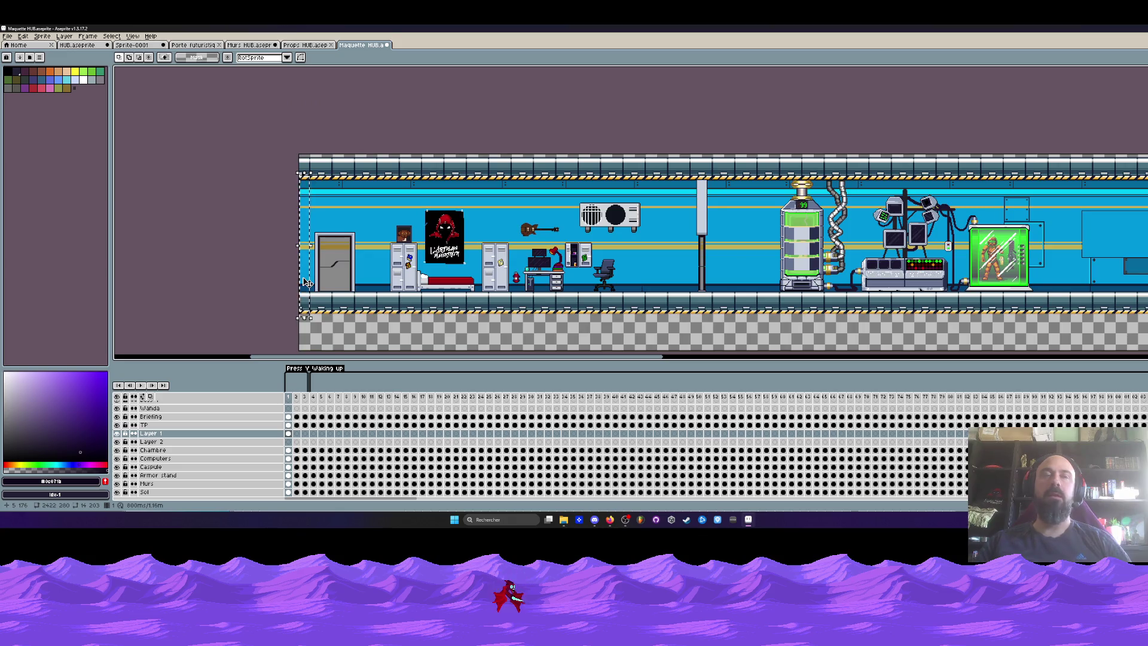
{"action": "key", "text": "ctrl+d"}
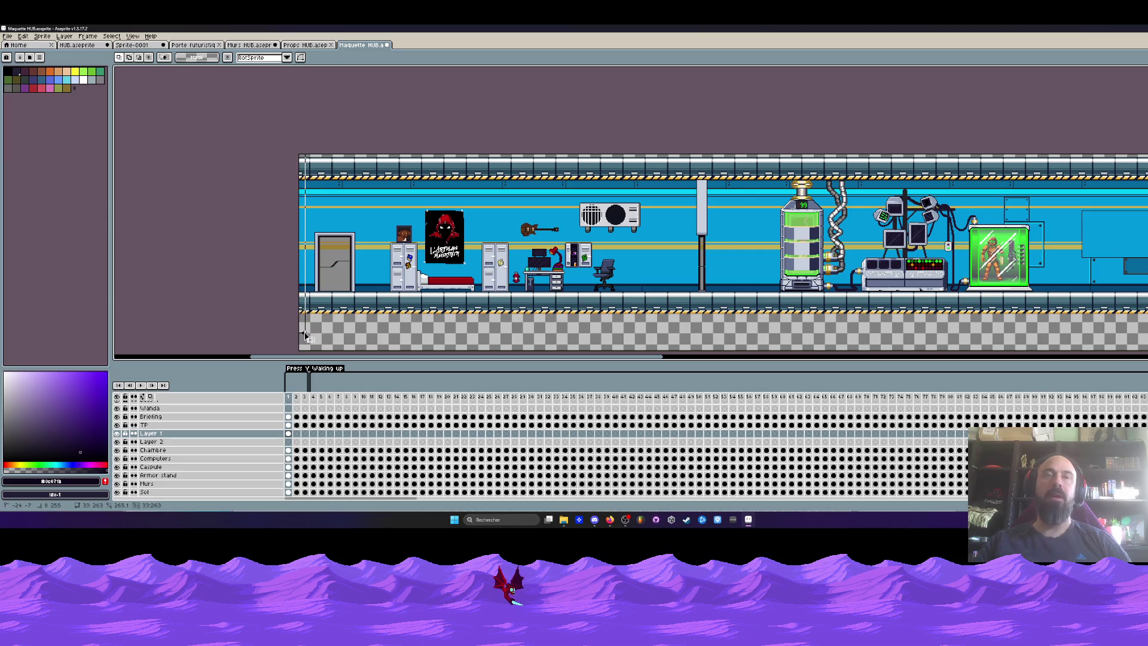
{"action": "left_click_drag", "start_coordinate": [307, 337], "coordinate": [292, 293]}
{"action": "left_click_drag", "start_coordinate": [701, 188], "coordinate": [724, 292]}
{"action": "left_click", "coordinate": [681, 271]}
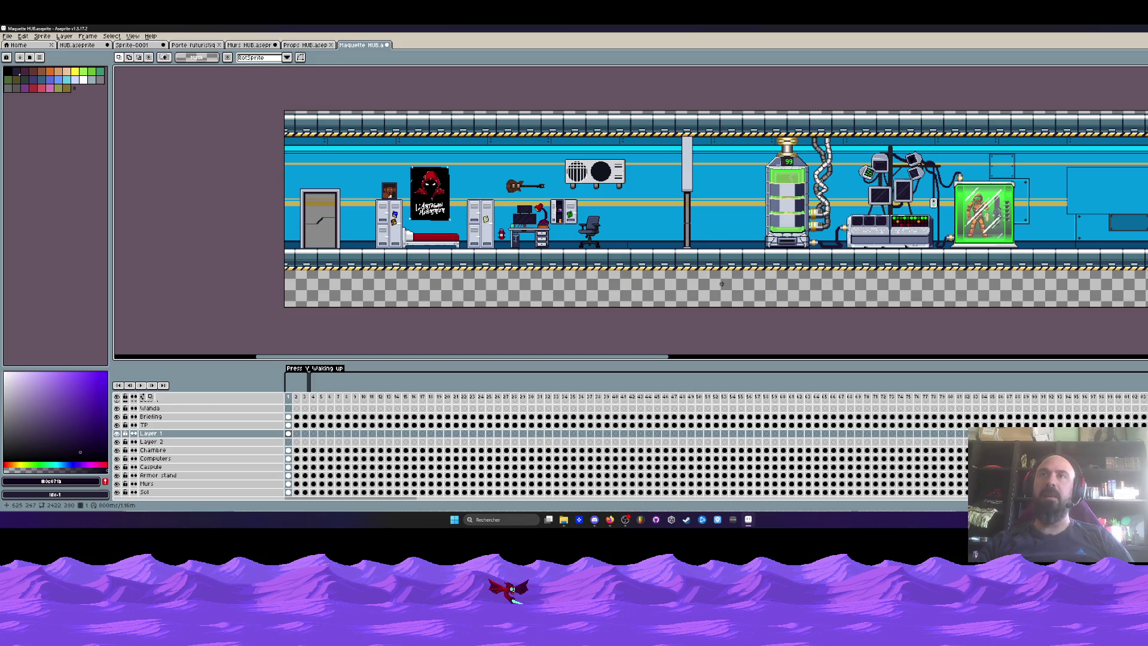
{"action": "scroll", "coordinate": [637, 315], "scroll_direction": "right", "scroll_amount": 6}
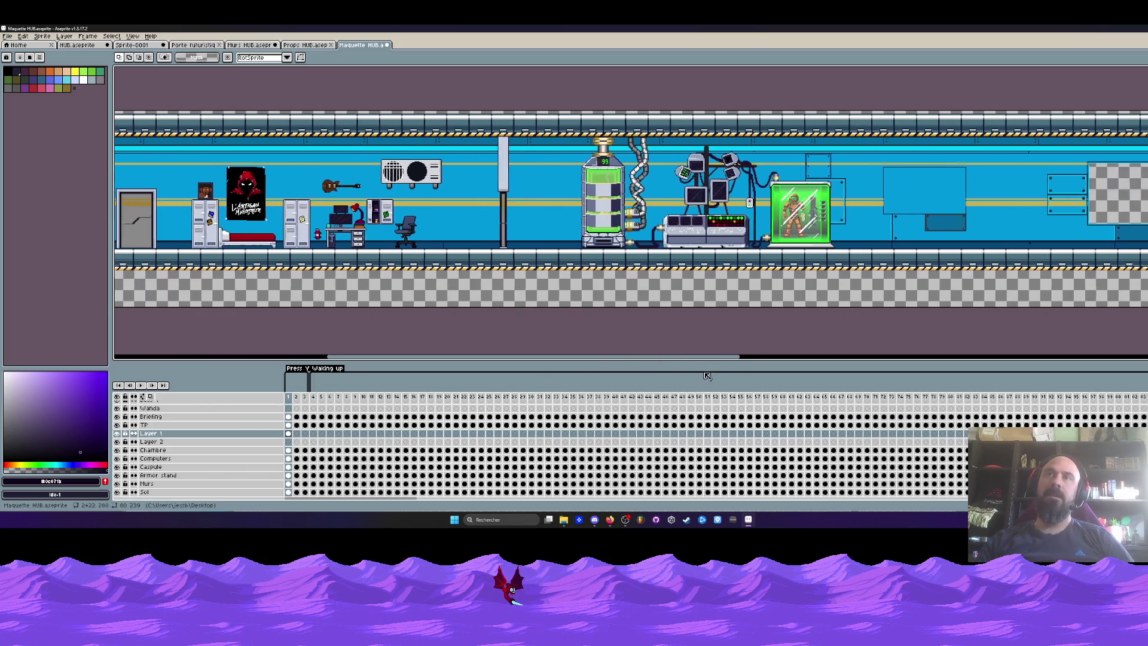
{"action": "scroll", "coordinate": [681, 370], "scroll_direction": "left", "scroll_amount": 5}
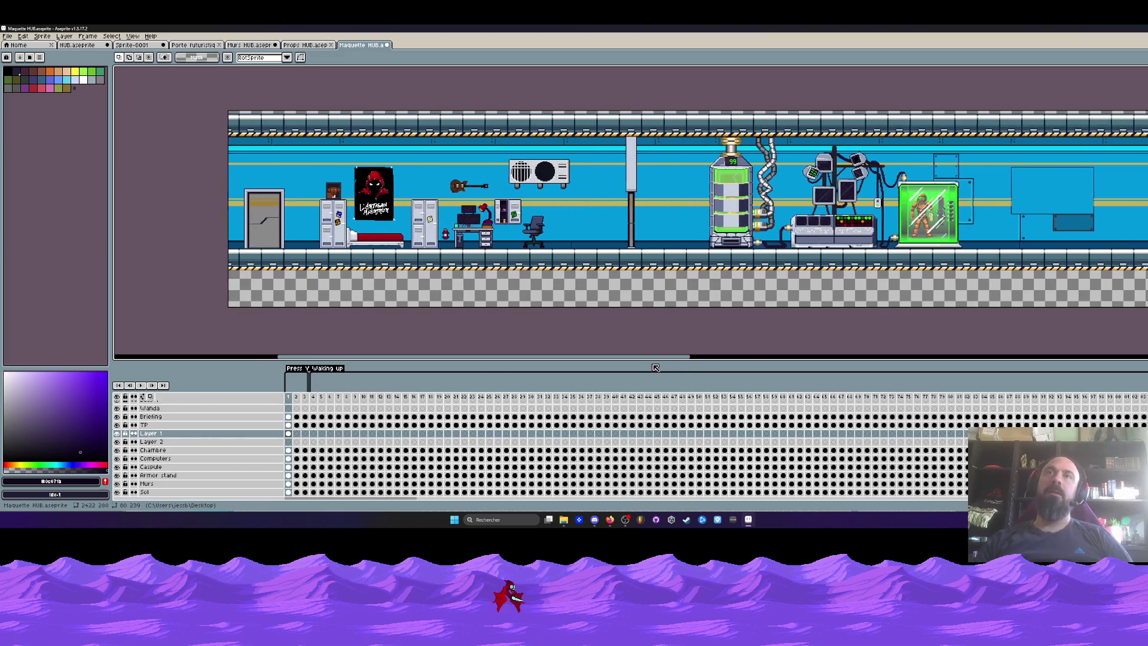
{"action": "mouse_move", "coordinate": [646, 362]}
{"action": "left_mouse_down"}
{"action": "mouse_move", "coordinate": [705, 382]}
{"action": "mouse_move", "coordinate": [972, 401]}
{"action": "mouse_move", "coordinate": [625, 402]}
{"action": "mouse_move", "coordinate": [955, 425]}
{"action": "left_mouse_up"}
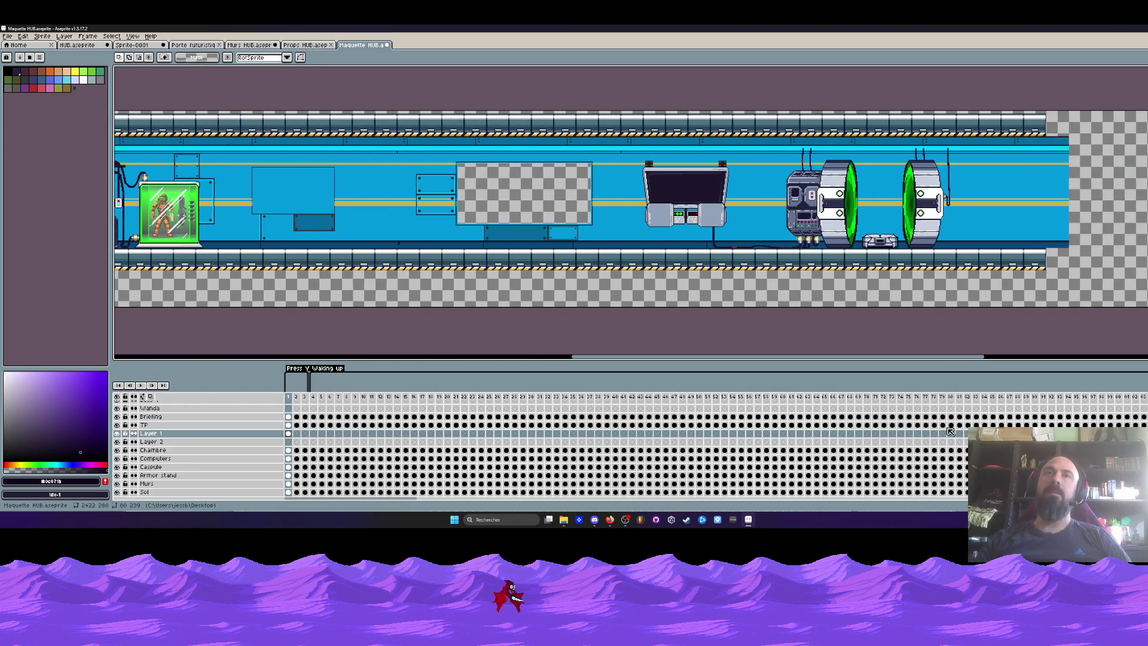
Step: Place a copy of the pillar to the left of the green cylinder
{"action": "left_click_drag", "start_coordinate": [426, 109], "coordinate": [609, 293]}
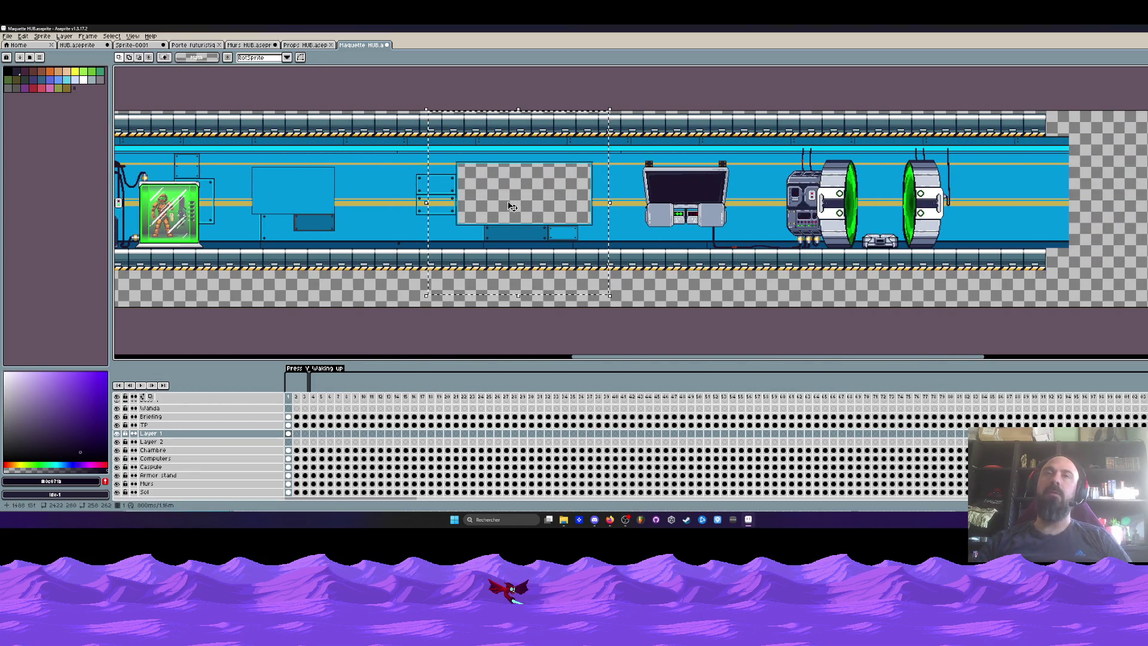
{"action": "scroll", "coordinate": [509, 203], "scroll_direction": "up", "scroll_amount": 1}
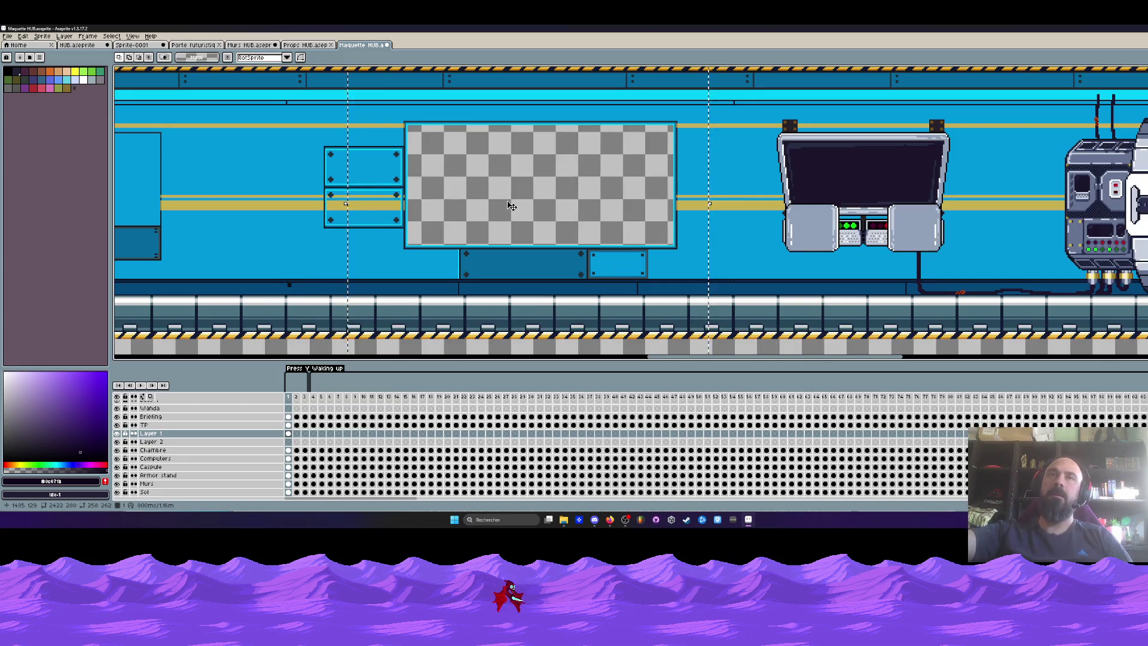
{"action": "scroll", "coordinate": [518, 226], "scroll_direction": "down", "scroll_amount": 2}
{"action": "scroll", "coordinate": [443, 251], "scroll_direction": "up", "scroll_amount": 2}
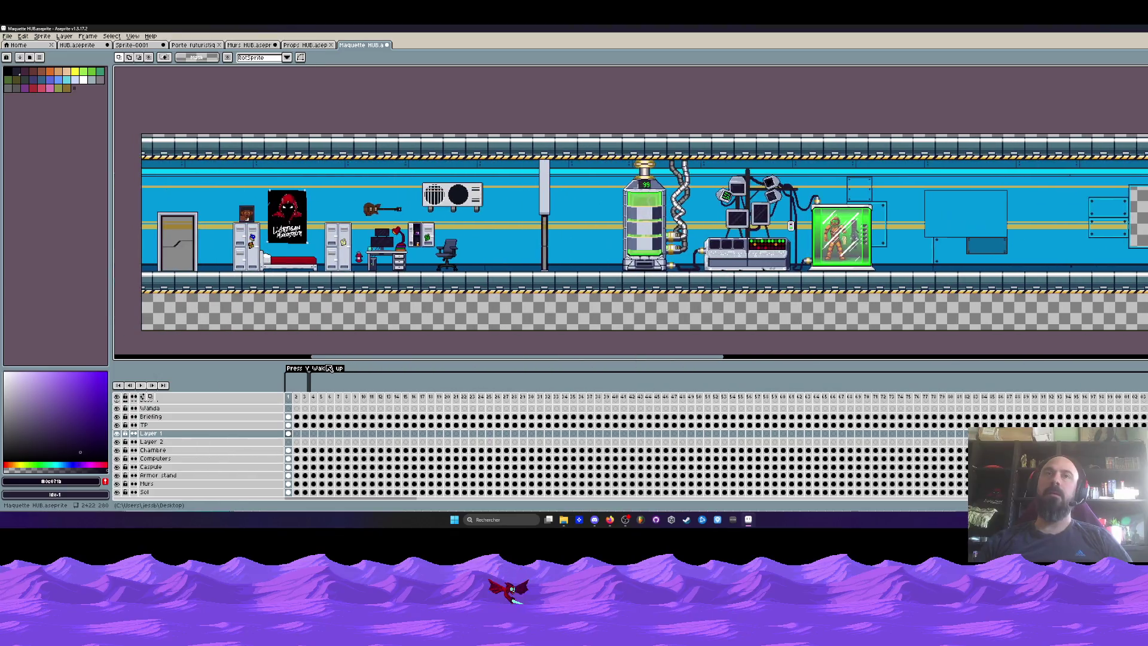
{"action": "left_click_drag", "start_coordinate": [328, 368], "coordinate": [346, 373]}
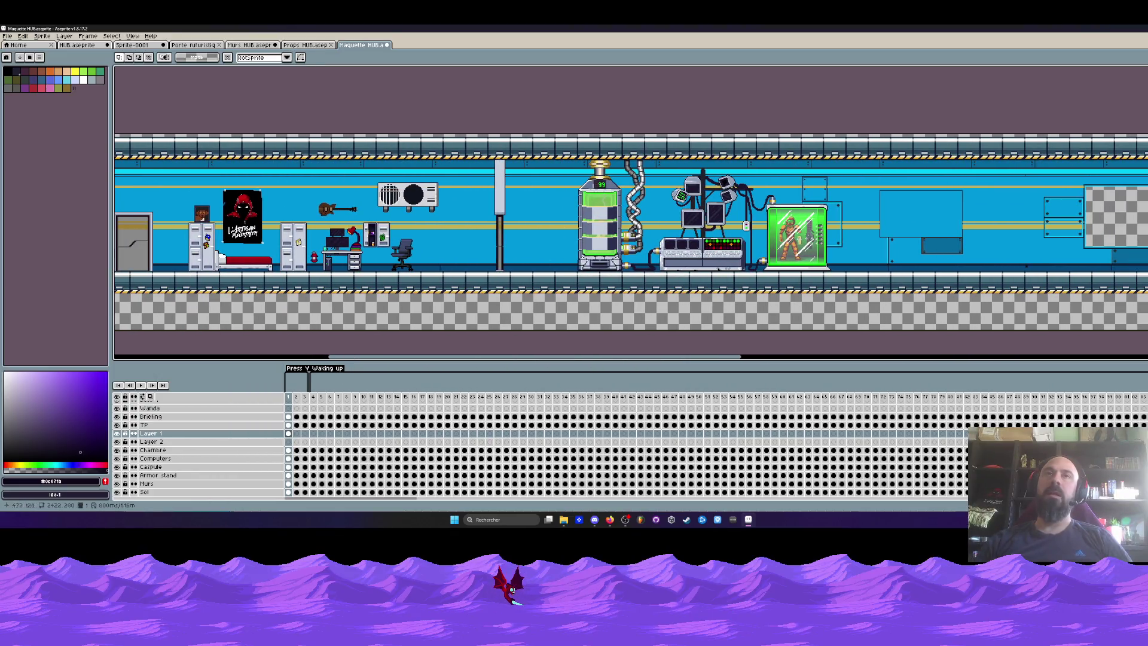
{"action": "scroll", "coordinate": [532, 198], "scroll_direction": "up", "scroll_amount": 1}
{"action": "scroll", "coordinate": [532, 197], "scroll_direction": "down", "scroll_amount": 1}
{"action": "scroll", "coordinate": [455, 120], "scroll_direction": "up", "scroll_amount": 1}
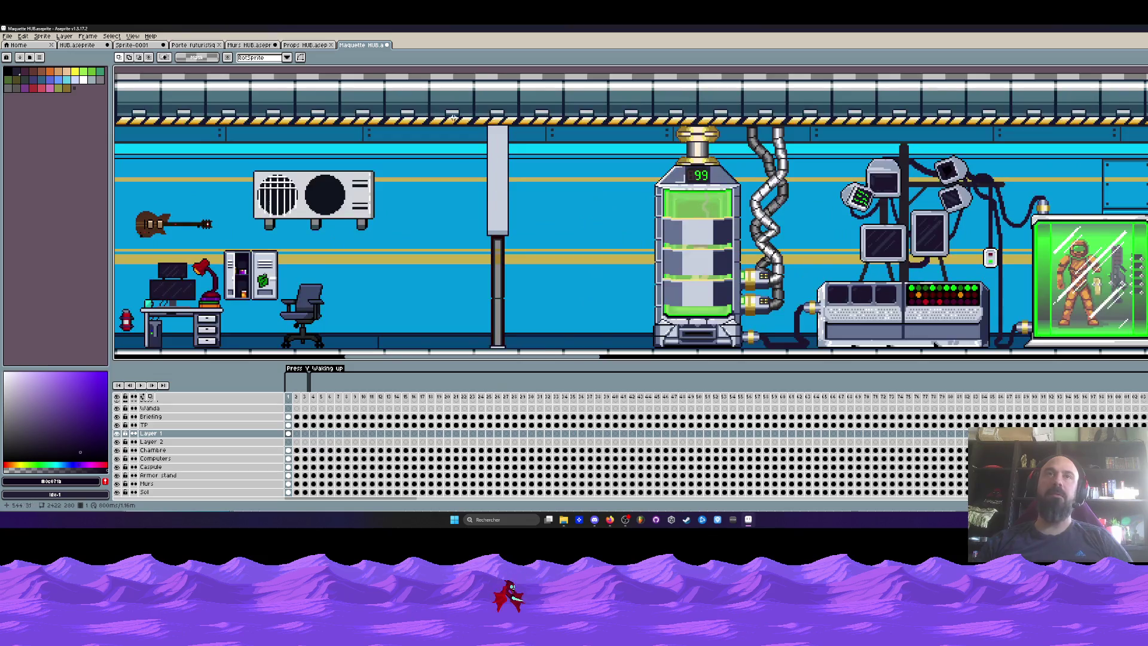
{"action": "scroll", "coordinate": [477, 205], "scroll_direction": "down", "scroll_amount": 2}
{"action": "mouse_move", "coordinate": [498, 175]}
{"action": "left_mouse_down"}
{"action": "mouse_move", "coordinate": [406, 176]}
{"action": "mouse_move", "coordinate": [608, 154]}
{"action": "left_mouse_up"}
{"action": "left_click_drag", "start_coordinate": [642, 215], "coordinate": [510, 215]}
{"action": "key", "text": "Return"}
Step: Paste another copy of the door mid-corridor between the pillars
{"action": "scroll", "coordinate": [495, 219], "scroll_direction": "down", "scroll_amount": 3}
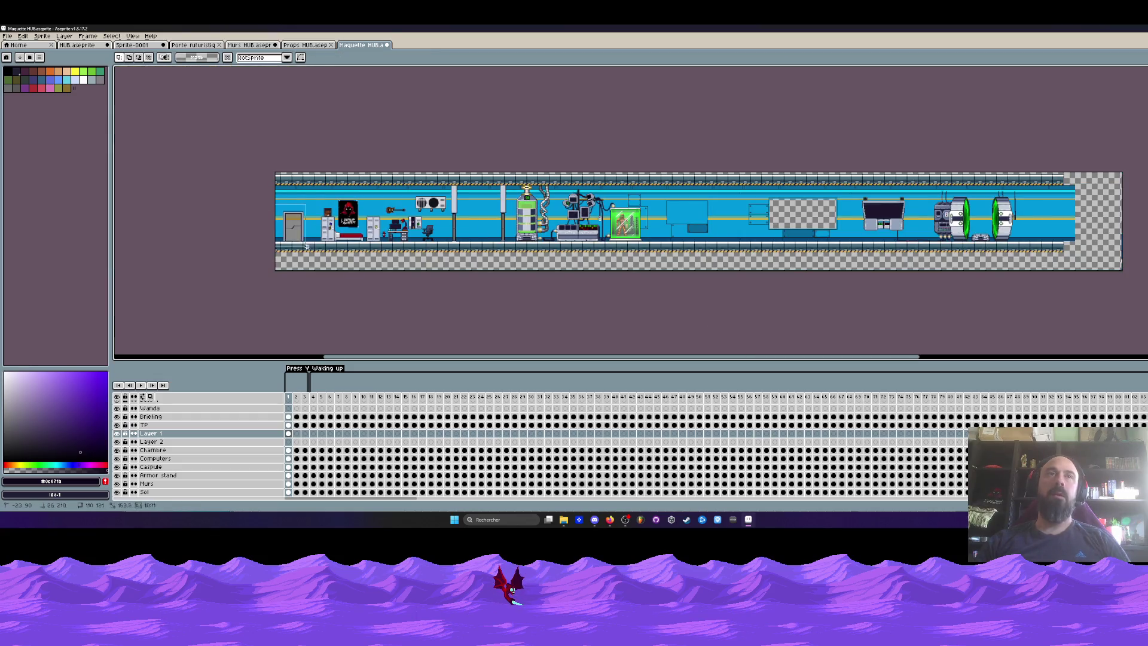
{"action": "key", "text": "ctrl+v"}
{"action": "left_click_drag", "start_coordinate": [505, 219], "coordinate": [472, 230]}
{"action": "scroll", "coordinate": [479, 227], "scroll_direction": "up", "scroll_amount": 4}
{"action": "scroll", "coordinate": [481, 225], "scroll_direction": "down", "scroll_amount": 1}
Step: Nudge the pasted door into place and shrink it to about 73×104 px
{"action": "key", "text": "Right"}
{"action": "key", "text": "Right"}
{"action": "key", "text": "Right"}
{"action": "key", "text": "Up"}
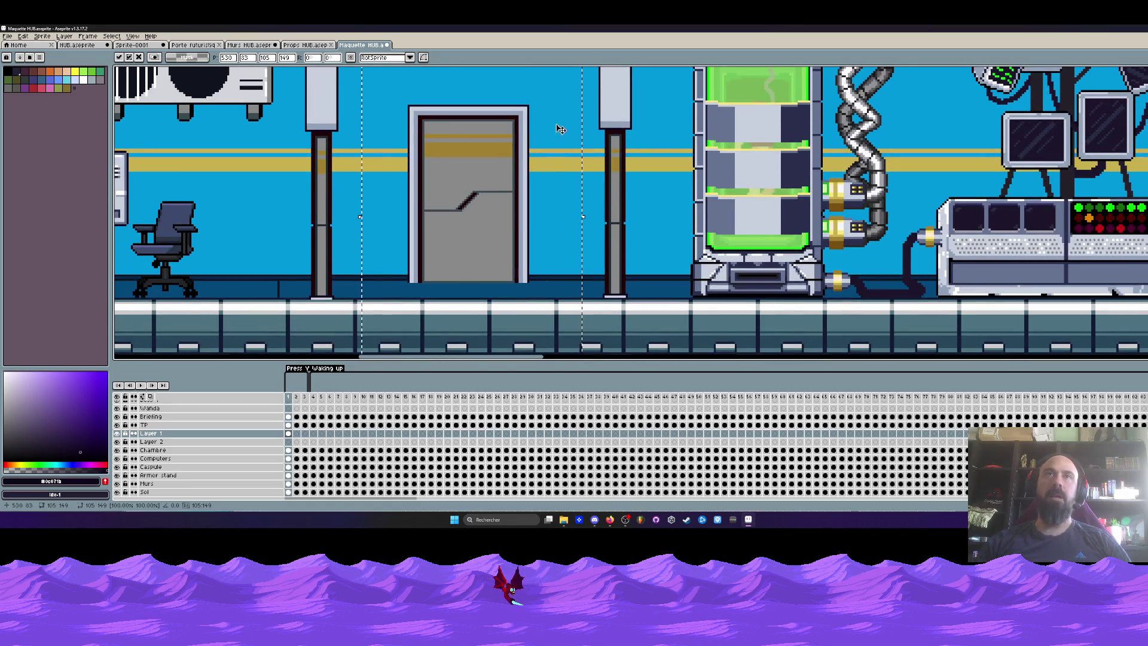
{"action": "scroll", "coordinate": [555, 133], "scroll_direction": "down", "scroll_amount": 3}
{"action": "left_click_drag", "start_coordinate": [557, 108], "coordinate": [520, 168]}
{"action": "scroll", "coordinate": [532, 144], "scroll_direction": "up", "scroll_amount": 3}
{"action": "key", "text": "Return"}
Step: Erase the Murs wall between the two pillars from ceiling to floor
{"action": "scroll", "coordinate": [431, 150], "scroll_direction": "down", "scroll_amount": 2}
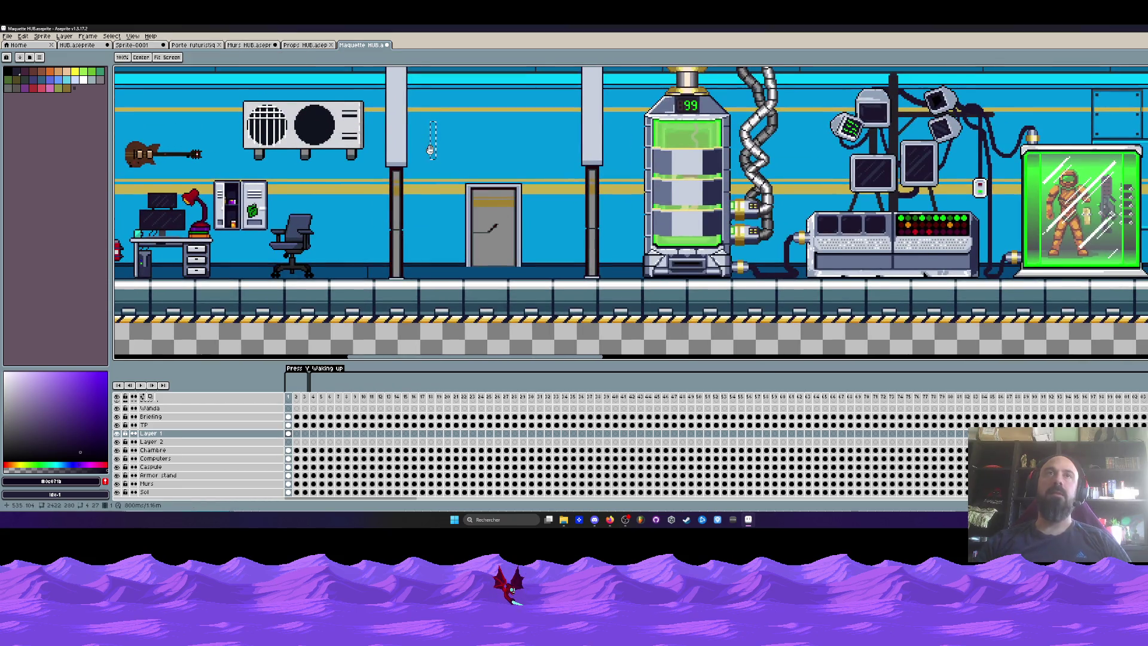
{"action": "left_click_drag", "start_coordinate": [430, 149], "coordinate": [434, 195]}
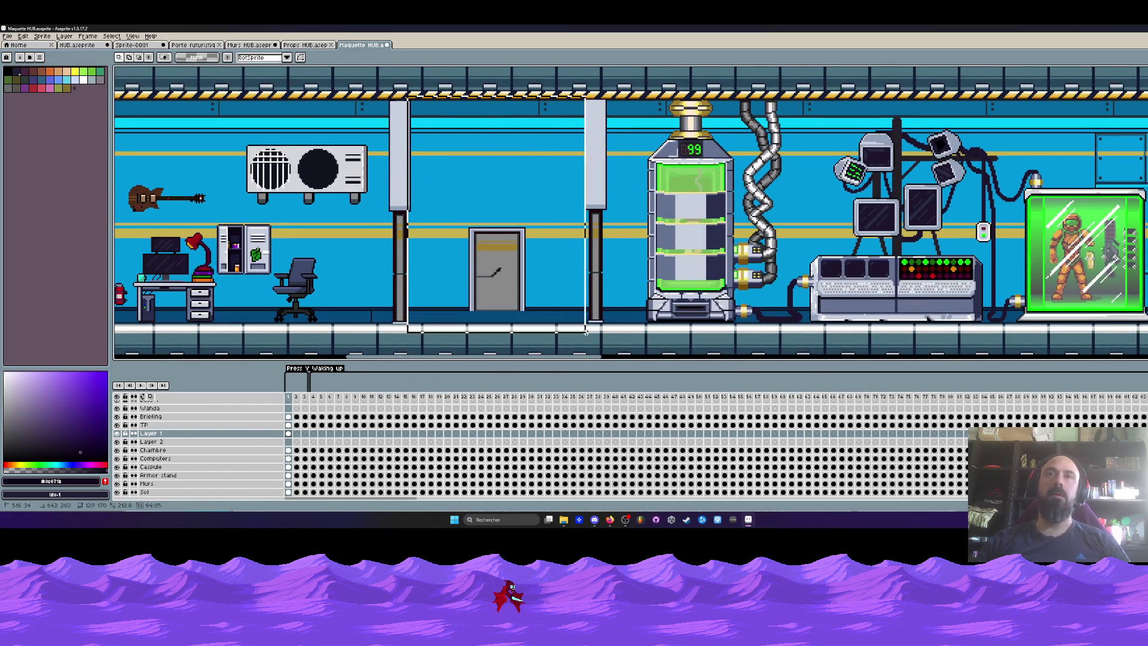
{"action": "left_click_drag", "start_coordinate": [398, 85], "coordinate": [601, 339]}
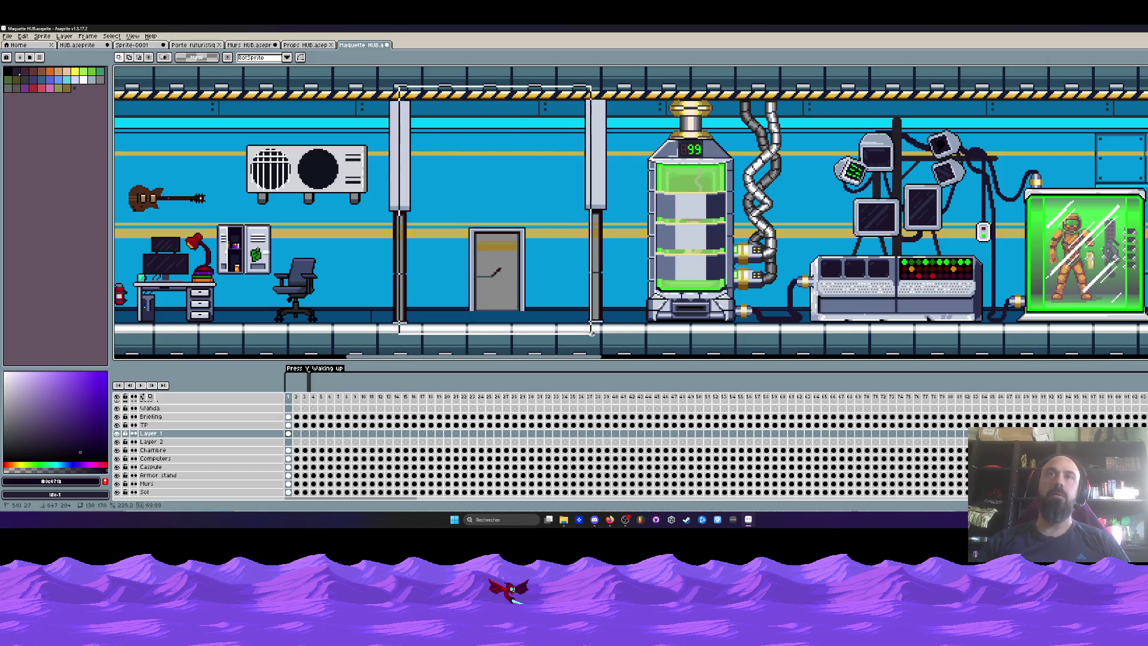
{"action": "left_click", "coordinate": [289, 483]}
{"action": "key", "text": "Delete"}
Step: Pan the view to bring the floor and the cleared gap into view
{"action": "scroll", "coordinate": [488, 241], "scroll_direction": "down", "scroll_amount": 2}
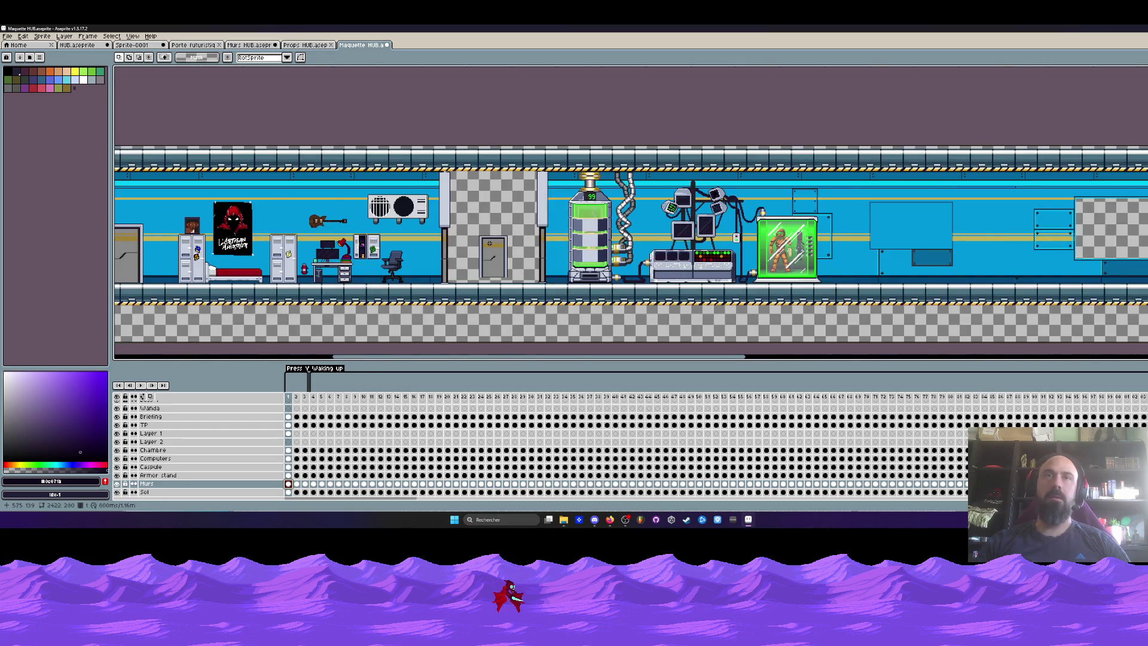
{"action": "scroll", "coordinate": [489, 243], "scroll_direction": "up", "scroll_amount": 3}
{"action": "scroll", "coordinate": [472, 233], "scroll_direction": "down", "scroll_amount": 1}
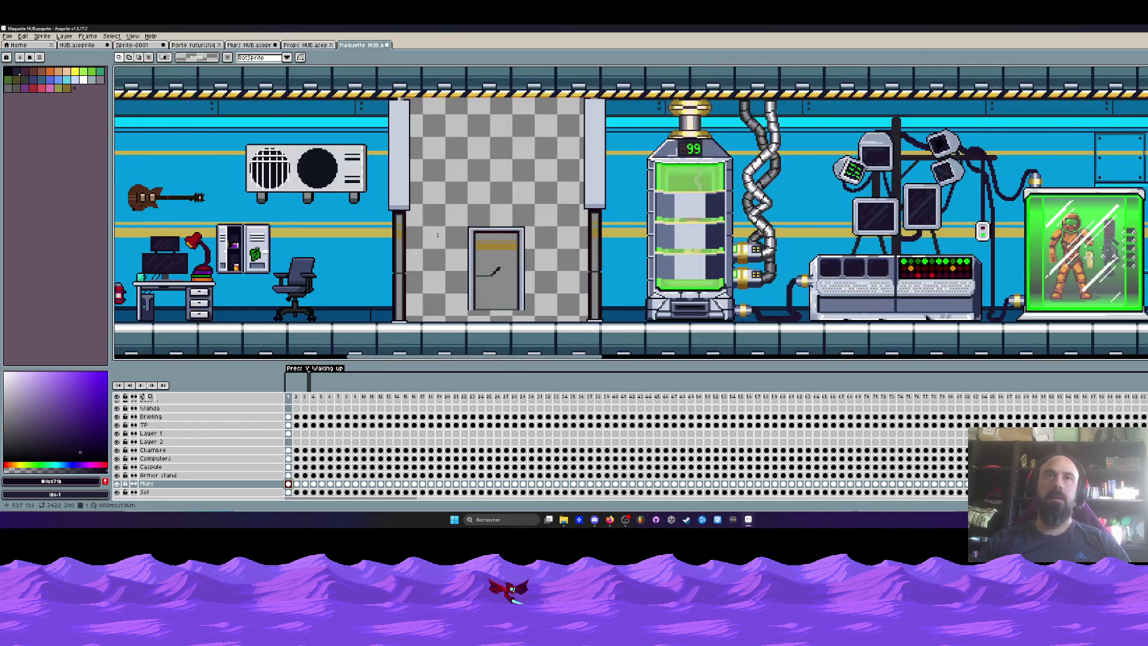
{"action": "scroll", "coordinate": [423, 237], "scroll_direction": "up", "scroll_amount": 1}
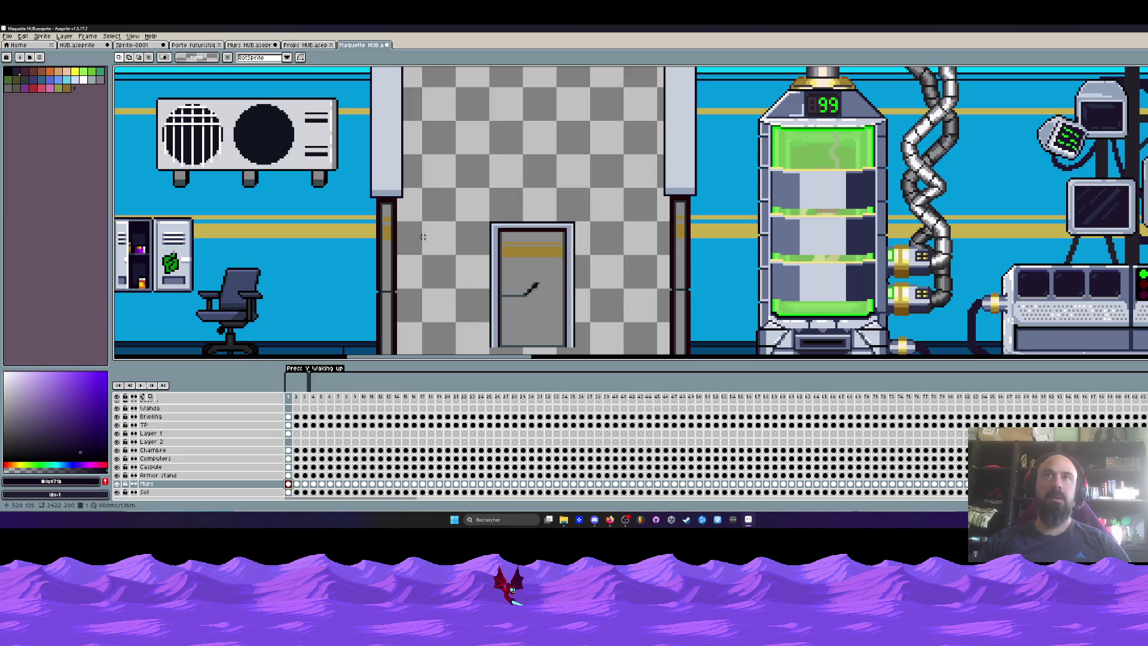
{"action": "left_click_drag", "start_coordinate": [422, 237], "coordinate": [429, 168]}
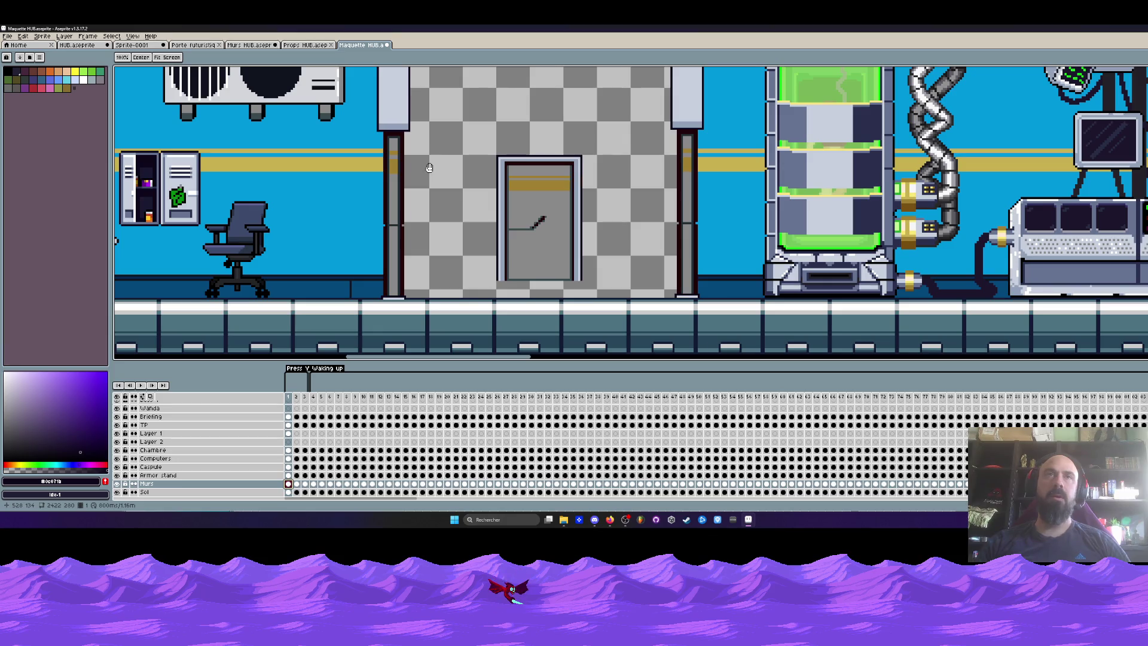
{"action": "key", "text": "m"}
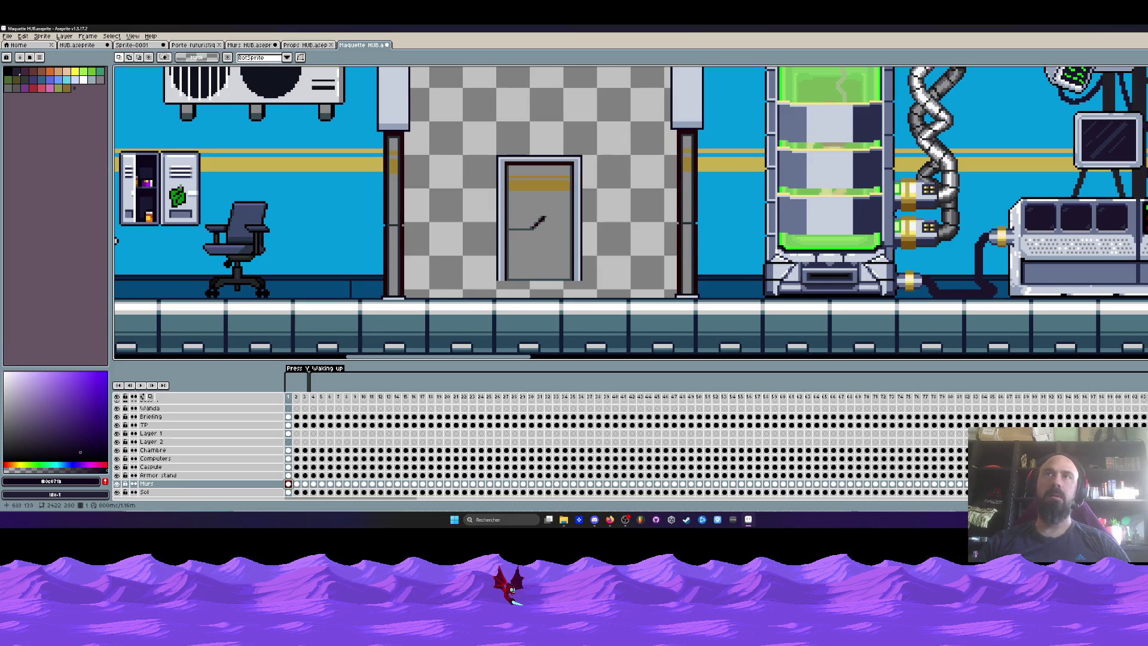
{"action": "scroll", "coordinate": [418, 179], "scroll_direction": "up", "scroll_amount": 1}
{"action": "scroll", "coordinate": [419, 179], "scroll_direction": "up", "scroll_amount": 1}
{"action": "key", "text": "h"}
{"action": "left_click_drag", "start_coordinate": [287, 170], "coordinate": [404, 168]}
{"action": "scroll", "coordinate": [402, 171], "scroll_direction": "down", "scroll_amount": 2}
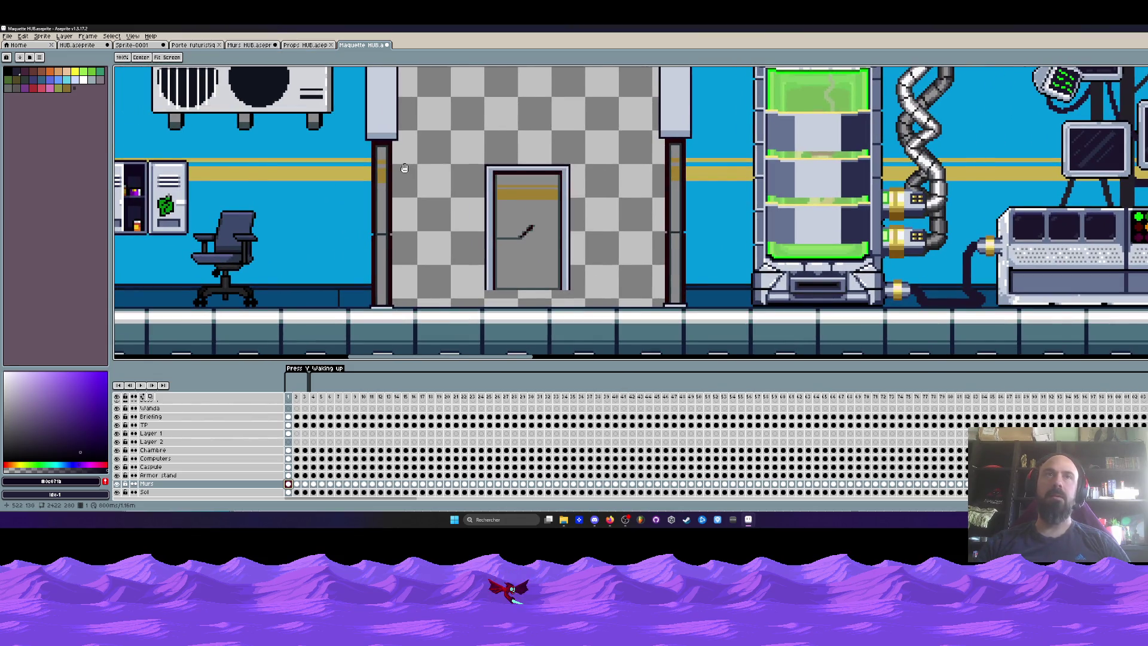
{"action": "scroll", "coordinate": [405, 168], "scroll_direction": "down", "scroll_amount": 1}
{"action": "key", "text": "m"}
Step: Select the tall area around the left pillar on Layer 1, then cancel the transform
{"action": "mouse_move", "coordinate": [372, 69]}
{"action": "left_mouse_down"}
{"action": "mouse_move", "coordinate": [418, 192]}
{"action": "mouse_move", "coordinate": [433, 317]}
{"action": "left_mouse_up"}
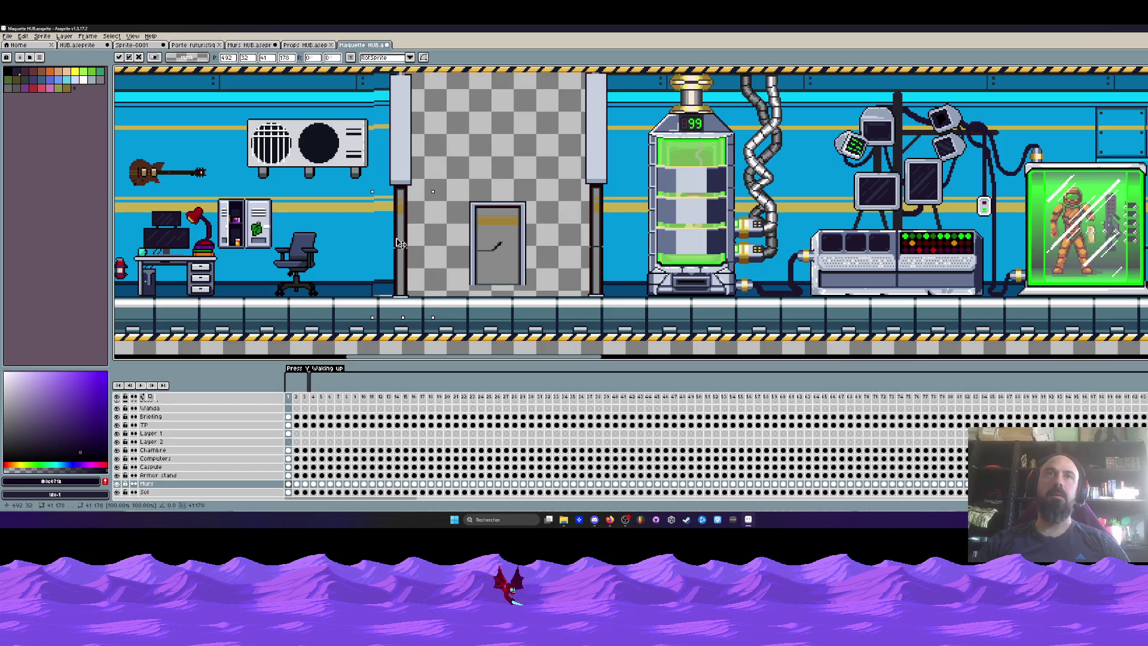
{"action": "left_click", "coordinate": [288, 433]}
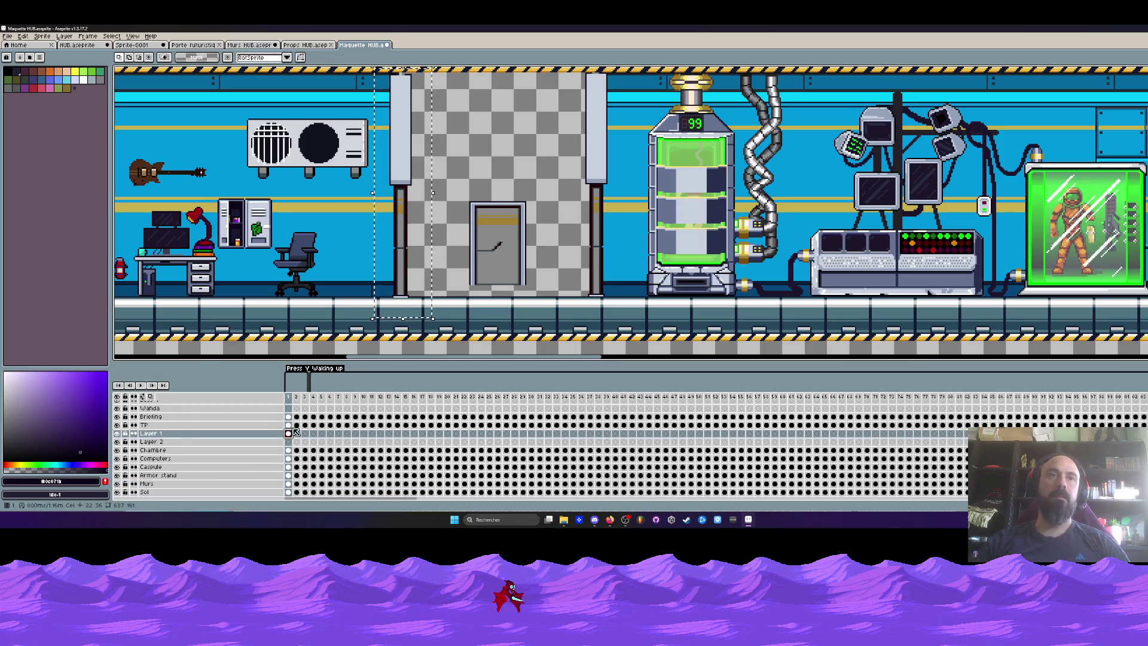
{"action": "left_click", "coordinate": [396, 271]}
{"action": "key", "text": "Return"}
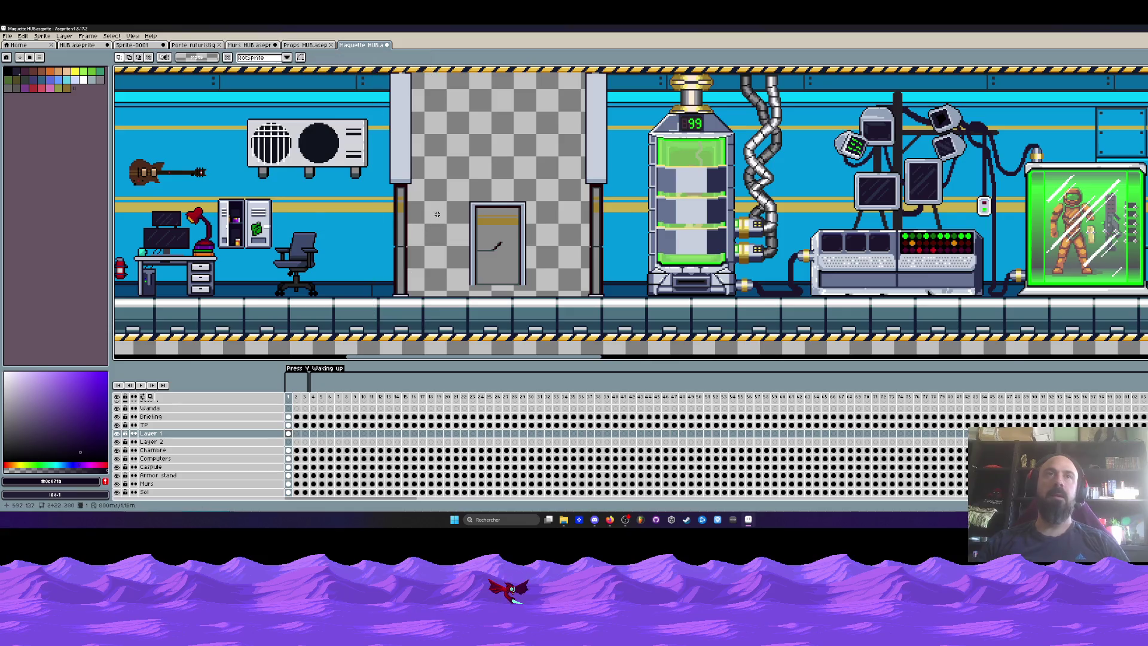
{"action": "scroll", "coordinate": [478, 281], "scroll_direction": "up", "scroll_amount": 2}
{"action": "scroll", "coordinate": [509, 287], "scroll_direction": "down", "scroll_amount": 1}
Step: Lower the door about 6 pixels so its base sits nearer the floor
{"action": "mouse_move", "coordinate": [488, 236]}
{"action": "left_mouse_down"}
{"action": "mouse_move", "coordinate": [578, 297]}
{"action": "mouse_move", "coordinate": [470, 213]}
{"action": "left_mouse_up"}
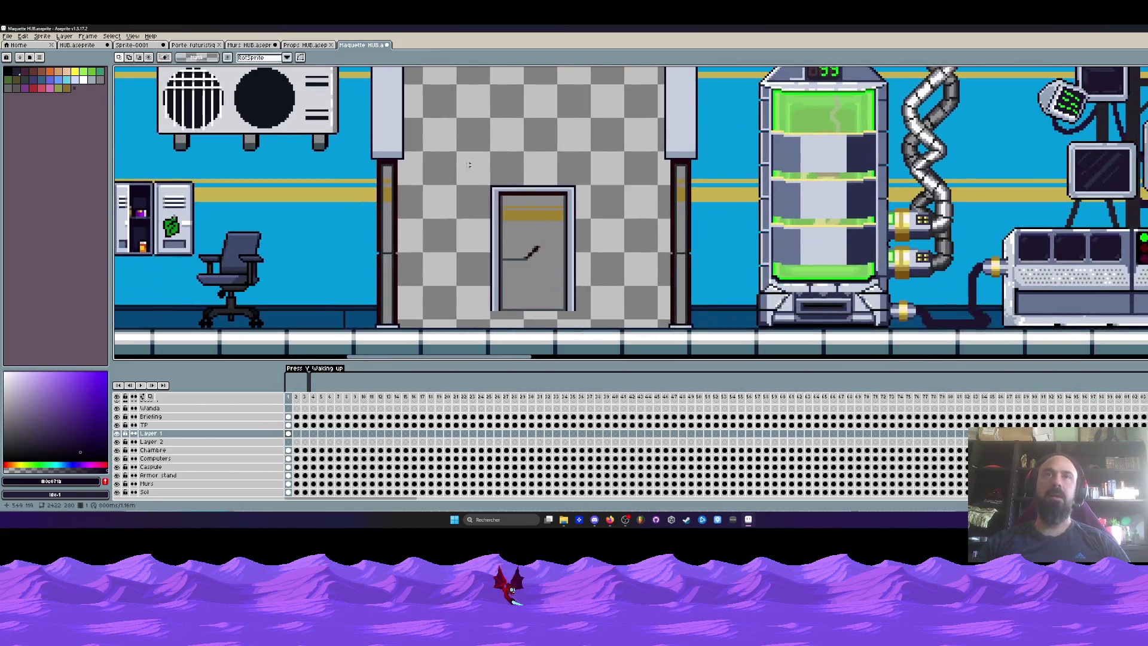
{"action": "left_click", "coordinate": [570, 267]}
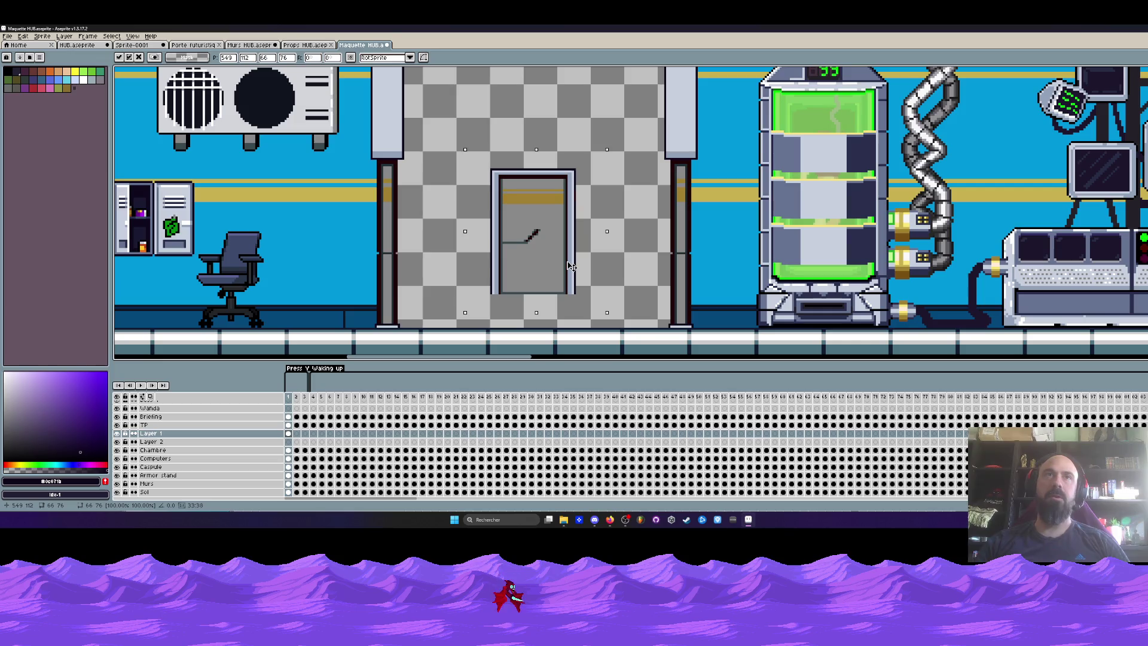
{"action": "left_click_drag", "start_coordinate": [570, 265], "coordinate": [567, 281]}
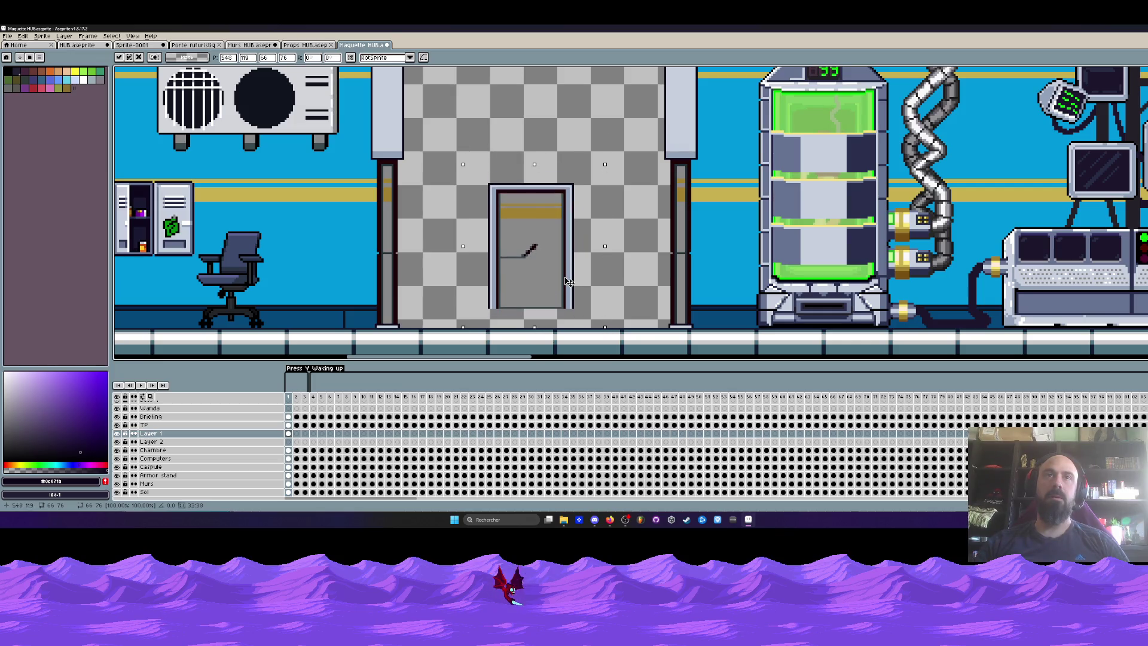
{"action": "key", "text": "ctrl+d"}
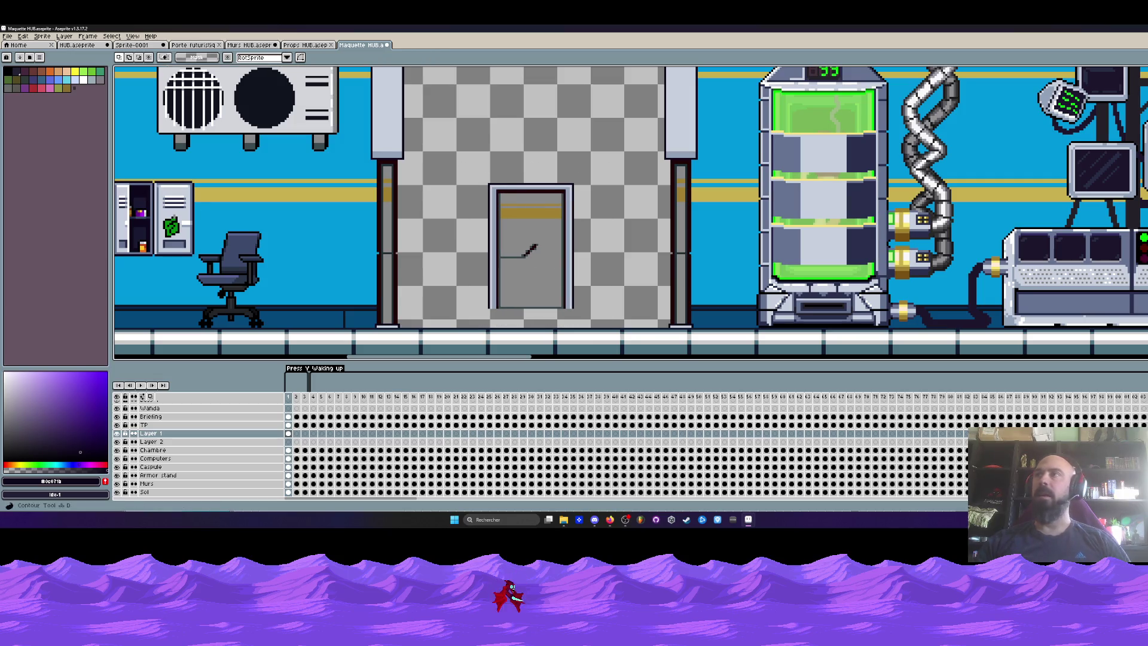
{"action": "key", "text": "b"}
{"action": "scroll", "coordinate": [389, 190], "scroll_direction": "up", "scroll_amount": 2}
Step: Draw two gold lines from the left pillar's stripe to the door and fill between them
{"action": "key", "text": "i"}
{"action": "left_click", "coordinate": [323, 199]}
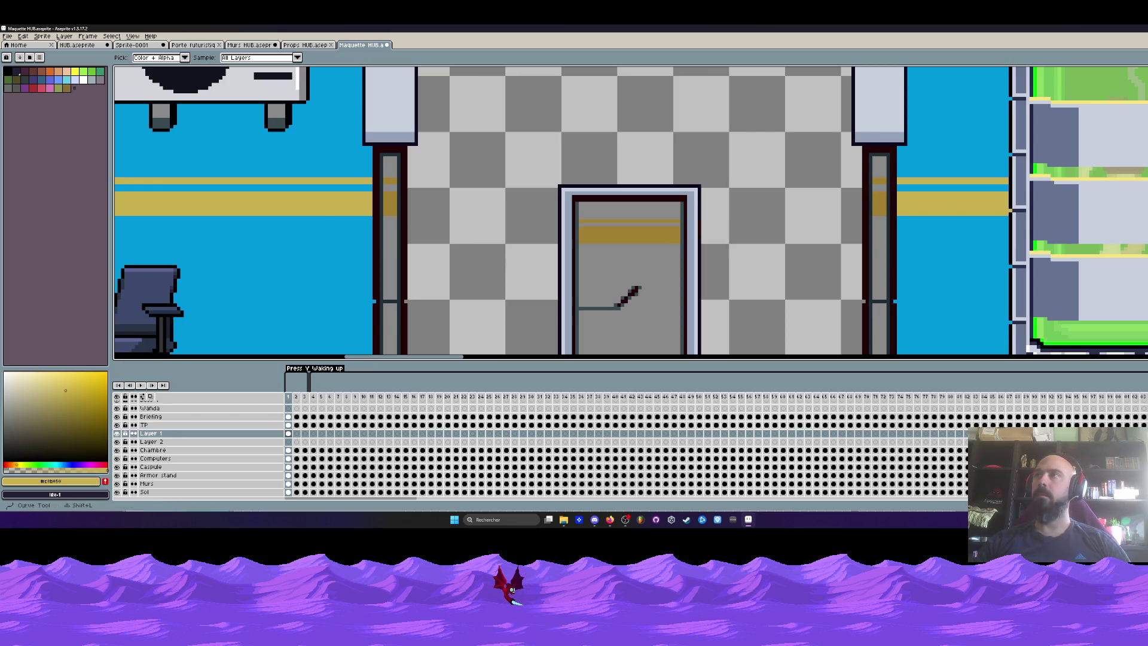
{"action": "key", "text": "b"}
{"action": "mouse_move", "coordinate": [554, 220]}
{"action": "left_mouse_down"}
{"action": "mouse_move", "coordinate": [410, 179]}
{"action": "mouse_move", "coordinate": [555, 215]}
{"action": "left_mouse_up"}
{"action": "scroll", "coordinate": [409, 182], "scroll_direction": "up", "scroll_amount": 1}
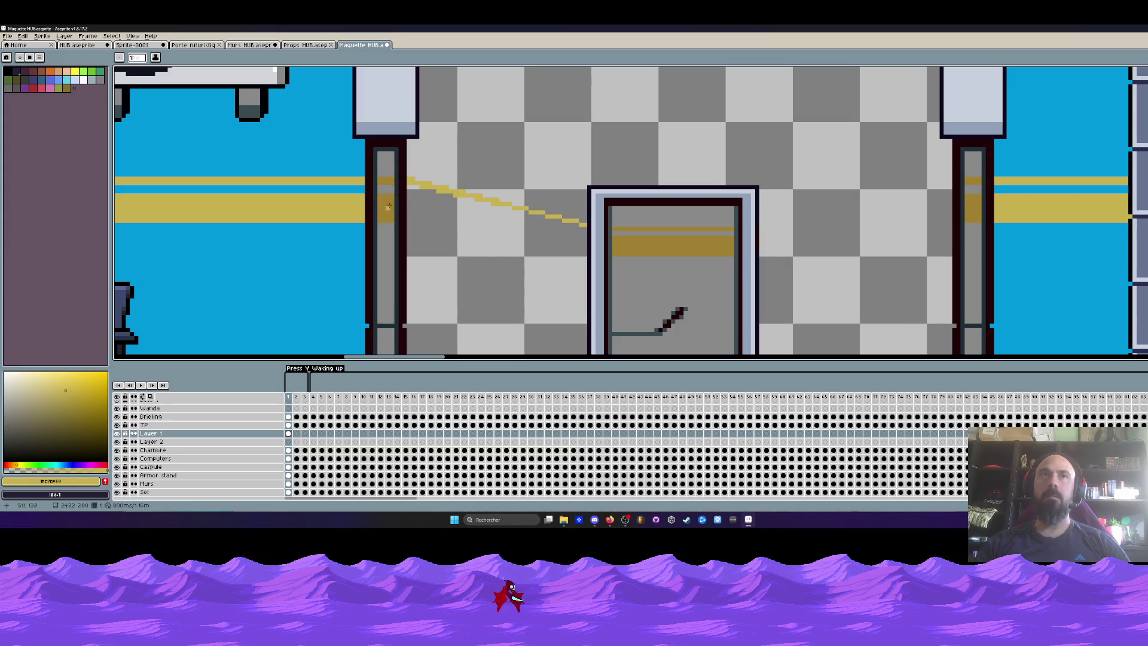
{"action": "mouse_move", "coordinate": [409, 195]}
{"action": "left_mouse_down"}
{"action": "mouse_move", "coordinate": [584, 239]}
{"action": "mouse_move", "coordinate": [584, 255]}
{"action": "mouse_move", "coordinate": [409, 217]}
{"action": "left_mouse_up"}
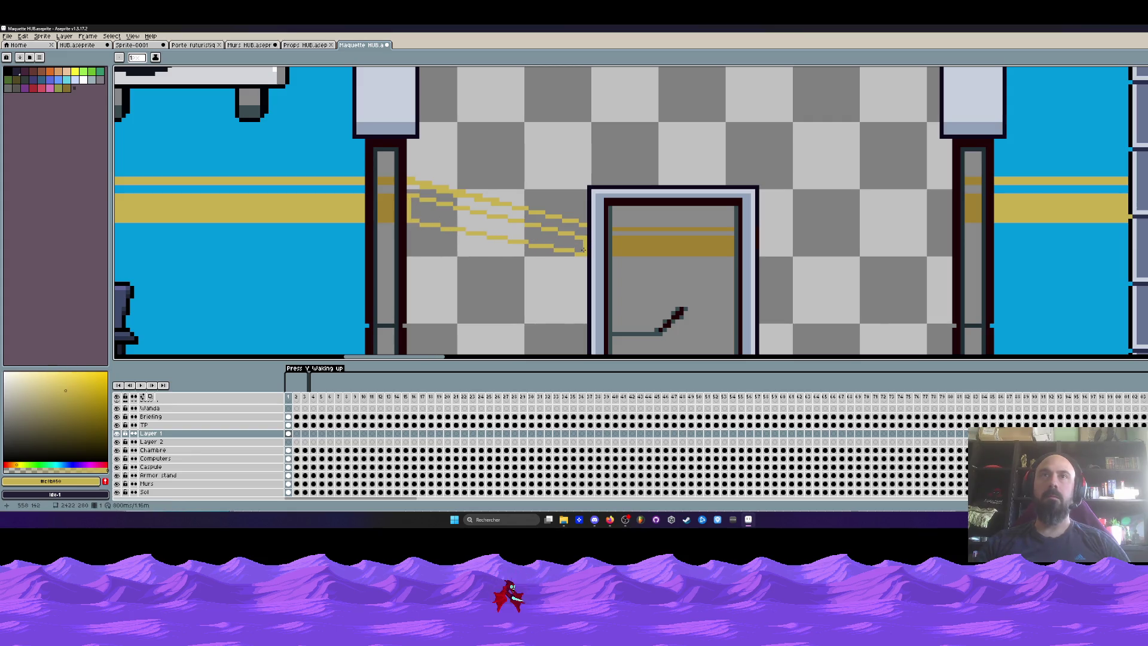
{"action": "key", "text": "g"}
{"action": "left_click", "coordinate": [550, 238]}
{"action": "scroll", "coordinate": [551, 238], "scroll_direction": "down", "scroll_amount": 1}
{"action": "scroll", "coordinate": [551, 238], "scroll_direction": "down", "scroll_amount": 2}
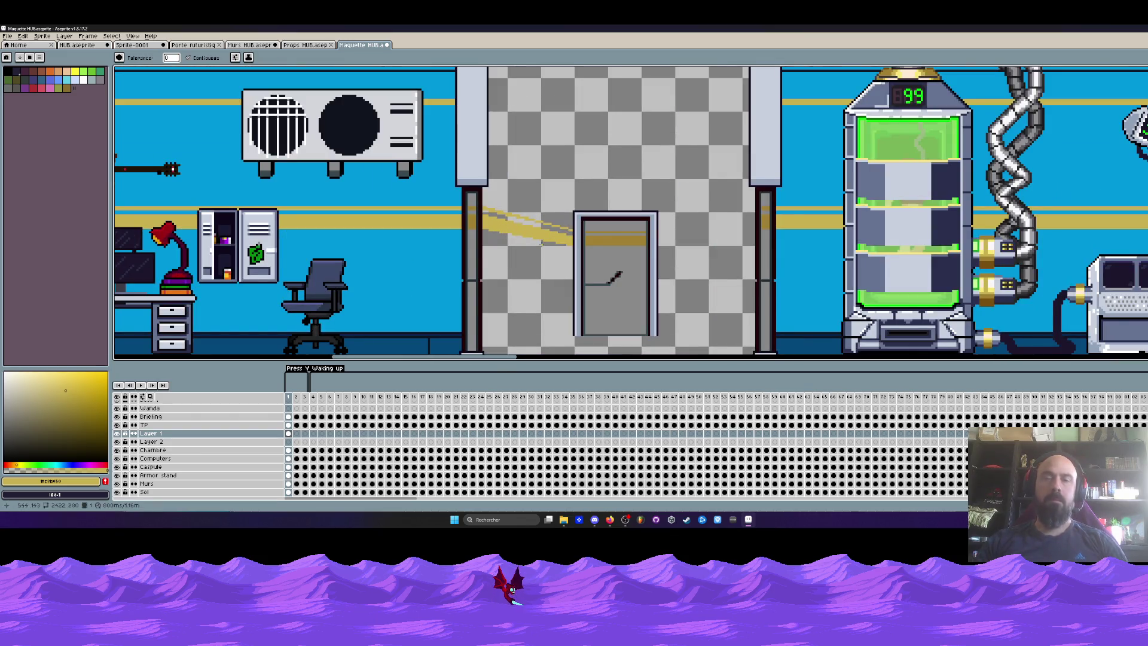
Step: Sample the dark navy colour from the scene and select the Sol layer
{"action": "key", "text": "i"}
{"action": "scroll", "coordinate": [532, 287], "scroll_direction": "up", "scroll_amount": 1}
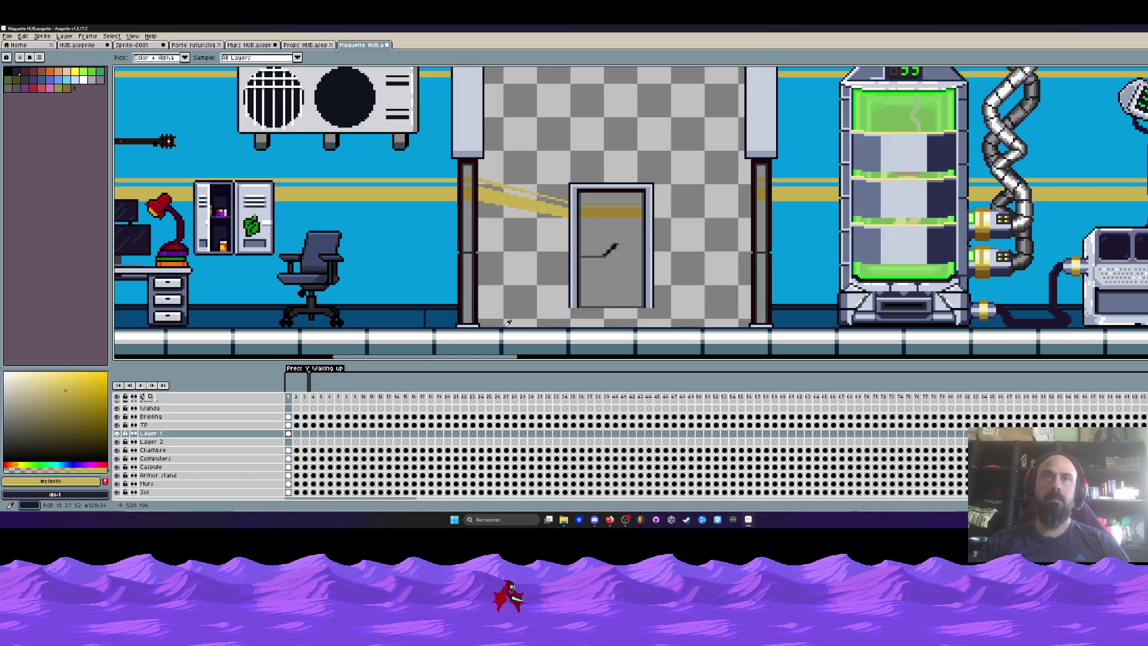
{"action": "left_click", "coordinate": [507, 323]}
{"action": "left_click_drag", "start_coordinate": [508, 323], "coordinate": [501, 227]}
{"action": "left_click", "coordinate": [290, 492]}
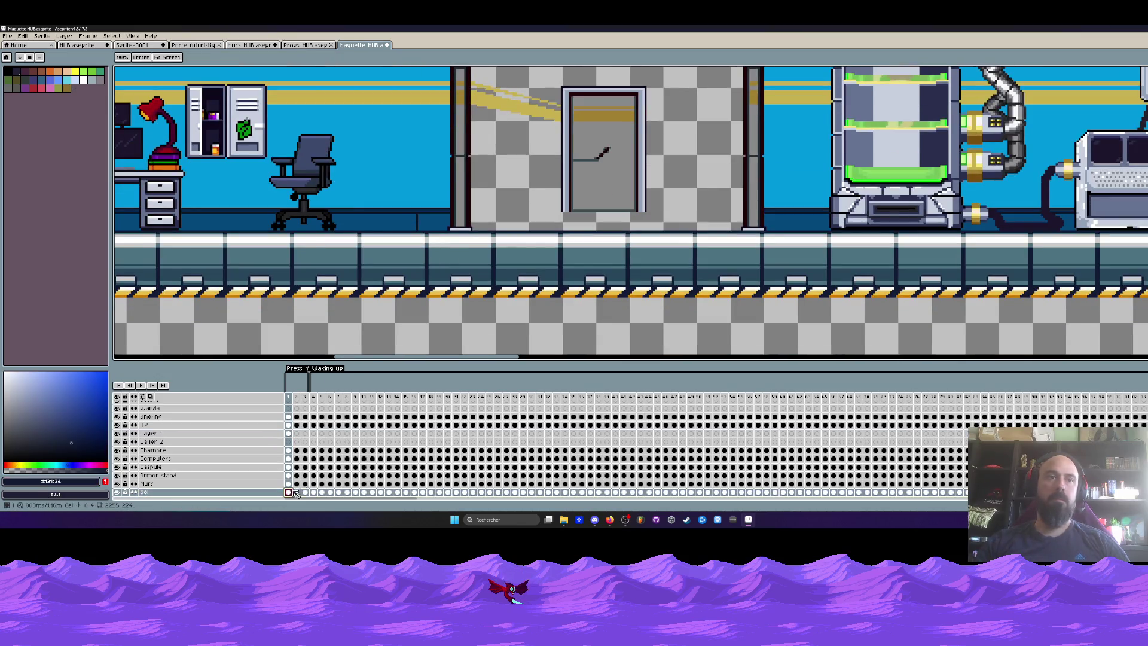
Step: On the Sol layer, outline a trapezoid floor from the door base out to both pillars with dark lines
{"action": "scroll", "coordinate": [502, 225], "scroll_direction": "up", "scroll_amount": 1}
{"action": "key", "text": "b"}
{"action": "scroll", "coordinate": [496, 228], "scroll_direction": "up", "scroll_amount": 1}
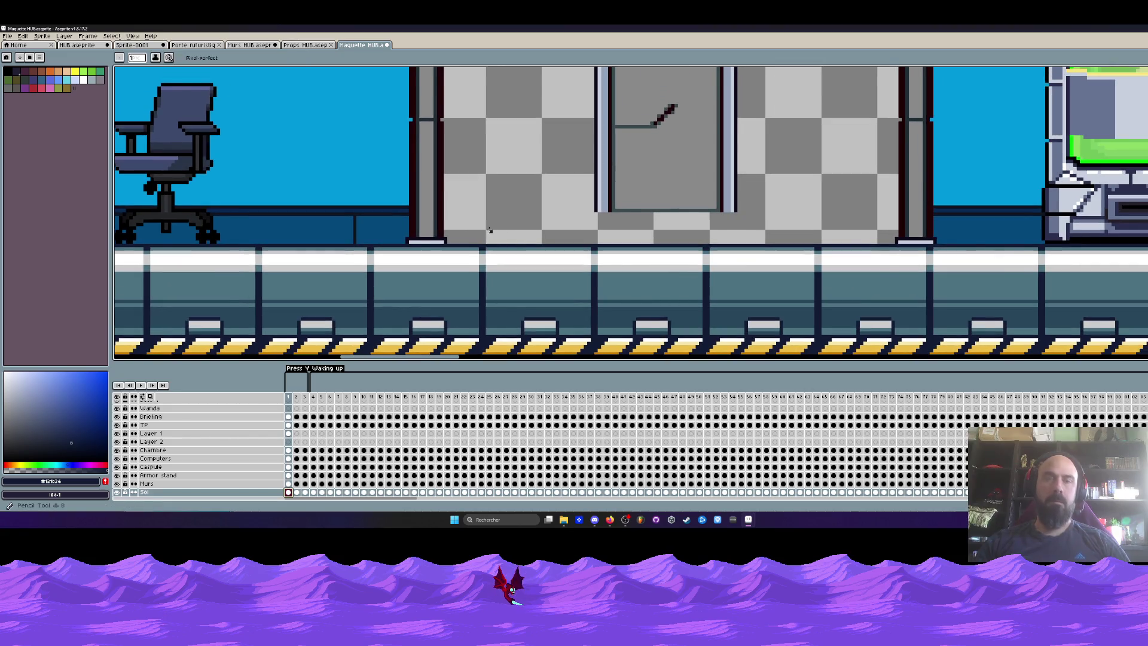
{"action": "scroll", "coordinate": [526, 223], "scroll_direction": "up", "scroll_amount": 1}
{"action": "key", "text": "l"}
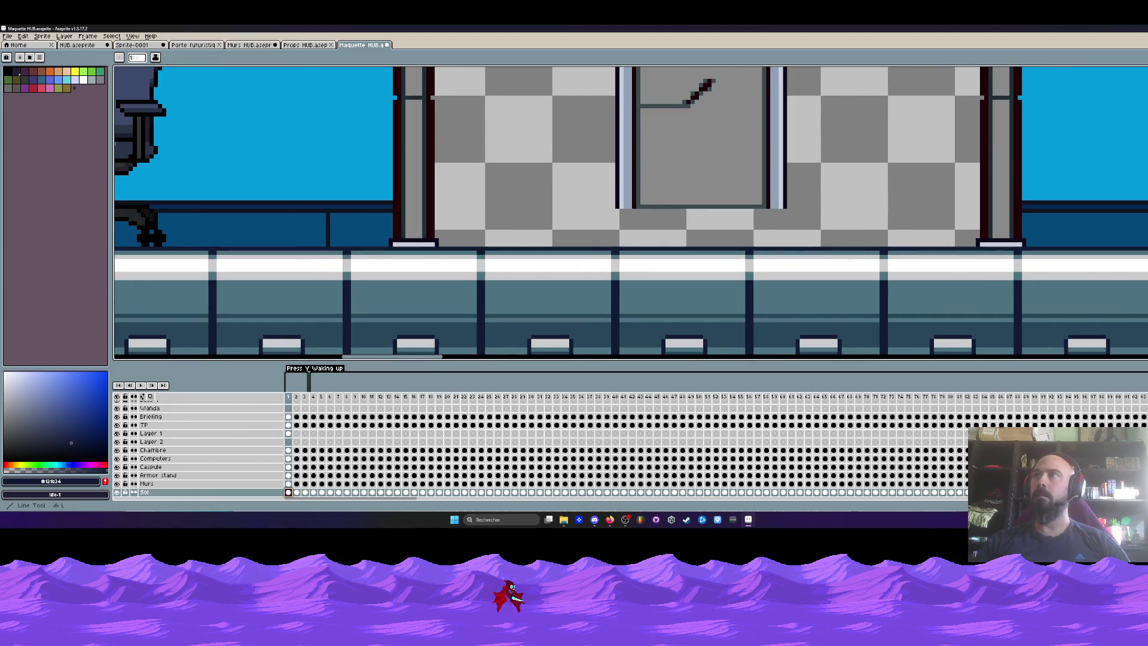
{"action": "left_click_drag", "start_coordinate": [613, 210], "coordinate": [452, 242]}
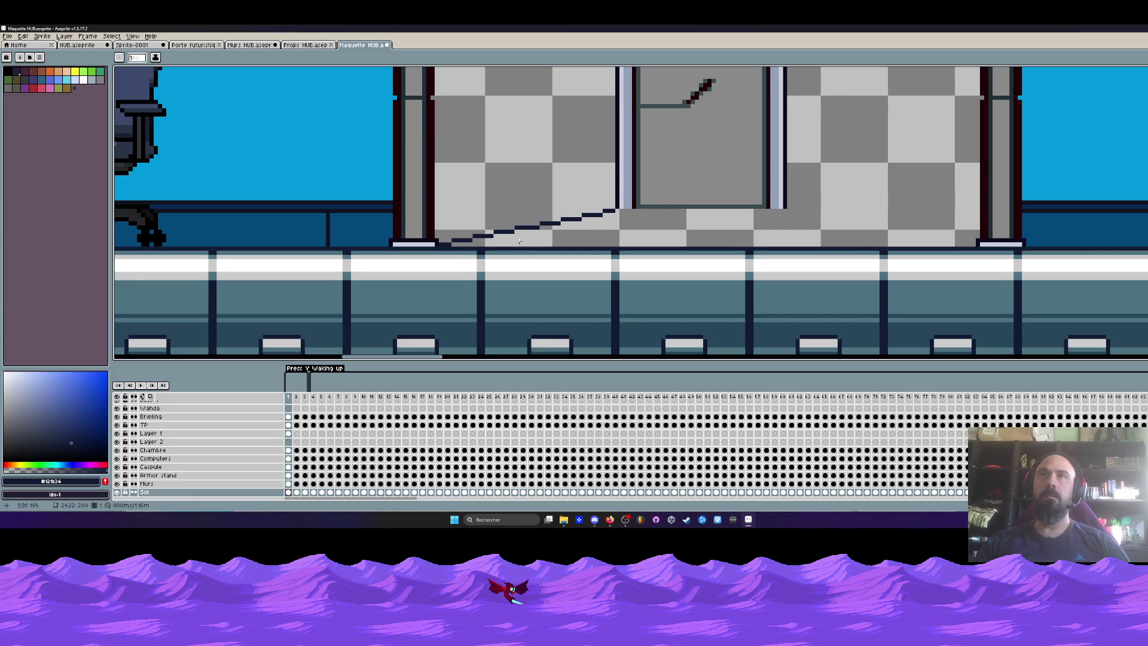
{"action": "left_click_drag", "start_coordinate": [789, 210], "coordinate": [967, 244]}
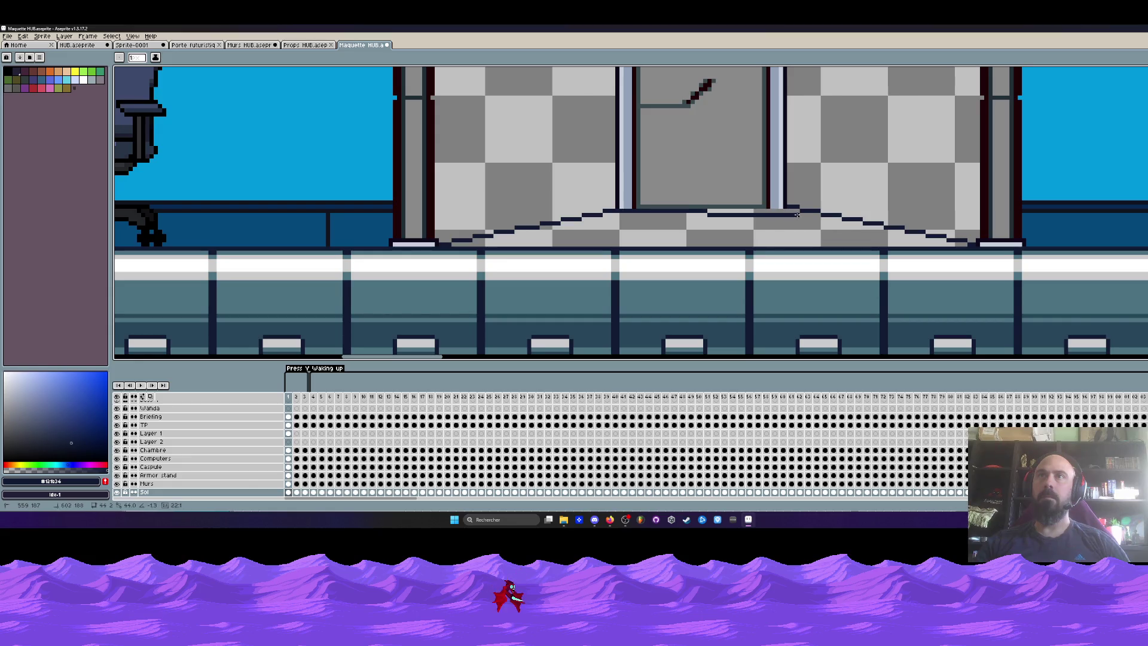
{"action": "key", "text": "ctrl+z"}
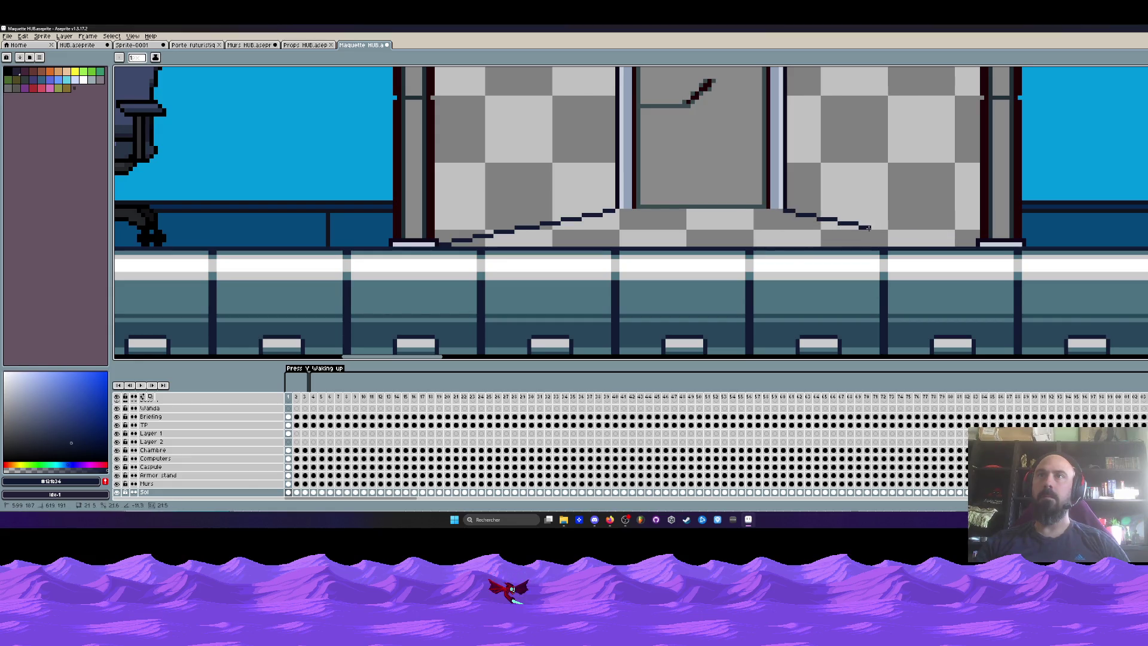
{"action": "left_click_drag", "start_coordinate": [789, 210], "coordinate": [967, 244]}
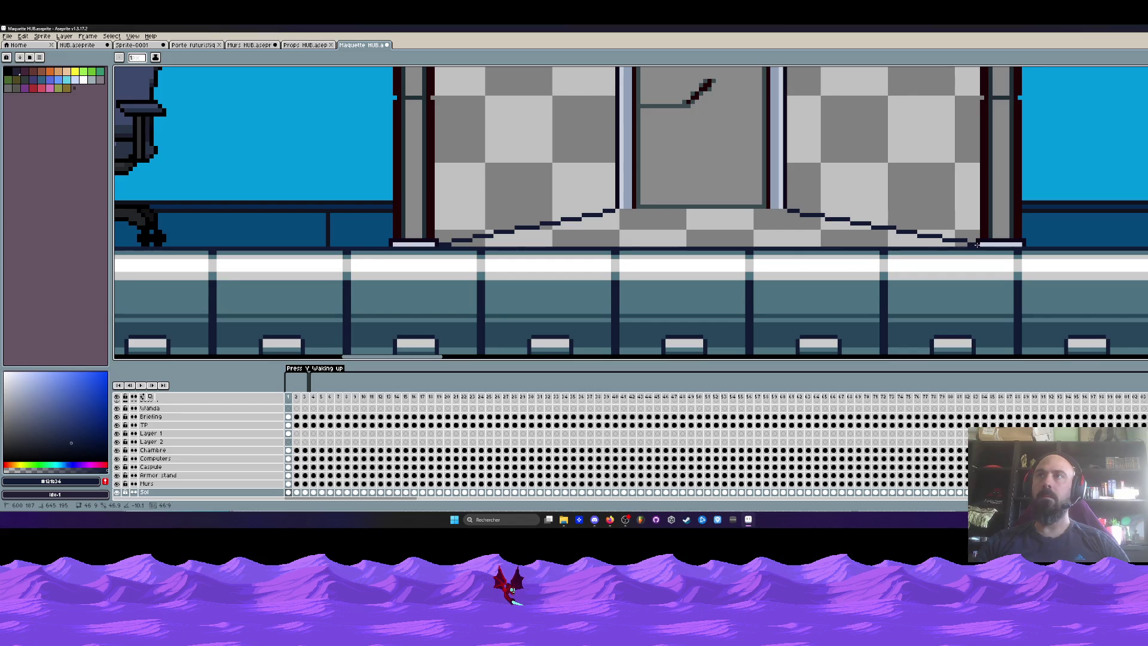
{"action": "left_click_drag", "start_coordinate": [444, 244], "coordinate": [967, 244]}
{"action": "left_click_drag", "start_coordinate": [615, 211], "coordinate": [787, 210]}
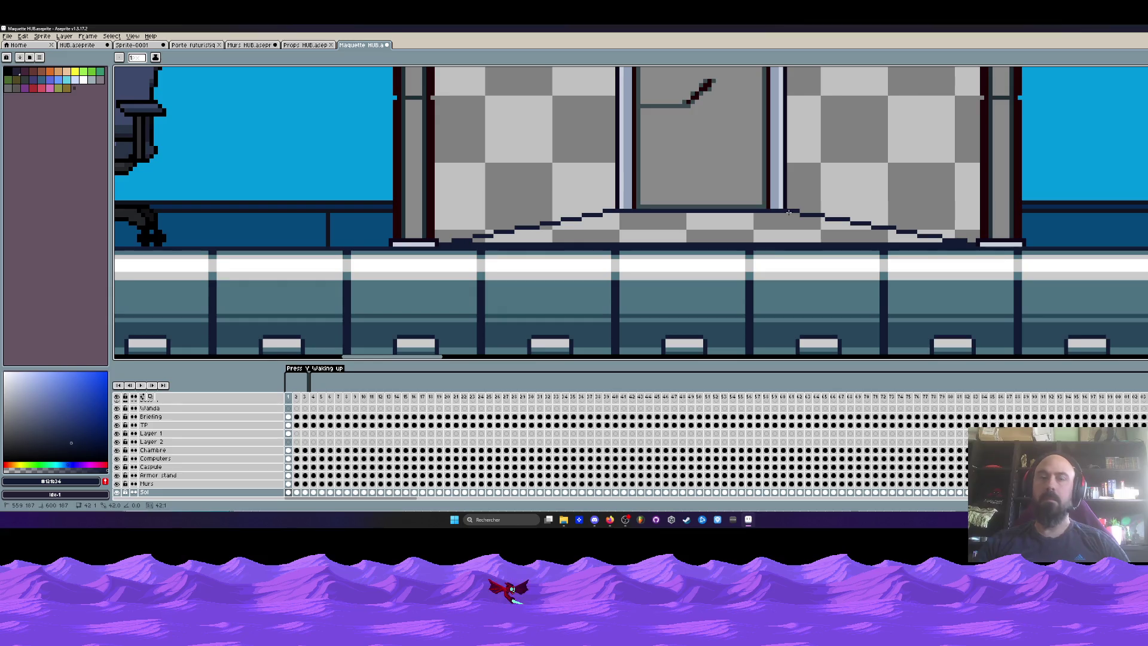
Step: Fill the floor trapezoid with dark navy and eyedrop the corridor wall's blue
{"action": "key", "text": "g"}
{"action": "left_click", "coordinate": [729, 225]}
{"action": "scroll", "coordinate": [377, 205], "scroll_direction": "down", "scroll_amount": 3}
{"action": "key", "text": "i"}
{"action": "scroll", "coordinate": [377, 205], "scroll_direction": "up", "scroll_amount": 2}
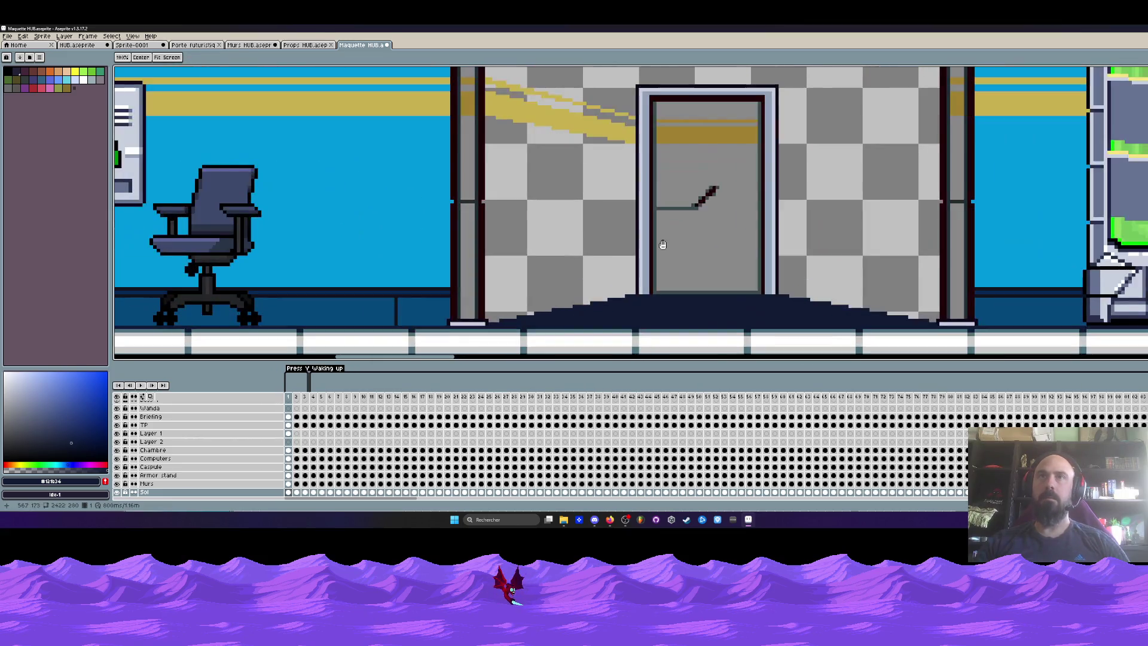
{"action": "left_click", "coordinate": [377, 205]}
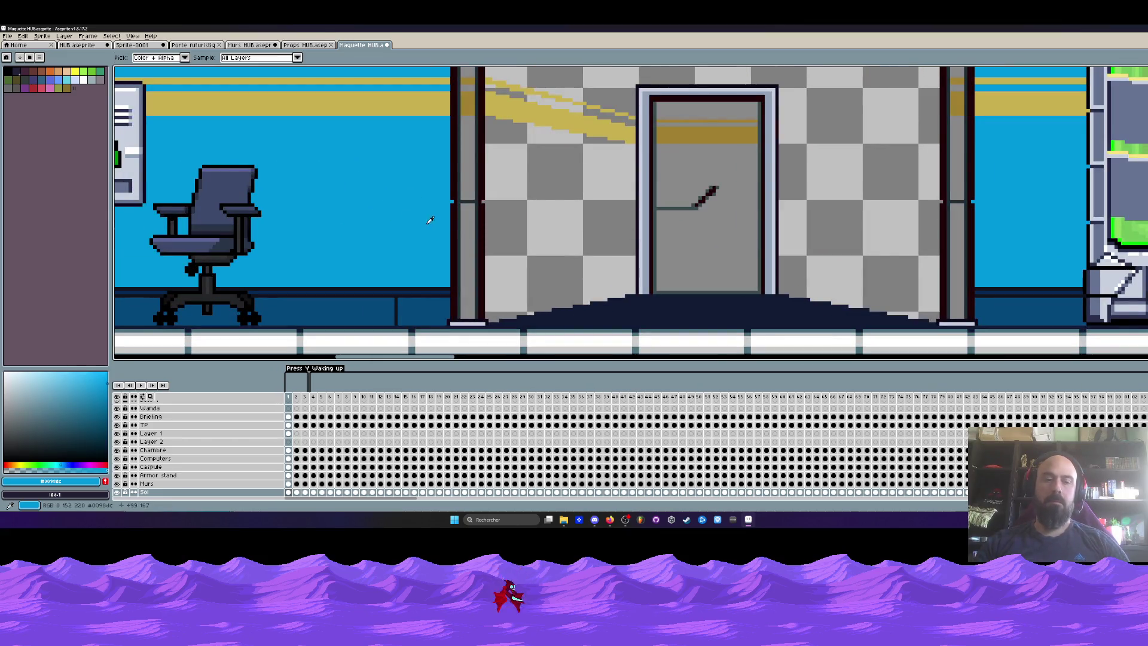
Step: Draw blue boundary lines down the wall and from door top to pillar, then fill the gap blue
{"action": "key", "text": "g"}
{"action": "key", "text": "shift+l"}
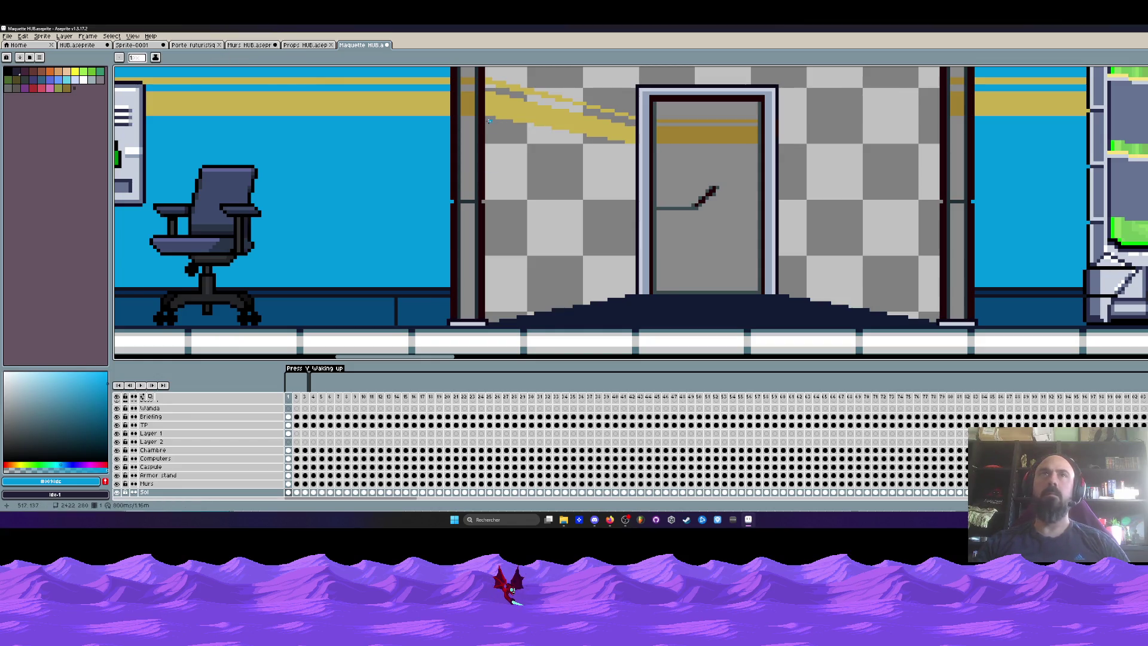
{"action": "left_click_drag", "start_coordinate": [486, 120], "coordinate": [487, 316]}
{"action": "left_click_drag", "start_coordinate": [630, 149], "coordinate": [489, 118]}
{"action": "key", "text": "g"}
{"action": "left_click", "coordinate": [573, 196]}
{"action": "scroll", "coordinate": [572, 196], "scroll_direction": "down", "scroll_amount": 2}
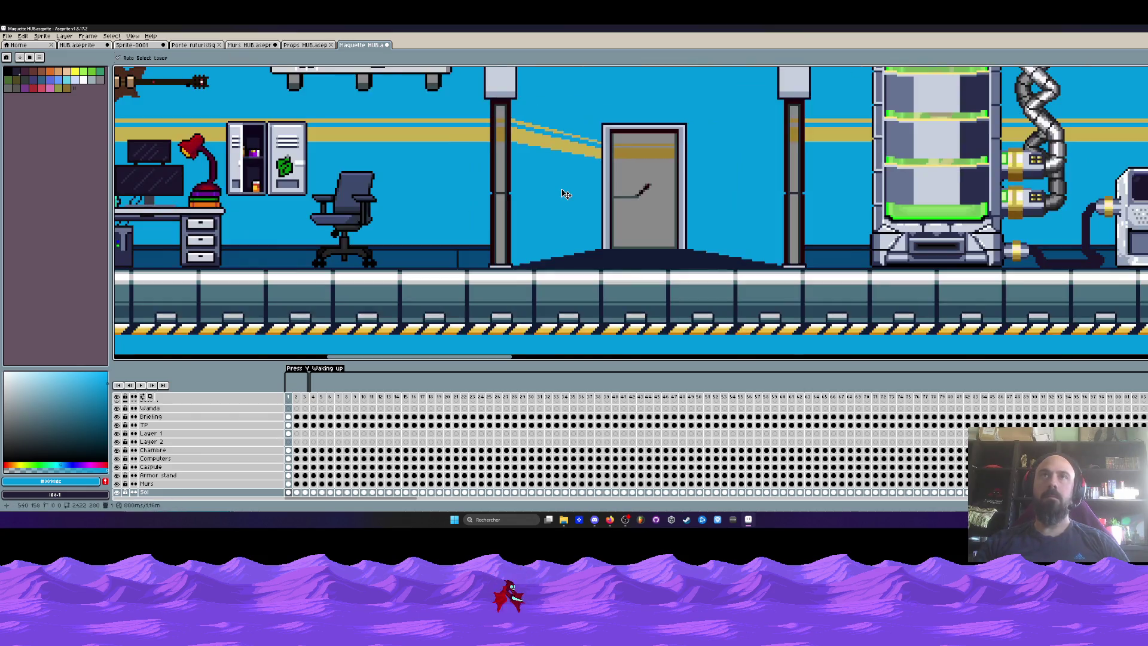
{"action": "scroll", "coordinate": [572, 196], "scroll_direction": "down", "scroll_amount": 2}
{"action": "scroll", "coordinate": [579, 180], "scroll_direction": "up", "scroll_amount": 2}
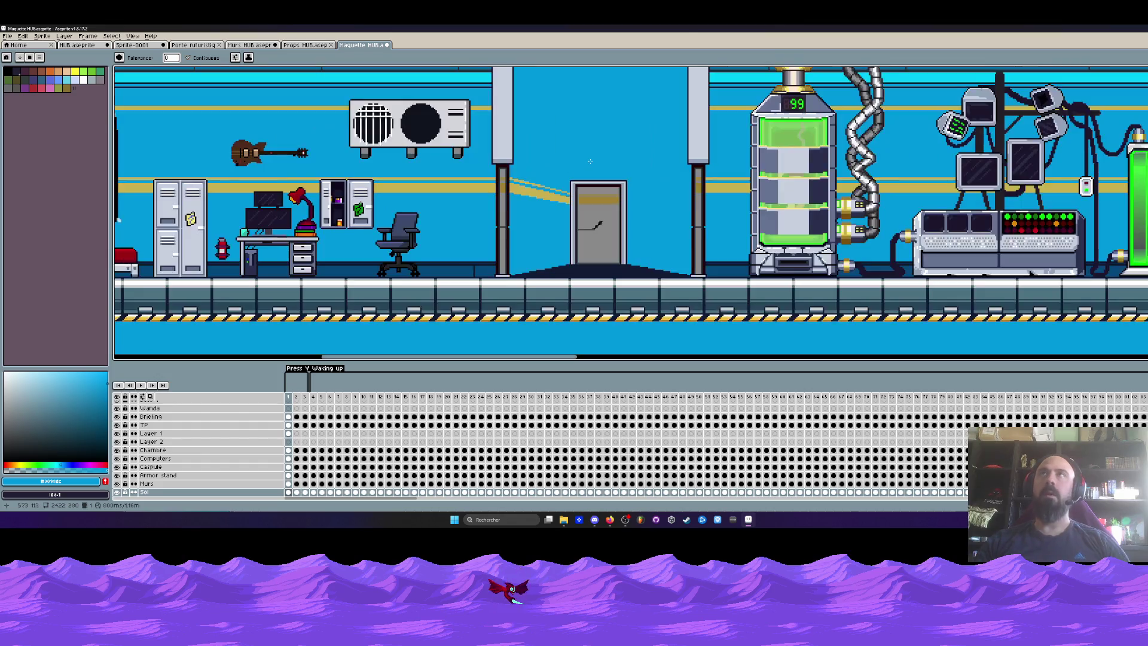
{"action": "scroll", "coordinate": [590, 162], "scroll_direction": "down", "scroll_amount": 2}
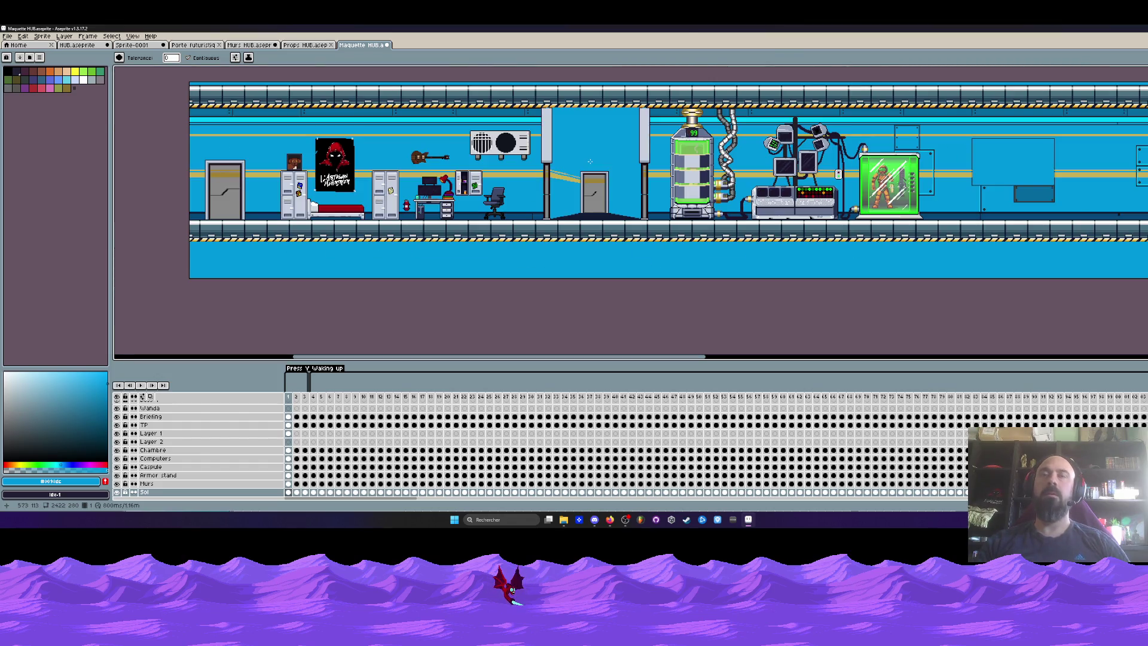
Step: Undo the blue fills, switch to Layer 1 and undo the pasted door's last transformation
{"action": "scroll", "coordinate": [590, 162], "scroll_direction": "up", "scroll_amount": 2}
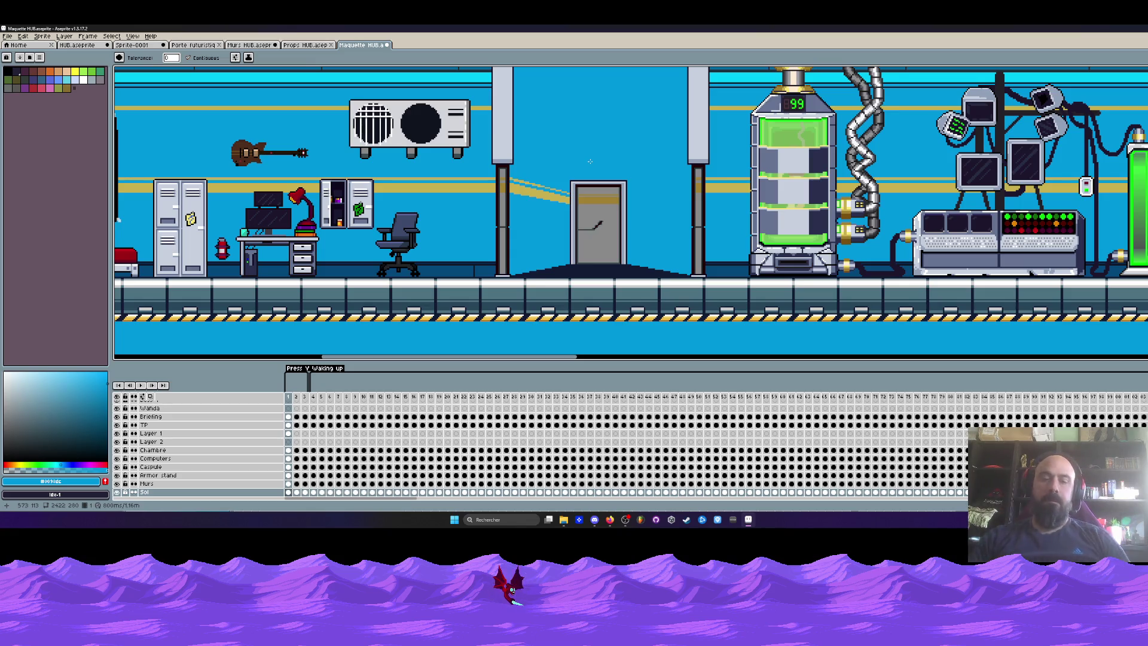
{"action": "key", "text": "m"}
{"action": "scroll", "coordinate": [590, 161], "scroll_direction": "down", "scroll_amount": 3}
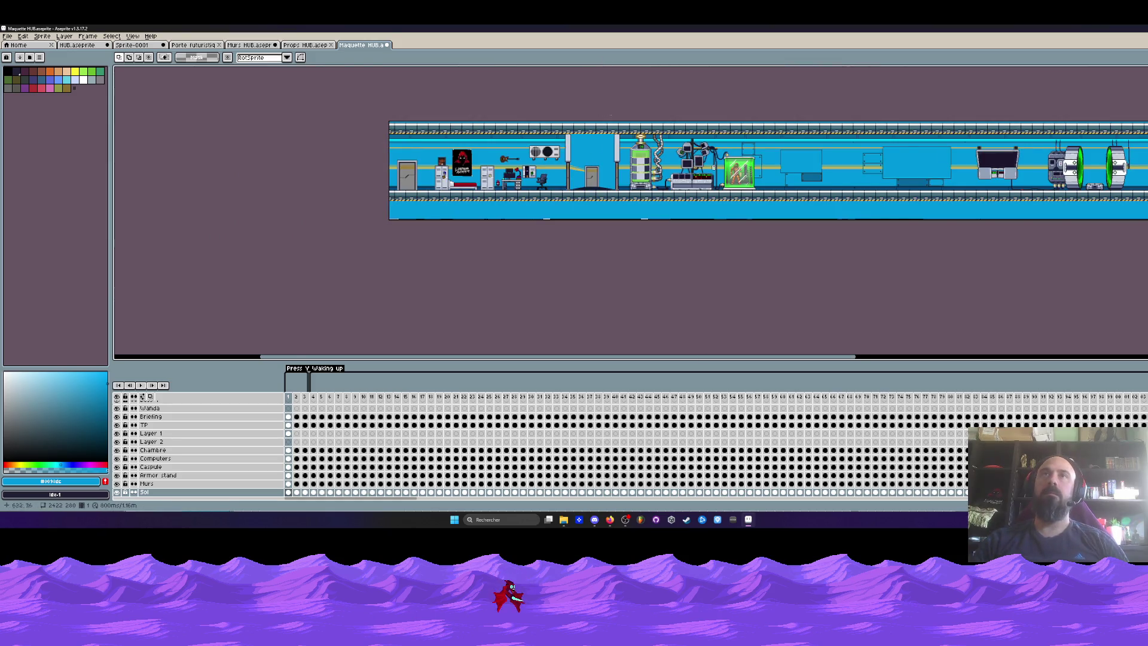
{"action": "scroll", "coordinate": [611, 112], "scroll_direction": "up", "scroll_amount": 1}
{"action": "key", "text": "ctrl+z"}
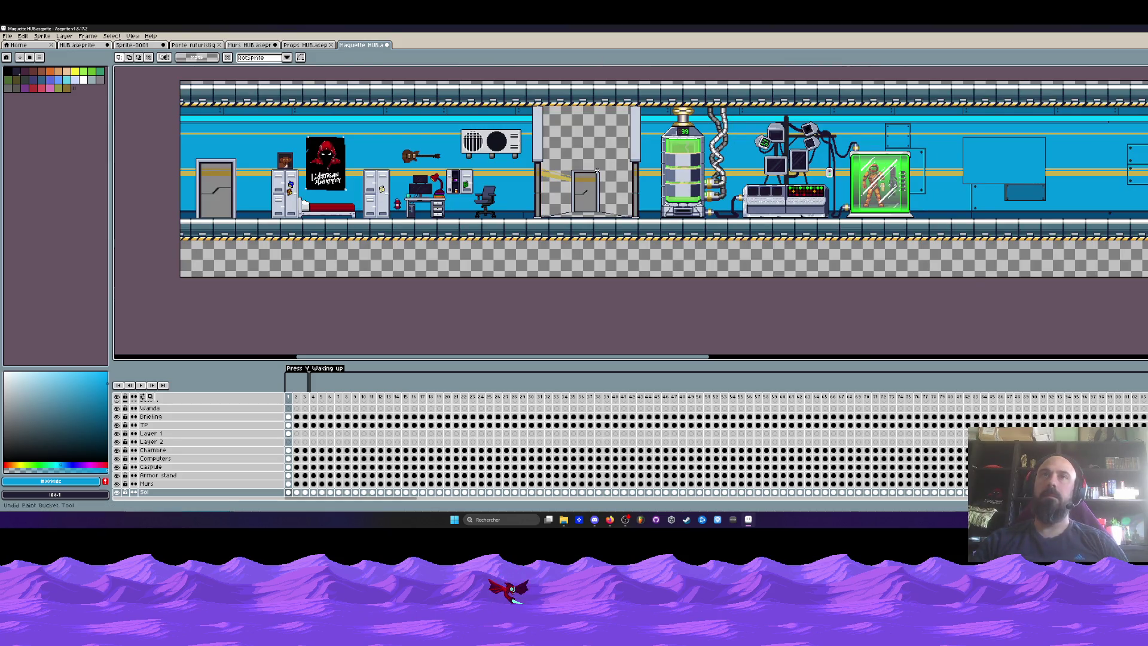
{"action": "left_click", "coordinate": [597, 171], "text": "ctrl"}
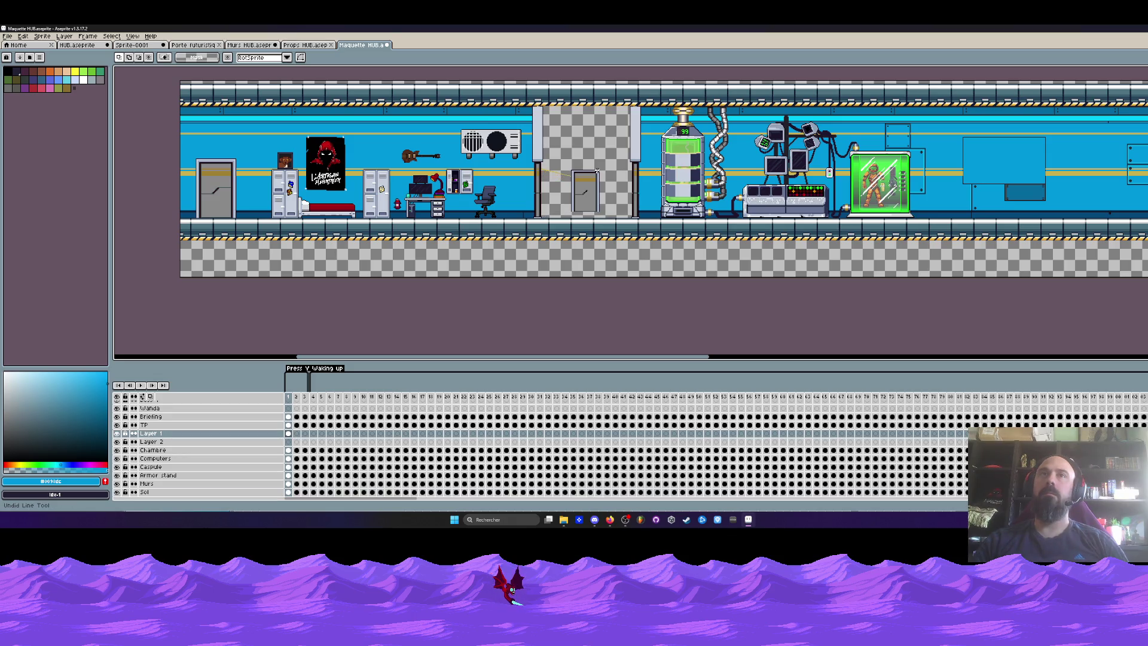
{"action": "key", "text": "ctrl+z"}
{"action": "key", "text": "ctrl+z"}
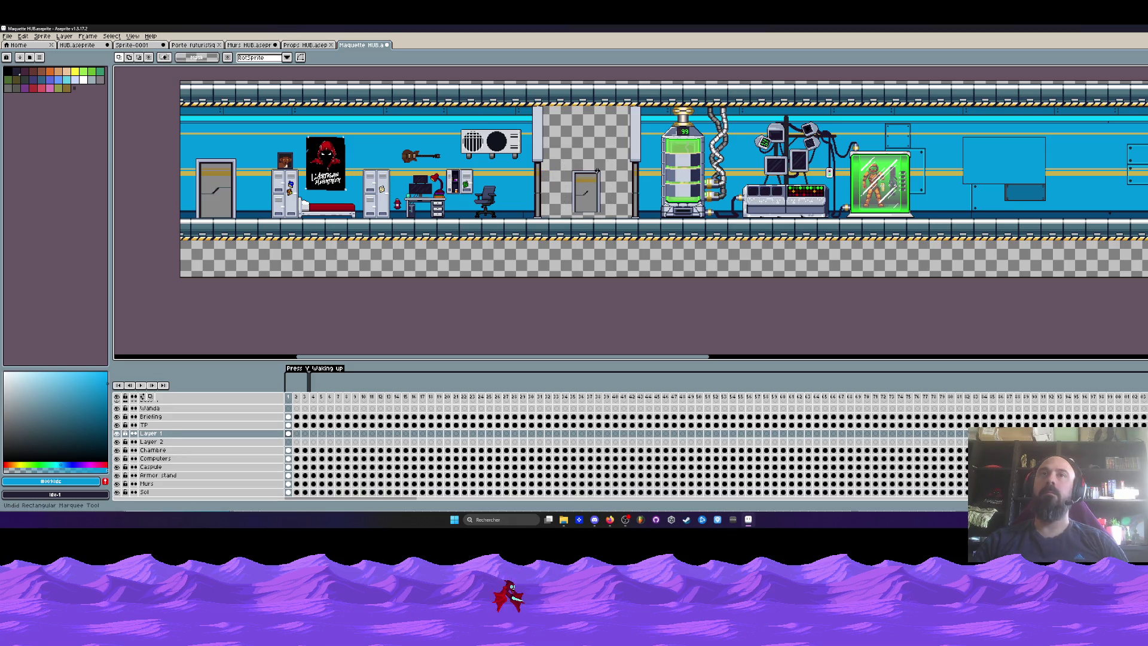
Step: Undo the selection and the extra door pasted between the pillars, then deselect
{"action": "key", "text": "ctrl+z"}
{"action": "key", "text": "ctrl+z"}
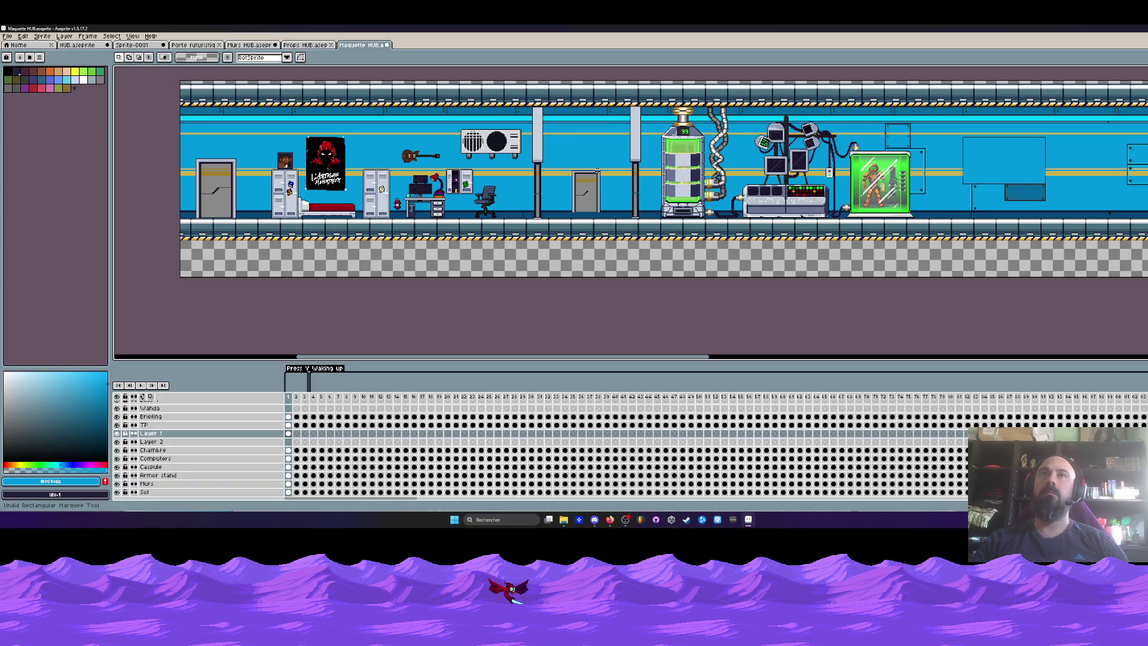
{"action": "key", "text": "ctrl+z"}
{"action": "key", "text": "ctrl+d"}
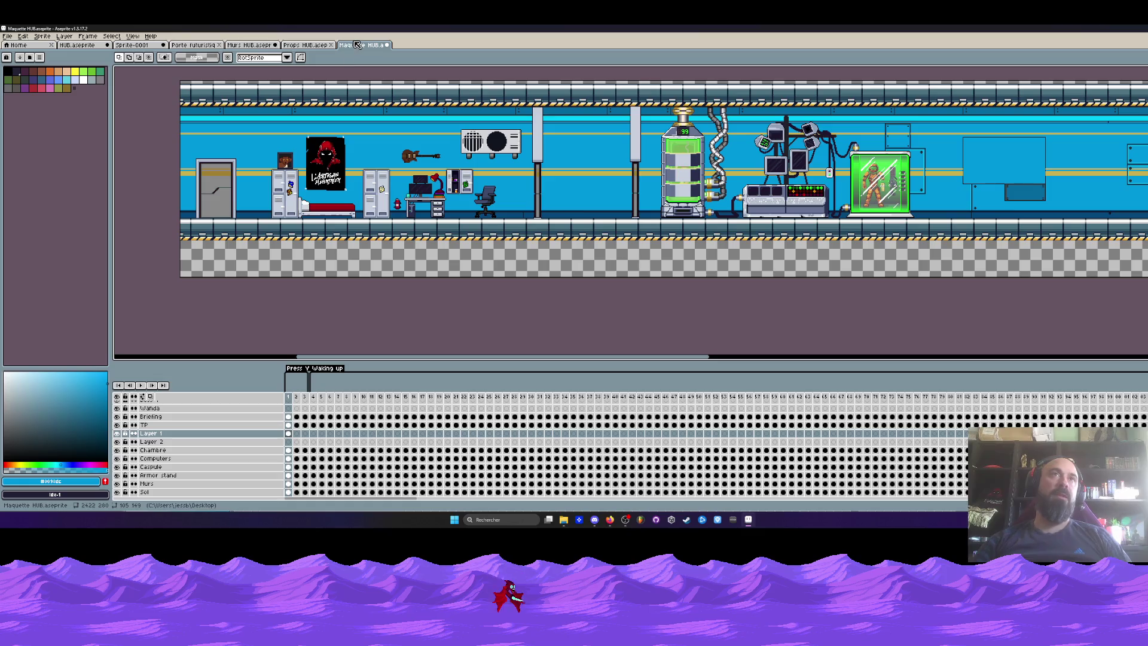
Step: Select a corridor pillar on Layer 1 and paste a copy onto a new layer
{"action": "scroll", "coordinate": [214, 181], "scroll_direction": "up", "scroll_amount": 2}
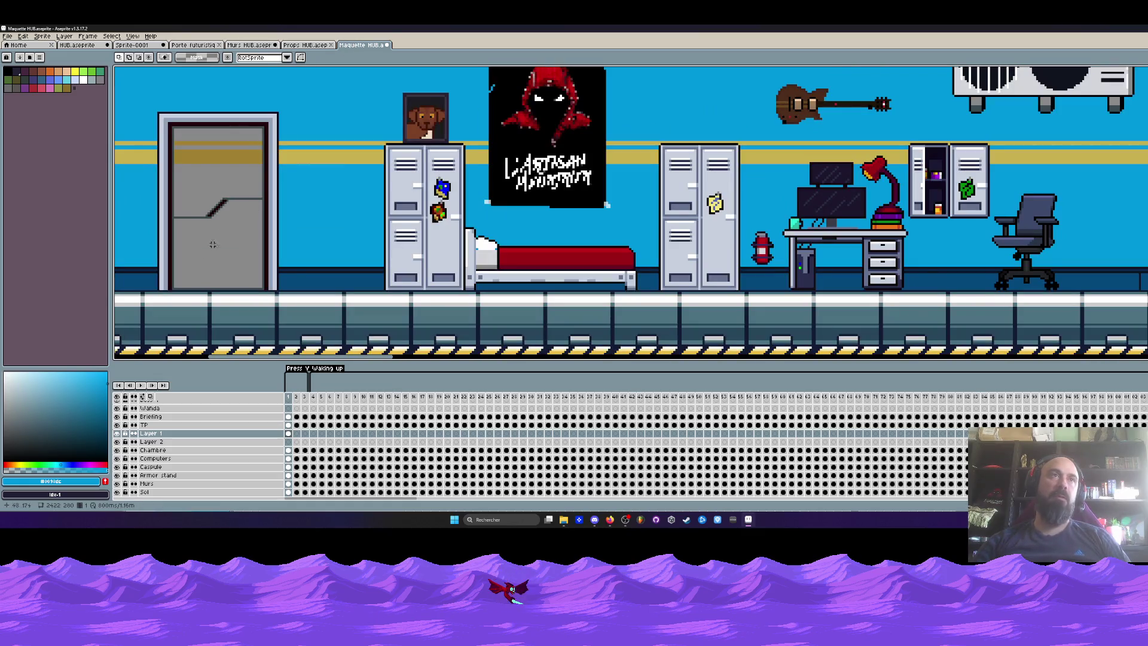
{"action": "scroll", "coordinate": [200, 190], "scroll_direction": "down", "scroll_amount": 1}
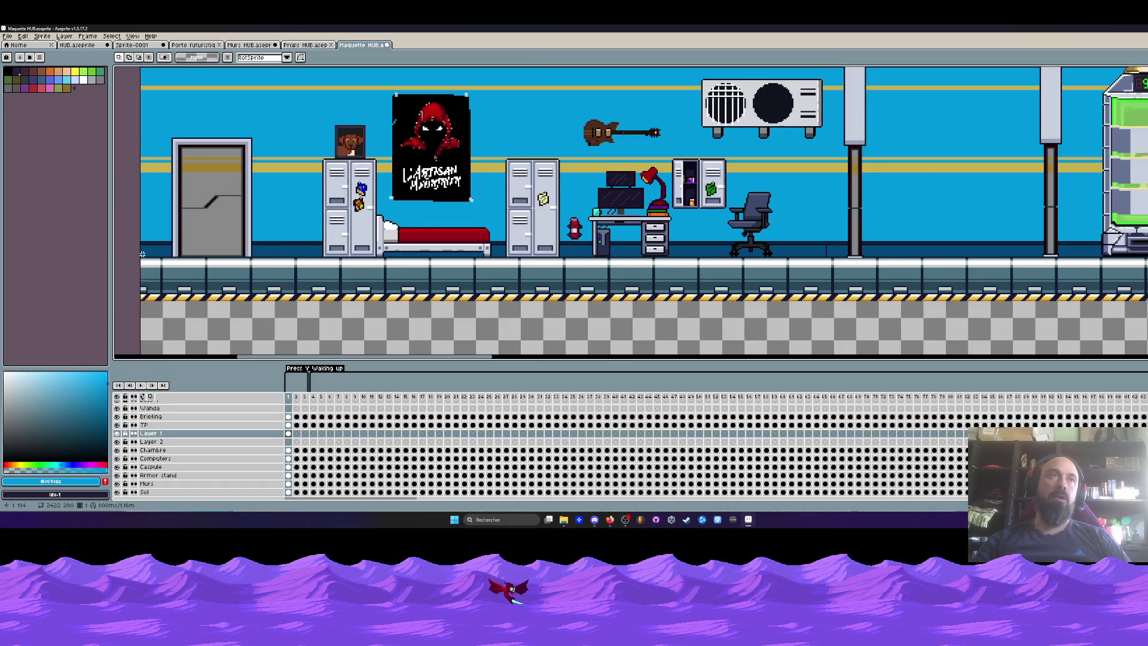
{"action": "scroll", "coordinate": [141, 255], "scroll_direction": "down", "scroll_amount": 1}
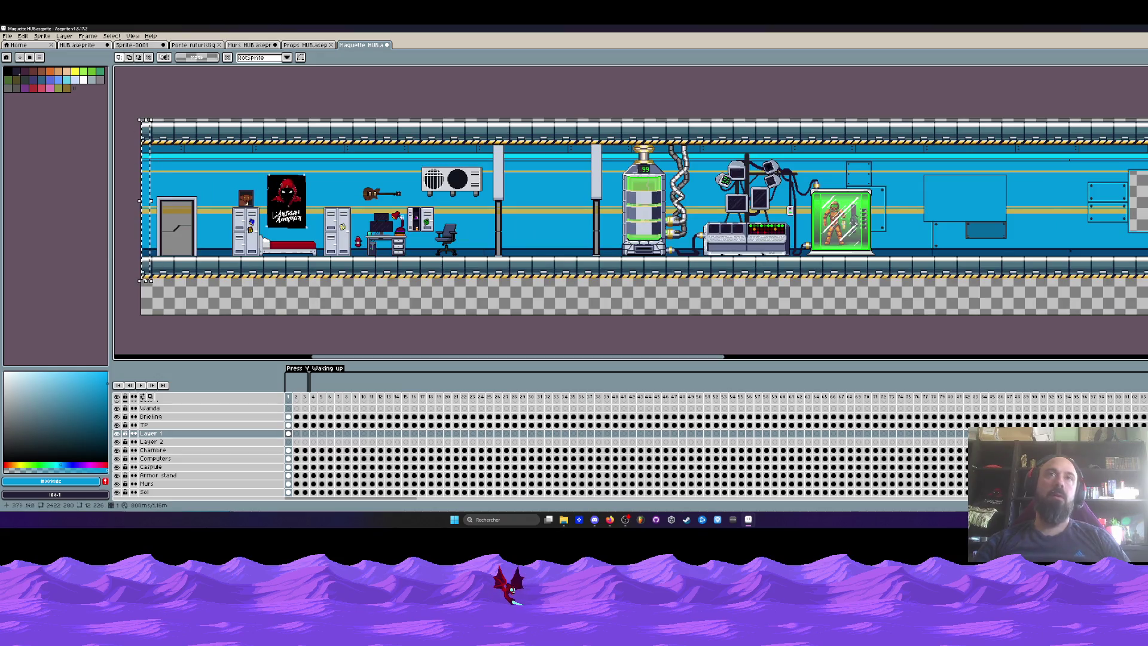
{"action": "scroll", "coordinate": [501, 90], "scroll_direction": "up", "scroll_amount": 3}
{"action": "mouse_move", "coordinate": [501, 88]}
{"action": "left_mouse_down"}
{"action": "mouse_move", "coordinate": [559, 346]}
{"action": "mouse_move", "coordinate": [567, 240]}
{"action": "left_mouse_up"}
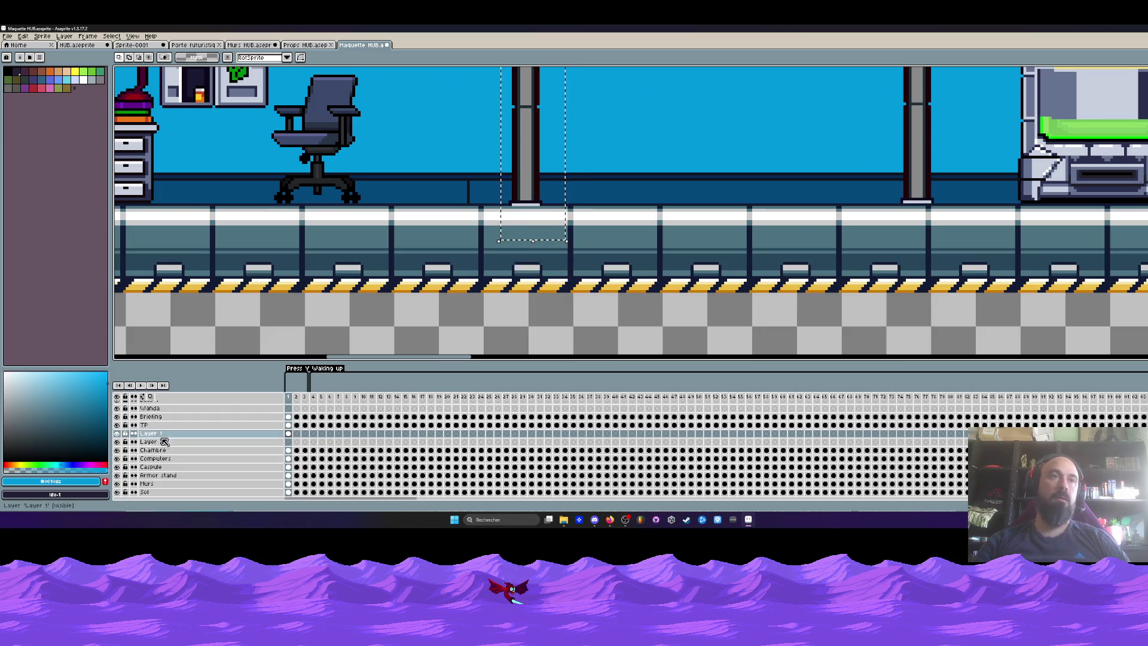
{"action": "left_click", "coordinate": [217, 434]}
{"action": "scroll", "coordinate": [519, 154], "scroll_direction": "down", "scroll_amount": 1}
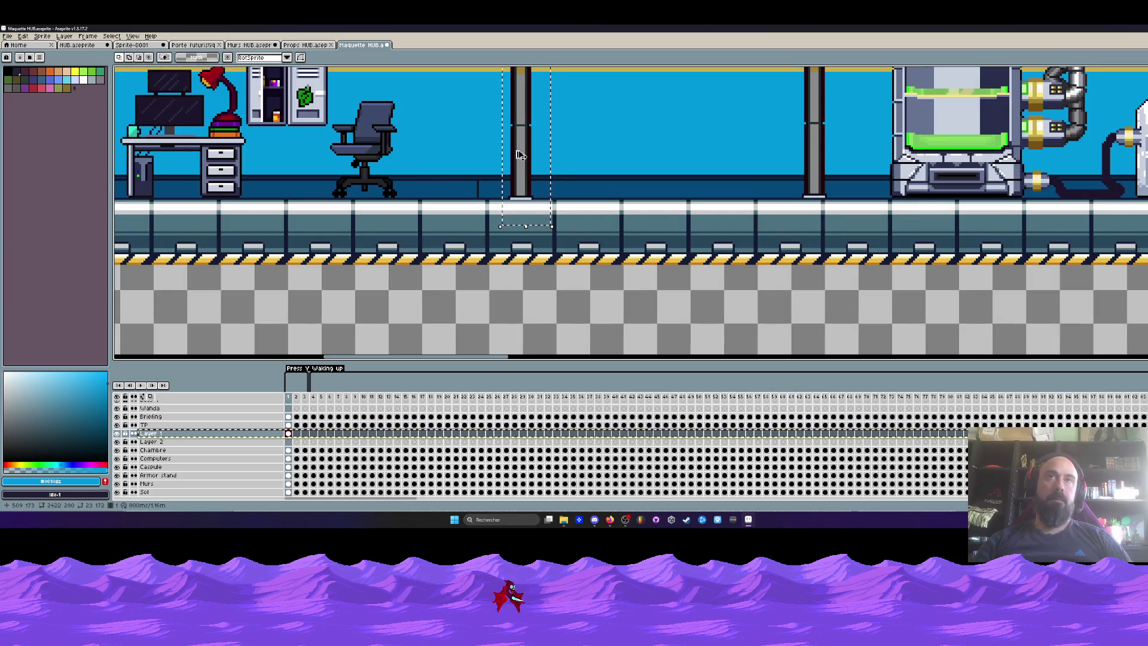
{"action": "key", "text": "shift+n"}
{"action": "scroll", "coordinate": [519, 154], "scroll_direction": "up", "scroll_amount": 5}
{"action": "key", "text": "ctrl+v"}
Step: Drag the pasted pillar to the corridor's left edge beside the door and commit it
{"action": "mouse_move", "coordinate": [582, 248]}
{"action": "left_mouse_down"}
{"action": "mouse_move", "coordinate": [177, 257]}
{"action": "mouse_move", "coordinate": [307, 227]}
{"action": "left_mouse_up"}
{"action": "scroll", "coordinate": [307, 227], "scroll_direction": "down", "scroll_amount": 2}
{"action": "left_click_drag", "start_coordinate": [323, 177], "coordinate": [326, 155]}
{"action": "scroll", "coordinate": [343, 149], "scroll_direction": "up", "scroll_amount": 3}
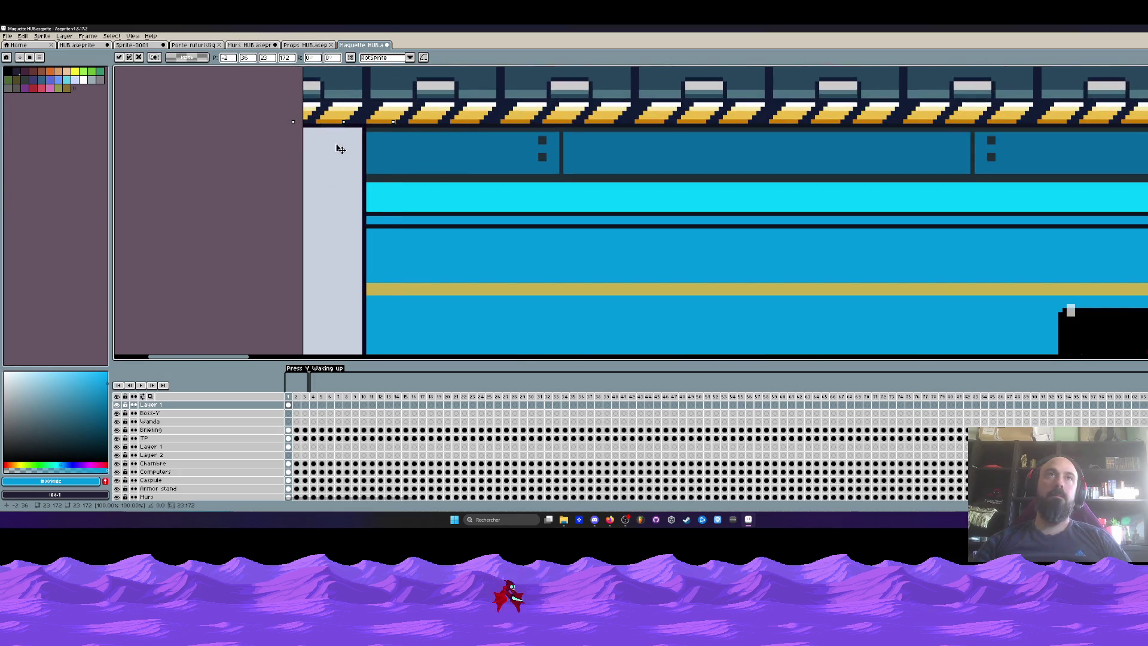
{"action": "scroll", "coordinate": [336, 146], "scroll_direction": "down", "scroll_amount": 3}
{"action": "scroll", "coordinate": [327, 271], "scroll_direction": "up", "scroll_amount": 2}
{"action": "left_click_drag", "start_coordinate": [327, 271], "coordinate": [310, 192]}
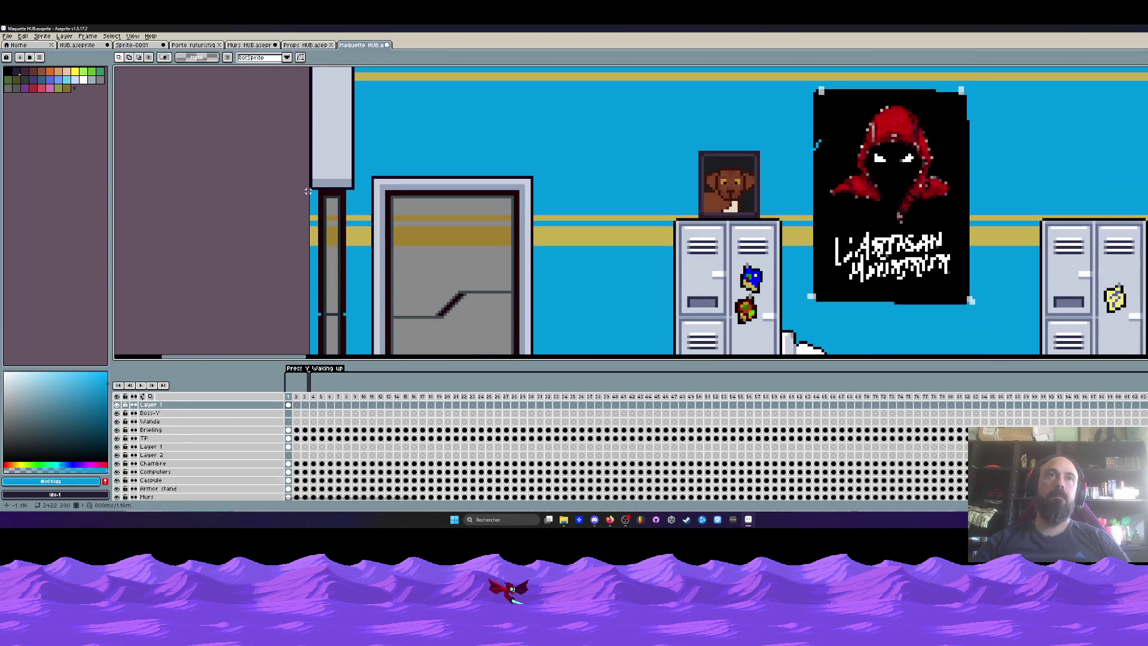
{"action": "scroll", "coordinate": [312, 159], "scroll_direction": "up", "scroll_amount": 2}
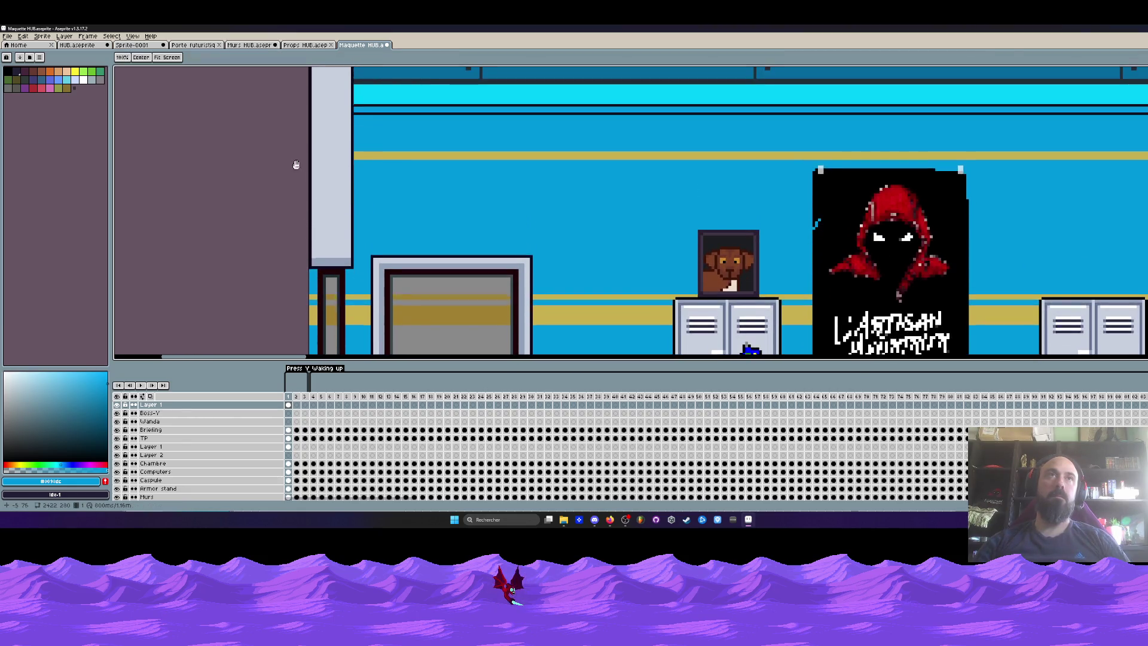
{"action": "scroll", "coordinate": [312, 252], "scroll_direction": "down", "scroll_amount": 2}
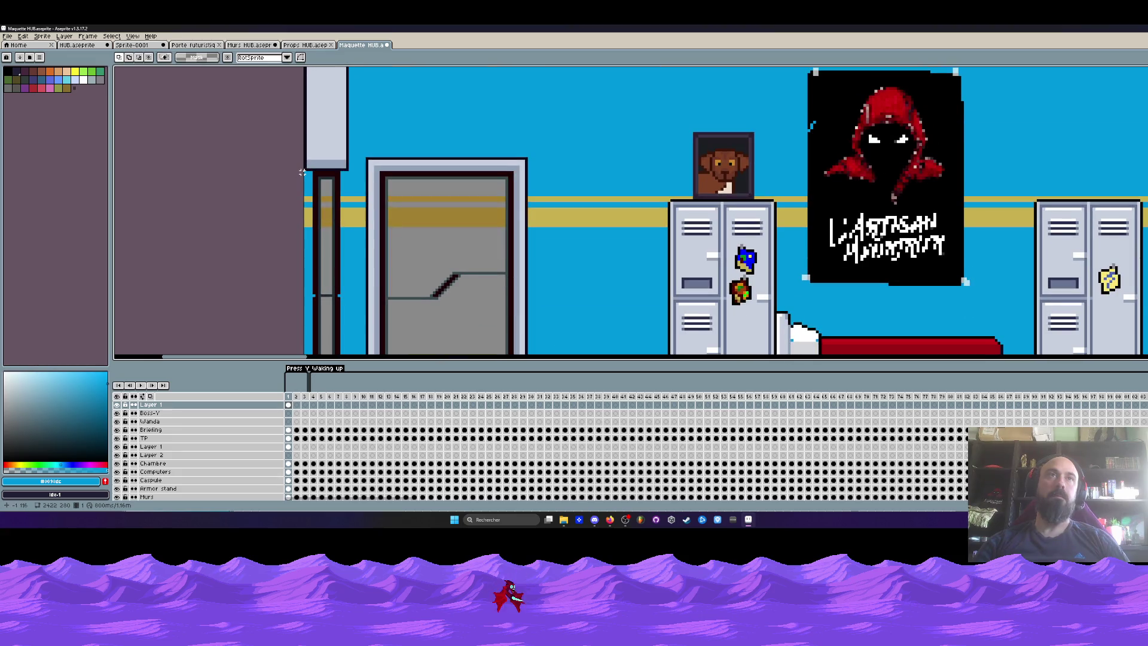
{"action": "scroll", "coordinate": [302, 172], "scroll_direction": "down", "scroll_amount": 2}
{"action": "scroll", "coordinate": [327, 284], "scroll_direction": "up", "scroll_amount": 2}
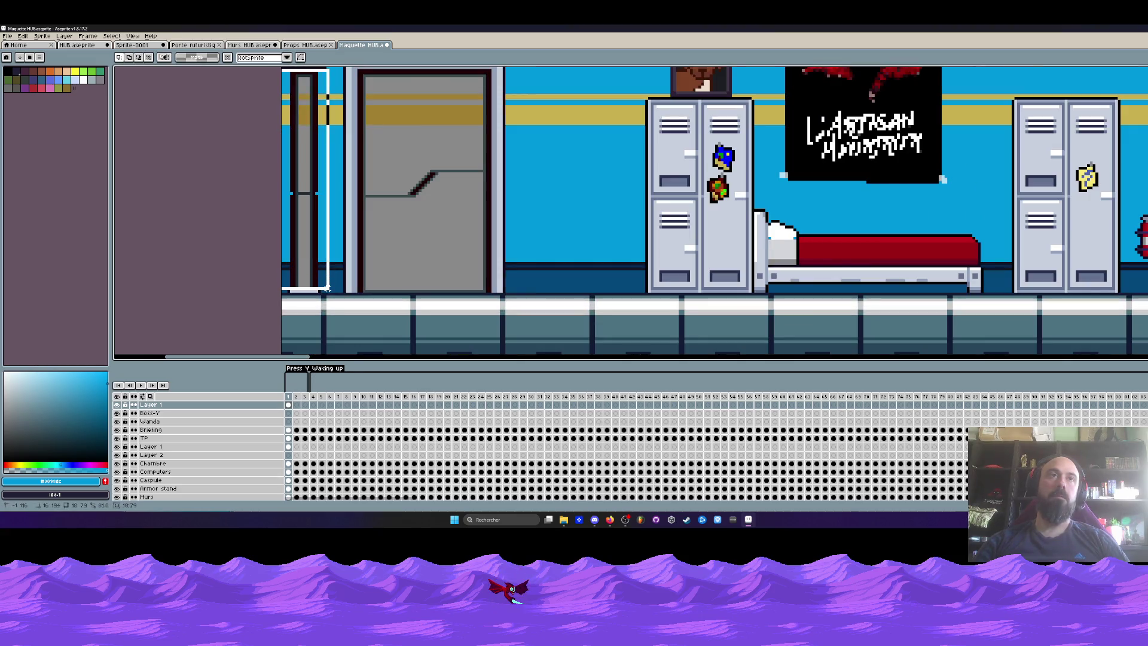
{"action": "scroll", "coordinate": [324, 279], "scroll_direction": "down", "scroll_amount": 2}
{"action": "mouse_move", "coordinate": [330, 228]}
{"action": "left_mouse_down"}
{"action": "mouse_move", "coordinate": [305, 311]}
{"action": "mouse_move", "coordinate": [328, 155]}
{"action": "mouse_move", "coordinate": [324, 241]}
{"action": "left_mouse_up"}
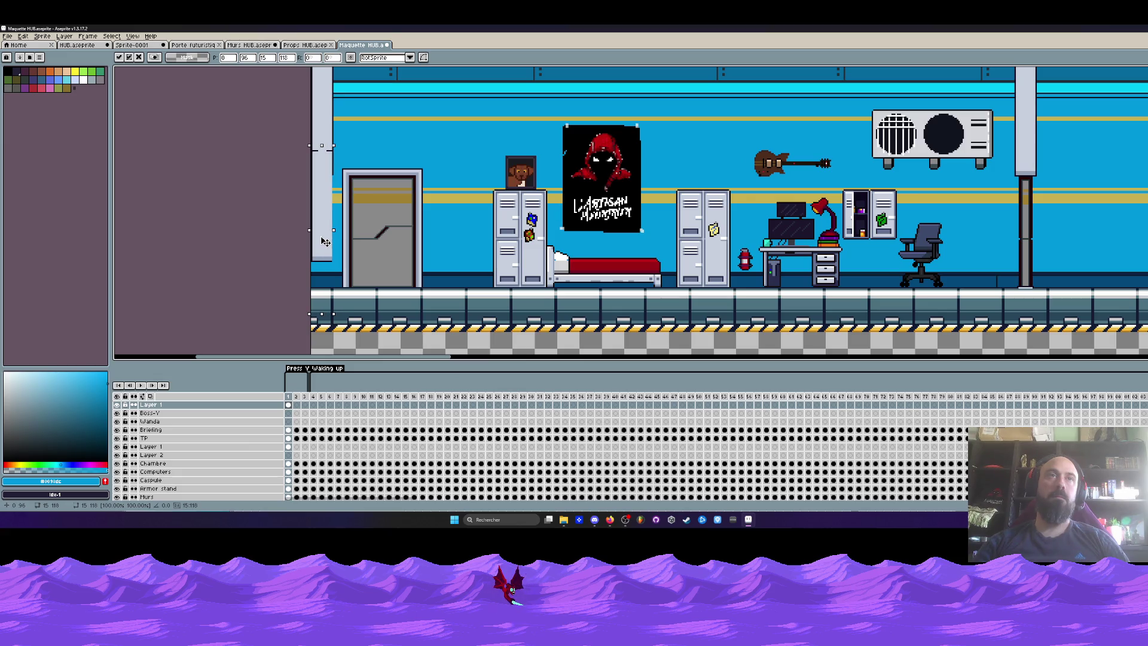
{"action": "key", "text": "Return"}
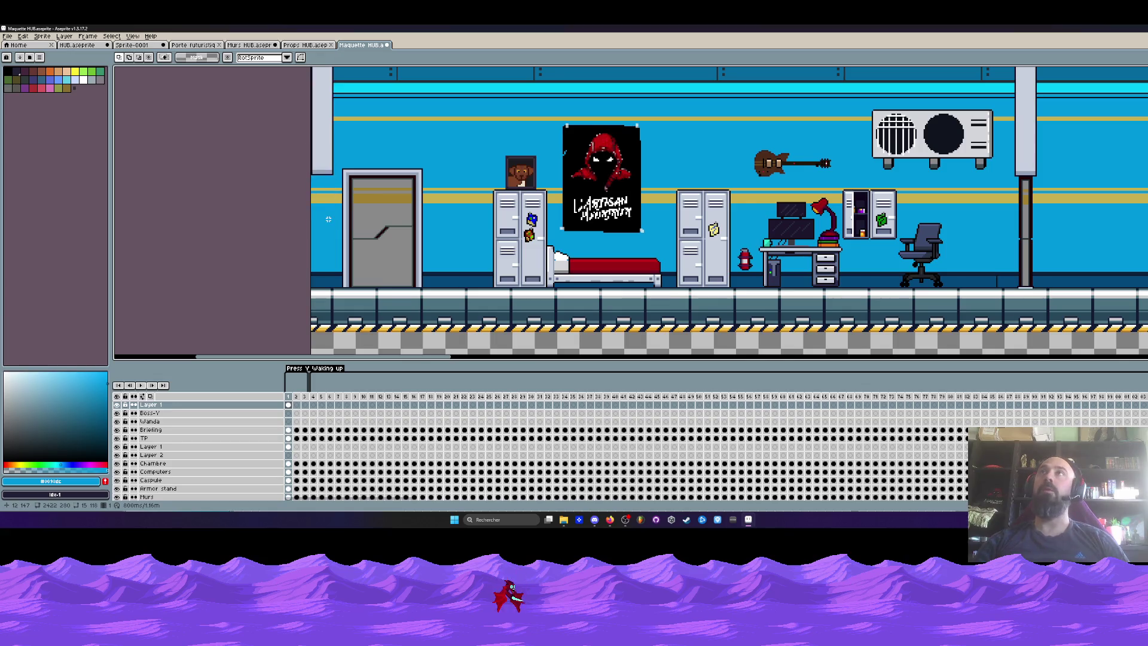
Step: Move the pillar base piece beside the door down and slightly left
{"action": "left_click_drag", "start_coordinate": [324, 241], "coordinate": [332, 289]}
{"action": "left_click_drag", "start_coordinate": [318, 177], "coordinate": [370, 270]}
{"action": "left_click_drag", "start_coordinate": [342, 208], "coordinate": [347, 151]}
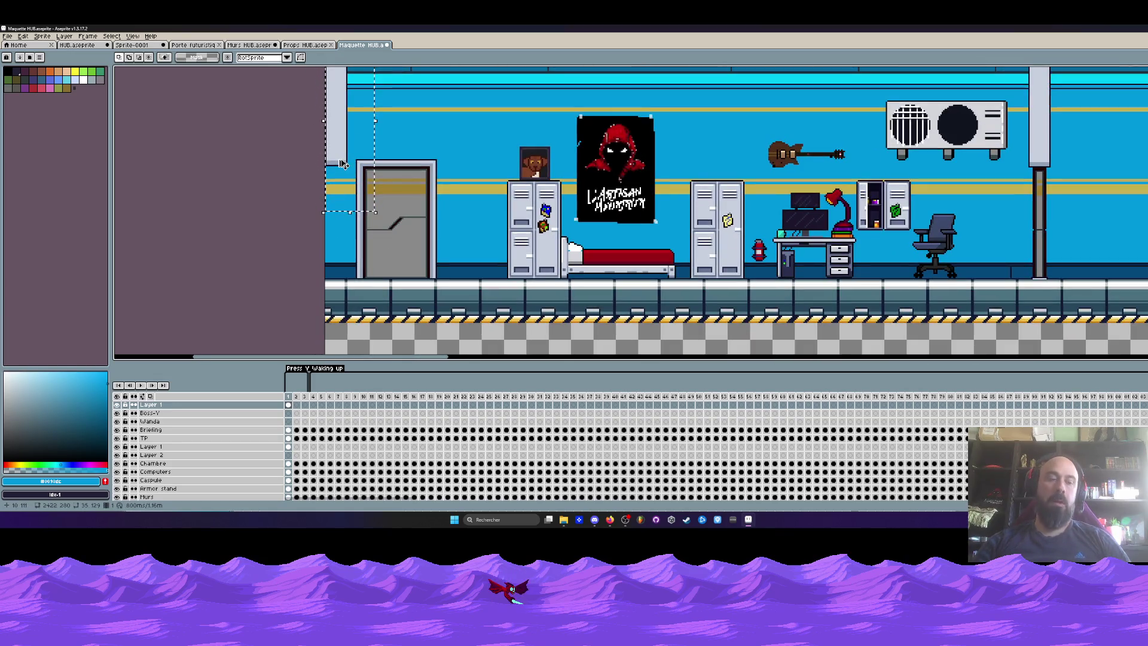
{"action": "left_click", "coordinate": [342, 197]}
{"action": "left_click_drag", "start_coordinate": [354, 188], "coordinate": [326, 67]}
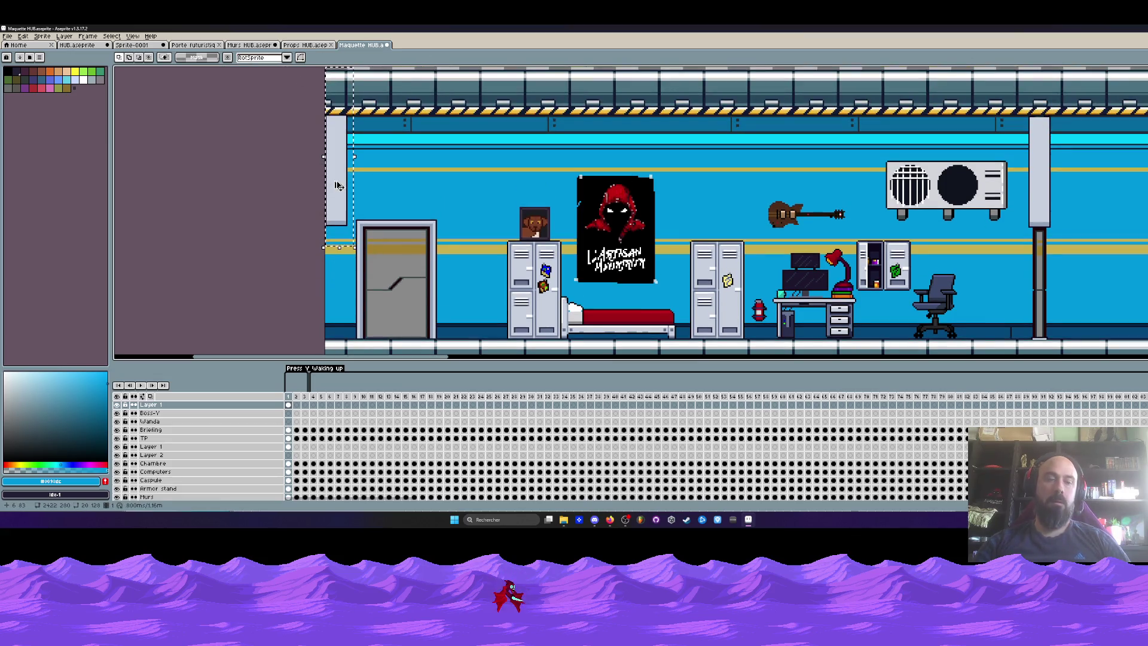
{"action": "left_click_drag", "start_coordinate": [338, 185], "coordinate": [338, 300]}
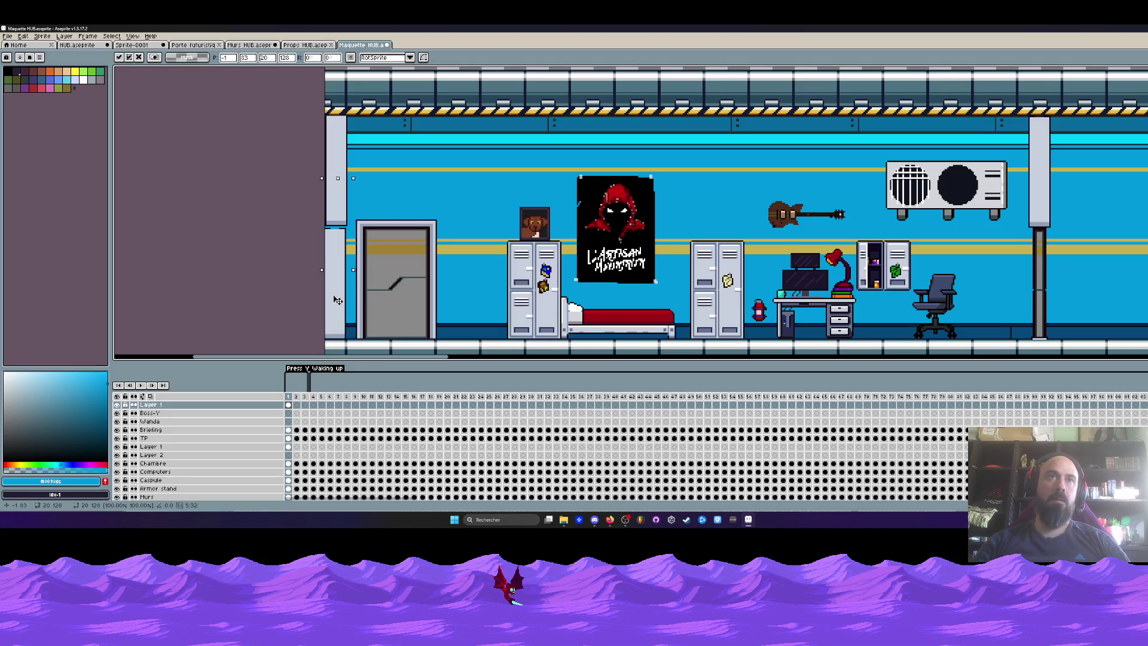
{"action": "left_click_drag", "start_coordinate": [337, 300], "coordinate": [342, 300]}
{"action": "scroll", "coordinate": [331, 258], "scroll_direction": "up", "scroll_amount": 3}
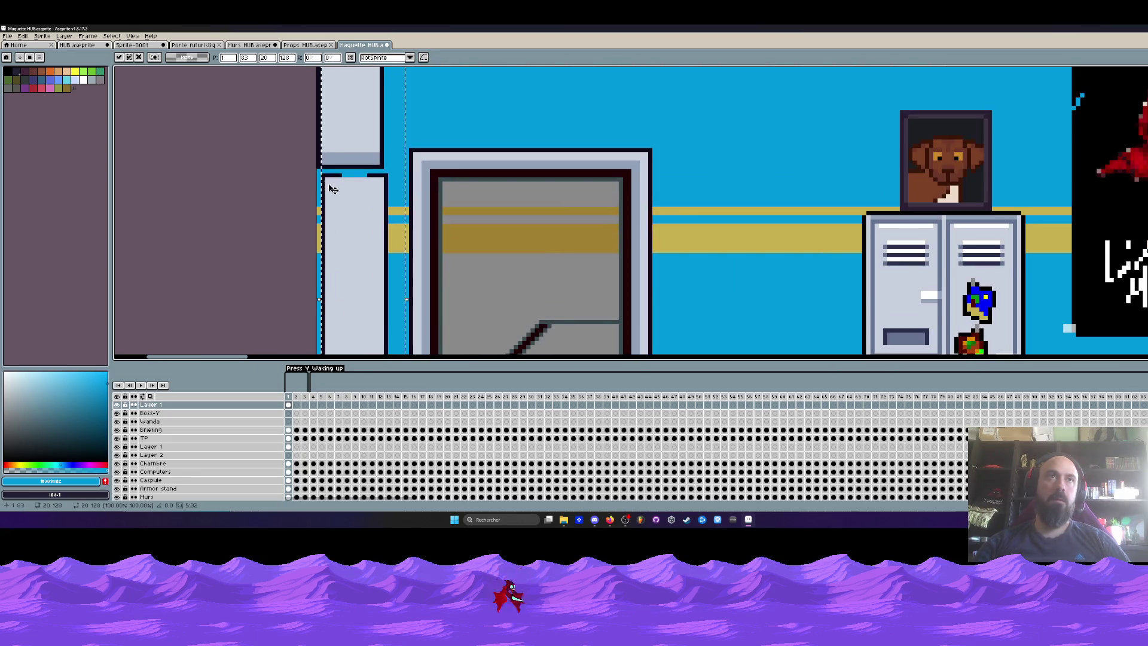
{"action": "key", "text": "Left"}
{"action": "key", "text": "Return"}
Step: Adjust a strip near the pillar top and finish the pillar edit
{"action": "mouse_move", "coordinate": [317, 137]}
{"action": "left_mouse_down"}
{"action": "mouse_move", "coordinate": [366, 147]}
{"action": "mouse_move", "coordinate": [386, 170]}
{"action": "left_mouse_up"}
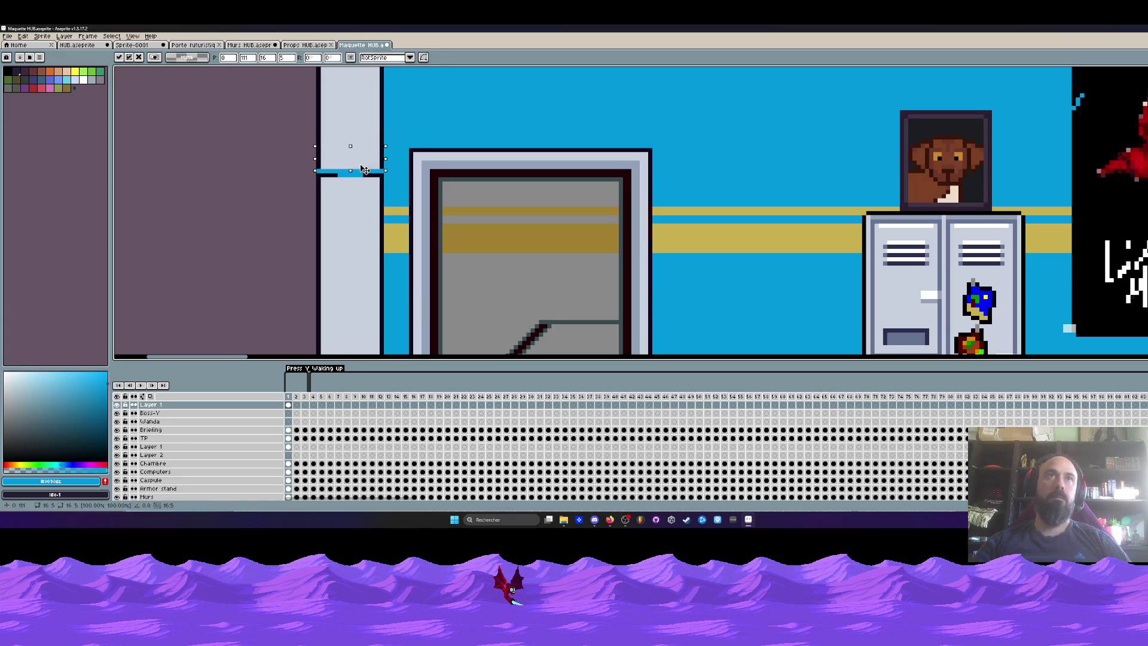
{"action": "scroll", "coordinate": [343, 191], "scroll_direction": "down", "scroll_amount": 5}
{"action": "key", "text": "Return"}
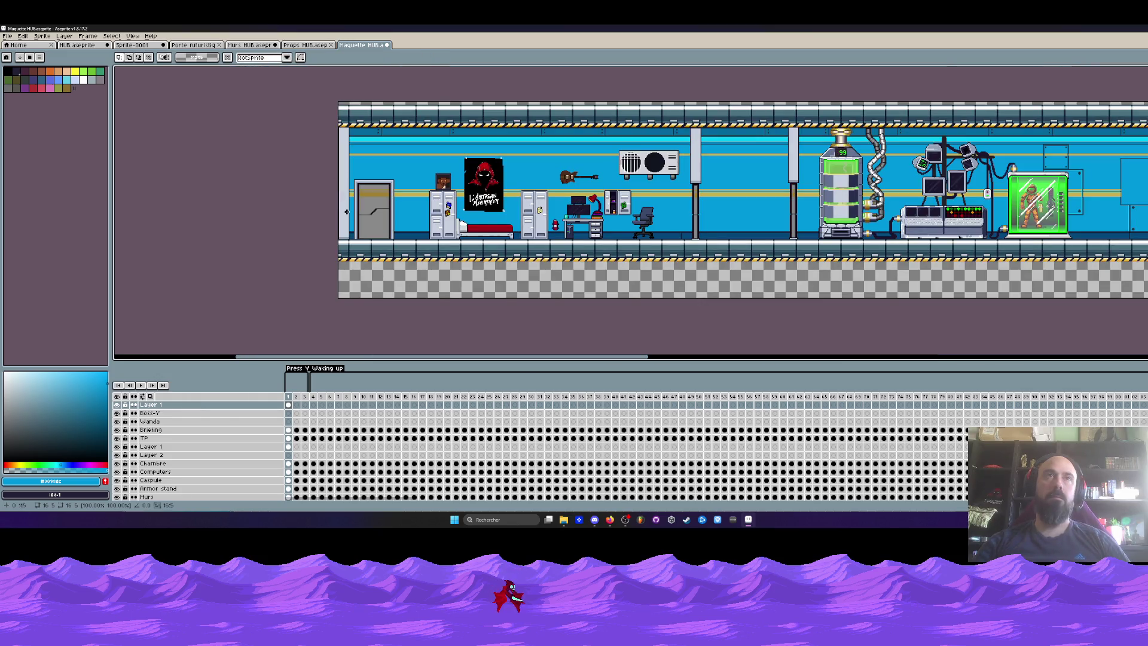
{"action": "scroll", "coordinate": [346, 211], "scroll_direction": "up", "scroll_amount": 2}
{"action": "mouse_move", "coordinate": [372, 190]}
{"action": "left_mouse_down"}
{"action": "mouse_move", "coordinate": [327, 184]}
{"action": "mouse_move", "coordinate": [301, 204]}
{"action": "left_mouse_up"}
{"action": "scroll", "coordinate": [328, 184], "scroll_direction": "down", "scroll_amount": 2}
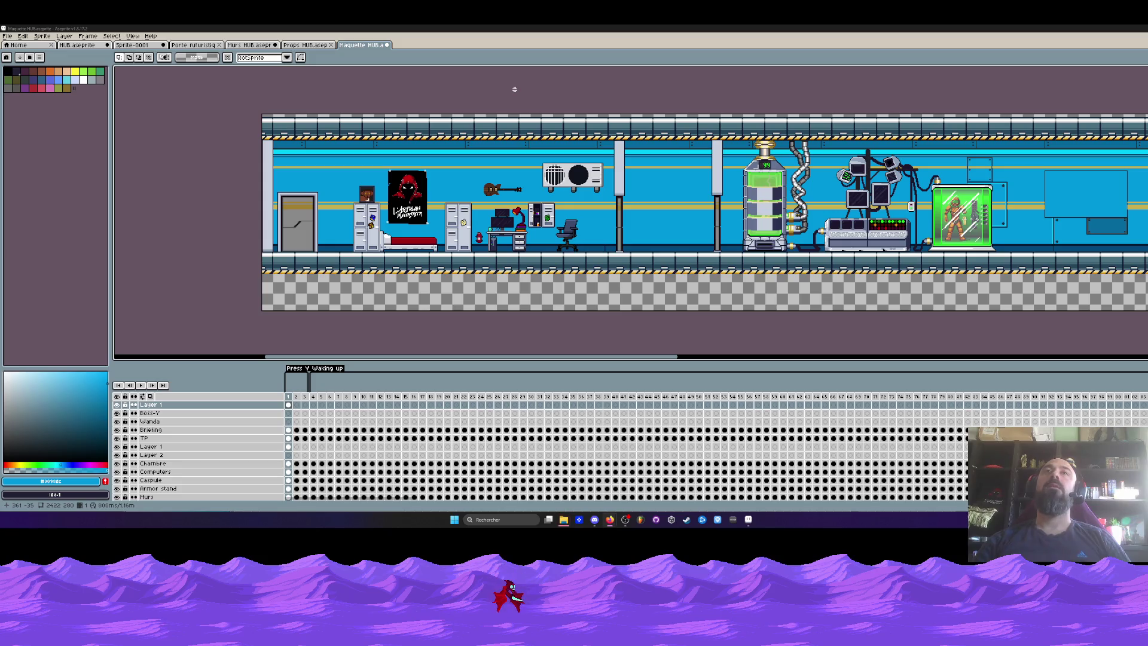
{"action": "left_click", "coordinate": [610, 519]}
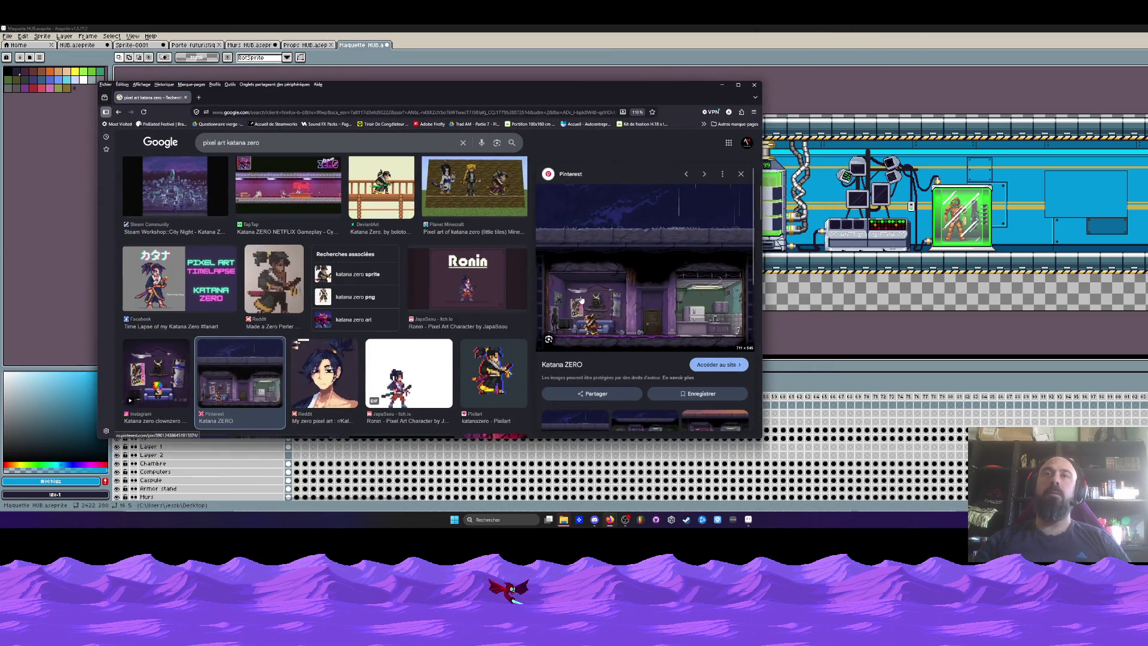
Step: Open the Katana ZERO pin, dismiss the sign-in and cookie prompts, and save the image
{"action": "left_click", "coordinate": [581, 299]}
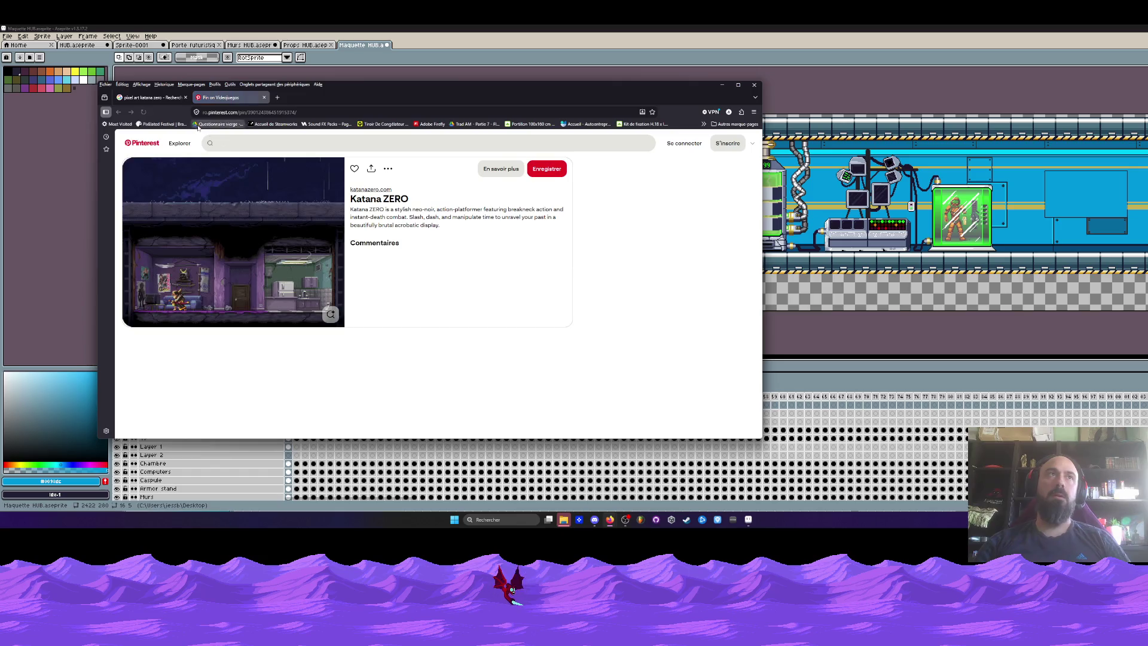
{"action": "left_click", "coordinate": [278, 249]}
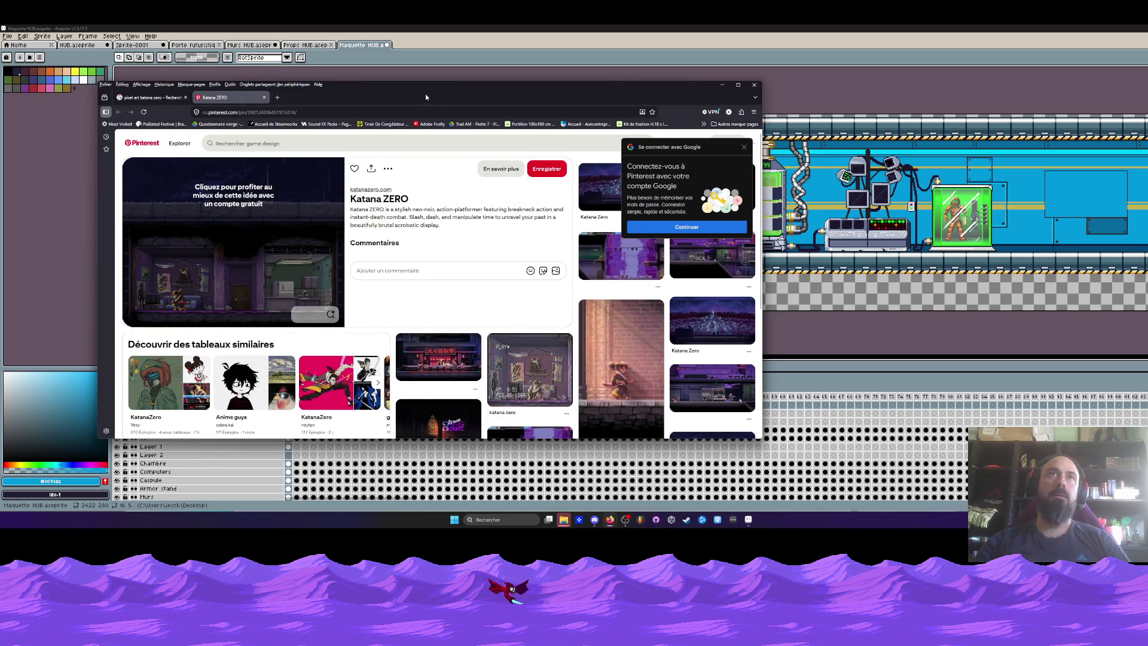
{"action": "left_click_drag", "start_coordinate": [425, 94], "coordinate": [516, 75]}
{"action": "left_click", "coordinate": [422, 294]}
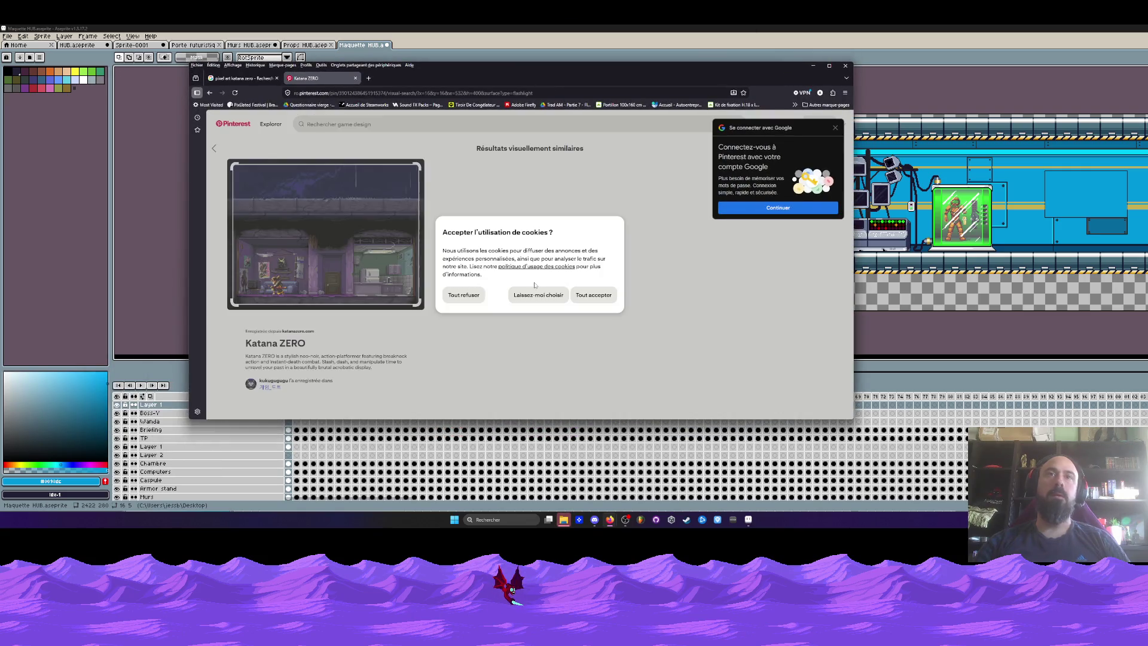
{"action": "left_click", "coordinate": [464, 295]}
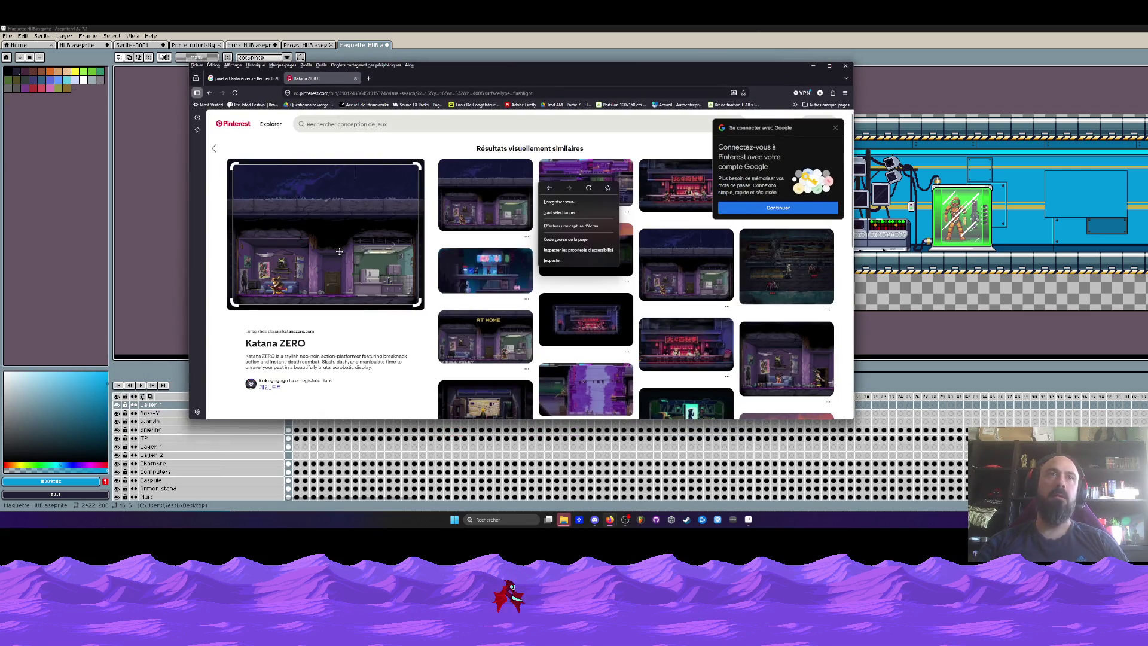
{"action": "left_click", "coordinate": [339, 252]}
{"action": "right_click", "coordinate": [340, 253]}
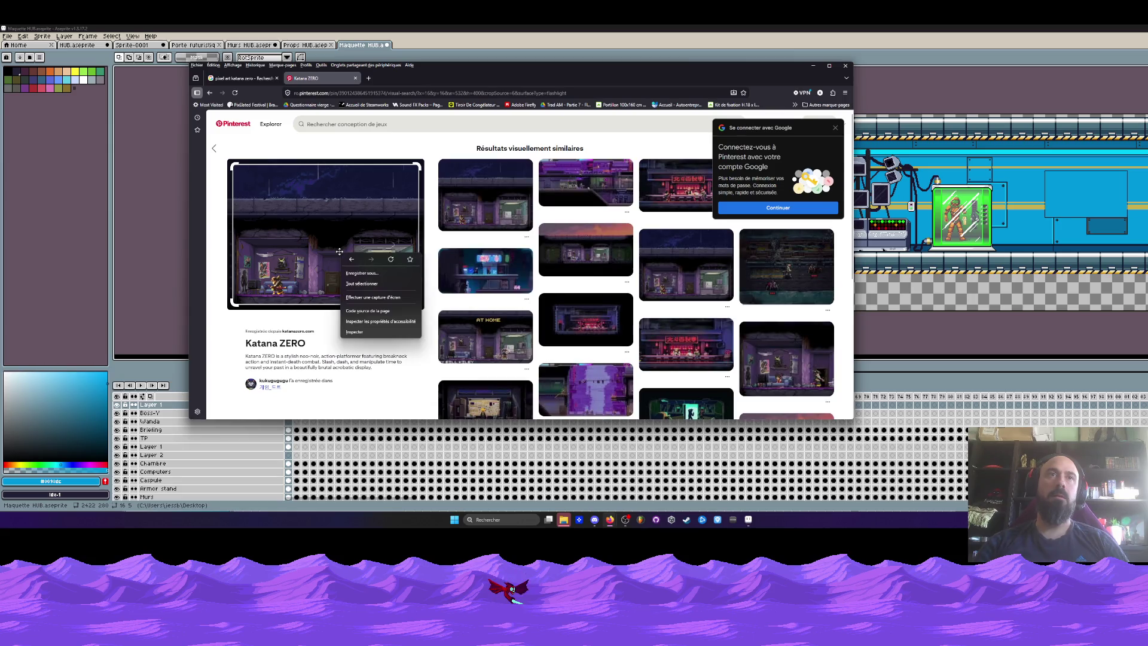
{"action": "left_click", "coordinate": [362, 274]}
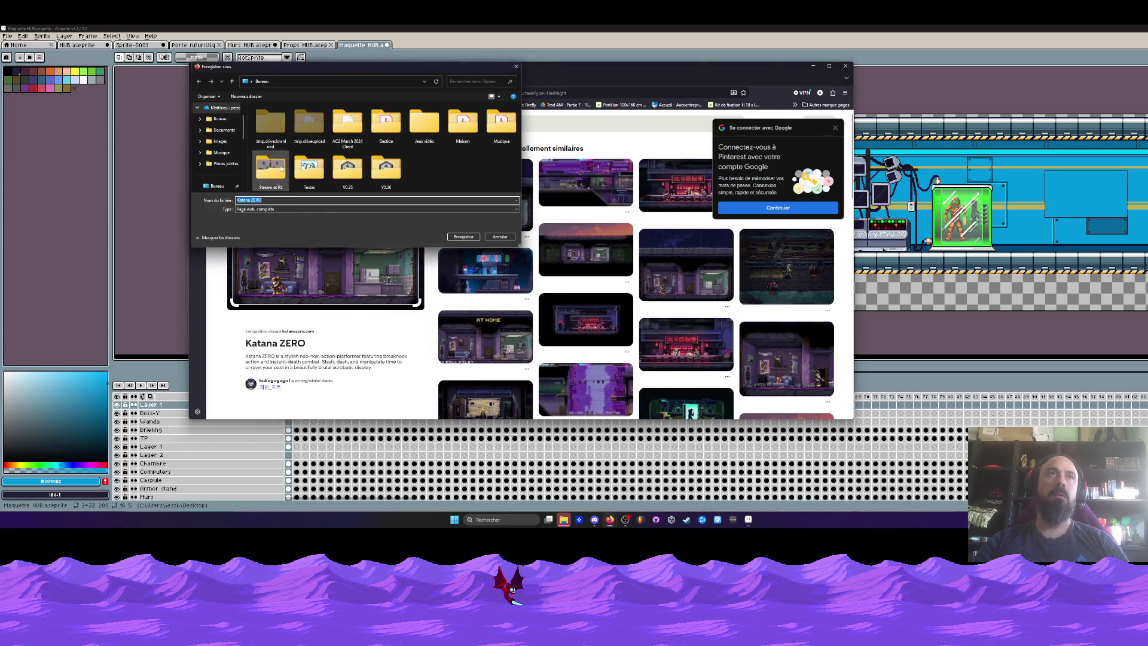
{"action": "left_click", "coordinate": [464, 237]}
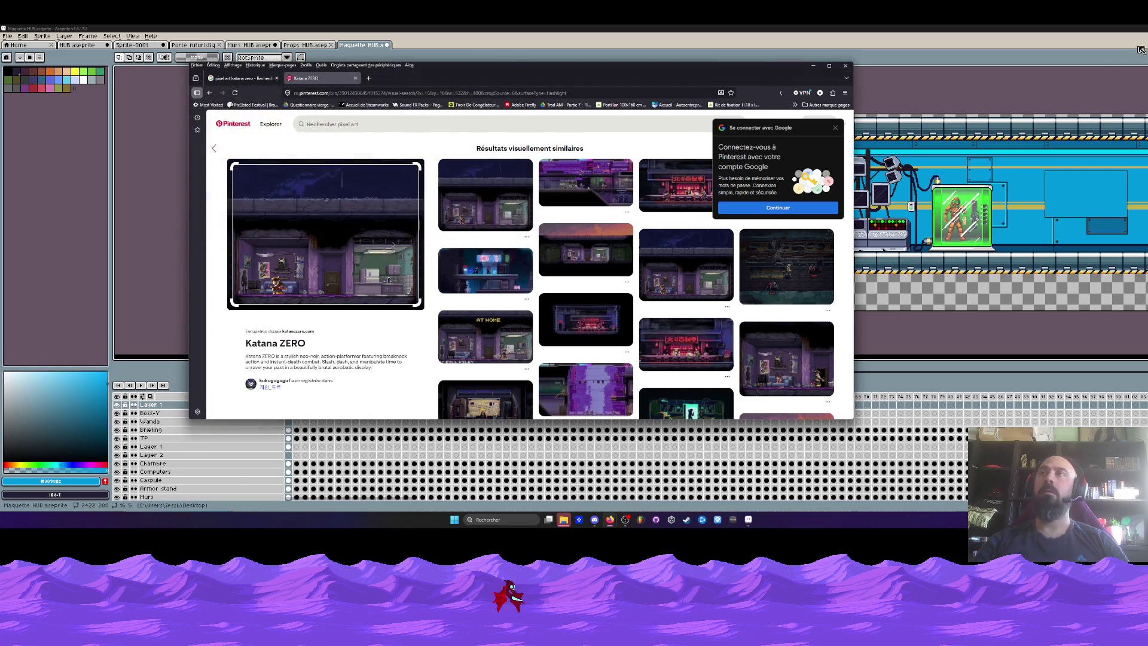
Step: Move both Katana ZERO desktop icons to the Recycle Bin
{"action": "left_click", "coordinate": [1140, 37]}
{"action": "left_click", "coordinate": [1140, 37]}
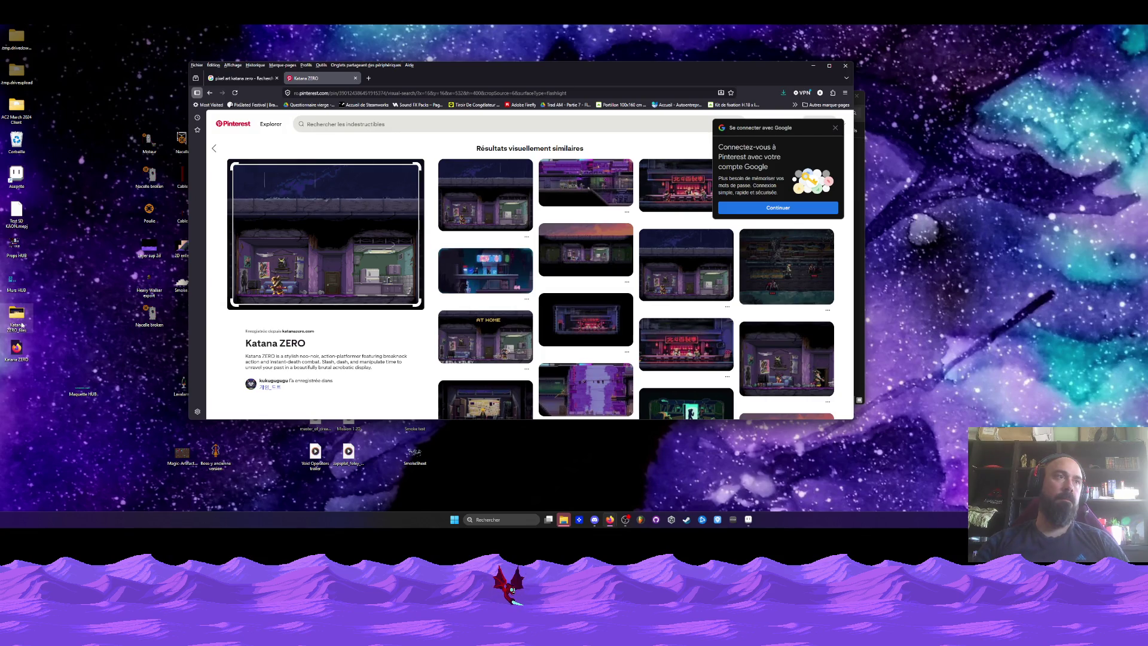
{"action": "left_click_drag", "start_coordinate": [68, 327], "coordinate": [9, 359]}
{"action": "key", "text": "Delete"}
{"action": "left_click", "coordinate": [629, 276]}
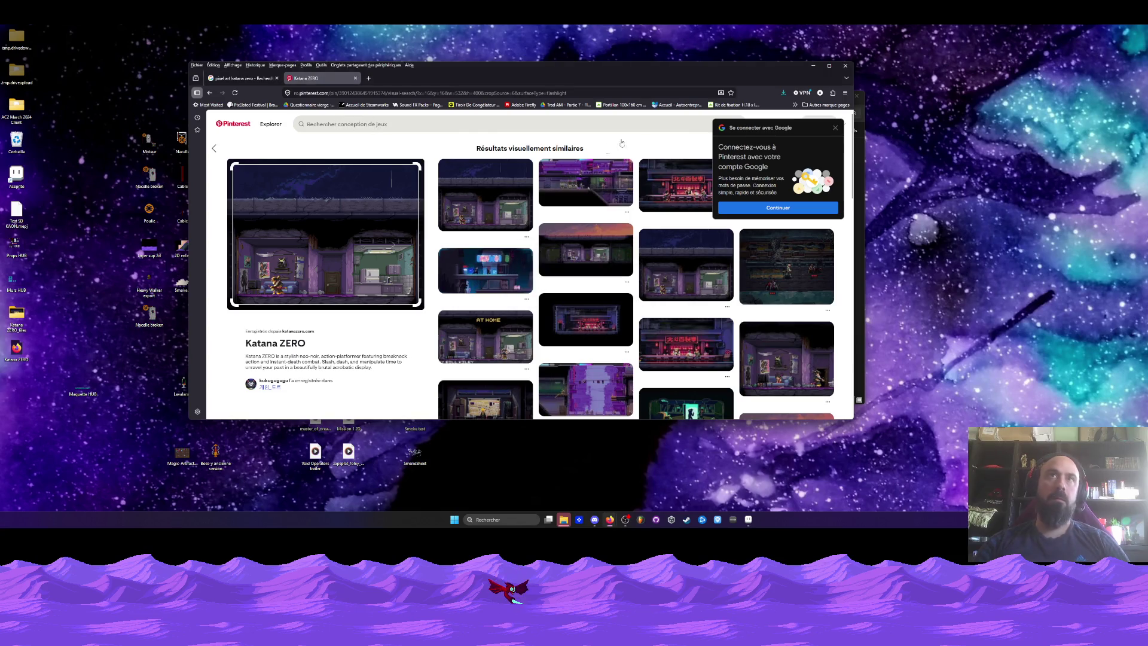
Step: Maximize the browser and open the Wallpaper Flare page for the Katana Zero screenshot
{"action": "double_click", "coordinate": [748, 70]}
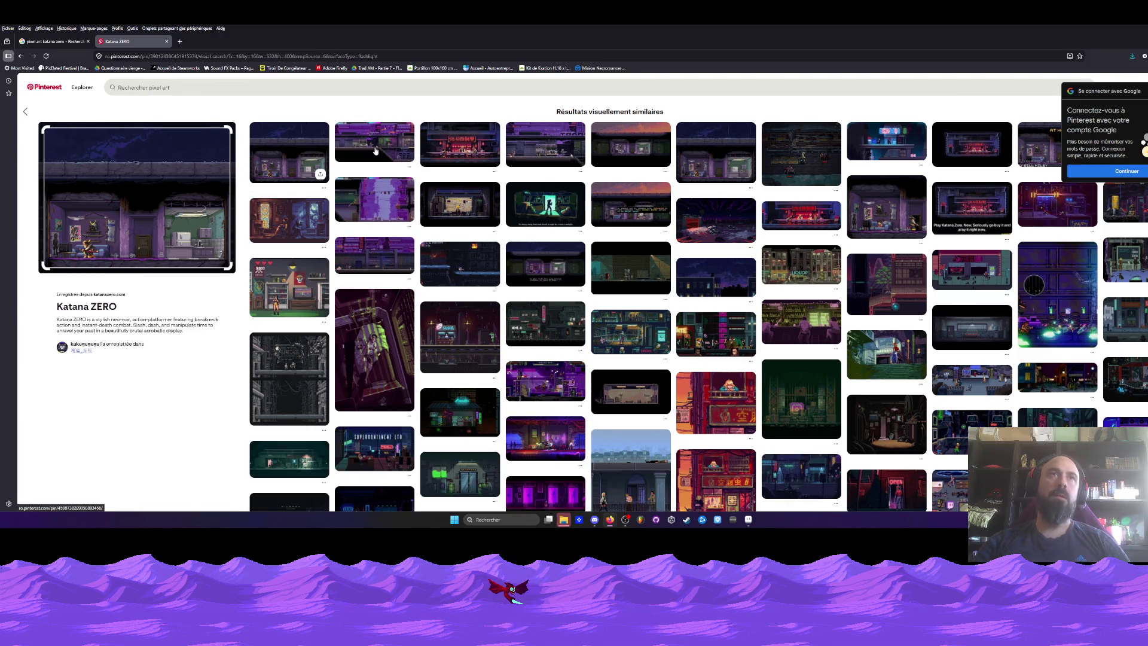
{"action": "left_click", "coordinate": [121, 227]}
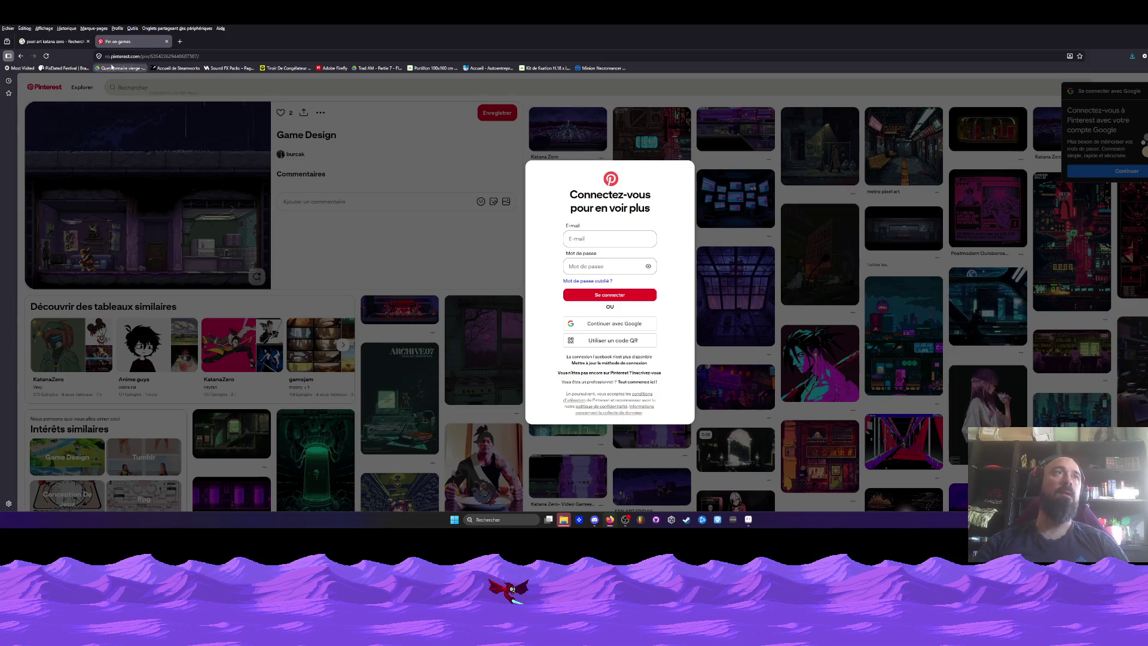
{"action": "left_click", "coordinate": [76, 43]}
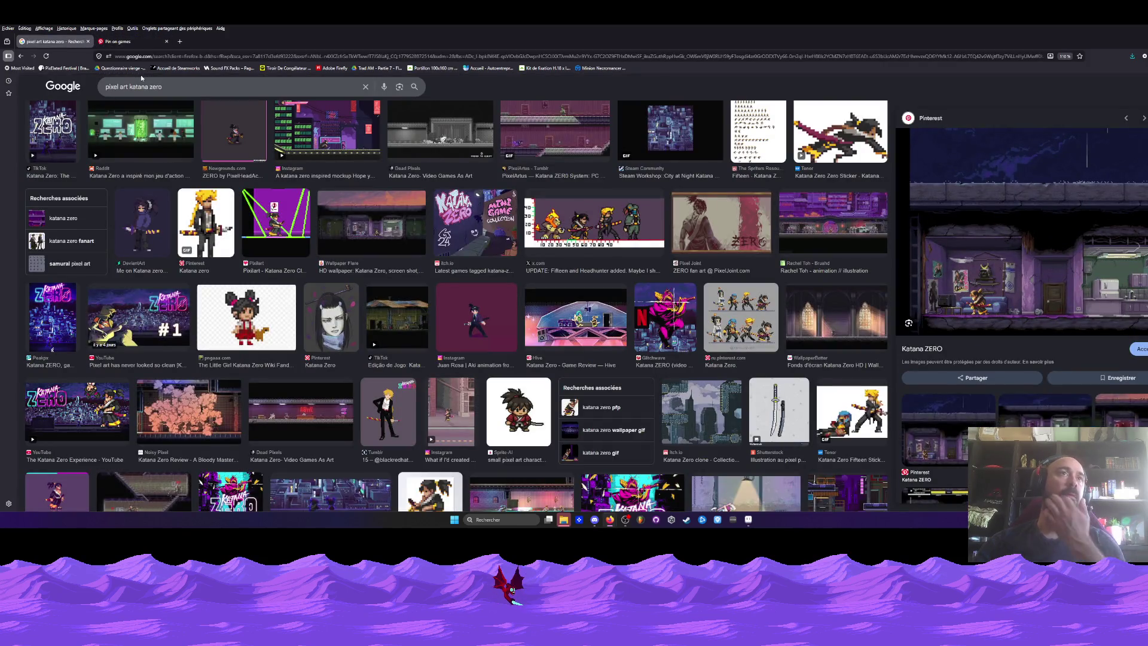
{"action": "left_click", "coordinate": [378, 234]}
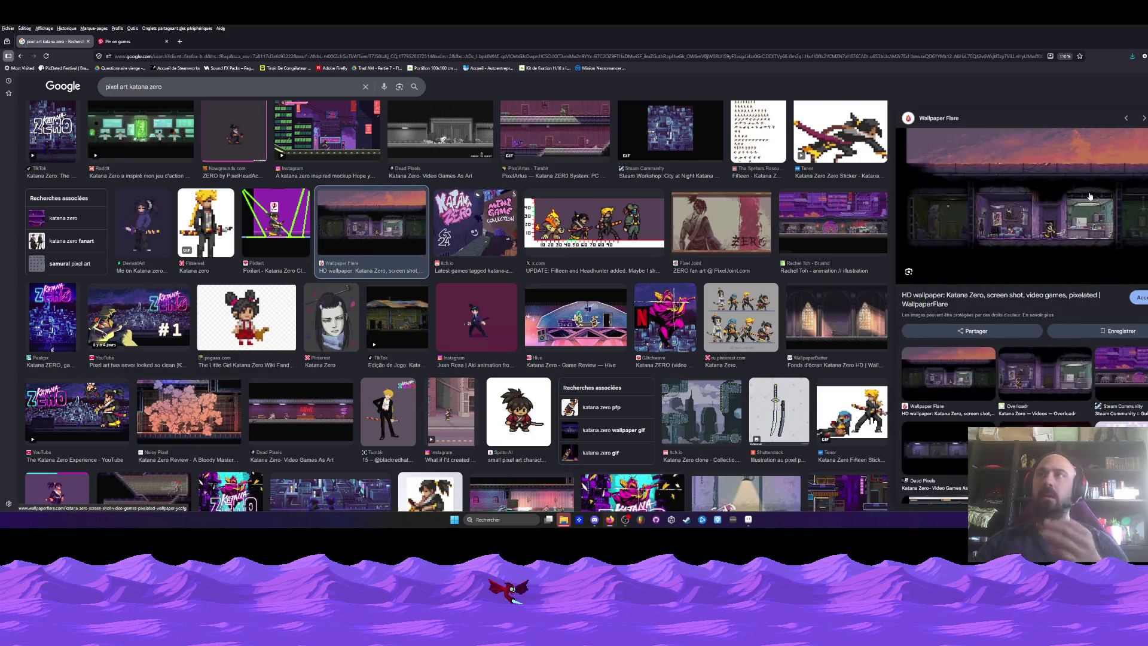
{"action": "left_click", "coordinate": [1062, 234]}
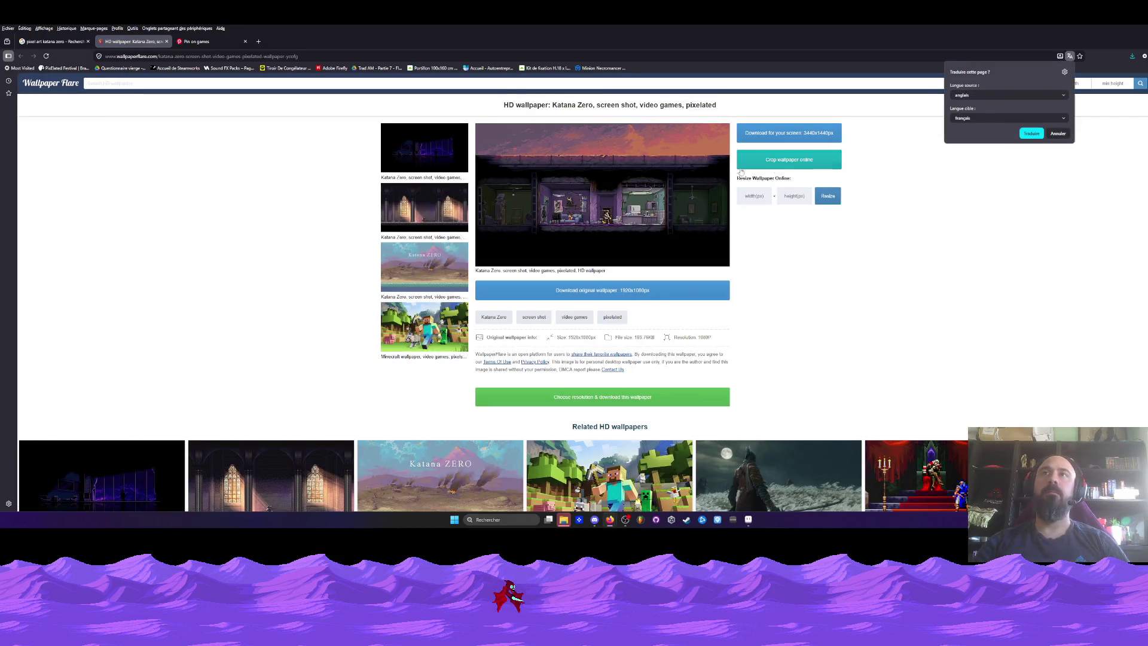
Step: Dismiss the translation offer and view the original full-size Katana Zero wallpaper
{"action": "left_click", "coordinate": [608, 203]}
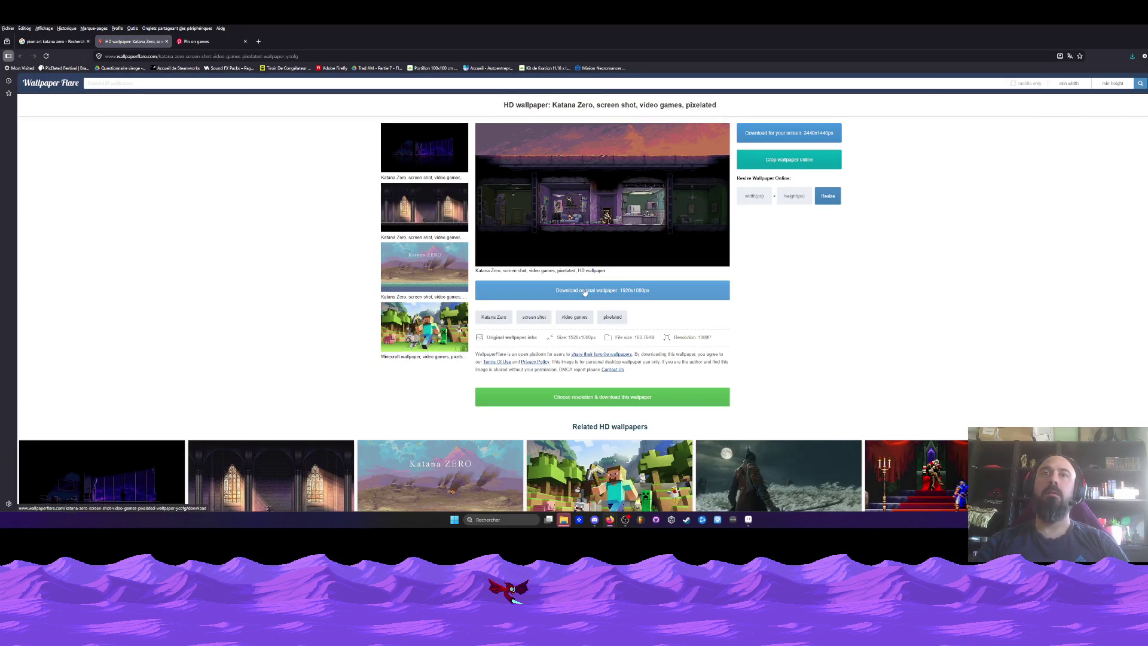
{"action": "left_click", "coordinate": [592, 290]}
{"action": "scroll", "coordinate": [571, 299], "scroll_direction": "down", "scroll_amount": 2}
{"action": "scroll", "coordinate": [586, 293], "scroll_direction": "down", "scroll_amount": 3}
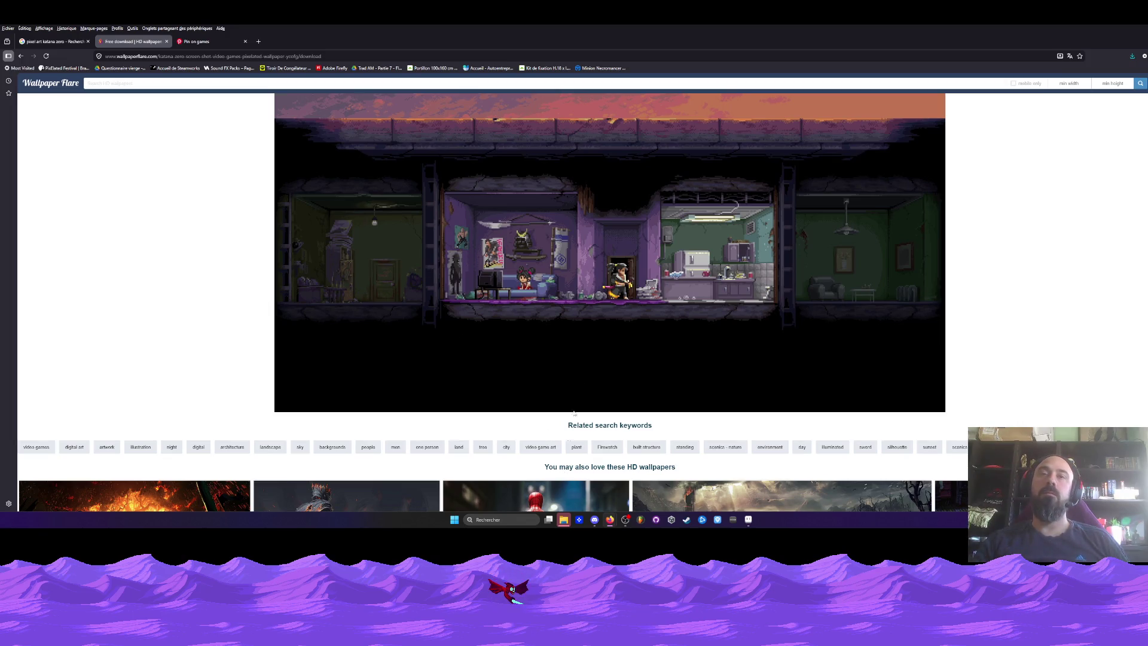
{"action": "scroll", "coordinate": [584, 292], "scroll_direction": "down", "scroll_amount": 2}
{"action": "scroll", "coordinate": [582, 287], "scroll_direction": "up", "scroll_amount": 2}
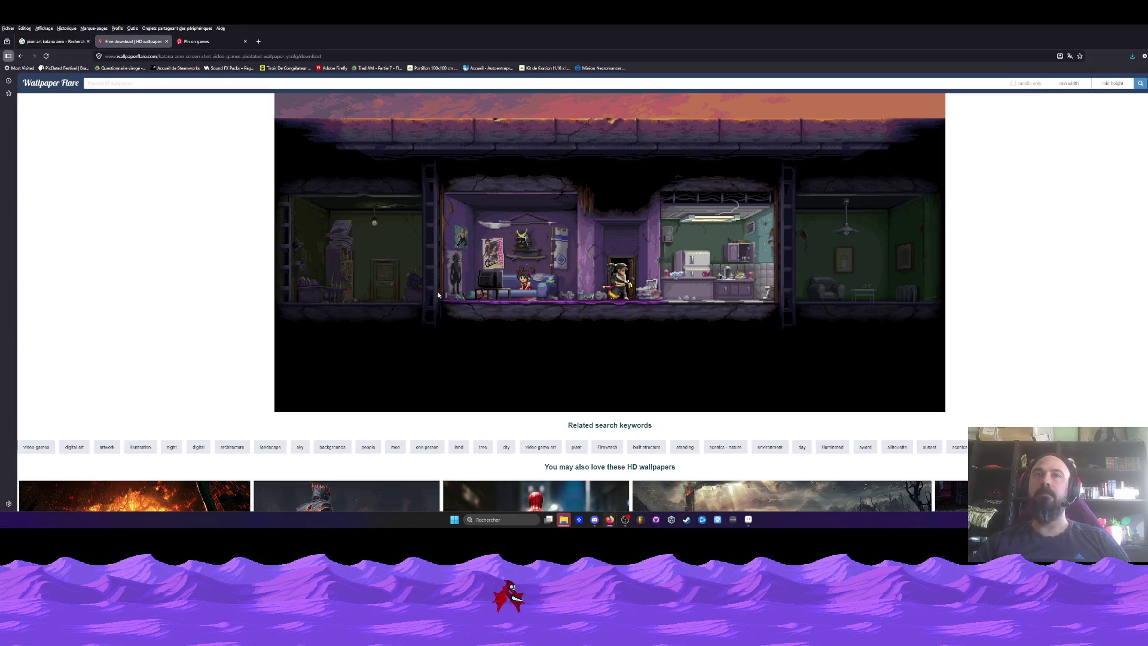
Step: Return to the Maquette HUB mockup in Aseprite and rectangle-select a wall pillar section
{"action": "left_click", "coordinate": [748, 520]}
{"action": "scroll", "coordinate": [304, 185], "scroll_direction": "up", "scroll_amount": 1}
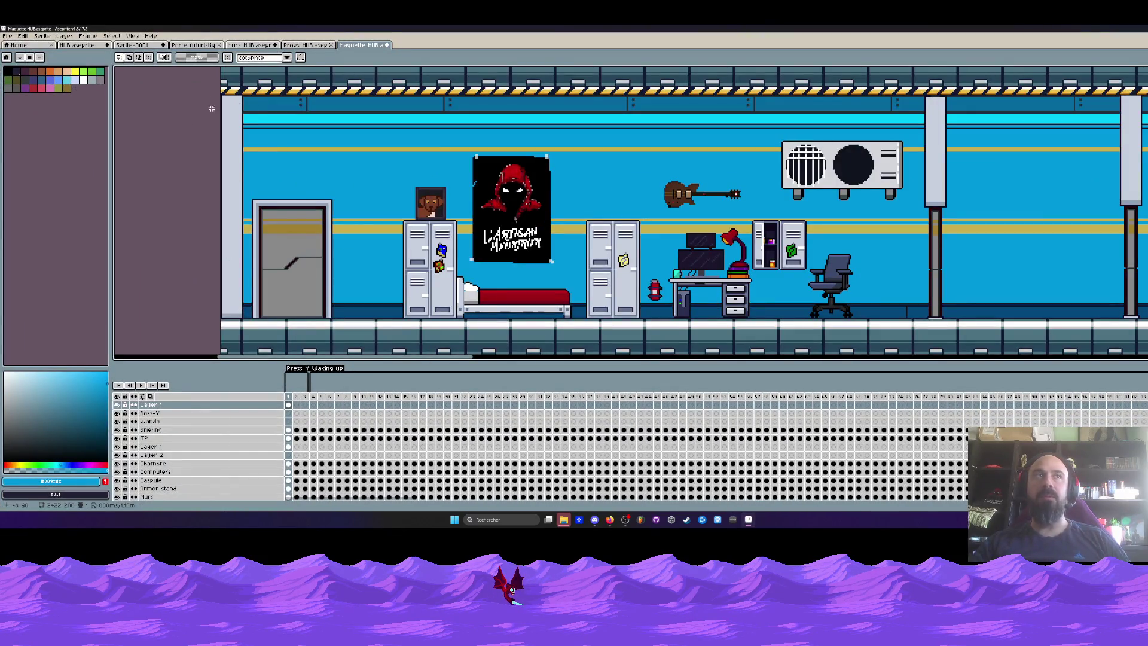
{"action": "scroll", "coordinate": [265, 282], "scroll_direction": "down", "scroll_amount": 1}
{"action": "scroll", "coordinate": [265, 282], "scroll_direction": "down", "scroll_amount": 1}
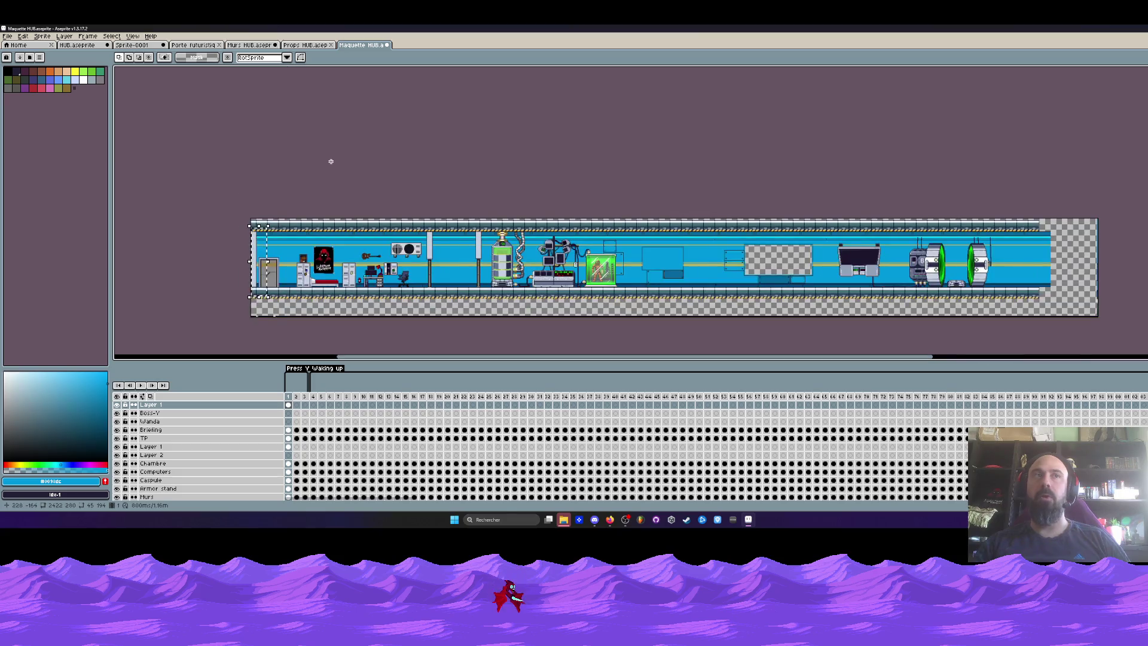
{"action": "scroll", "coordinate": [264, 247], "scroll_direction": "up", "scroll_amount": 1}
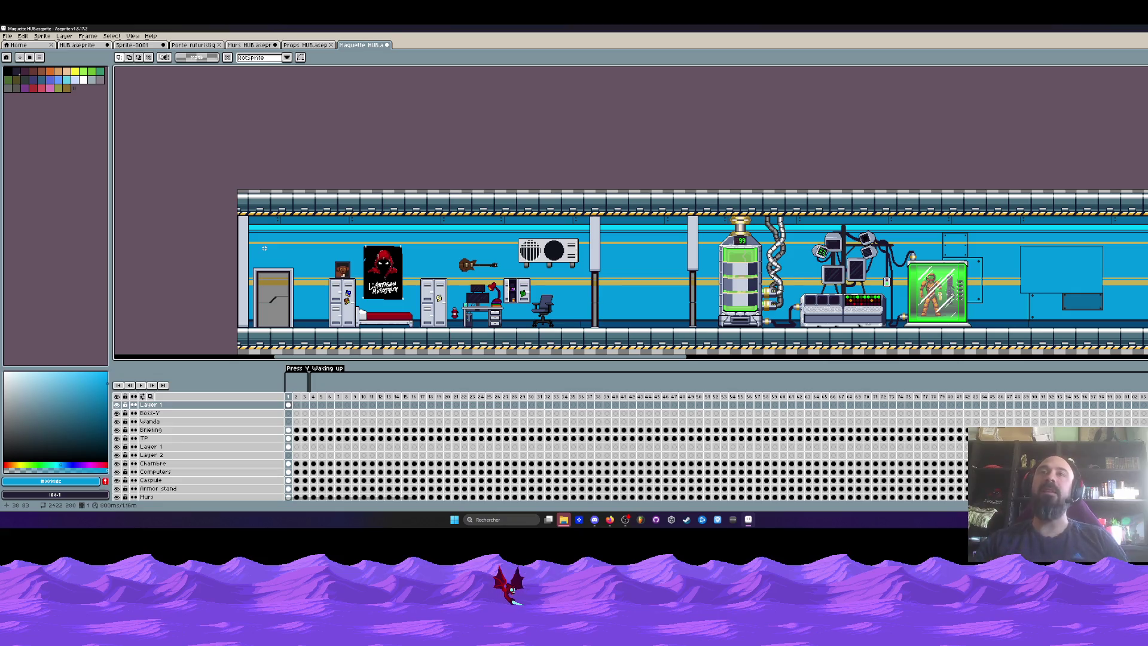
{"action": "scroll", "coordinate": [627, 287], "scroll_direction": "up", "scroll_amount": 2}
{"action": "left_click_drag", "start_coordinate": [607, 353], "coordinate": [518, 100]}
{"action": "scroll", "coordinate": [630, 213], "scroll_direction": "down", "scroll_amount": 1}
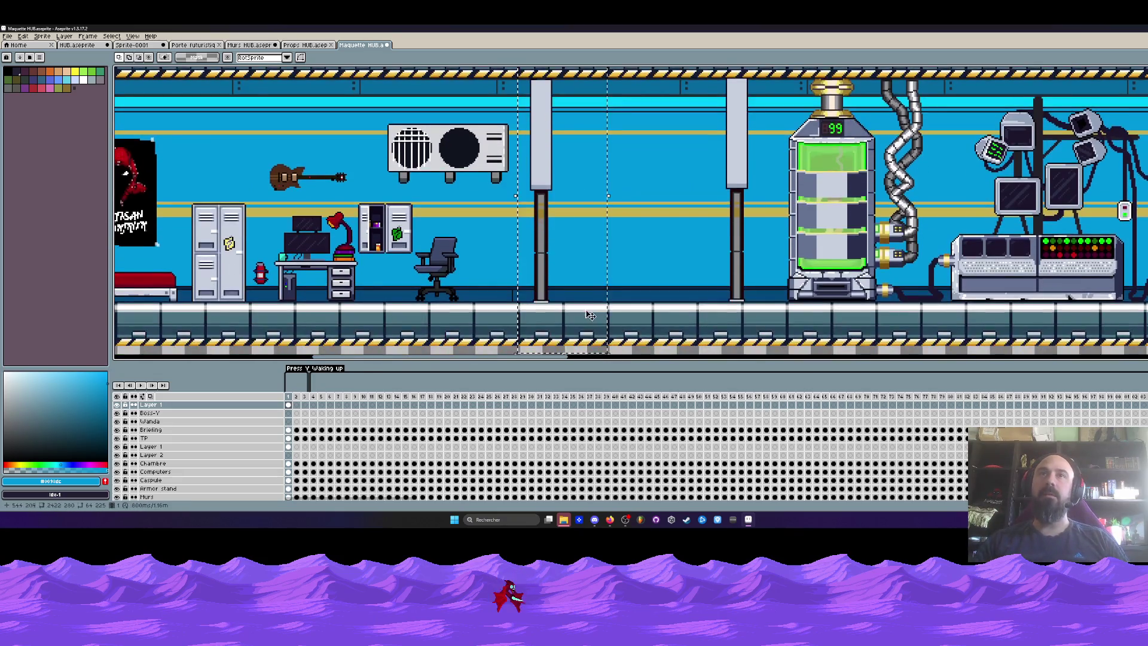
{"action": "scroll", "coordinate": [630, 213], "scroll_direction": "down", "scroll_amount": 1}
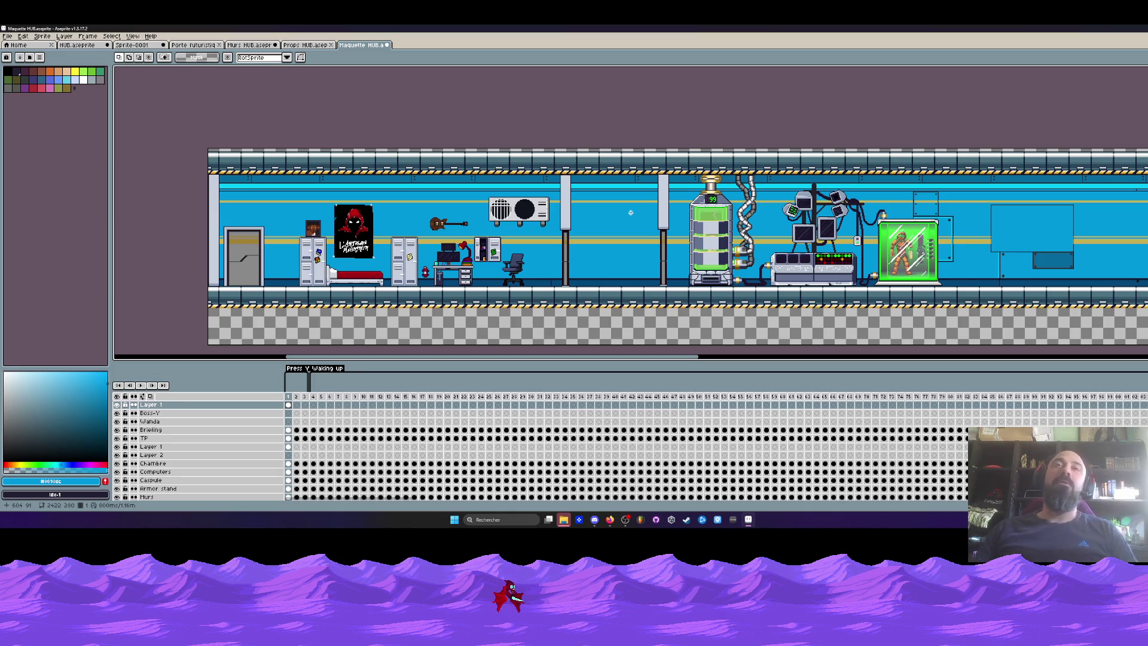
Step: Save the HUB mockup, then close the Wallpaper Flare and Pinterest tabs and put the browser away
{"action": "left_click", "coordinate": [7, 36]}
{"action": "left_click", "coordinate": [18, 76]}
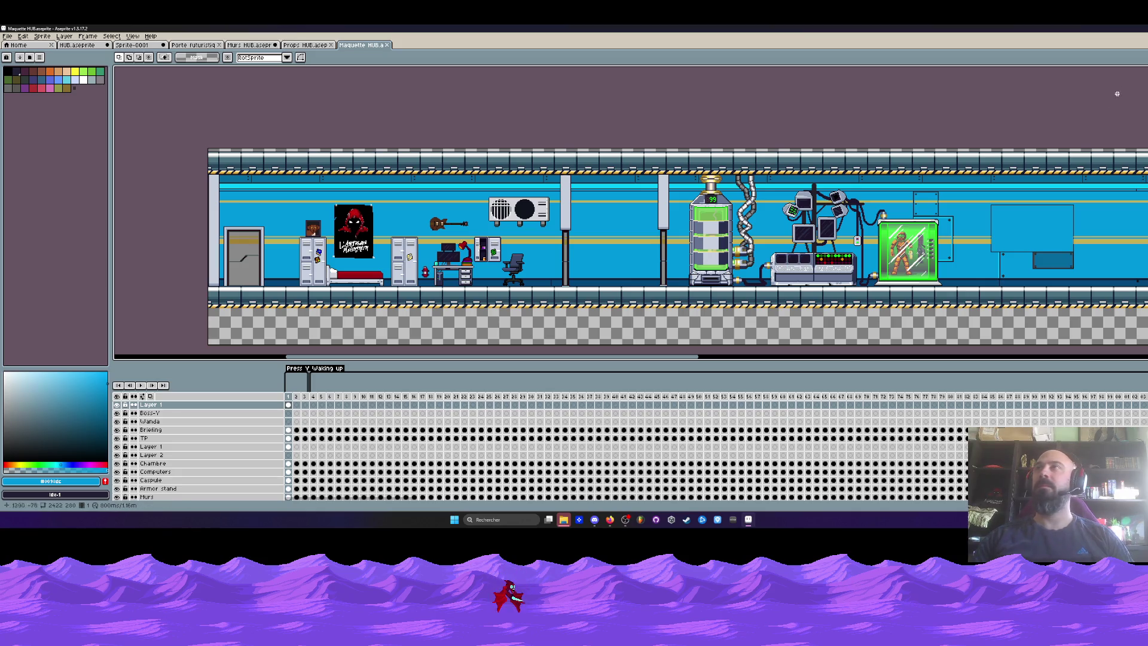
{"action": "key", "text": "alt+Tab"}
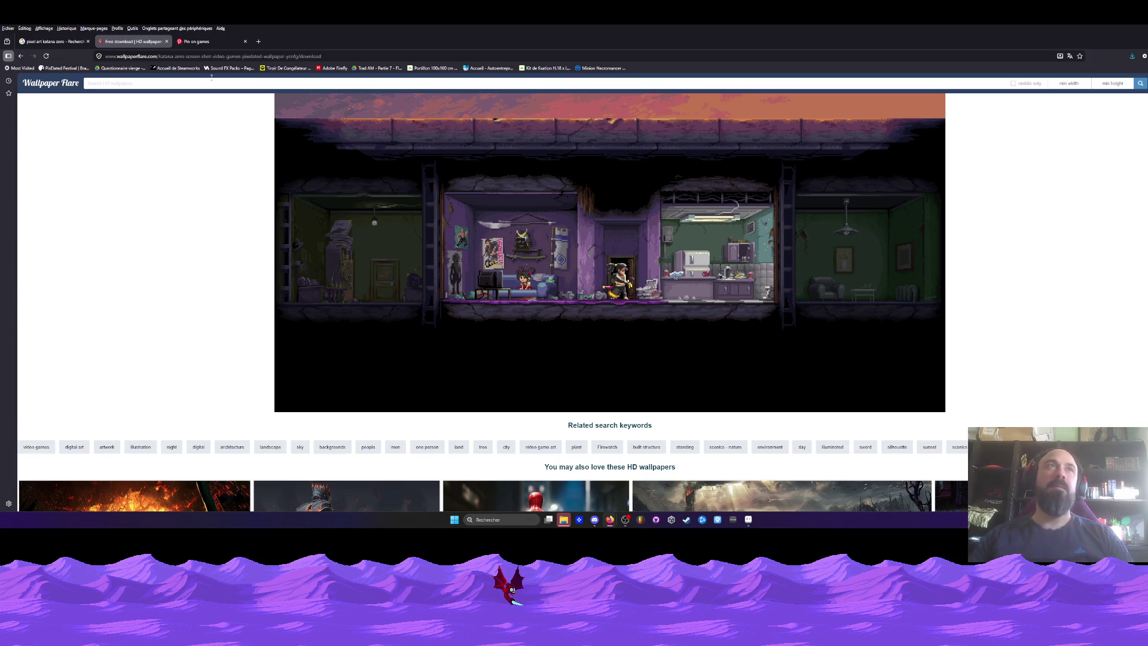
{"action": "left_click", "coordinate": [167, 42]}
{"action": "left_click", "coordinate": [157, 42]}
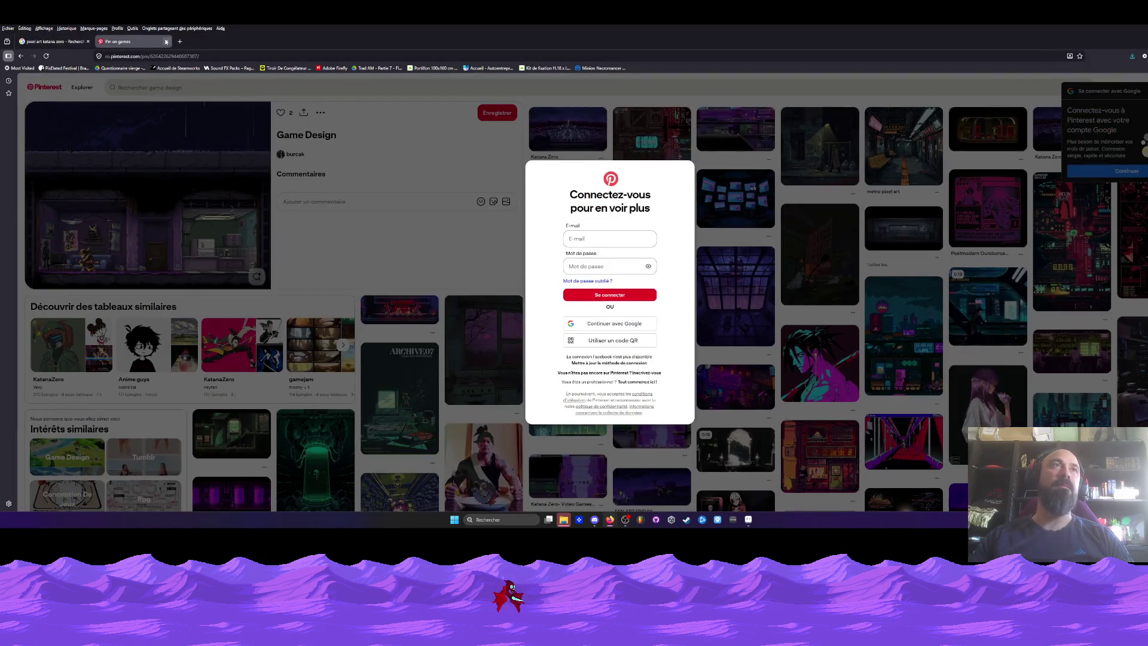
{"action": "middle_click", "coordinate": [106, 42]}
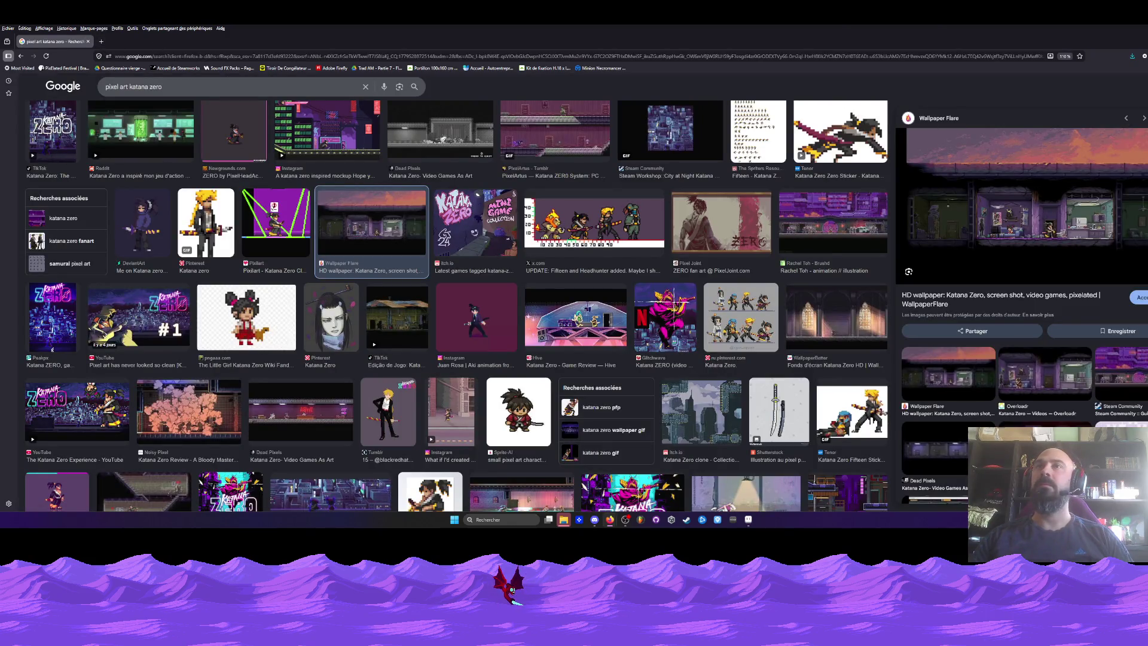
{"action": "left_click", "coordinate": [88, 41]}
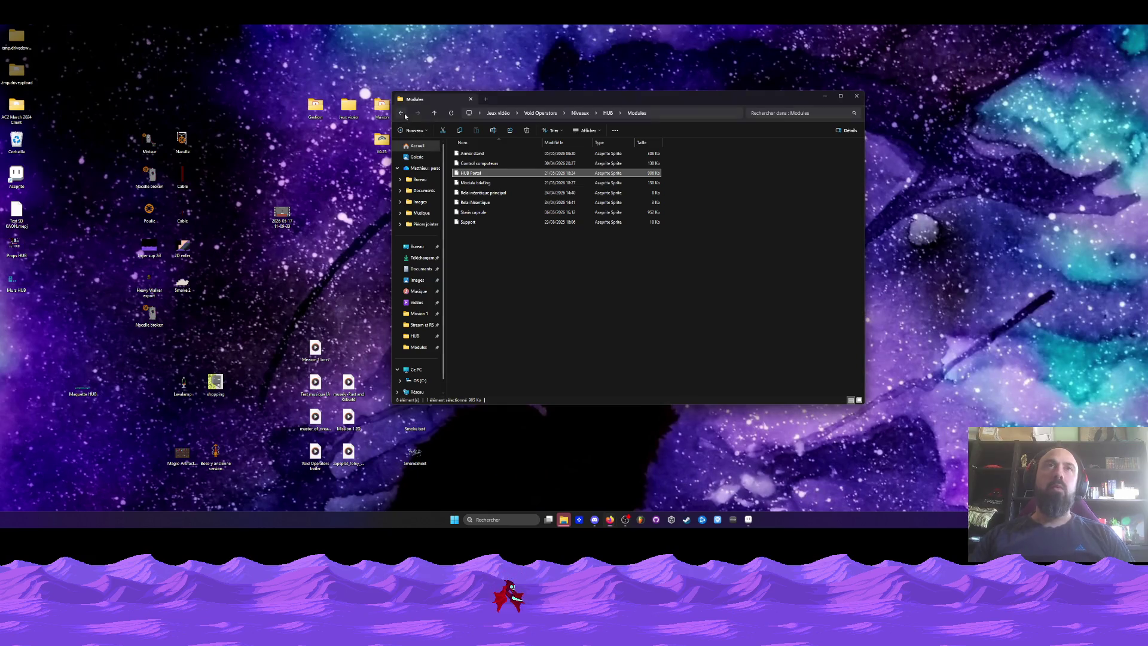
Step: Browse the HUB Sprite folder and Mission 1's Sprites folder, then return to Mission 1
{"action": "left_click", "coordinate": [400, 113]}
{"action": "key", "text": "Down"}
{"action": "key", "text": "Return"}
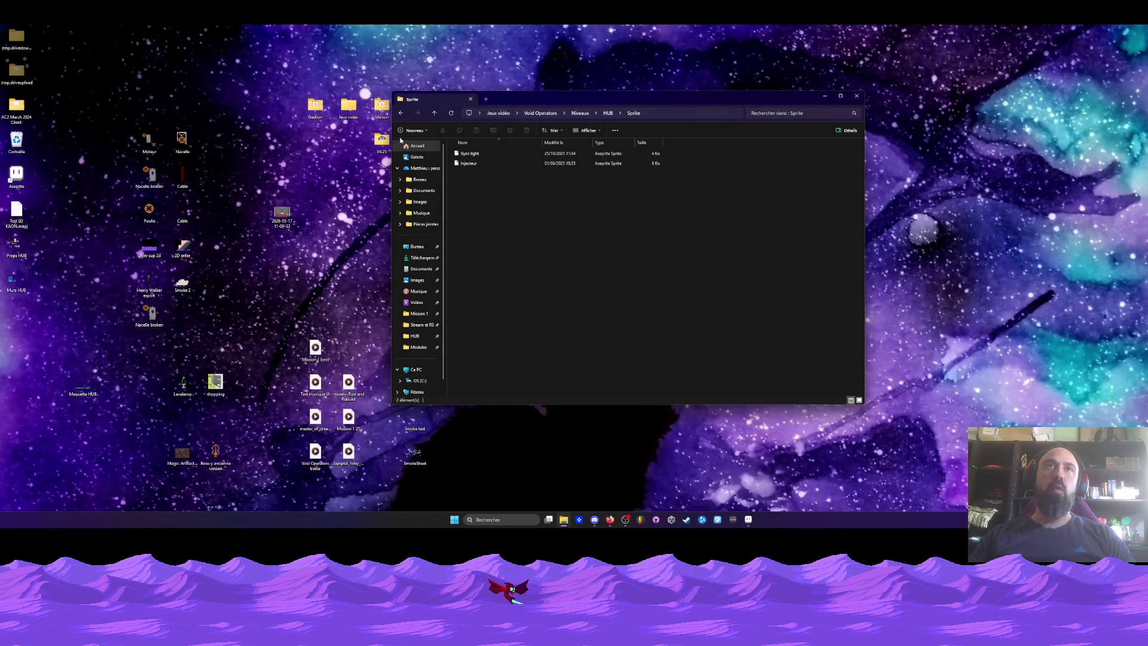
{"action": "left_click", "coordinate": [400, 113]}
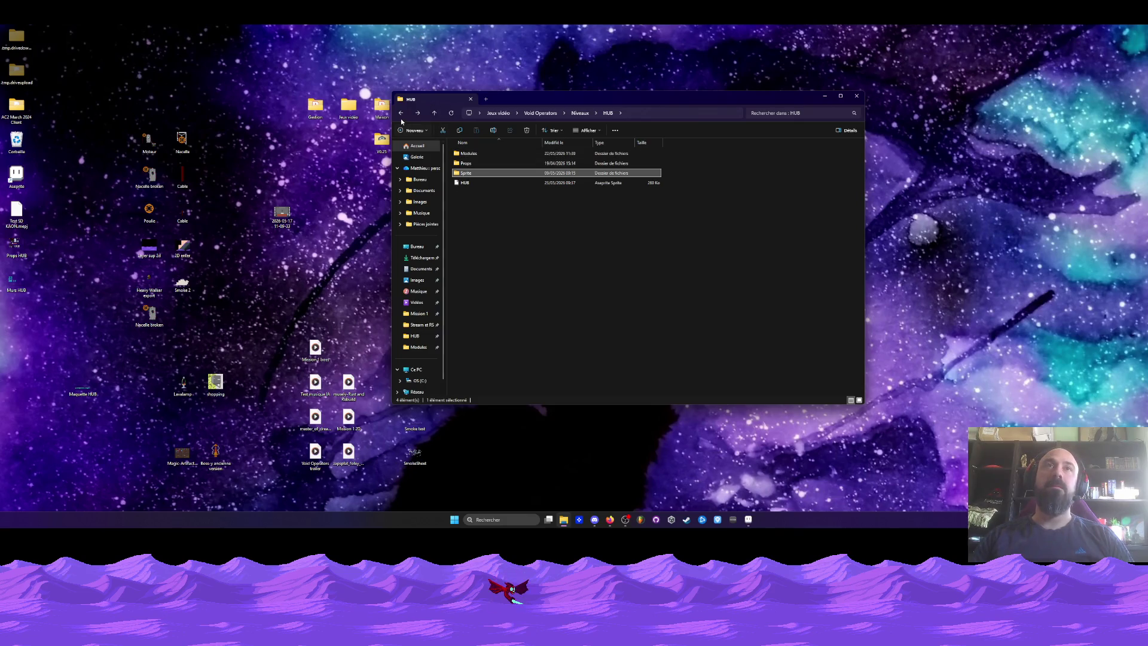
{"action": "left_click", "coordinate": [402, 113]}
{"action": "double_click", "coordinate": [467, 163]}
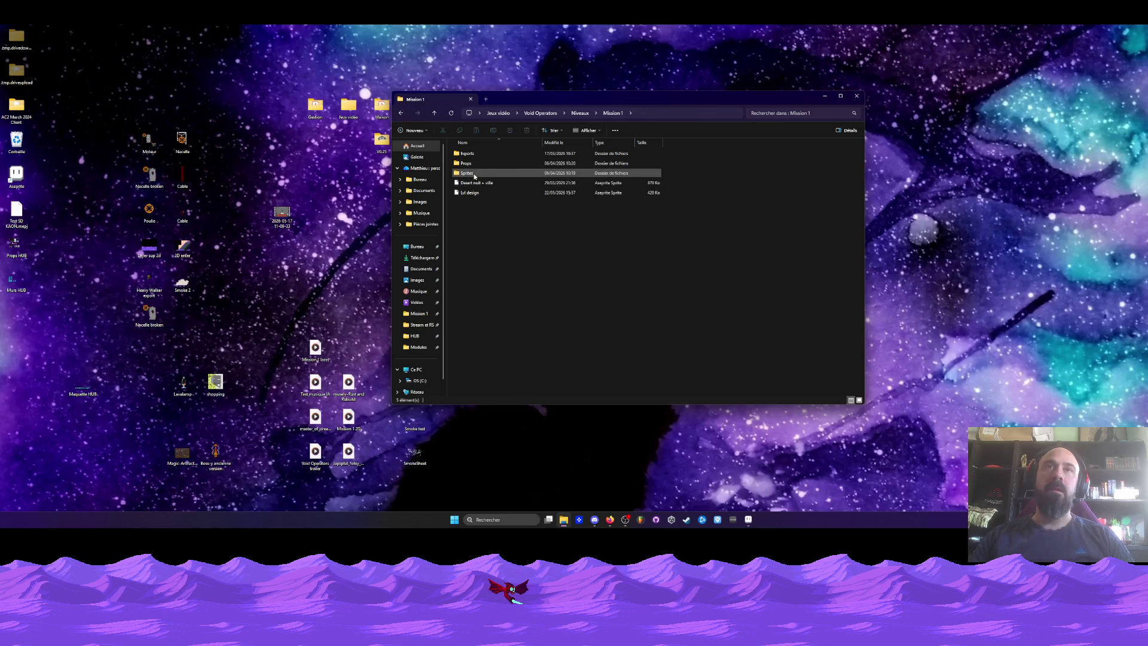
{"action": "double_click", "coordinate": [473, 173]}
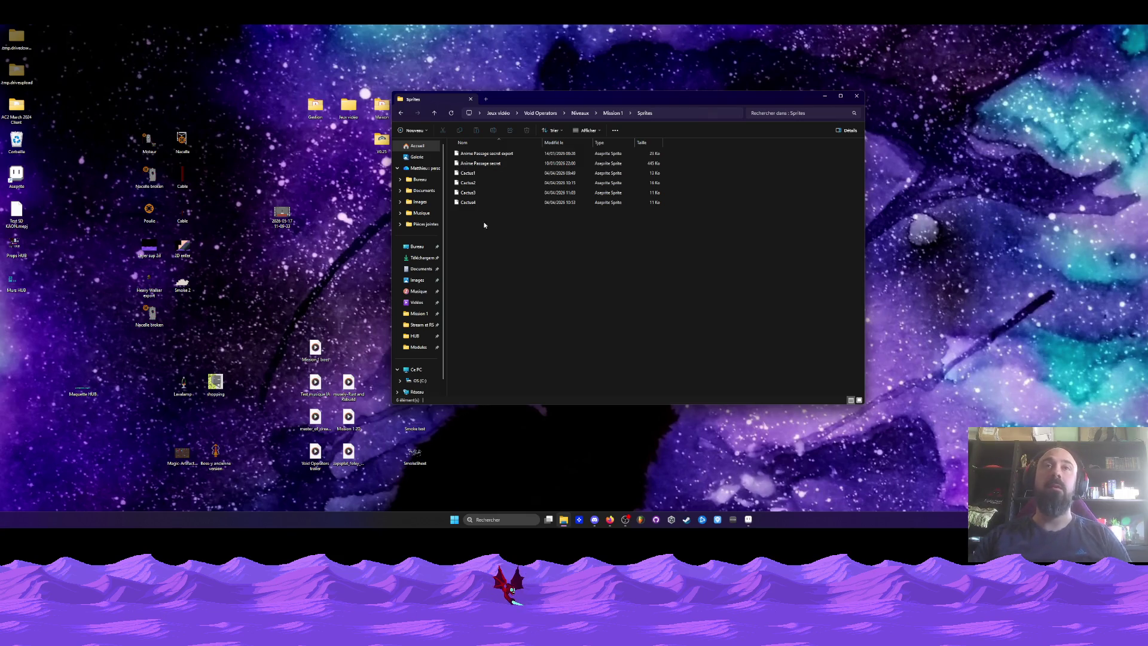
{"action": "left_click", "coordinate": [473, 203]}
{"action": "left_click", "coordinate": [482, 164]}
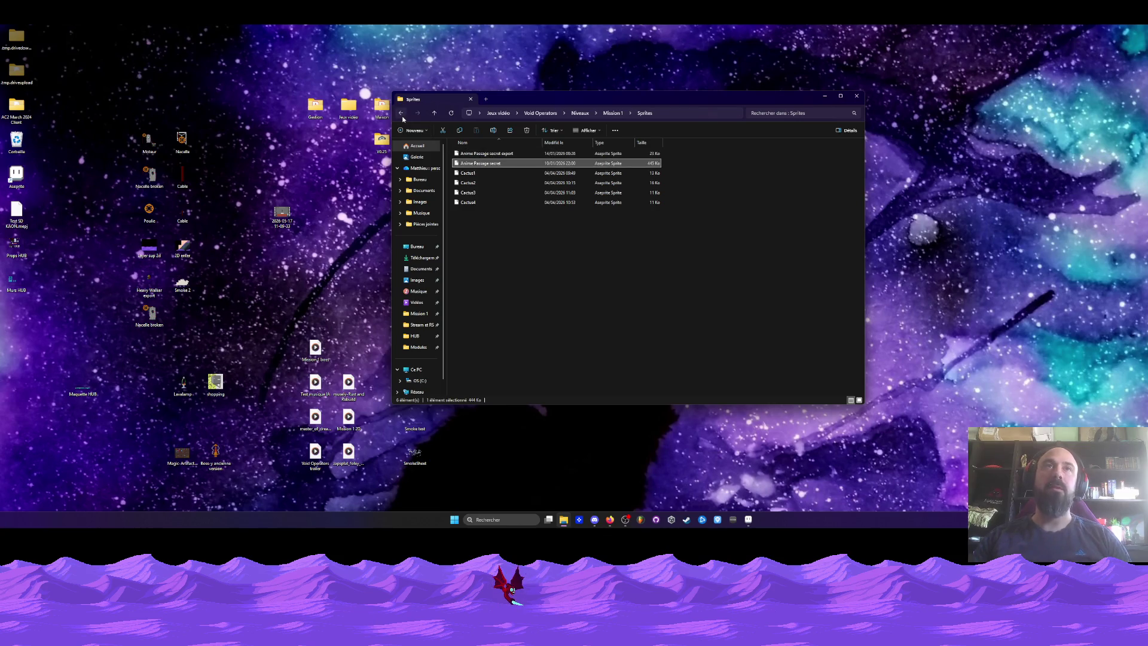
{"action": "left_click", "coordinate": [402, 114]}
Step: Open the Props folder and its Tileset 2D sprite file
{"action": "left_click", "coordinate": [469, 165]}
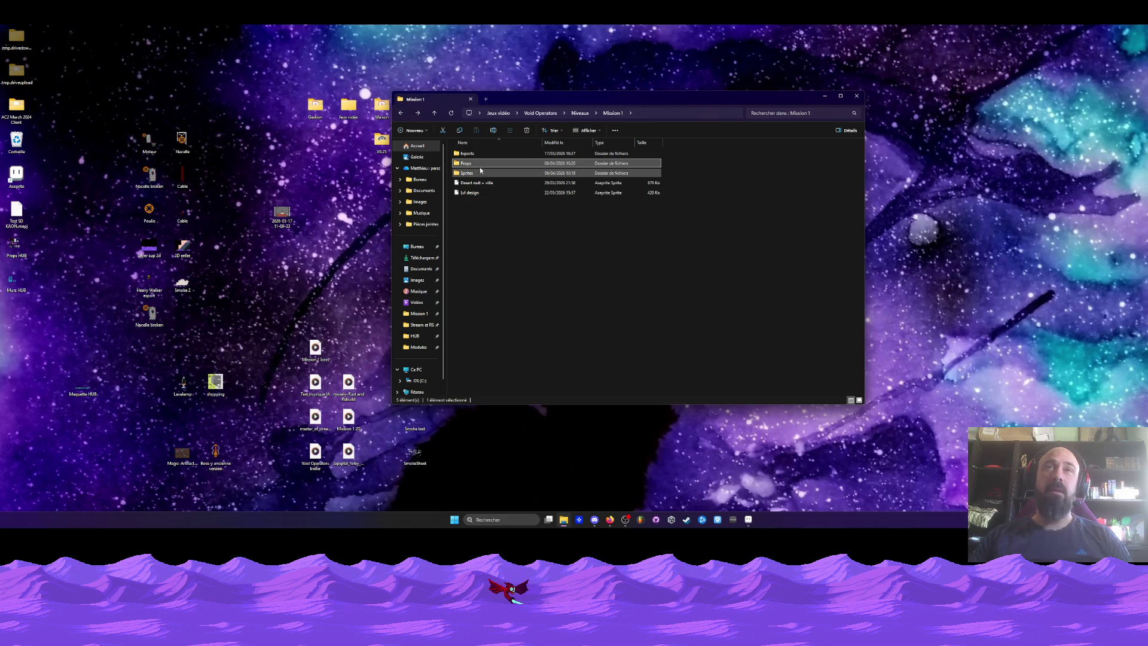
{"action": "double_click", "coordinate": [469, 163]}
{"action": "left_click", "coordinate": [472, 351]}
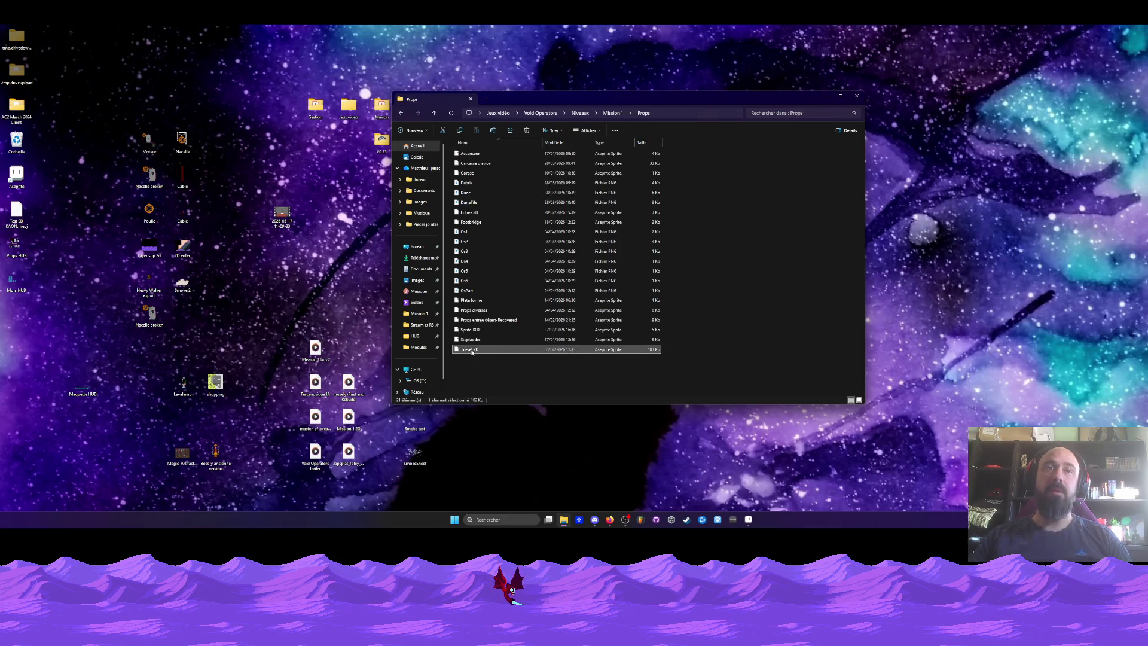
{"action": "double_click", "coordinate": [472, 351]}
Step: Bring up the Tileset 2D sprite and position the selection over a window panel
{"action": "left_click", "coordinate": [748, 520]}
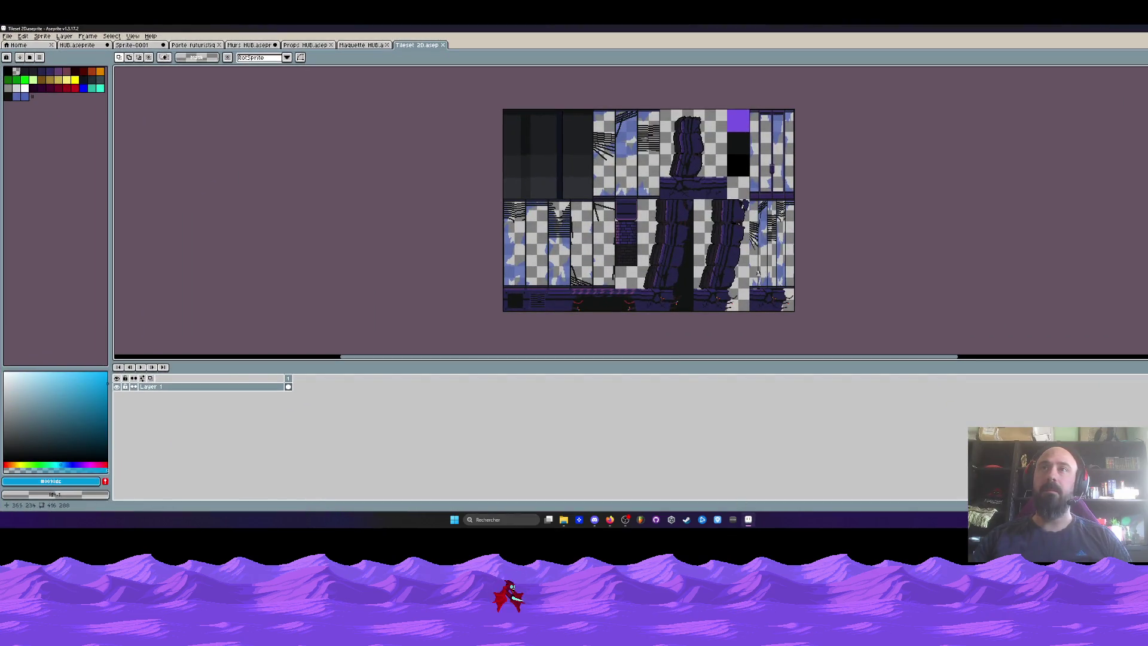
{"action": "scroll", "coordinate": [779, 239], "scroll_direction": "up", "scroll_amount": 3}
{"action": "scroll", "coordinate": [771, 180], "scroll_direction": "down", "scroll_amount": 1}
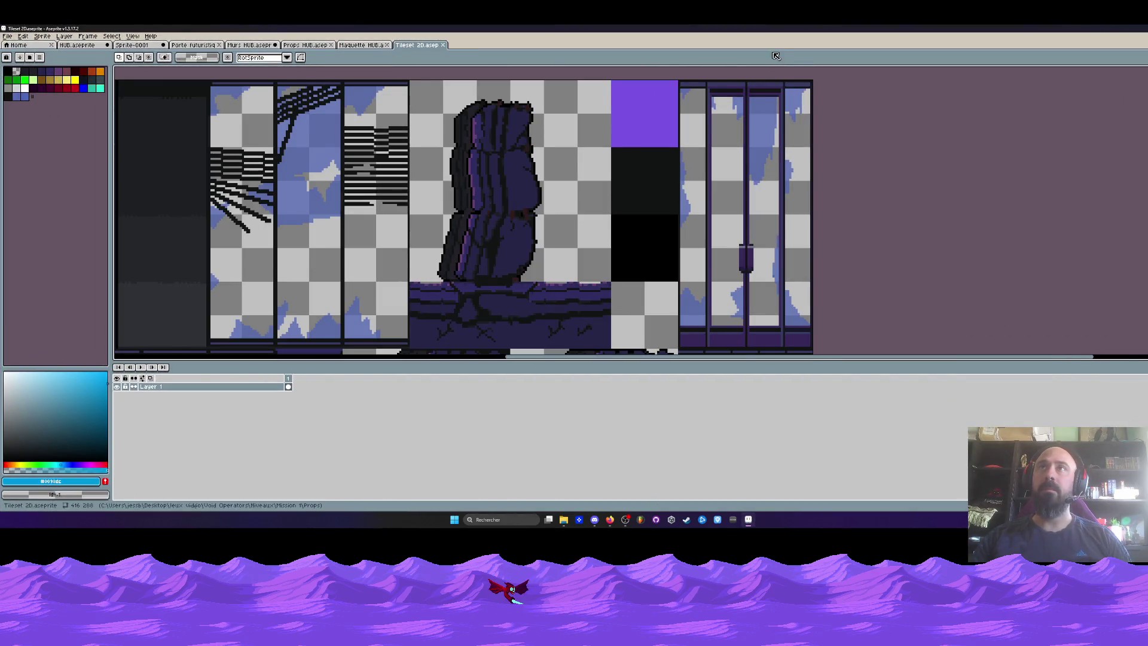
{"action": "left_click_drag", "start_coordinate": [771, 134], "coordinate": [761, 130]}
{"action": "scroll", "coordinate": [588, 251], "scroll_direction": "up", "scroll_amount": 2}
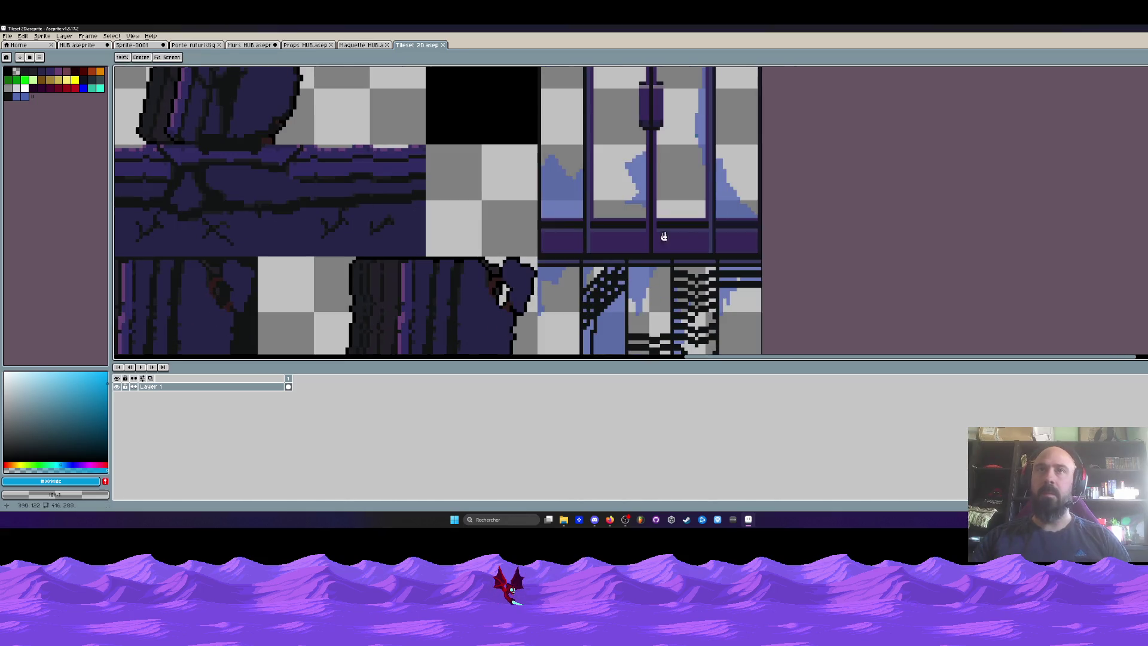
{"action": "scroll", "coordinate": [620, 251], "scroll_direction": "up", "scroll_amount": 1}
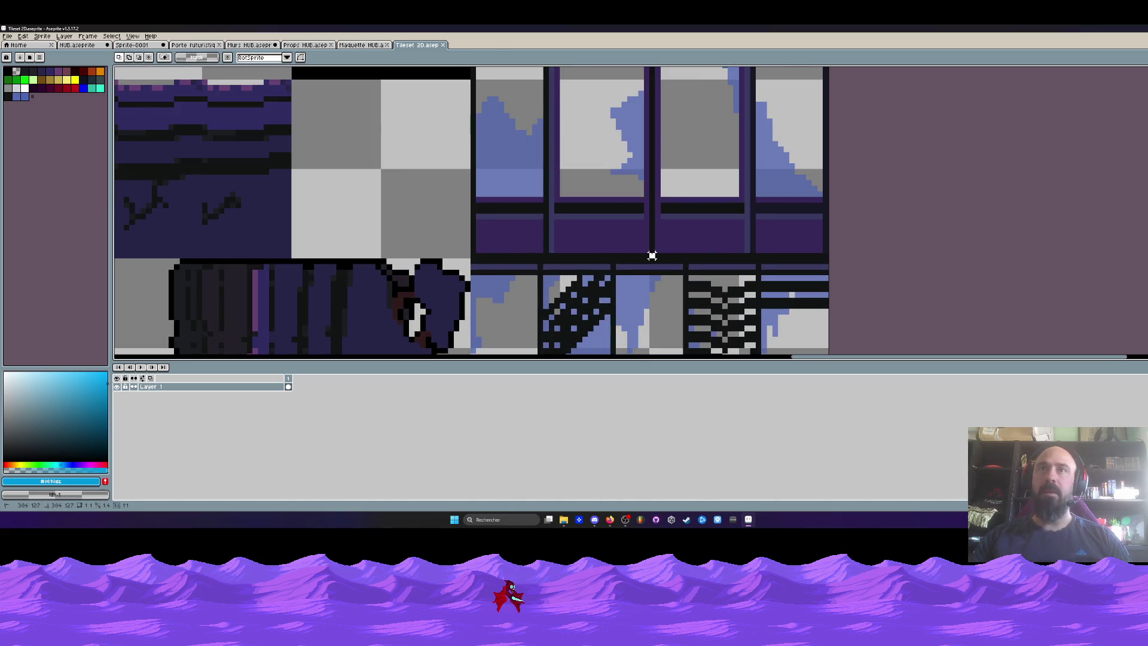
{"action": "scroll", "coordinate": [652, 256], "scroll_direction": "up", "scroll_amount": 3}
{"action": "left_click_drag", "start_coordinate": [599, 112], "coordinate": [589, 111]}
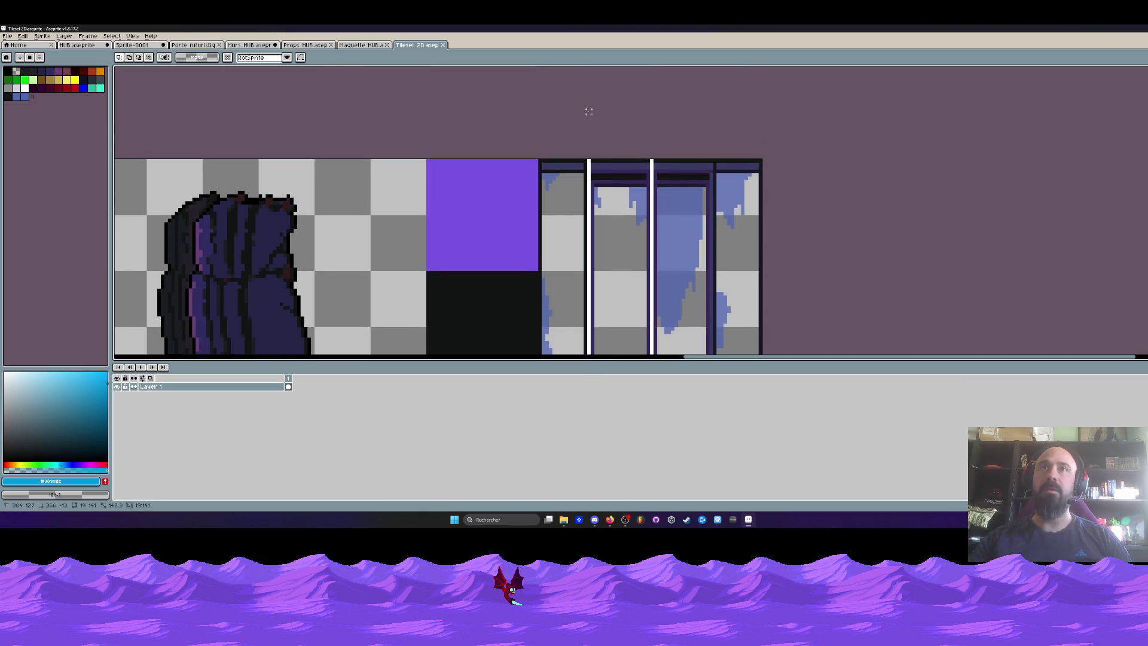
Step: Darken the selected window panel with Brightness/Contrast at brightness -10
{"action": "left_click", "coordinate": [22, 36]}
{"action": "mouse_move", "coordinate": [60, 213]}
{"action": "left_click", "coordinate": [164, 214]}
{"action": "left_click", "coordinate": [165, 198]}
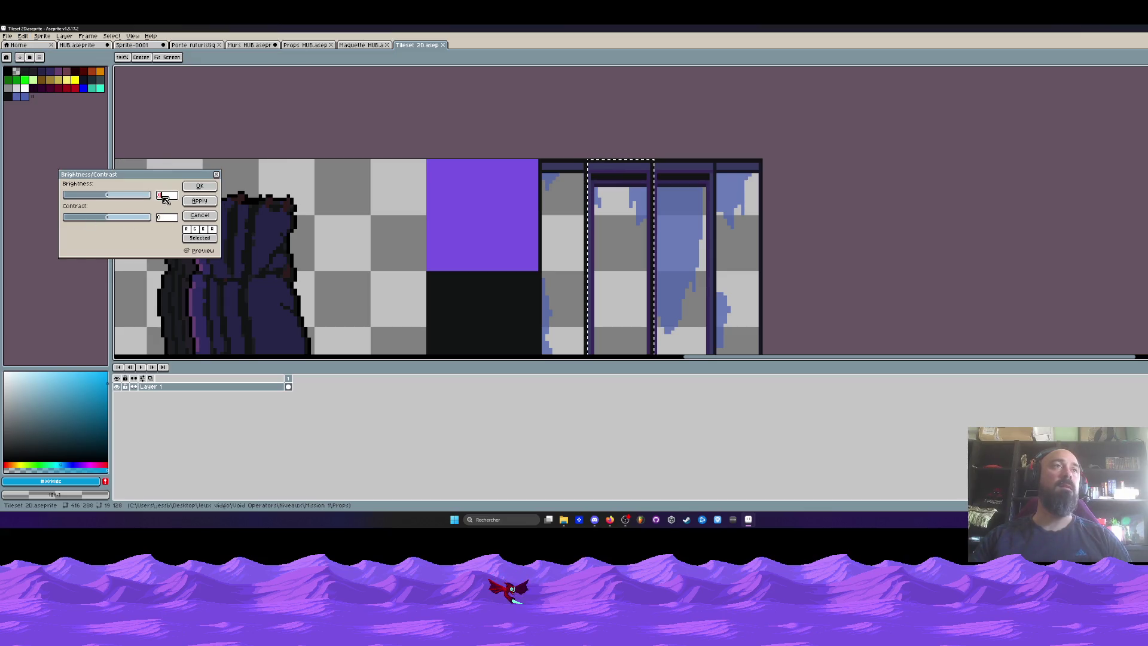
{"action": "type", "text": "-10"}
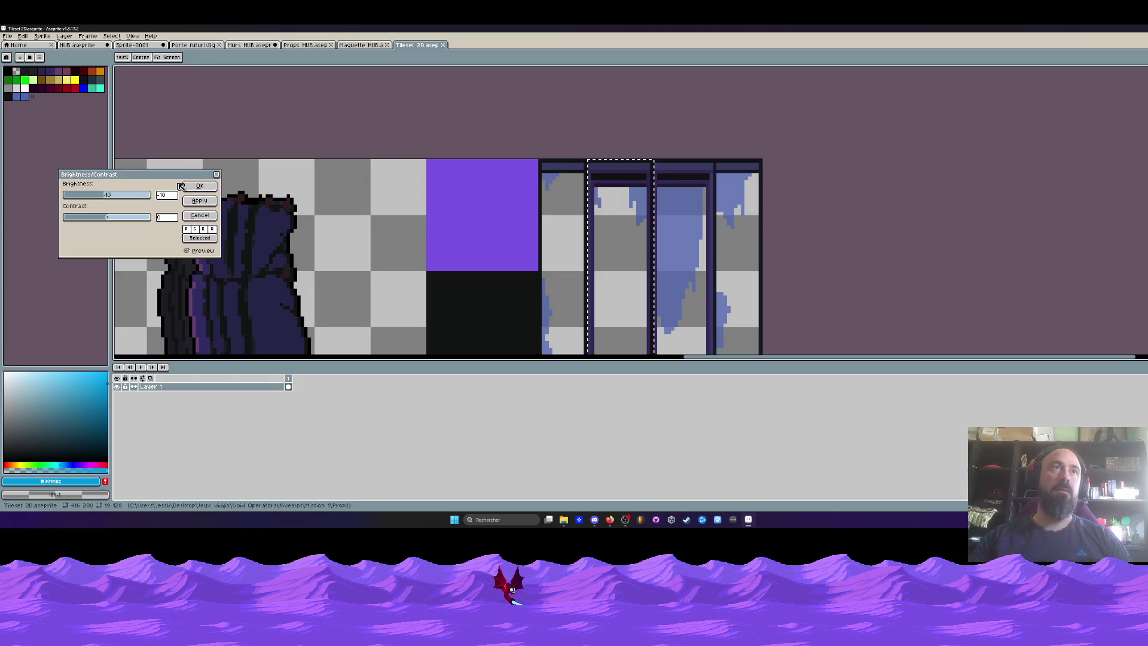
{"action": "left_click", "coordinate": [182, 187]}
Step: Deselect and sample the window frame's dark purple as the drawing colour
{"action": "scroll", "coordinate": [649, 208], "scroll_direction": "up", "scroll_amount": 3}
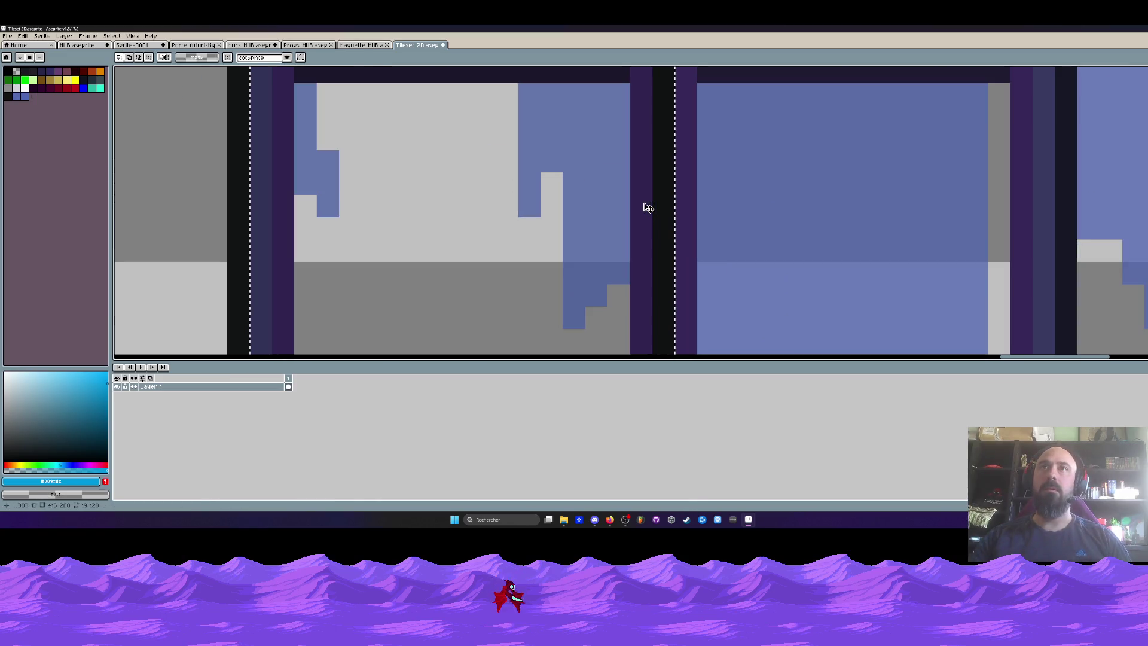
{"action": "key", "text": "ctrl+d"}
{"action": "key", "text": "i"}
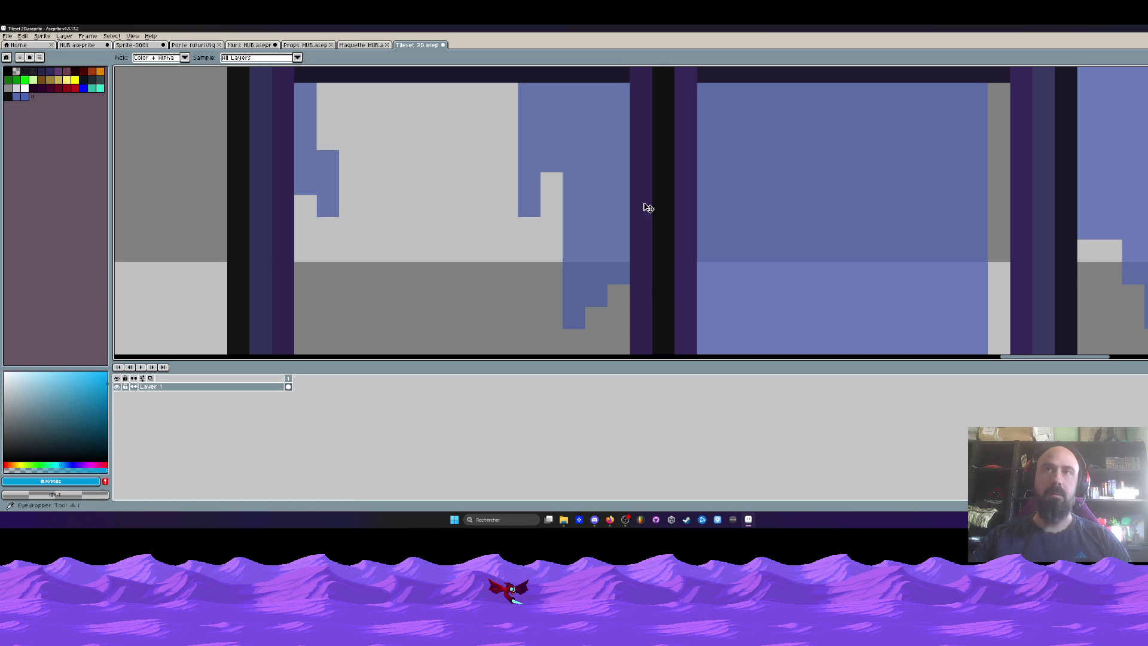
{"action": "left_click", "coordinate": [651, 200]}
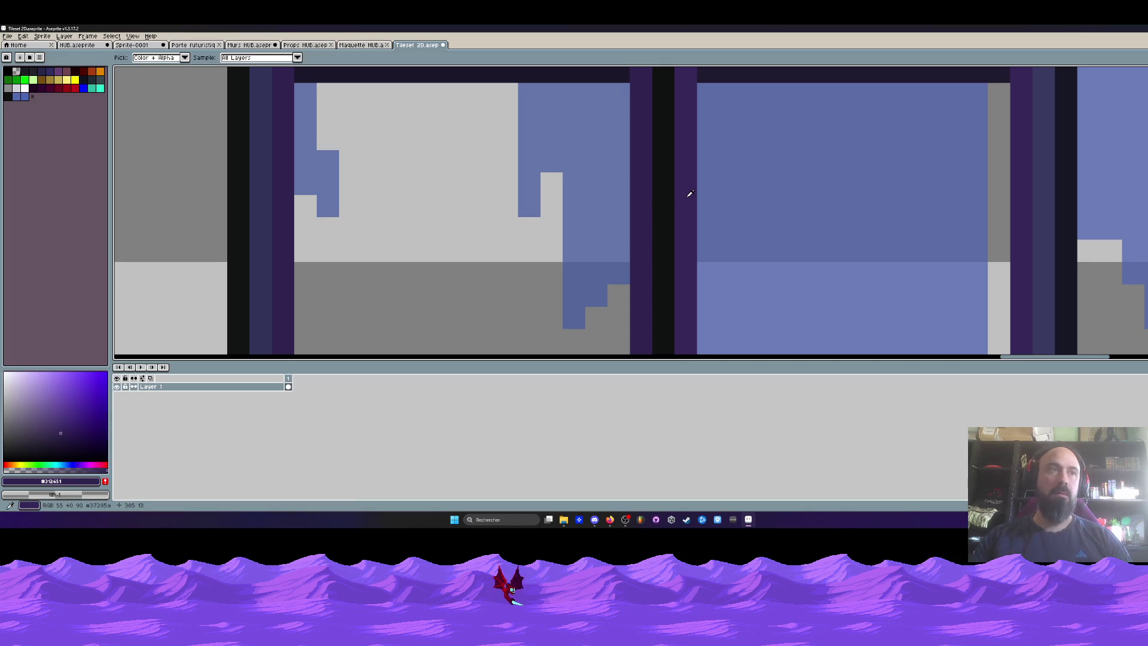
{"action": "scroll", "coordinate": [653, 197], "scroll_direction": "down", "scroll_amount": 4}
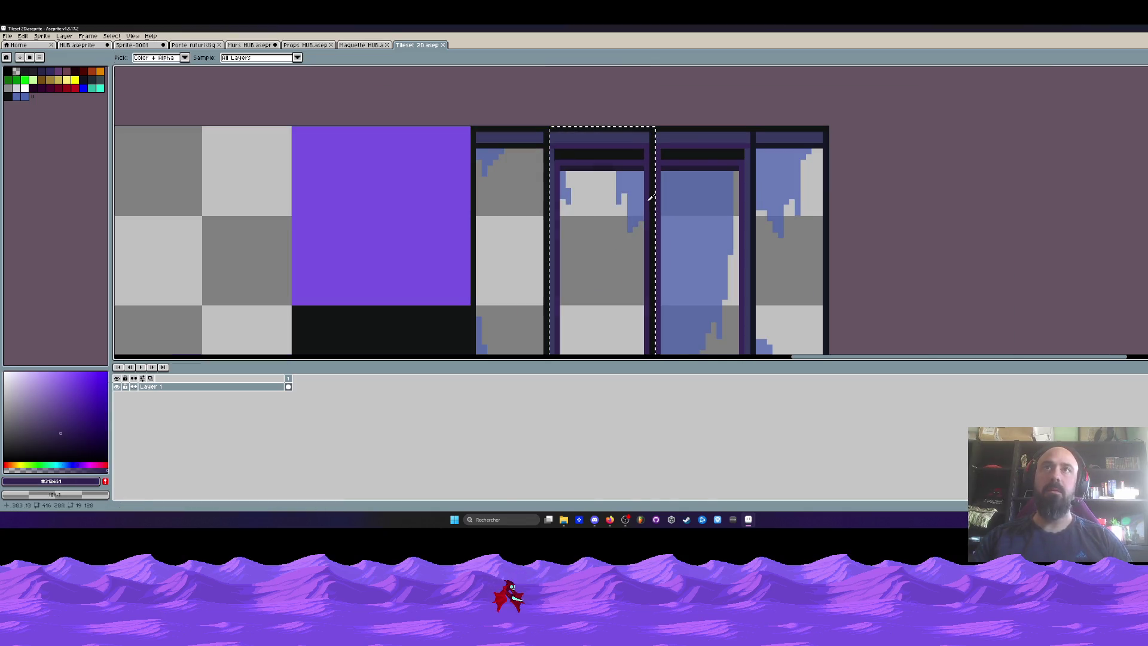
Step: Marquee-select the next window tile to darken
{"action": "key", "text": "m"}
{"action": "scroll", "coordinate": [551, 151], "scroll_direction": "up", "scroll_amount": 2}
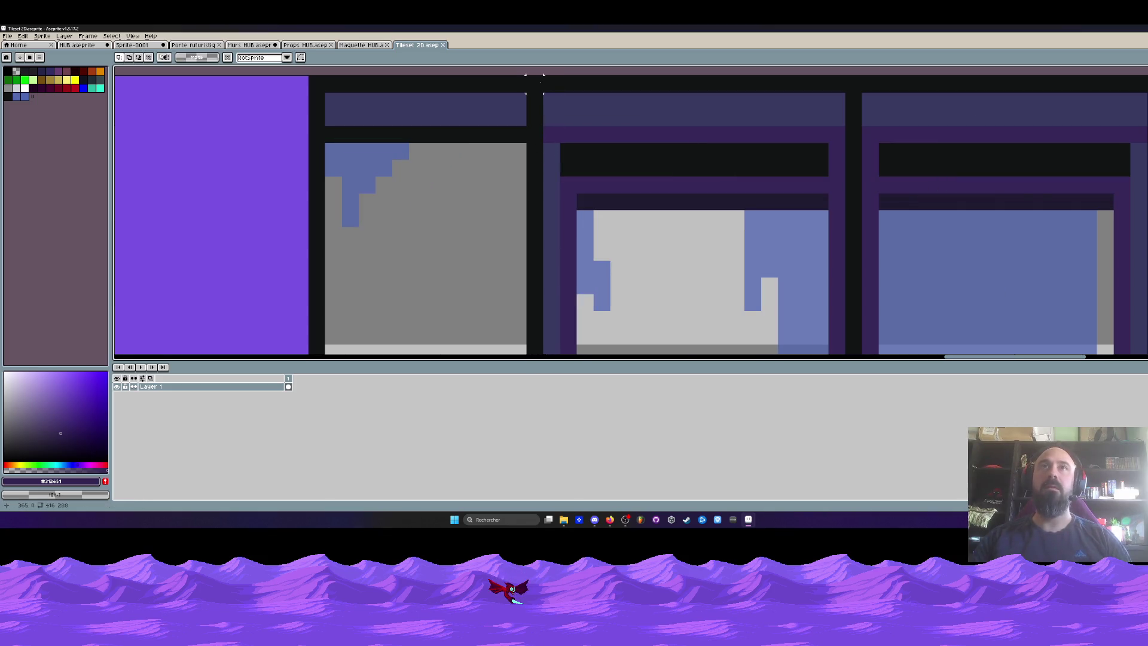
{"action": "scroll", "coordinate": [551, 84], "scroll_direction": "down", "scroll_amount": 2}
{"action": "mouse_move", "coordinate": [551, 83]}
{"action": "left_mouse_down"}
{"action": "mouse_move", "coordinate": [615, 257]}
{"action": "mouse_move", "coordinate": [616, 333]}
{"action": "mouse_move", "coordinate": [644, 337]}
{"action": "left_mouse_up"}
{"action": "scroll", "coordinate": [615, 334], "scroll_direction": "up", "scroll_amount": 2}
Step: Lower the selected window tile's brightness slightly with Brightness/Contrast
{"action": "left_click", "coordinate": [23, 36]}
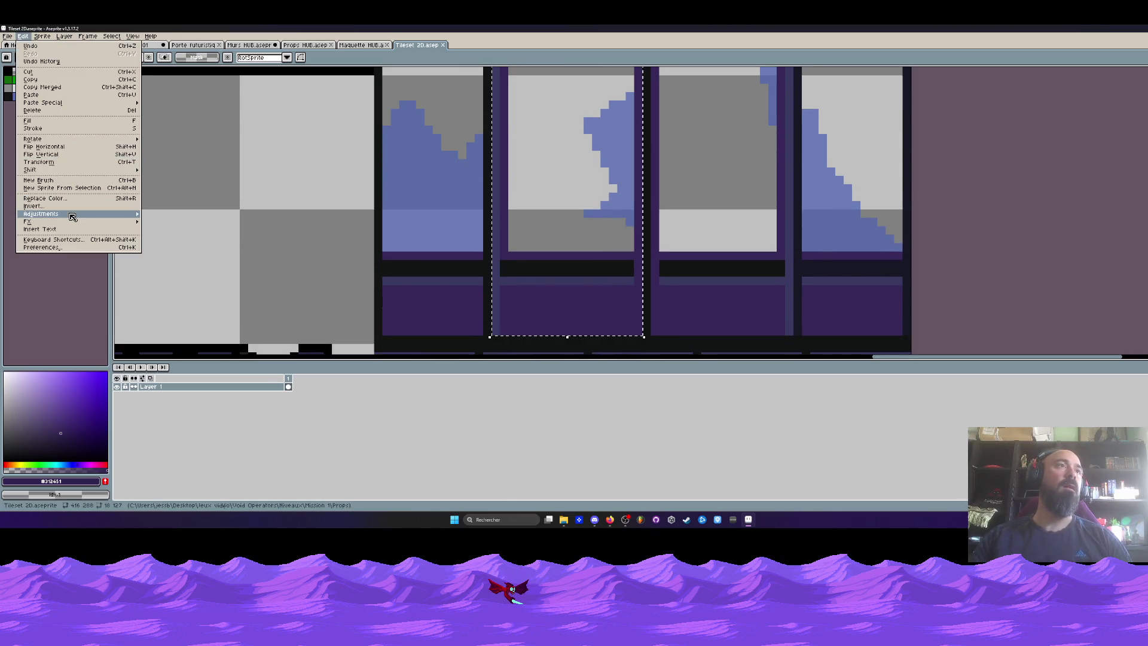
{"action": "mouse_move", "coordinate": [78, 213]}
{"action": "left_click", "coordinate": [173, 213]}
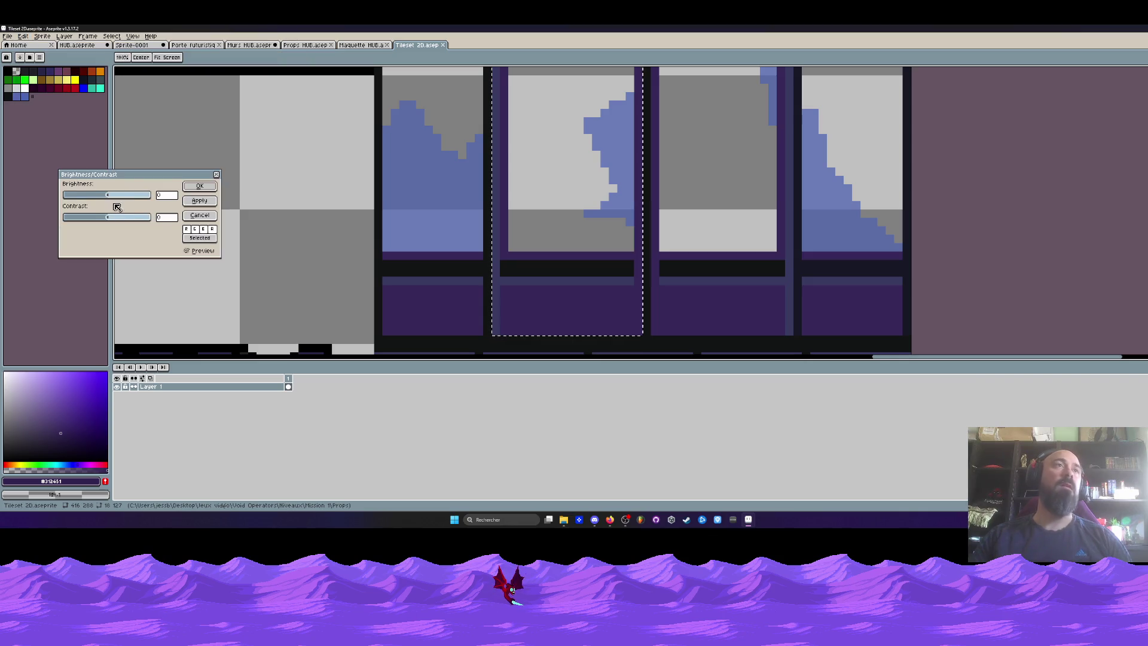
{"action": "left_click_drag", "start_coordinate": [108, 196], "coordinate": [104, 198]}
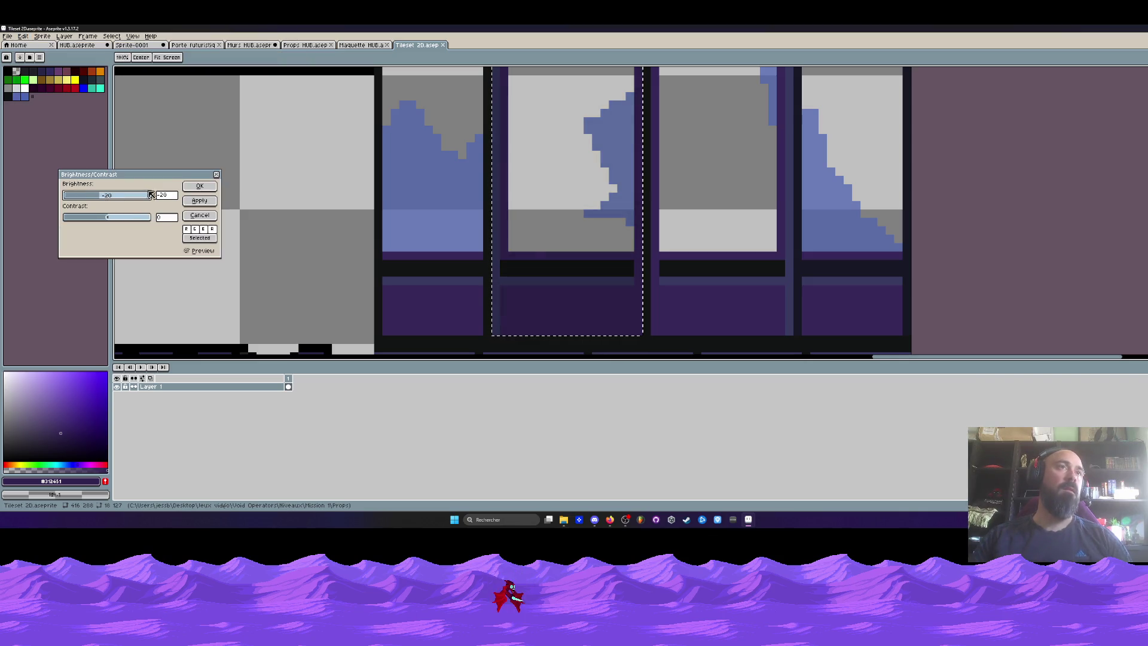
{"action": "left_click", "coordinate": [200, 186]}
{"action": "scroll", "coordinate": [655, 331], "scroll_direction": "up", "scroll_amount": 5}
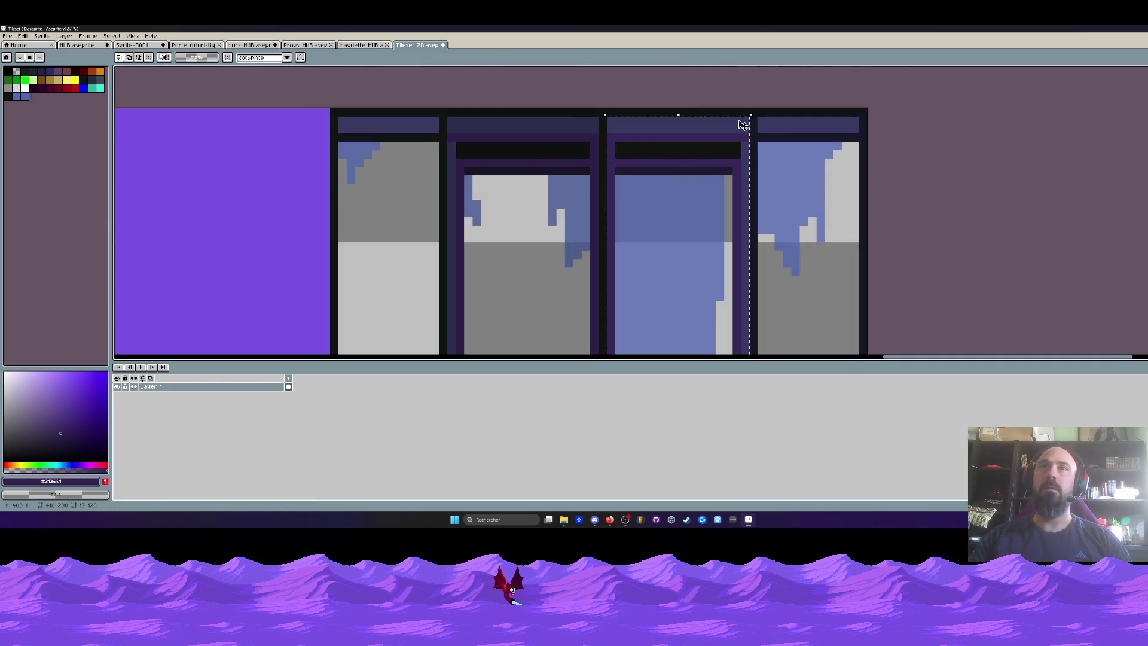
Step: Darken the next window panel further with a lower Brightness/Contrast brightness
{"action": "left_click", "coordinate": [23, 36]}
{"action": "mouse_move", "coordinate": [120, 214]}
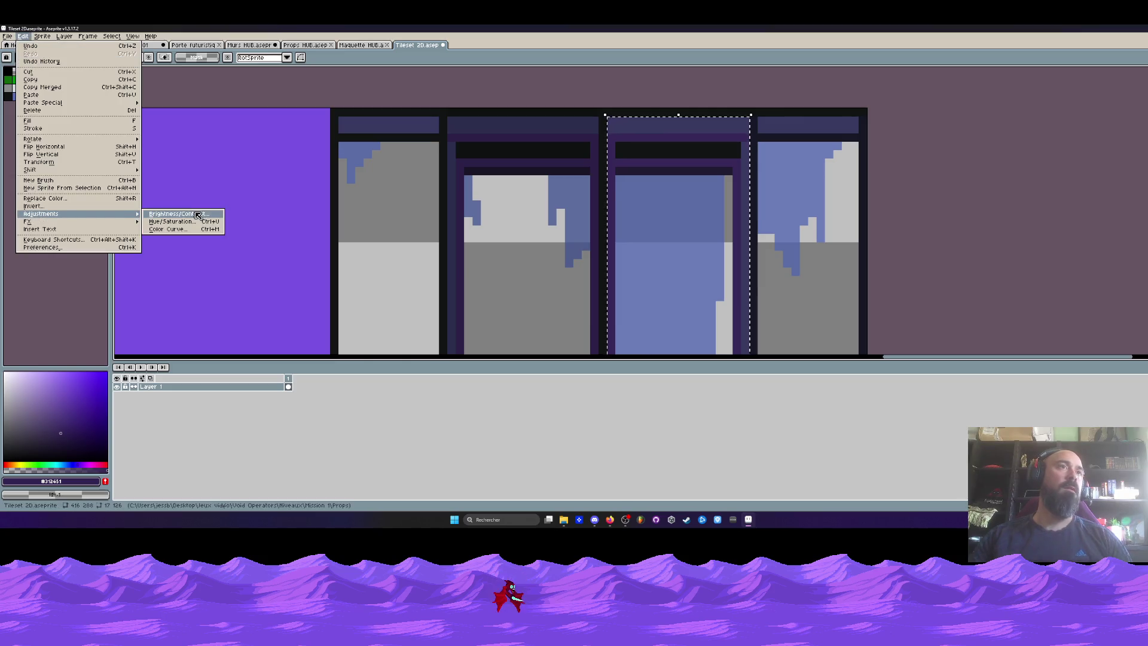
{"action": "left_click", "coordinate": [198, 215]}
{"action": "left_click_drag", "start_coordinate": [106, 199], "coordinate": [93, 203]}
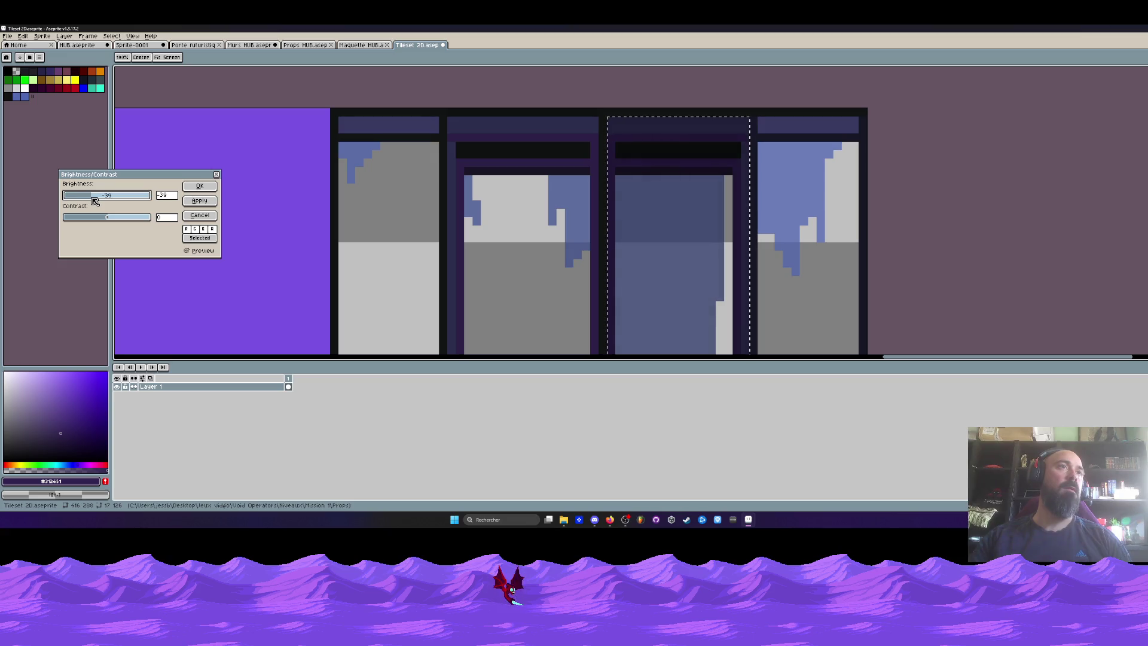
{"action": "left_click", "coordinate": [200, 186]}
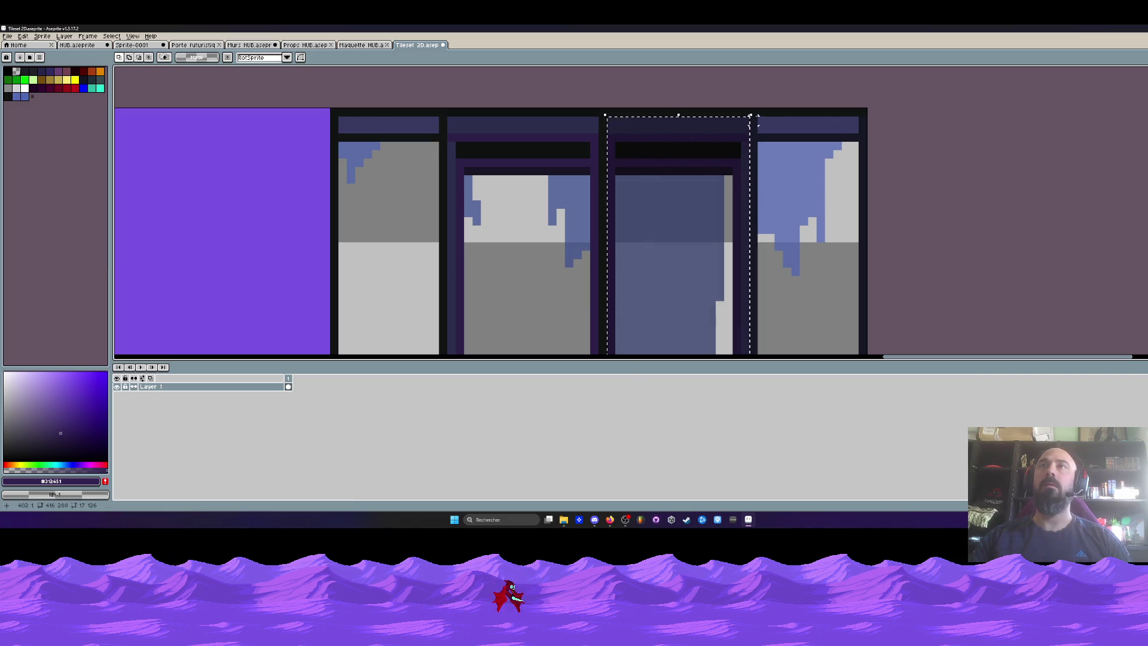
{"action": "scroll", "coordinate": [754, 121], "scroll_direction": "up", "scroll_amount": 5}
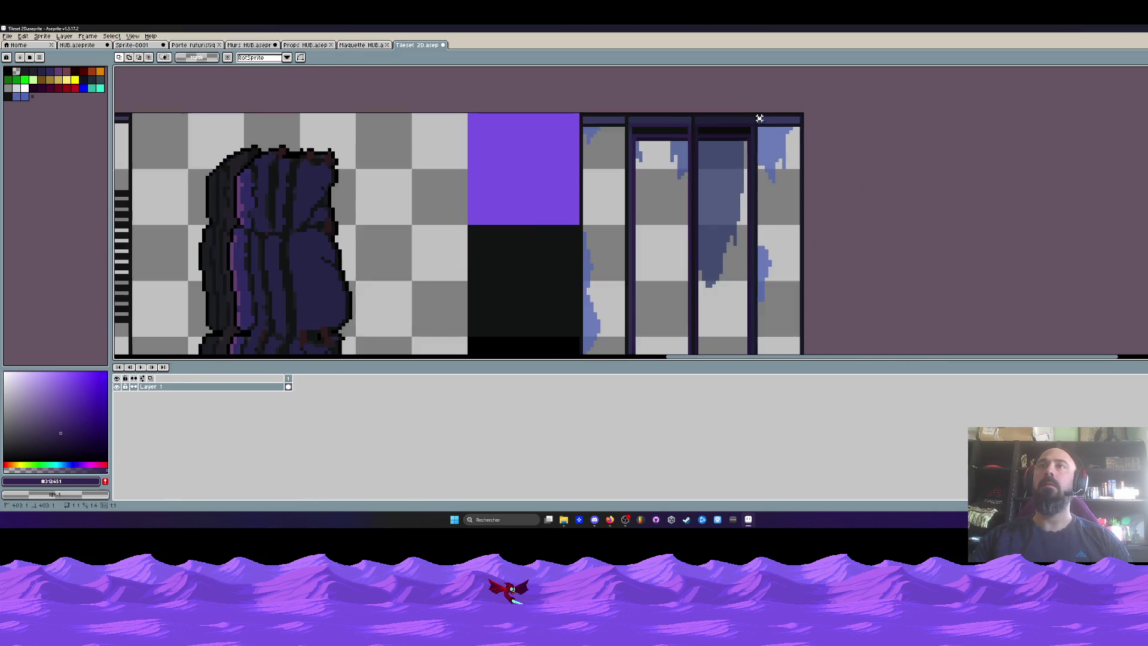
{"action": "scroll", "coordinate": [501, 195], "scroll_direction": "up", "scroll_amount": 3}
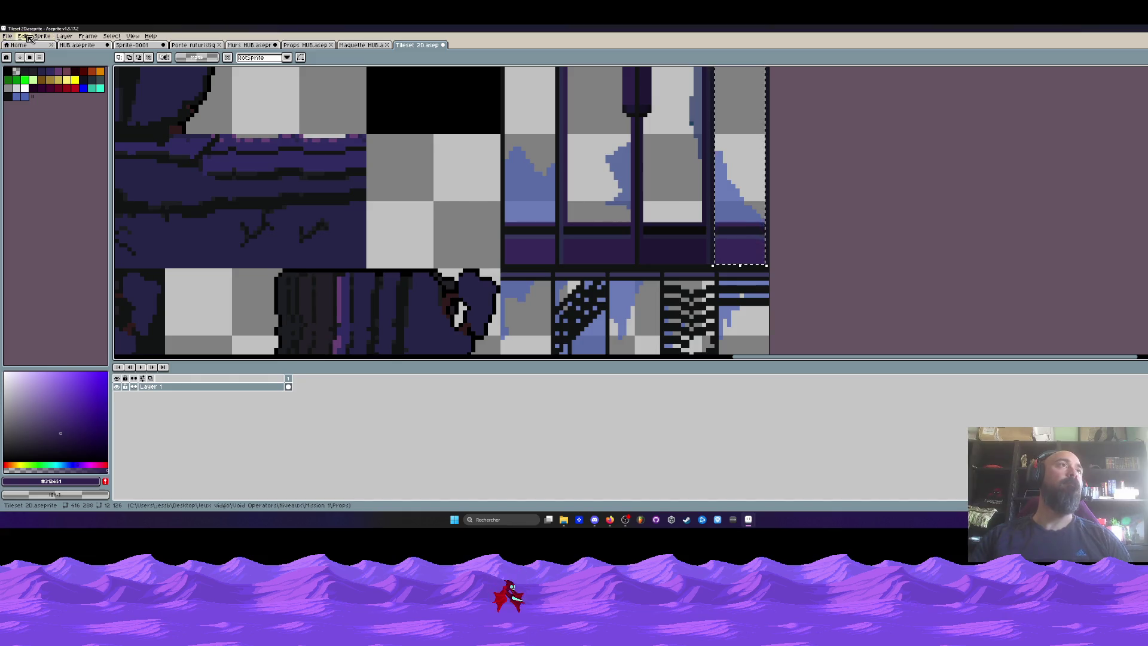
Step: Darken the right-hand window tile strongly with Brightness/Contrast
{"action": "left_click", "coordinate": [23, 36]}
{"action": "left_click", "coordinate": [23, 36]}
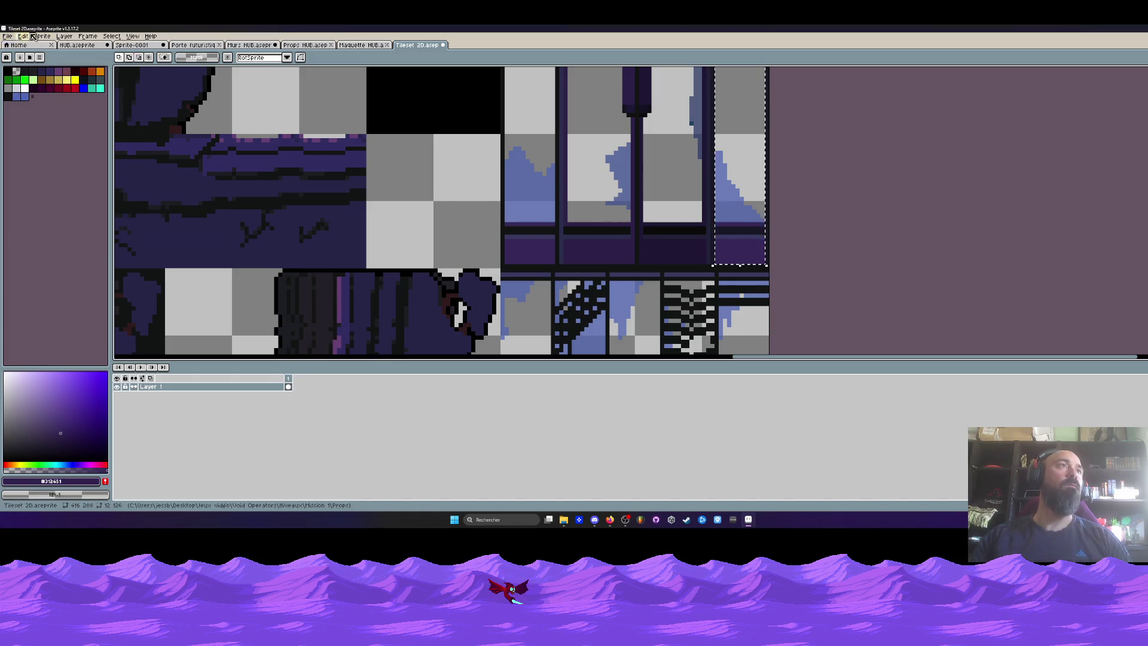
{"action": "left_click", "coordinate": [23, 36]}
{"action": "mouse_move", "coordinate": [54, 214]}
{"action": "left_click", "coordinate": [174, 213]}
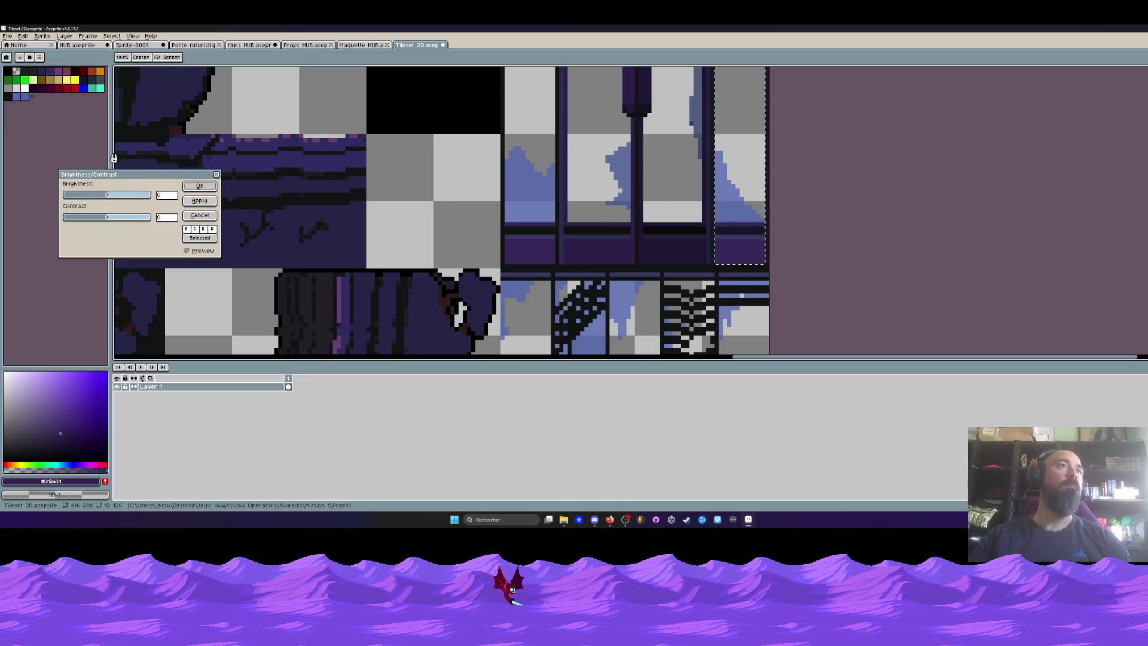
{"action": "left_click_drag", "start_coordinate": [106, 197], "coordinate": [82, 198]}
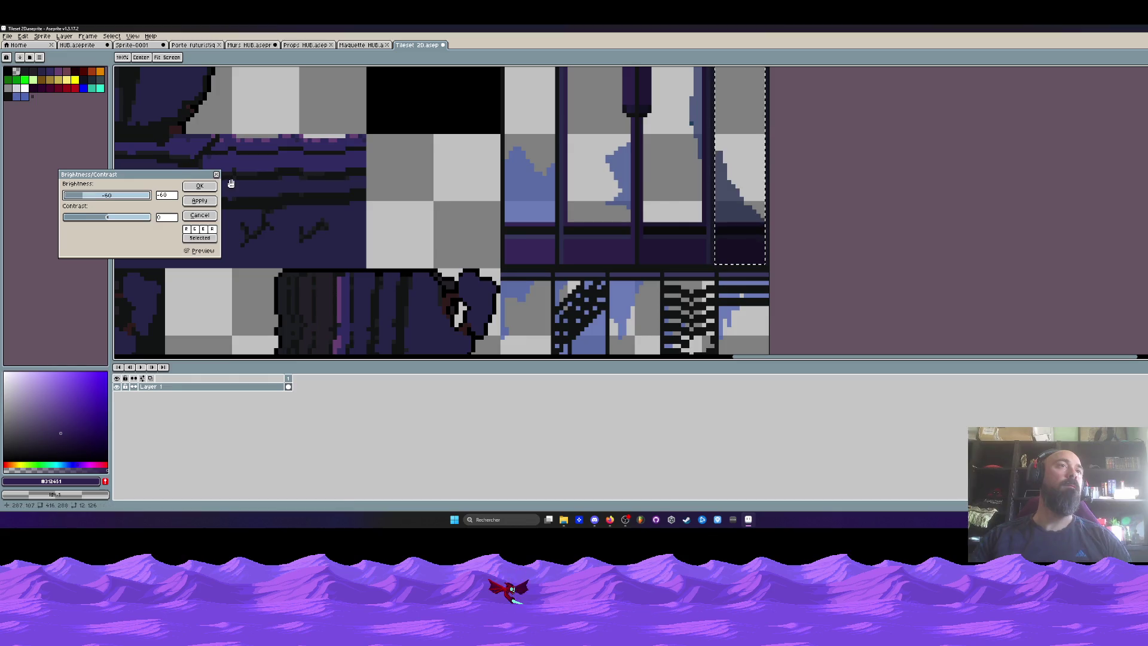
{"action": "left_click", "coordinate": [200, 186]}
{"action": "scroll", "coordinate": [589, 166], "scroll_direction": "down", "scroll_amount": 3}
{"action": "scroll", "coordinate": [589, 165], "scroll_direction": "up", "scroll_amount": 1}
{"action": "scroll", "coordinate": [589, 166], "scroll_direction": "down", "scroll_amount": 1}
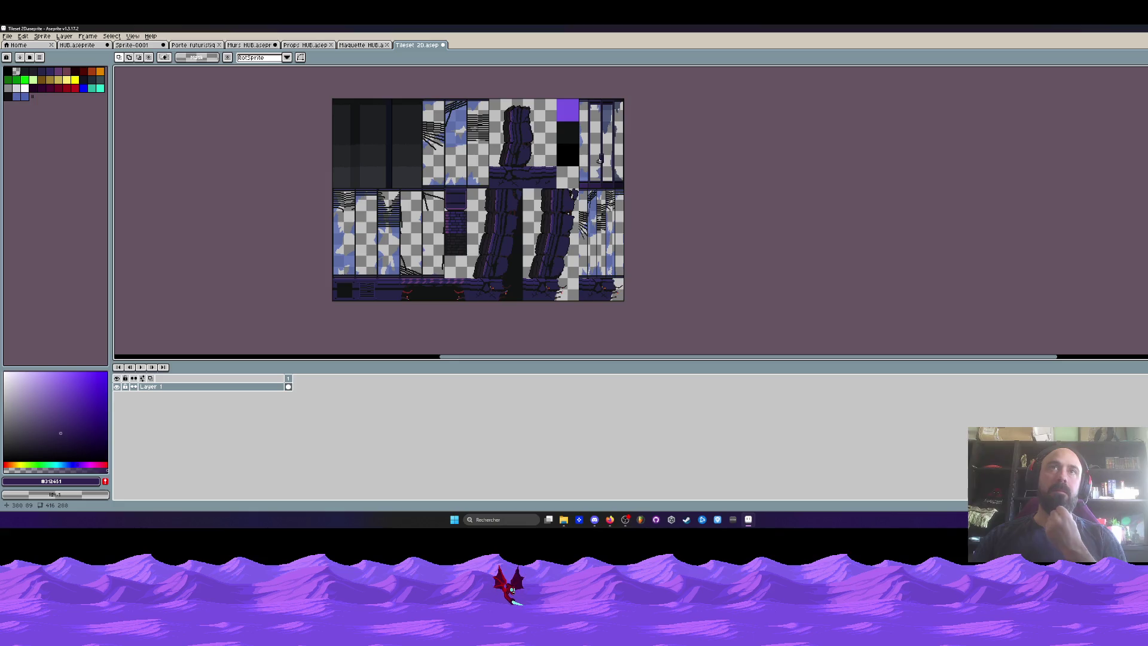
Step: Save the Tileset 2D file and shrink the timeline to give the canvas more room
{"action": "left_click", "coordinate": [7, 36]}
{"action": "left_click", "coordinate": [21, 90]}
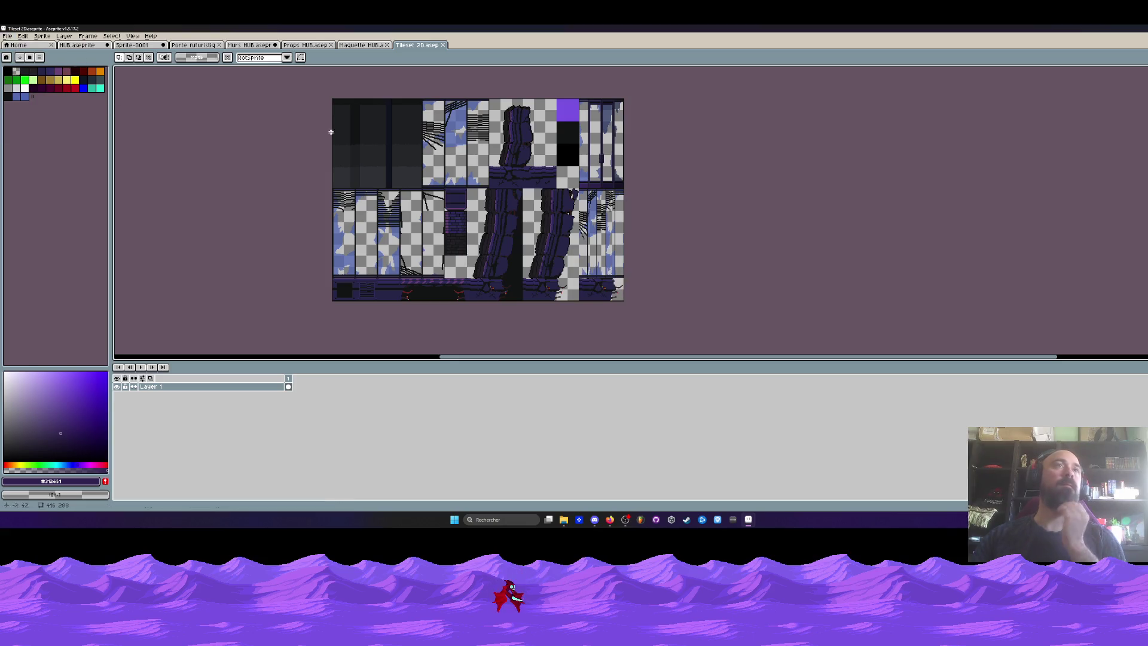
{"action": "scroll", "coordinate": [598, 169], "scroll_direction": "up", "scroll_amount": 2}
{"action": "left_click_drag", "start_coordinate": [587, 169], "coordinate": [575, 253]}
{"action": "left_click_drag", "start_coordinate": [559, 361], "coordinate": [552, 488]}
{"action": "scroll", "coordinate": [635, 226], "scroll_direction": "up", "scroll_amount": 1}
Step: Pan over the tileset's upper rows and marquee-select the door tile
{"action": "mouse_move", "coordinate": [635, 226]}
{"action": "left_mouse_down"}
{"action": "mouse_move", "coordinate": [635, 345]}
{"action": "mouse_move", "coordinate": [635, 243]}
{"action": "left_mouse_up"}
{"action": "scroll", "coordinate": [582, 289], "scroll_direction": "up", "scroll_amount": 2}
{"action": "left_click_drag", "start_coordinate": [582, 289], "coordinate": [584, 243]}
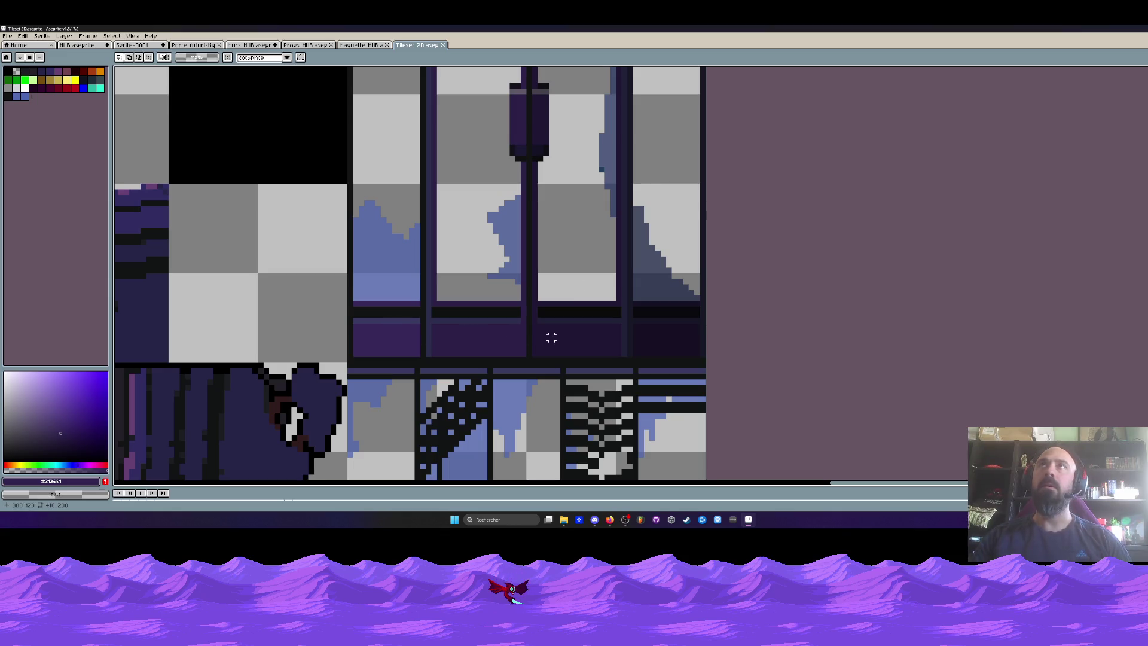
{"action": "scroll", "coordinate": [551, 338], "scroll_direction": "down", "scroll_amount": 2}
{"action": "scroll", "coordinate": [666, 186], "scroll_direction": "up", "scroll_amount": 1}
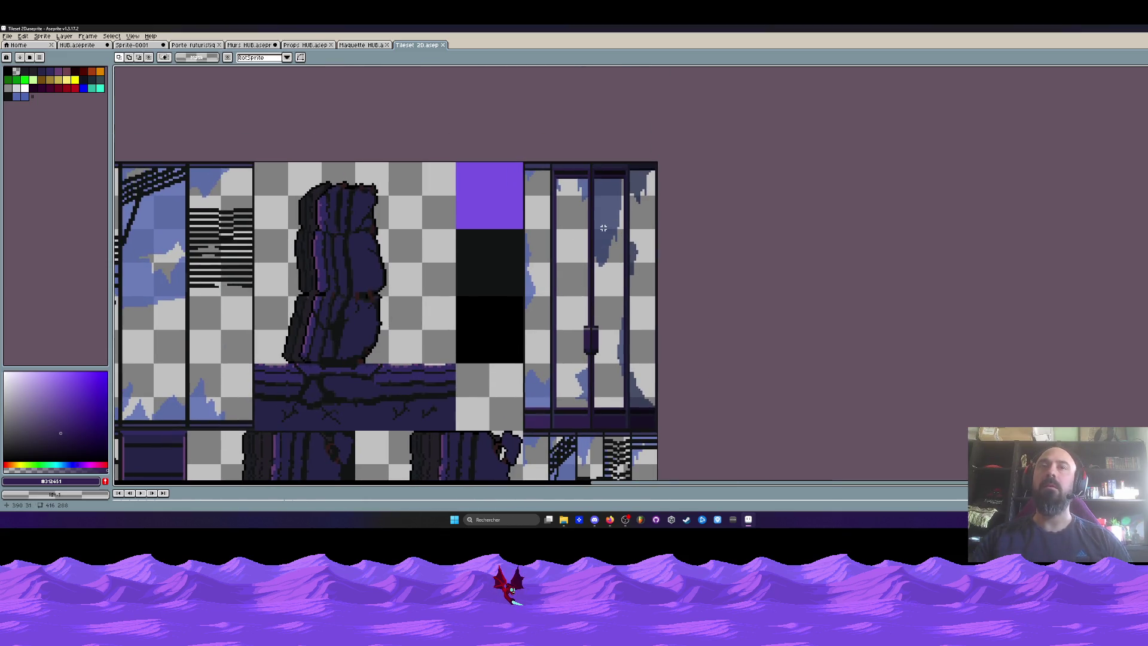
{"action": "scroll", "coordinate": [603, 228], "scroll_direction": "down", "scroll_amount": 1}
{"action": "left_click_drag", "start_coordinate": [604, 228], "coordinate": [588, 157]}
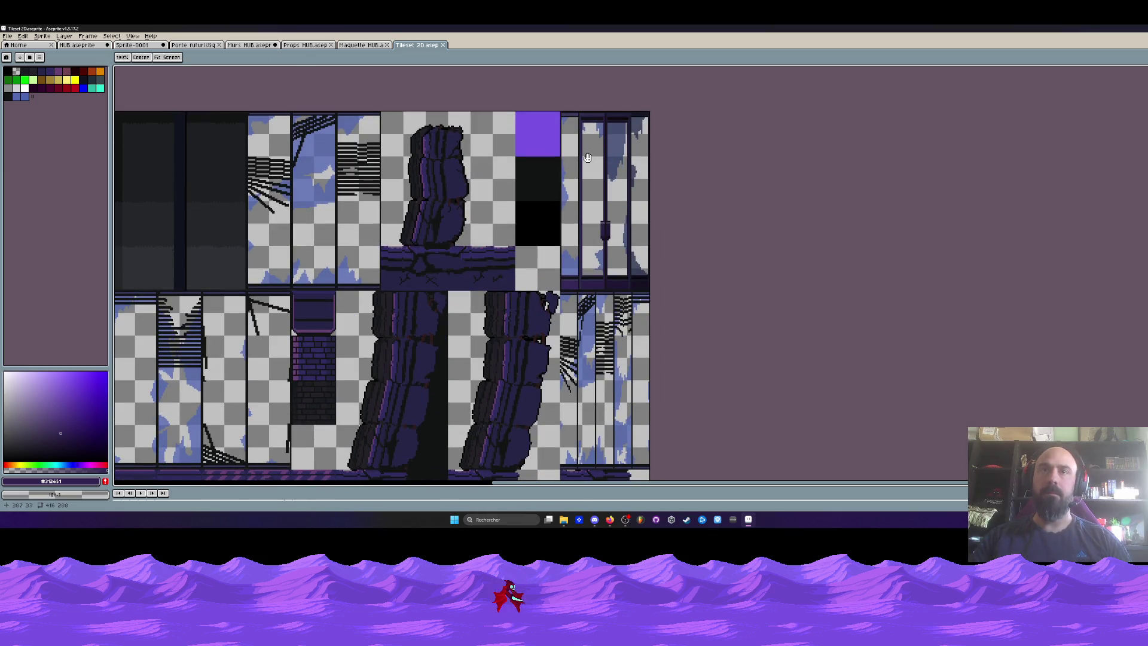
{"action": "scroll", "coordinate": [580, 120], "scroll_direction": "up", "scroll_amount": 1}
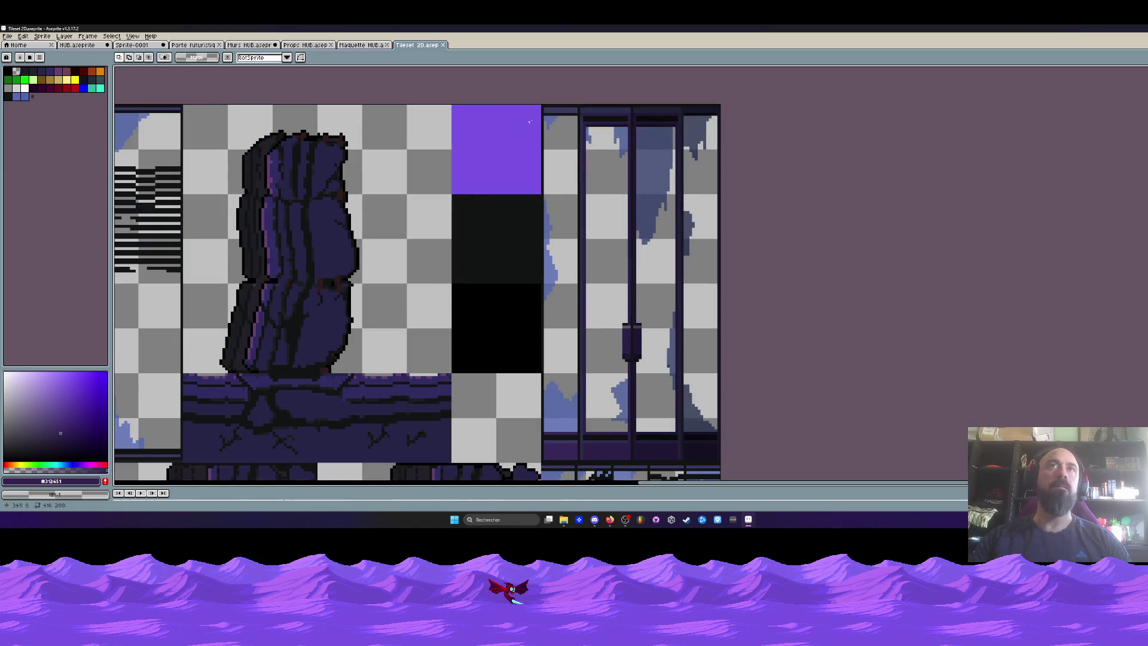
{"action": "mouse_move", "coordinate": [543, 106]}
{"action": "left_mouse_down"}
{"action": "mouse_move", "coordinate": [706, 479]}
{"action": "mouse_move", "coordinate": [730, 342]}
{"action": "mouse_move", "coordinate": [728, 358]}
{"action": "left_mouse_up"}
{"action": "scroll", "coordinate": [706, 478], "scroll_direction": "up", "scroll_amount": 1}
{"action": "scroll", "coordinate": [706, 333], "scroll_direction": "down", "scroll_amount": 3}
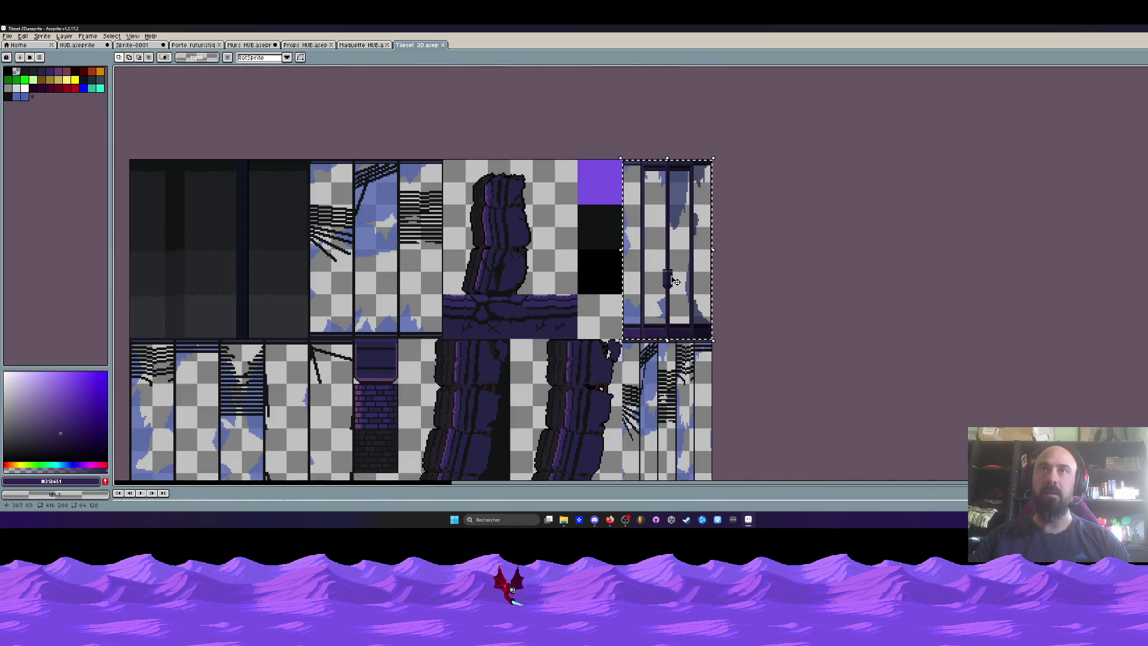
Step: Start an image export of the tileset limited to Layer 1
{"action": "left_click", "coordinate": [8, 36]}
{"action": "mouse_move", "coordinate": [27, 106]}
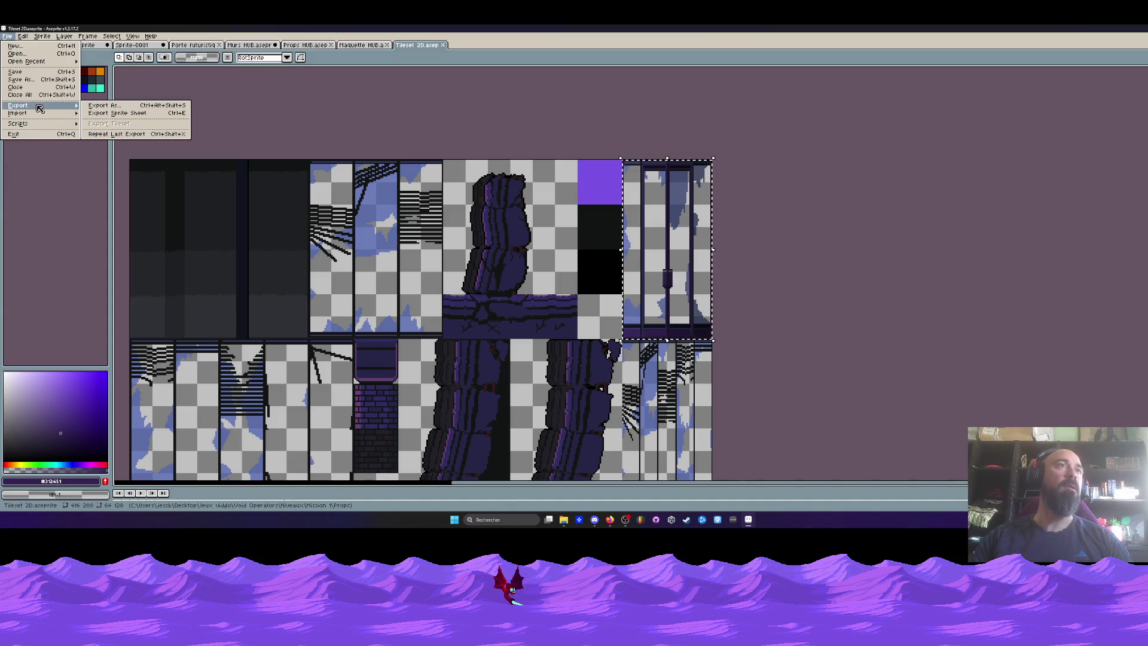
{"action": "left_click", "coordinate": [113, 106]}
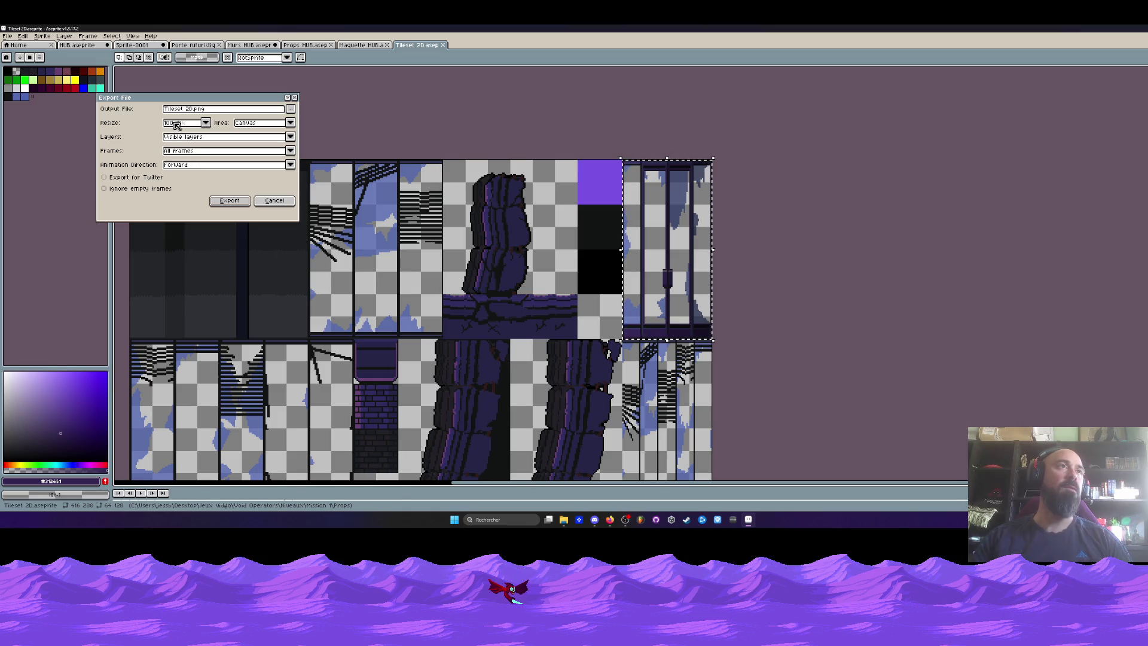
{"action": "left_click", "coordinate": [186, 168]}
{"action": "left_click", "coordinate": [179, 172]}
{"action": "left_click", "coordinate": [178, 138]}
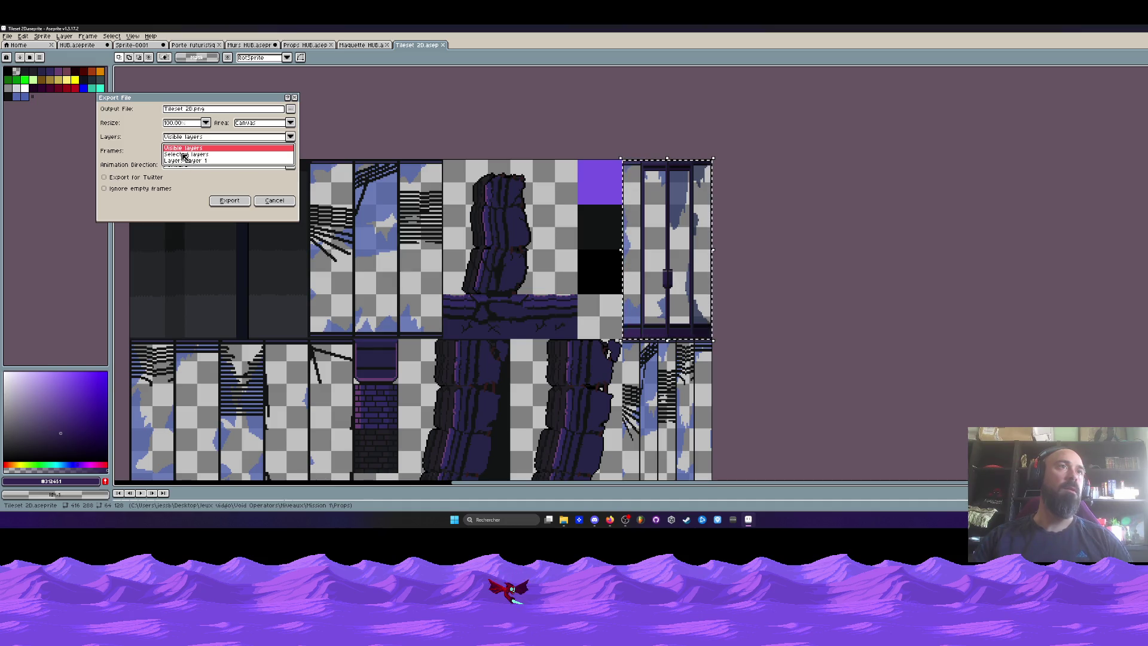
{"action": "left_click", "coordinate": [185, 155]}
{"action": "left_click", "coordinate": [182, 138]}
{"action": "left_click", "coordinate": [175, 154]}
{"action": "left_click", "coordinate": [183, 139]}
{"action": "left_click", "coordinate": [182, 160]}
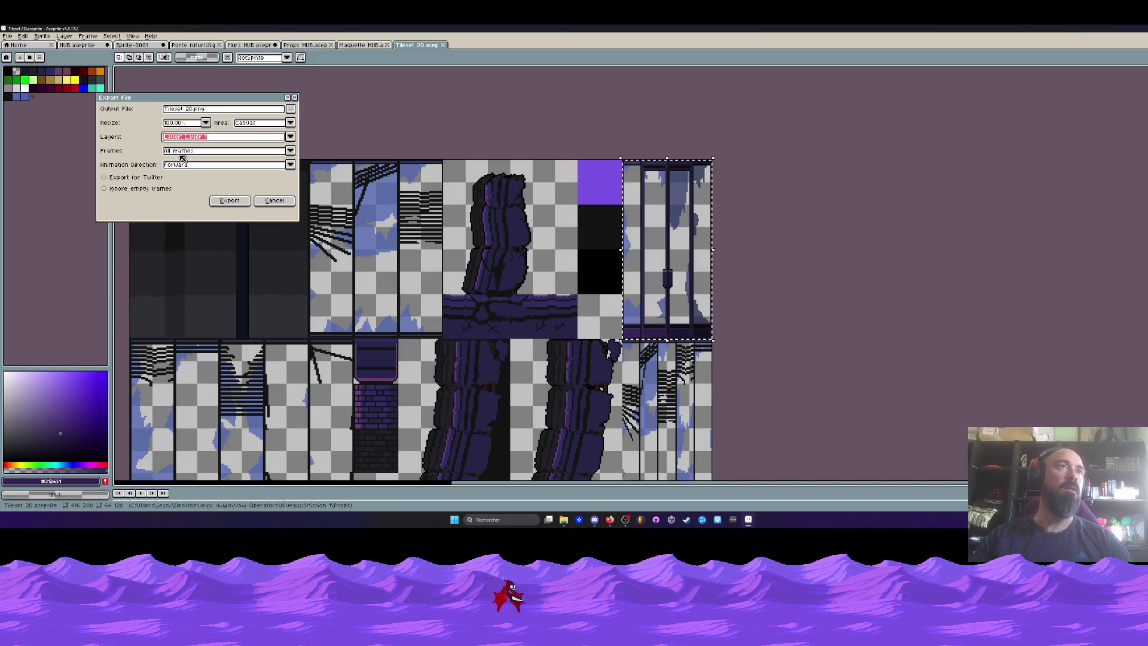
Step: Set the export area to Selection and export the door as Porte2D.png
{"action": "left_click", "coordinate": [269, 126]}
{"action": "left_click", "coordinate": [254, 138]}
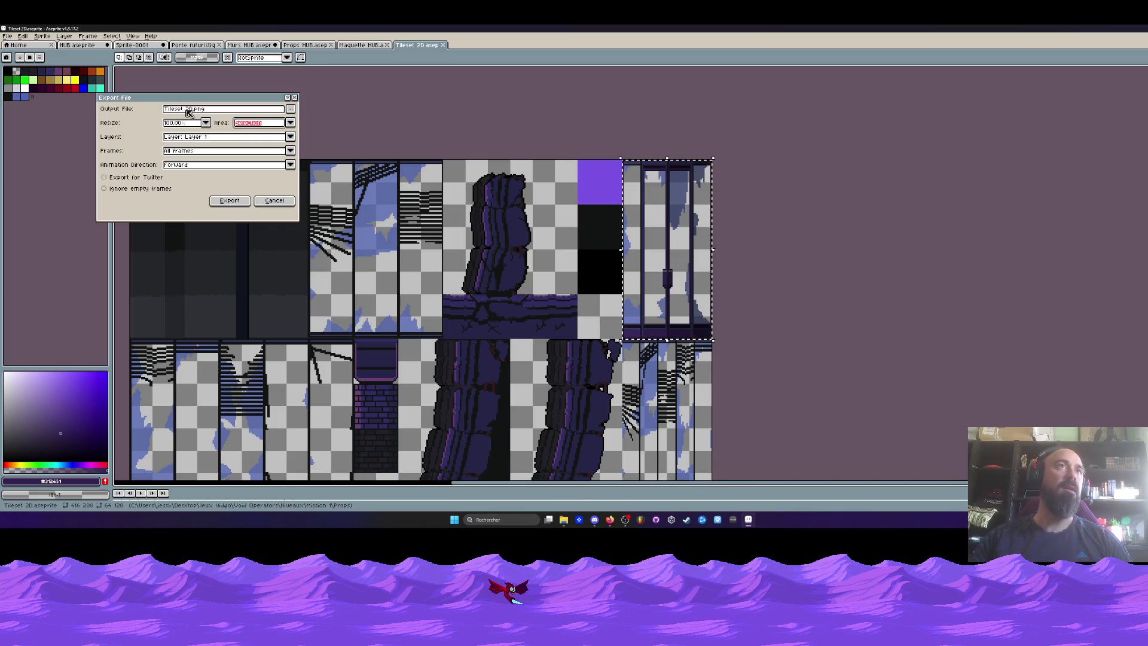
{"action": "left_click", "coordinate": [185, 112]}
{"action": "left_click_drag", "start_coordinate": [185, 112], "coordinate": [158, 118]}
{"action": "key", "text": "BackSpace"}
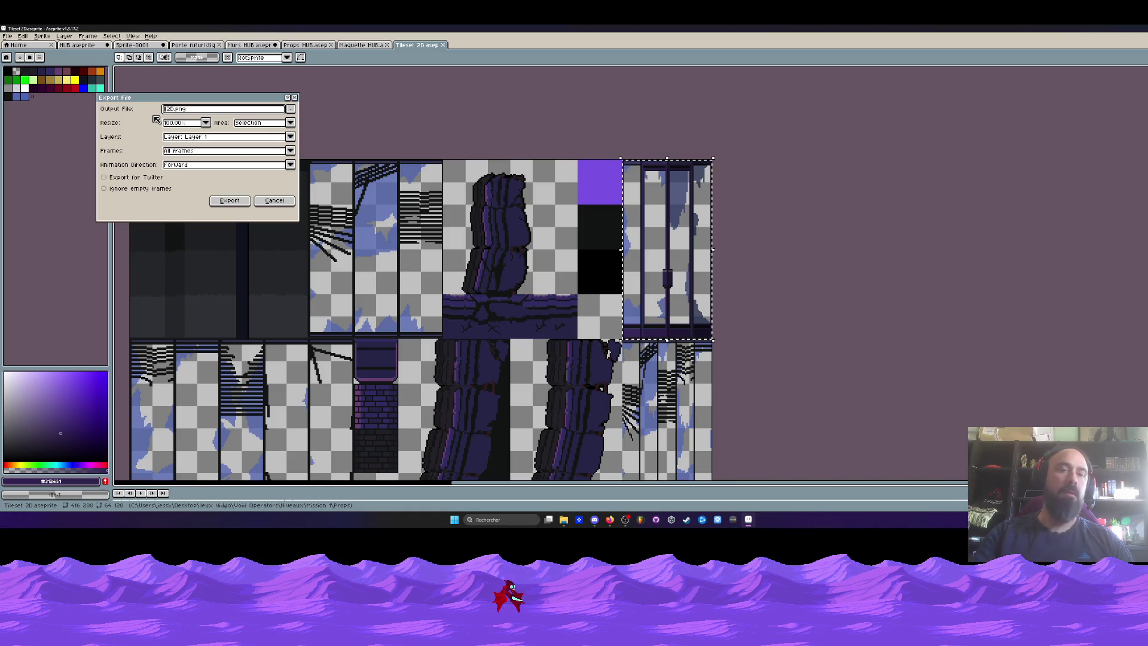
{"action": "type", "text": "Porte"}
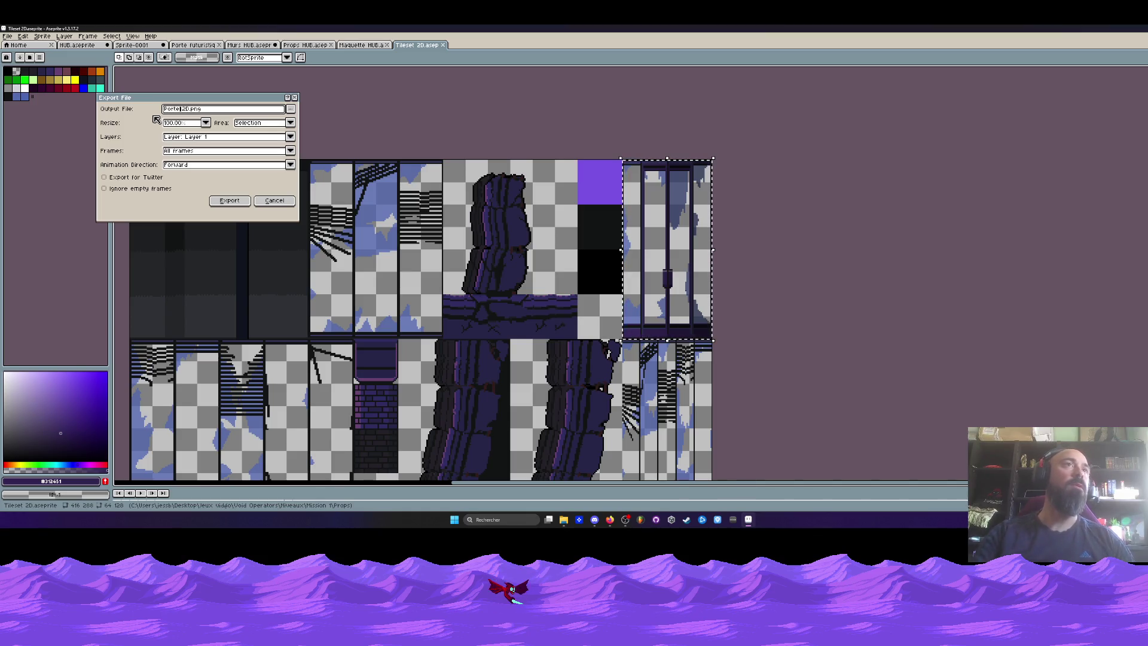
{"action": "left_click", "coordinate": [240, 202]}
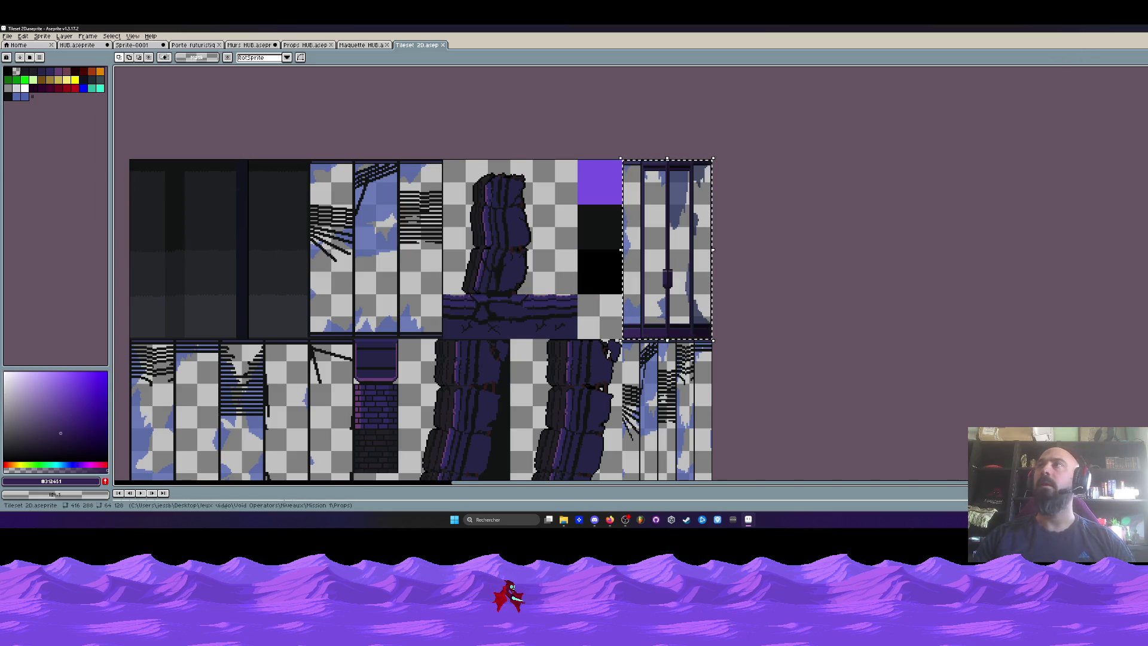
{"action": "key", "text": "super+Down"}
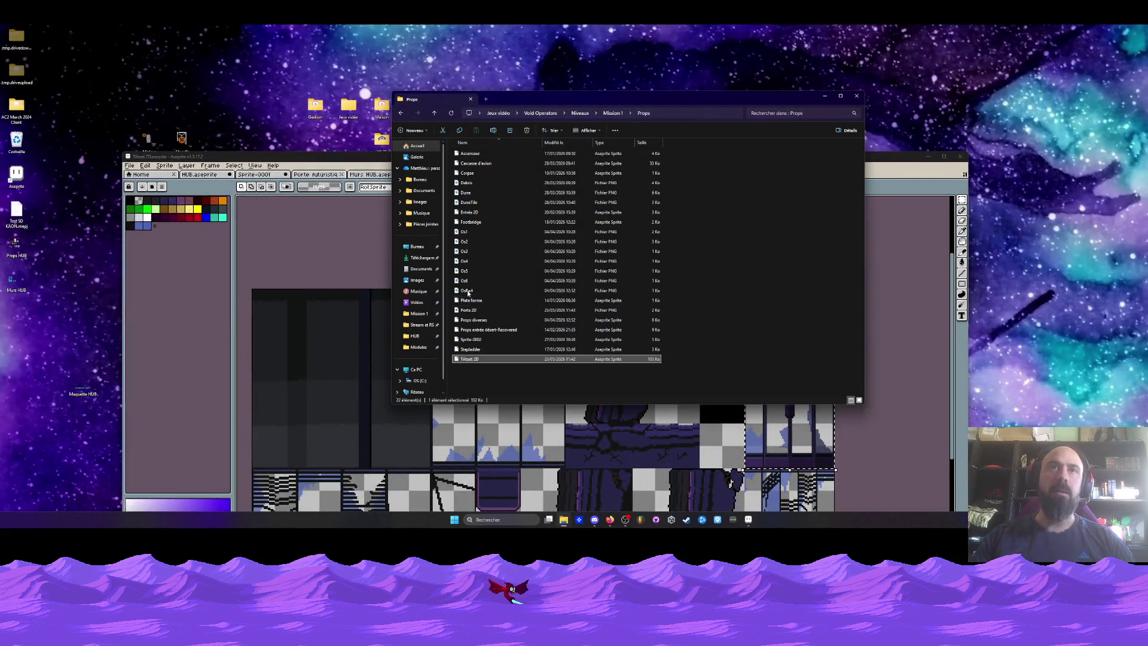
Step: Preview Porte 2D.png in Photos, close it and the Props folder, and enlarge Aseprite
{"action": "double_click", "coordinate": [476, 315]}
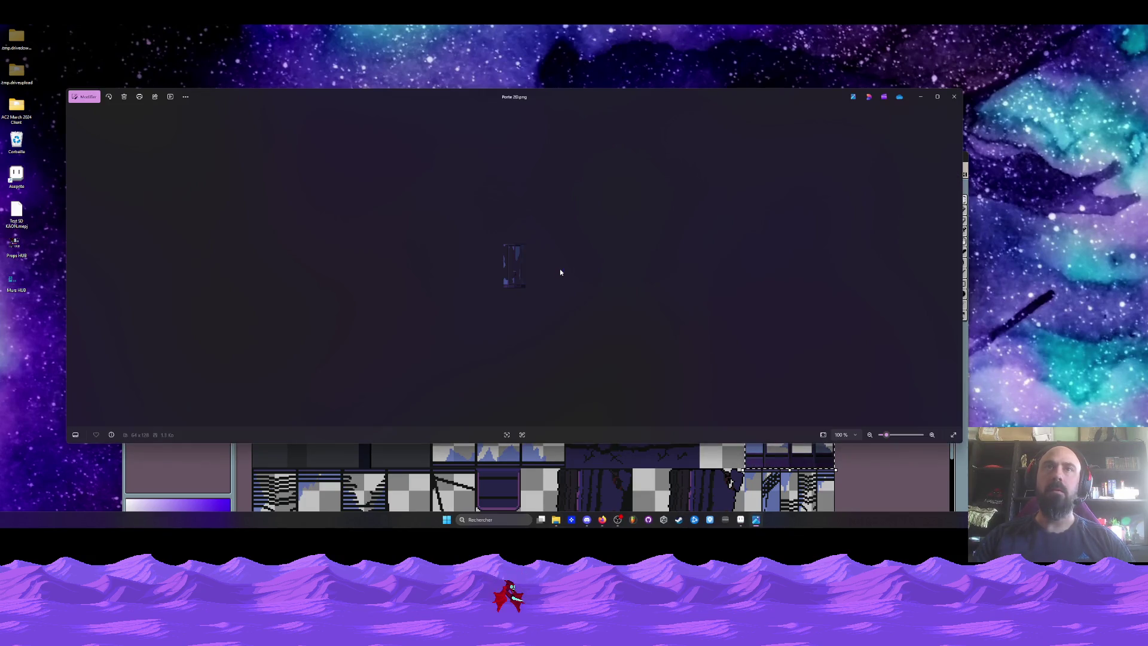
{"action": "scroll", "coordinate": [513, 263], "scroll_direction": "up", "scroll_amount": 4}
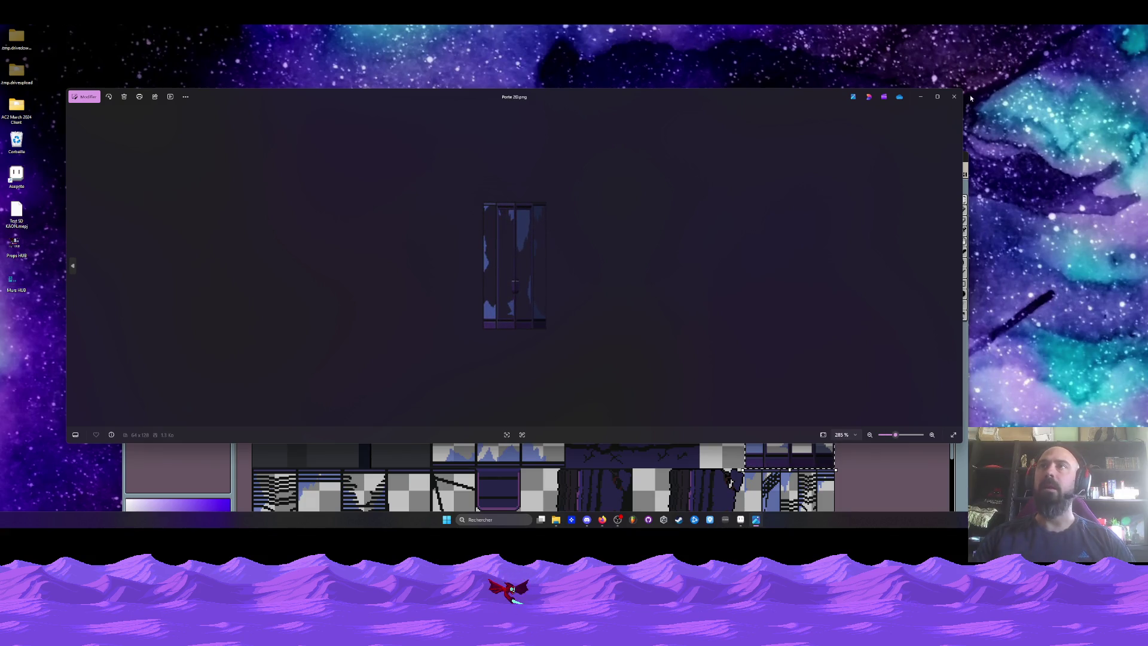
{"action": "left_click", "coordinate": [954, 96]}
{"action": "left_click_drag", "start_coordinate": [598, 101], "coordinate": [502, 113]}
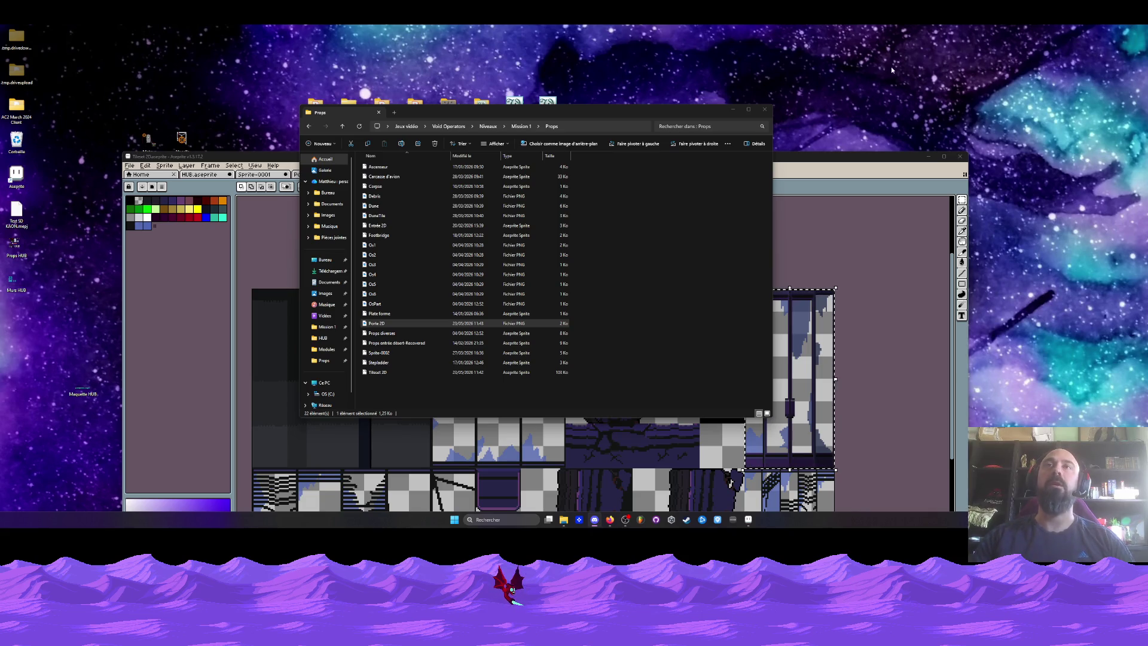
{"action": "left_click", "coordinate": [765, 109]}
{"action": "left_click_drag", "start_coordinate": [193, 153], "coordinate": [193, 56]}
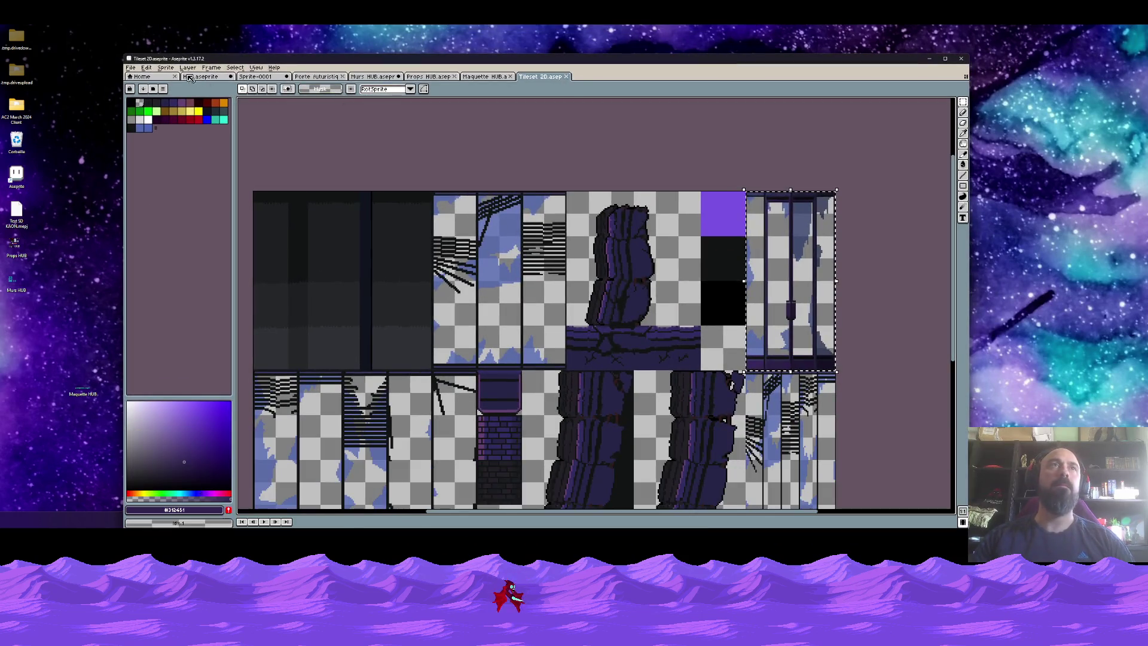
Step: Close Tileset 2D, maximize Aseprite and bring the Maquette HUB mockup to the front
{"action": "left_click", "coordinate": [131, 67]}
{"action": "left_click", "coordinate": [566, 77]}
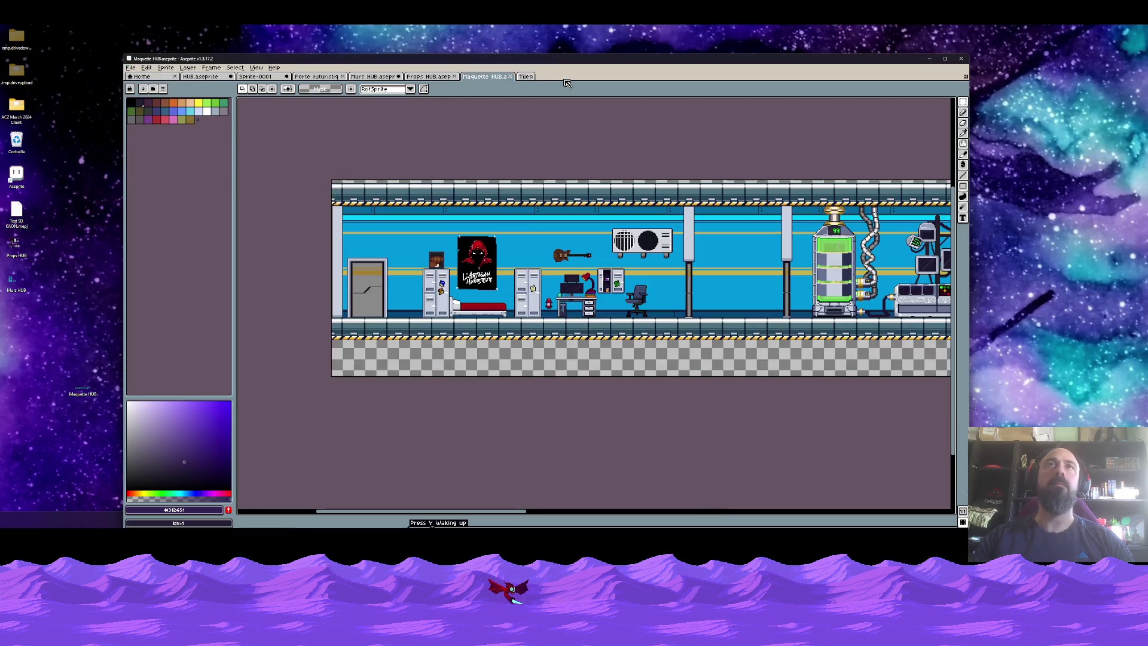
{"action": "double_click", "coordinate": [575, 60]}
{"action": "left_click", "coordinate": [313, 47]}
{"action": "left_click", "coordinate": [357, 47]}
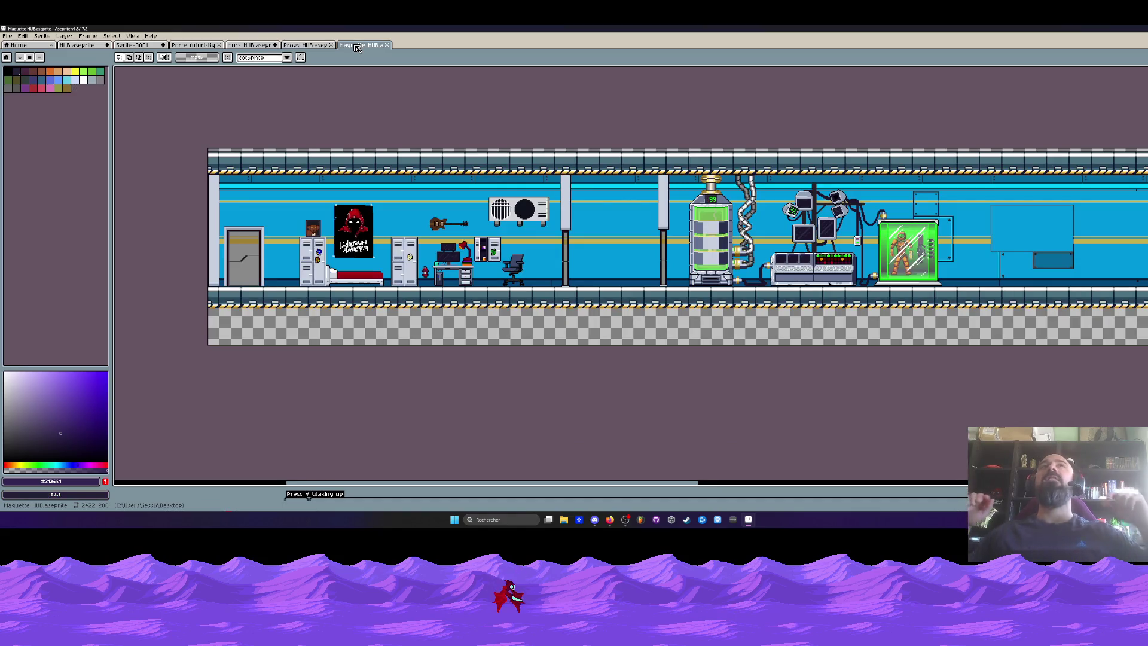
{"action": "left_click", "coordinate": [610, 519]}
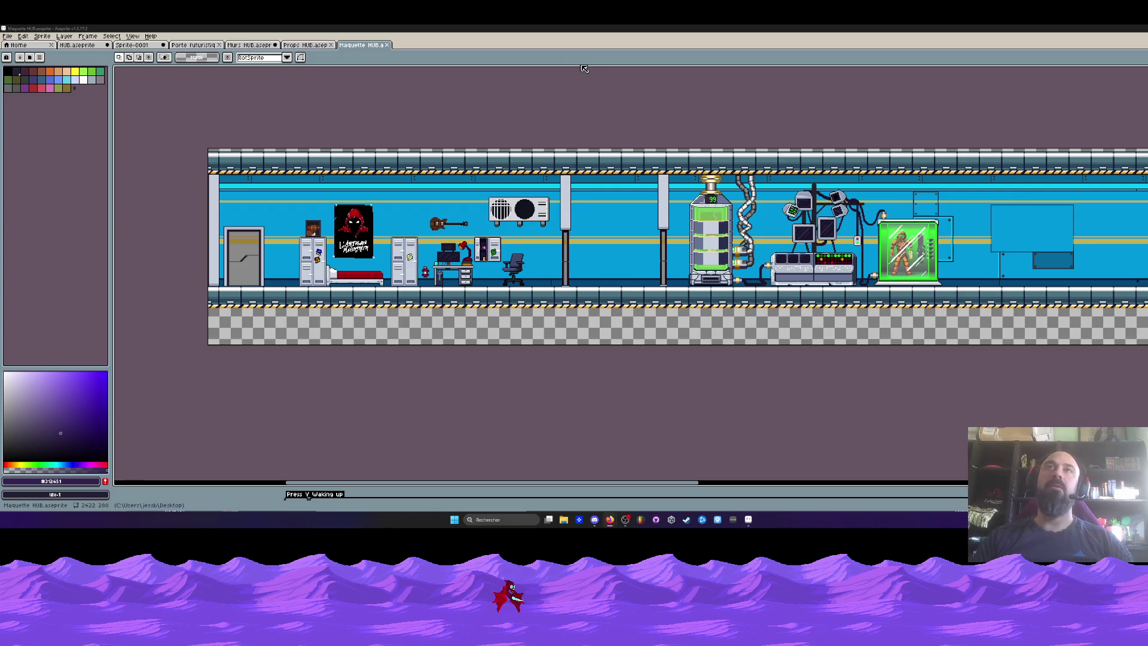
{"action": "left_click", "coordinate": [8, 36]}
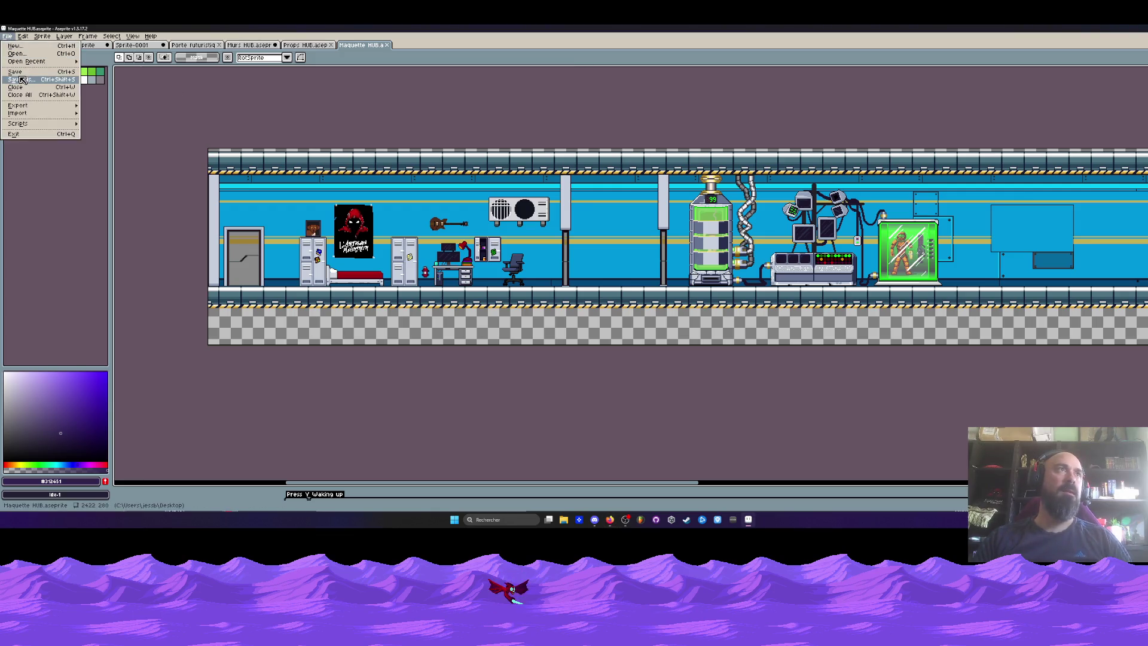
Step: Cancel Save As, save the Maquette HUB mockup with File > Save, and enlarge the timeline
{"action": "left_click", "coordinate": [20, 79]}
{"action": "key", "text": "Escape"}
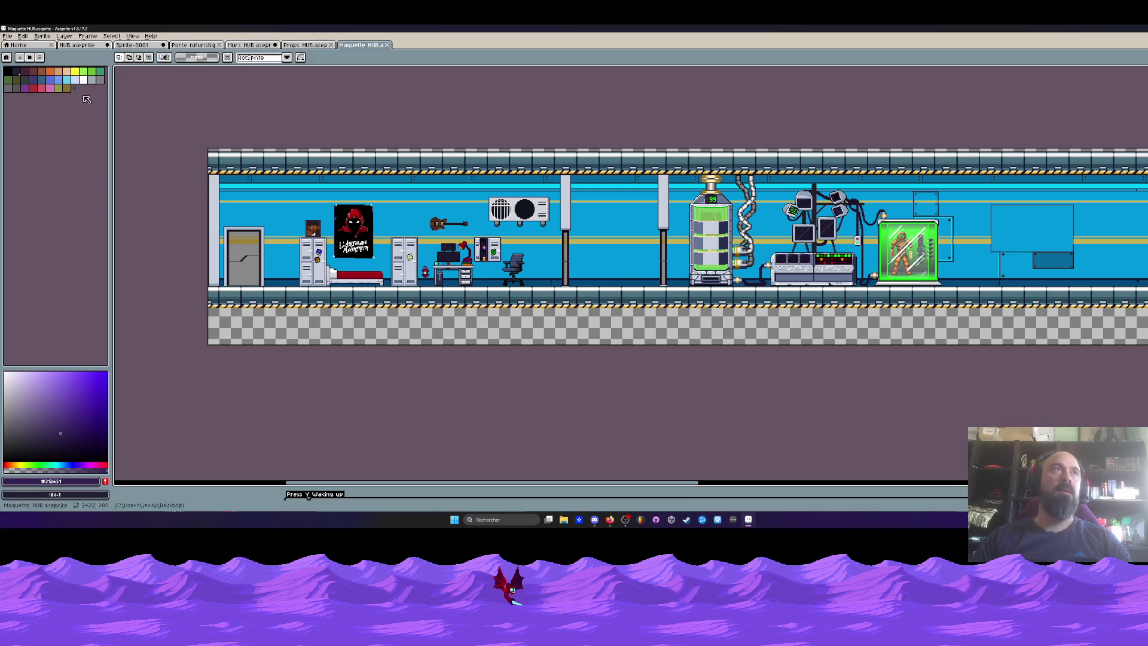
{"action": "left_click", "coordinate": [8, 36]}
{"action": "left_click", "coordinate": [15, 71]}
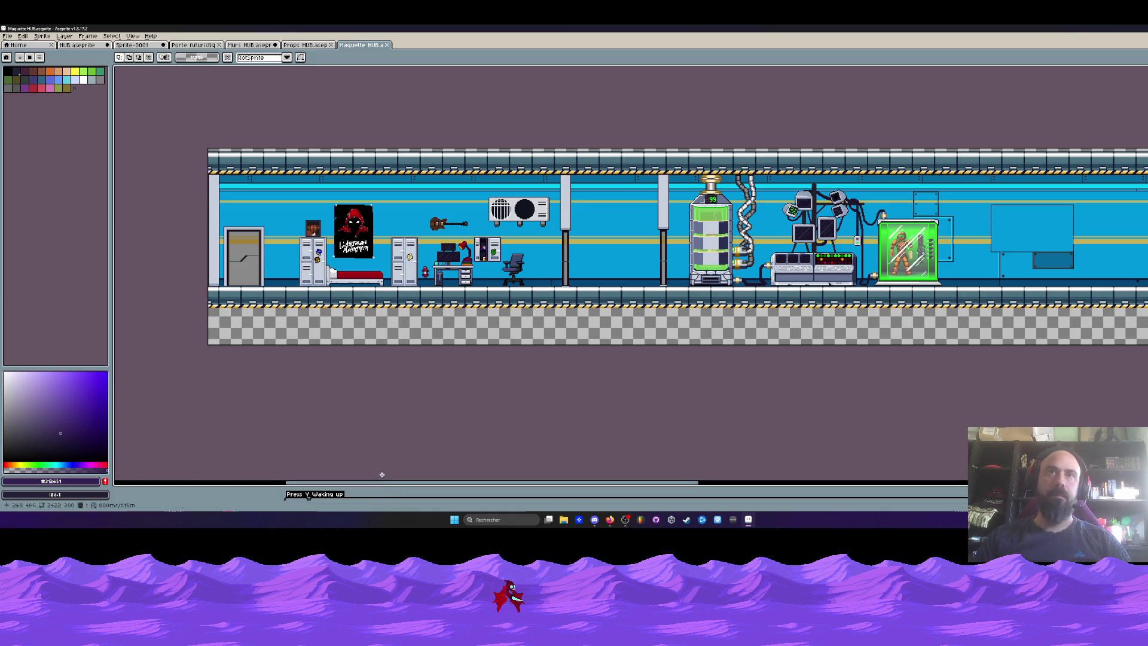
{"action": "left_click_drag", "start_coordinate": [401, 484], "coordinate": [400, 383]}
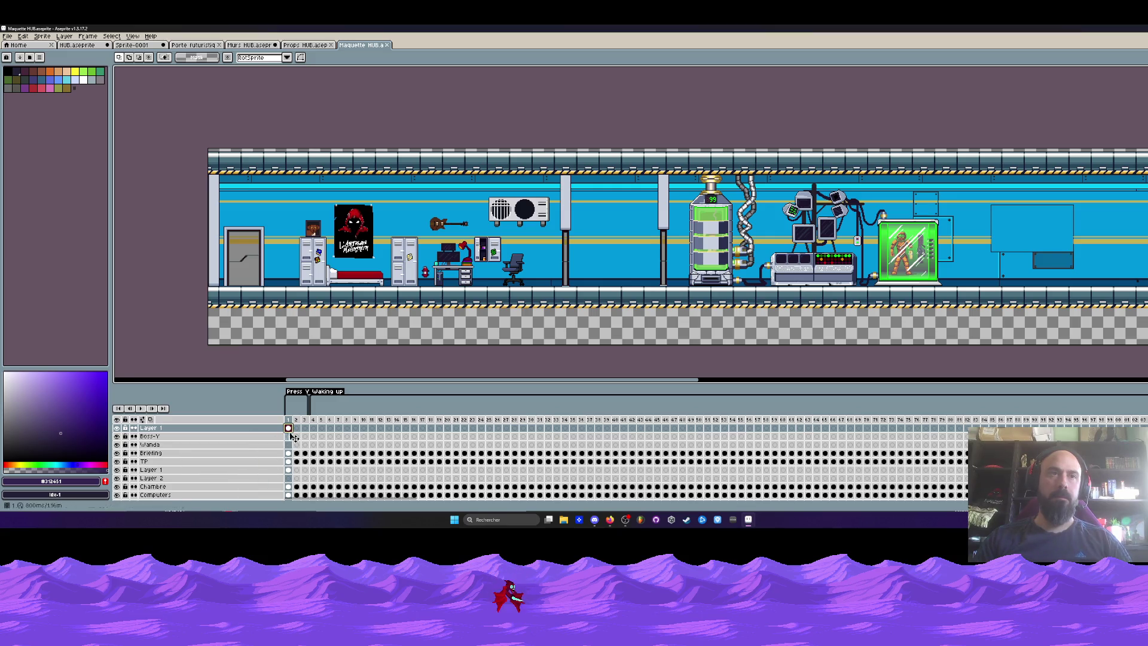
Step: Move the top Layer 1 onto the other Layer 1, Merge Down, then show Props HUB
{"action": "left_click", "coordinate": [235, 428]}
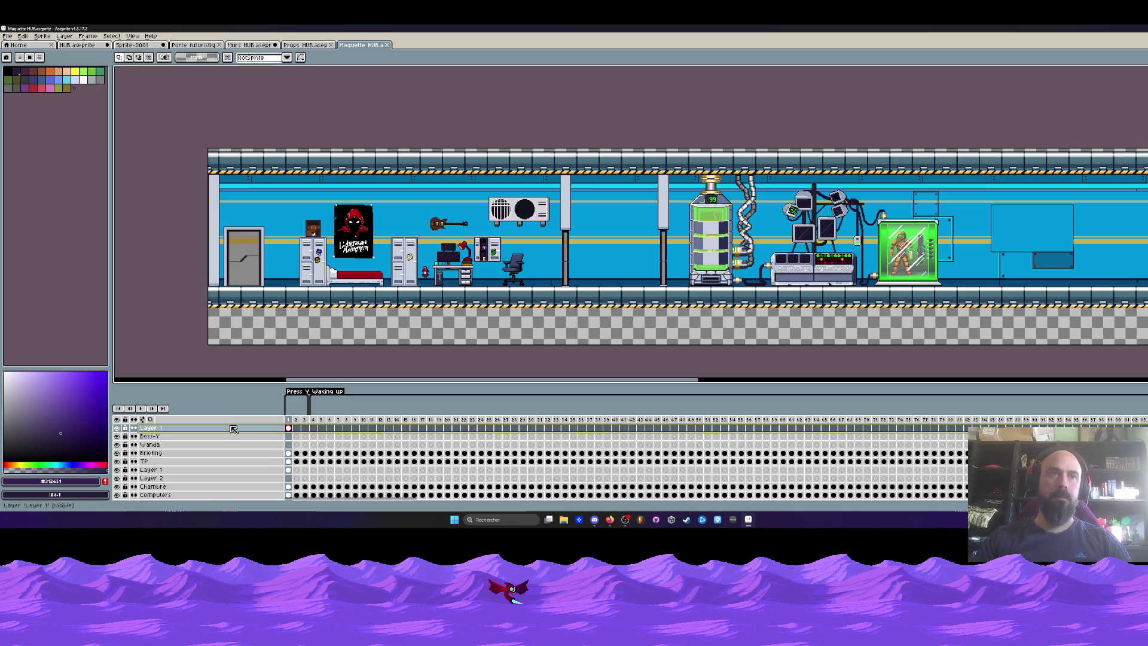
{"action": "left_click_drag", "start_coordinate": [235, 429], "coordinate": [235, 469]}
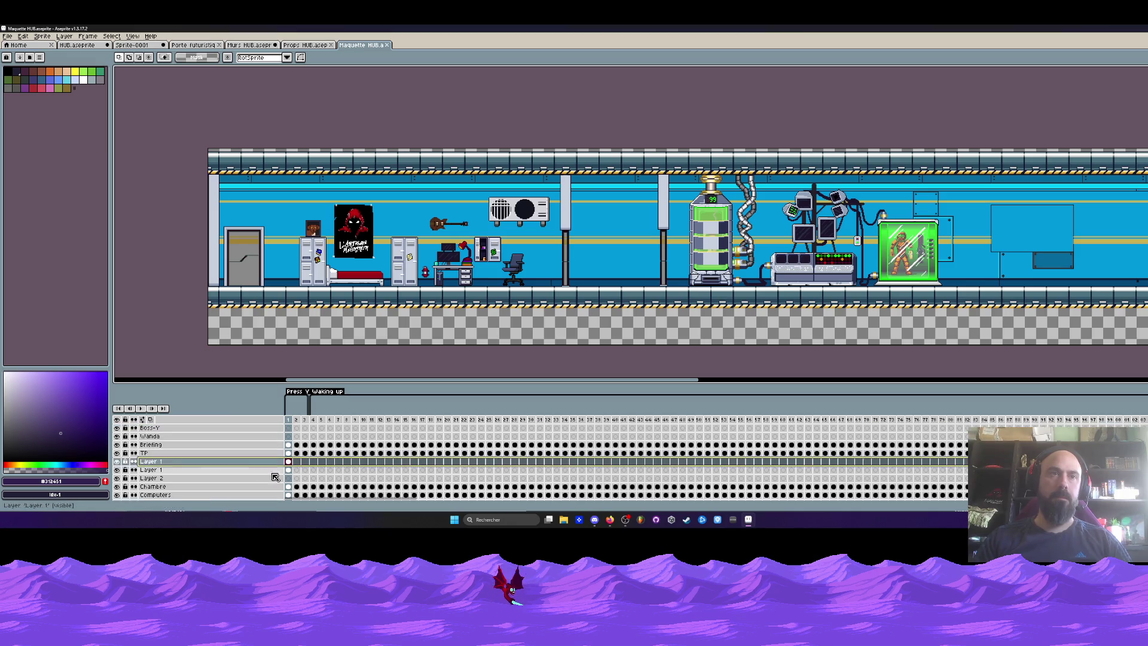
{"action": "right_click", "coordinate": [261, 461]}
{"action": "left_click", "coordinate": [289, 490]}
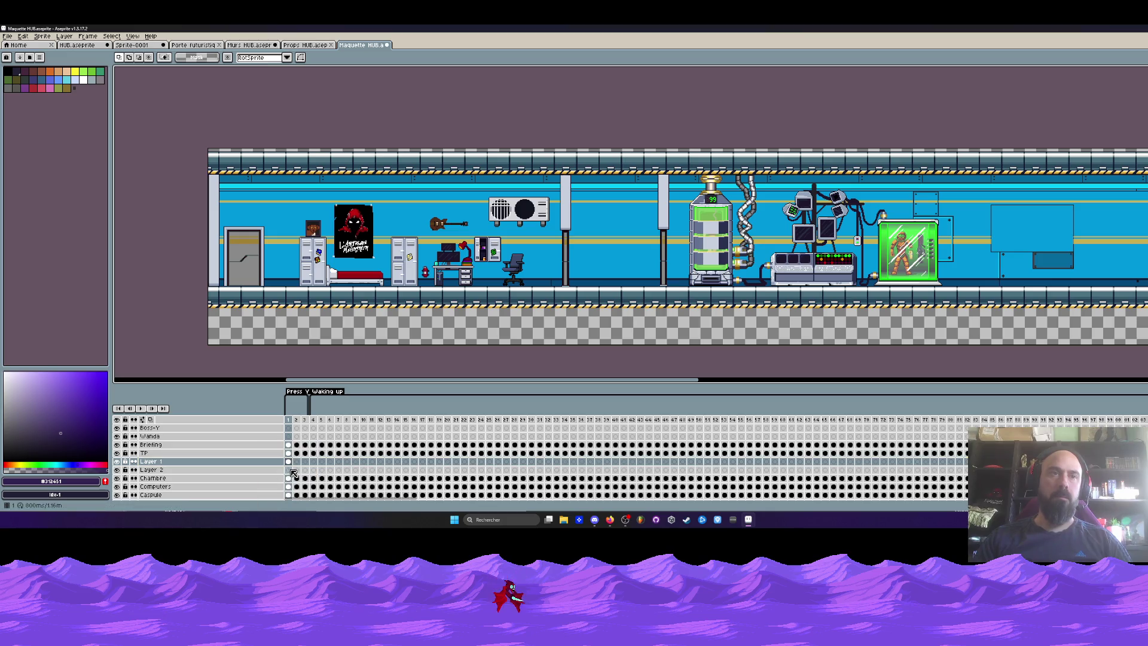
{"action": "left_click", "coordinate": [117, 461]}
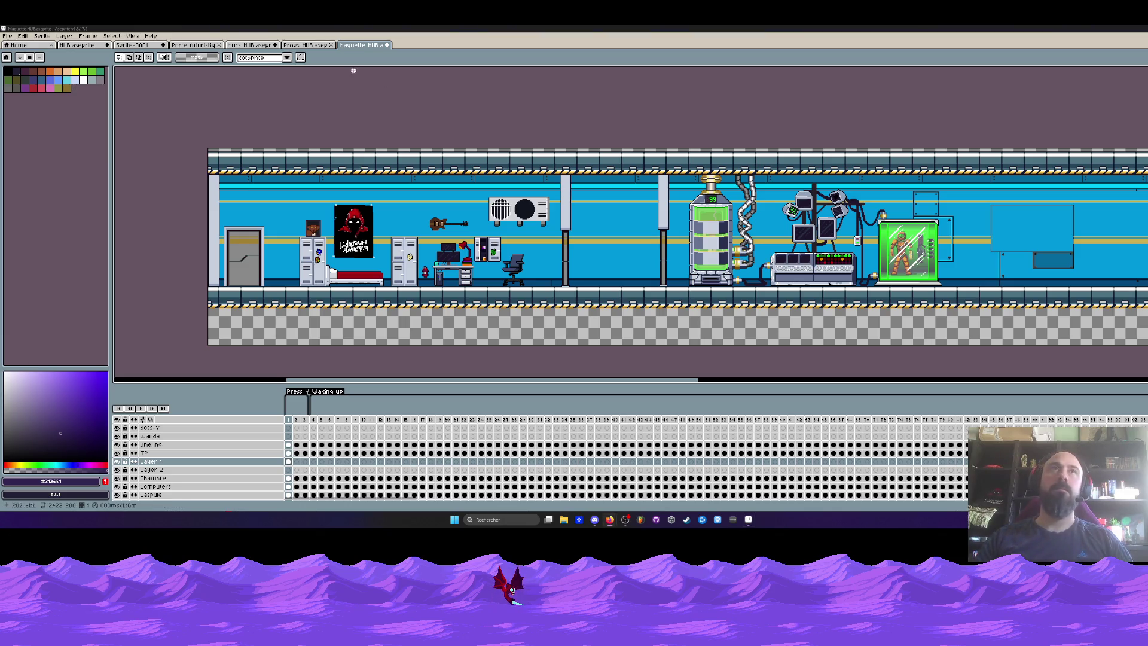
{"action": "left_click", "coordinate": [317, 45]}
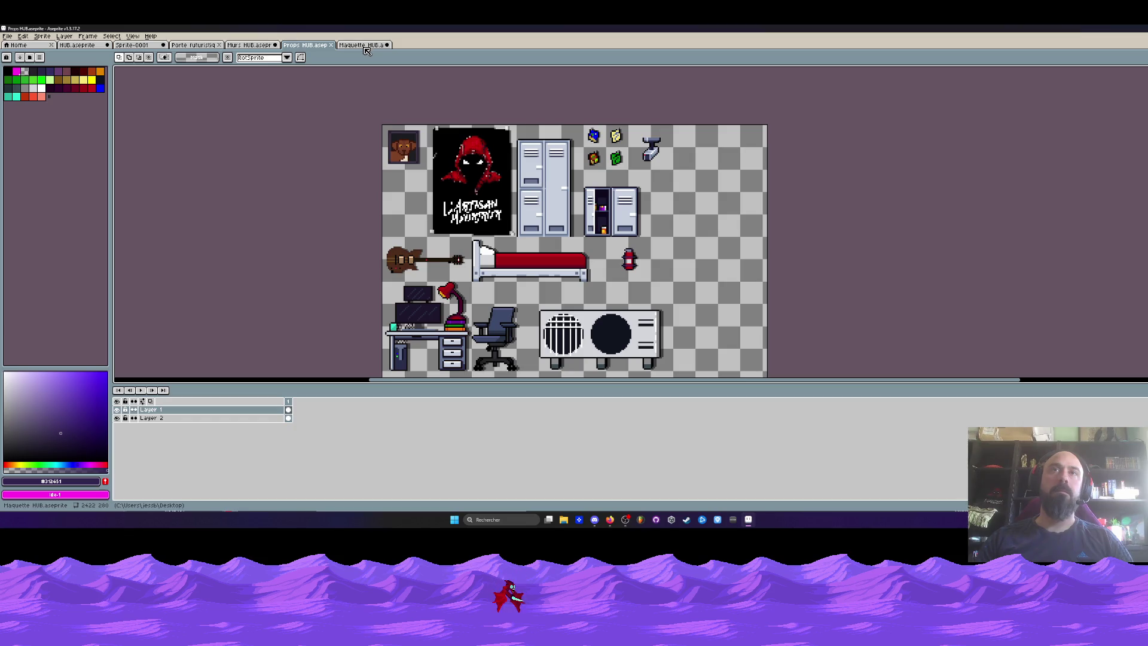
{"action": "left_click", "coordinate": [361, 45]}
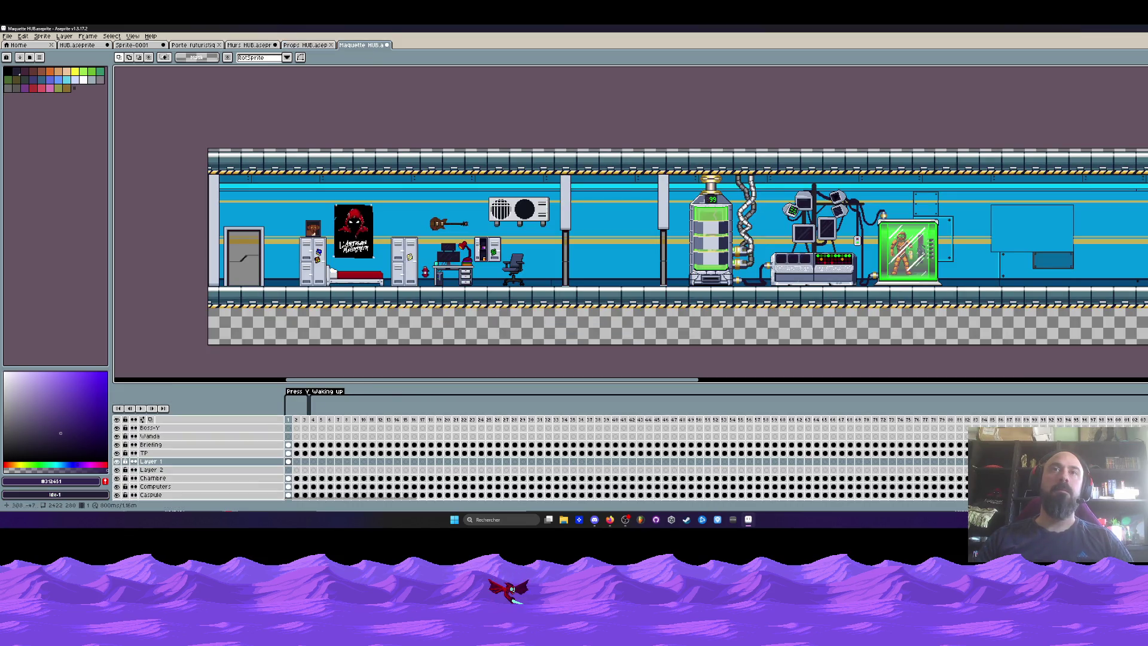
{"action": "scroll", "coordinate": [527, 222], "scroll_direction": "up", "scroll_amount": 3}
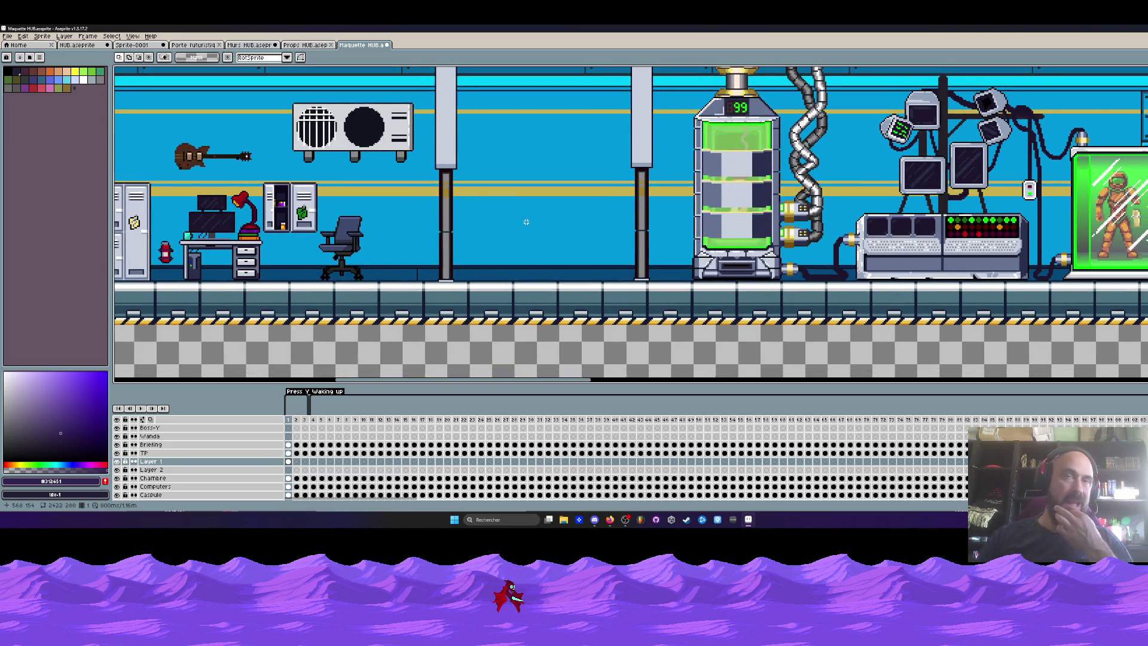
{"action": "scroll", "coordinate": [526, 221], "scroll_direction": "down", "scroll_amount": 3}
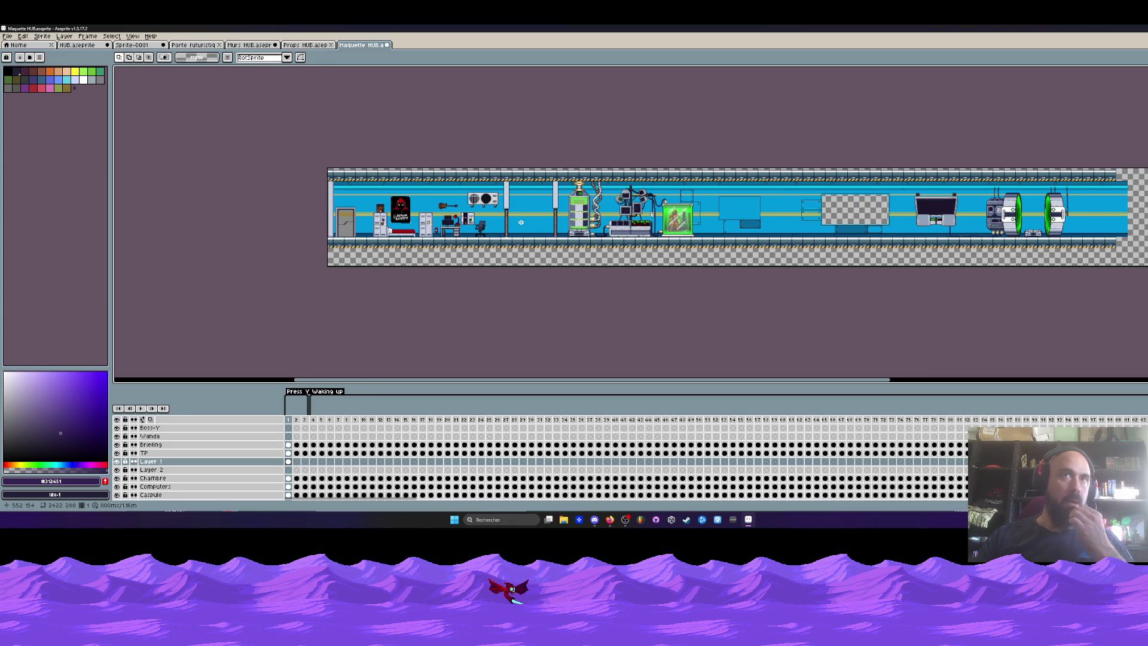
{"action": "scroll", "coordinate": [521, 222], "scroll_direction": "up", "scroll_amount": 2}
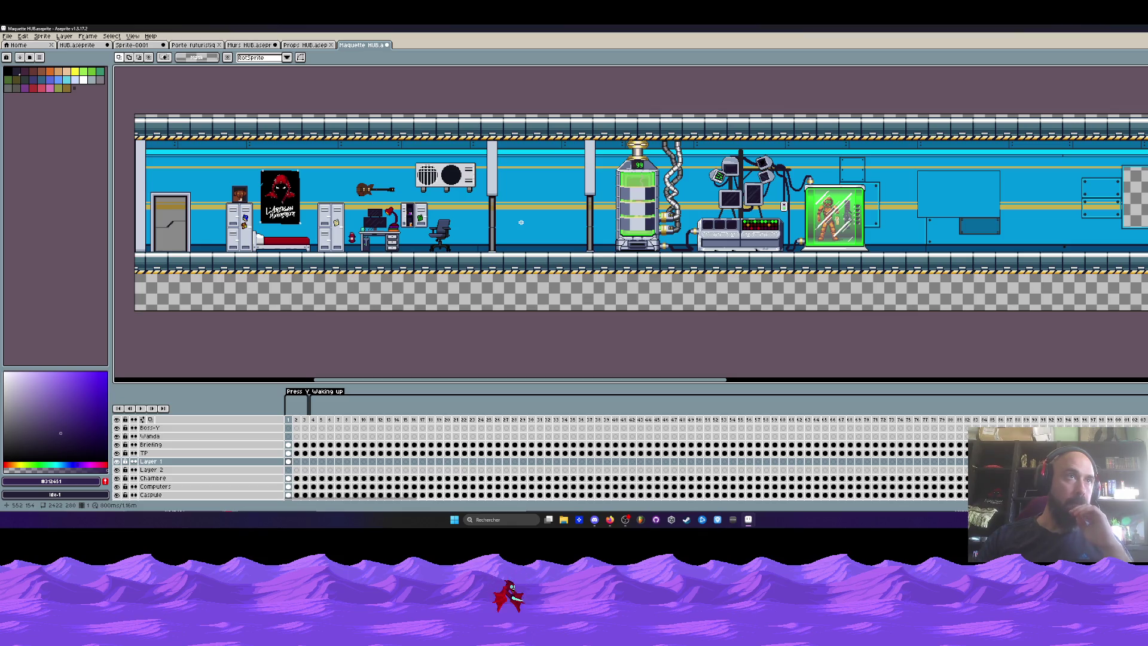
{"action": "left_click", "coordinate": [289, 462]}
{"action": "scroll", "coordinate": [270, 195], "scroll_direction": "up", "scroll_amount": 2}
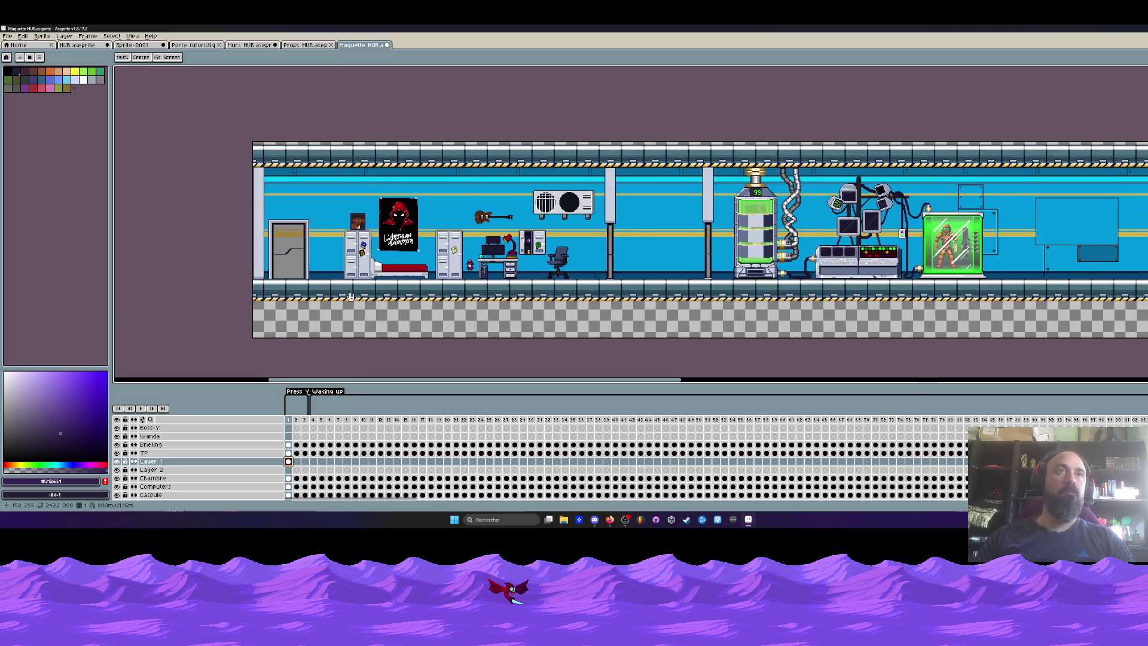
{"action": "left_click_drag", "start_coordinate": [257, 190], "coordinate": [358, 351]}
{"action": "left_click_drag", "start_coordinate": [321, 294], "coordinate": [386, 295]}
{"action": "key", "text": "Right"}
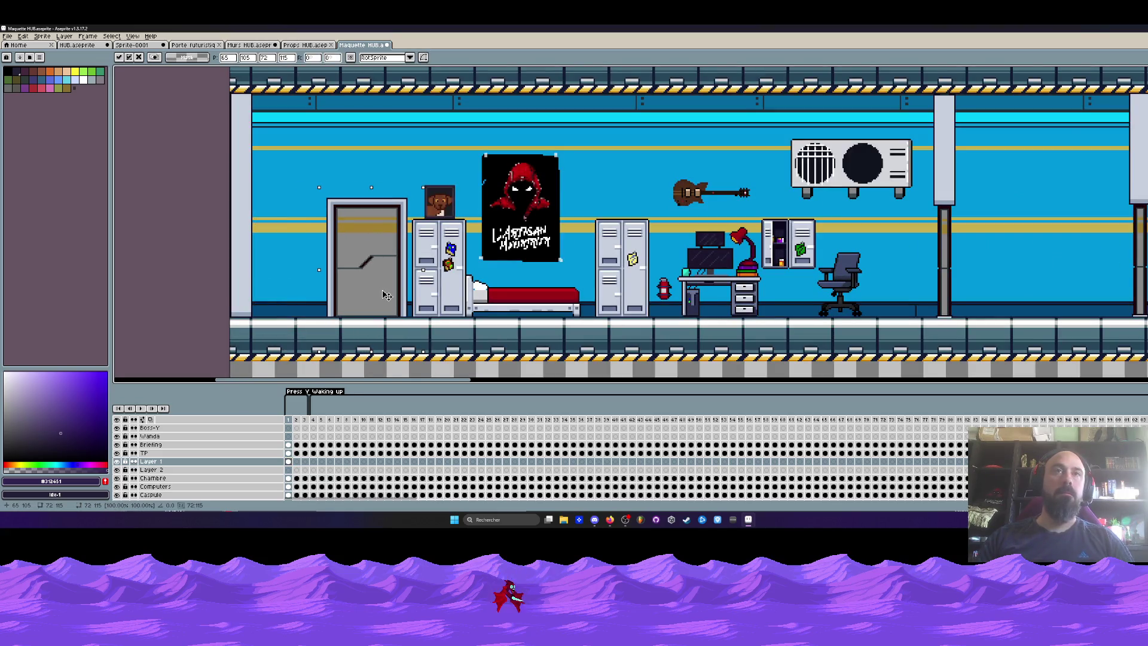
{"action": "left_click_drag", "start_coordinate": [386, 295], "coordinate": [376, 295]}
{"action": "key", "text": "ctrl+d"}
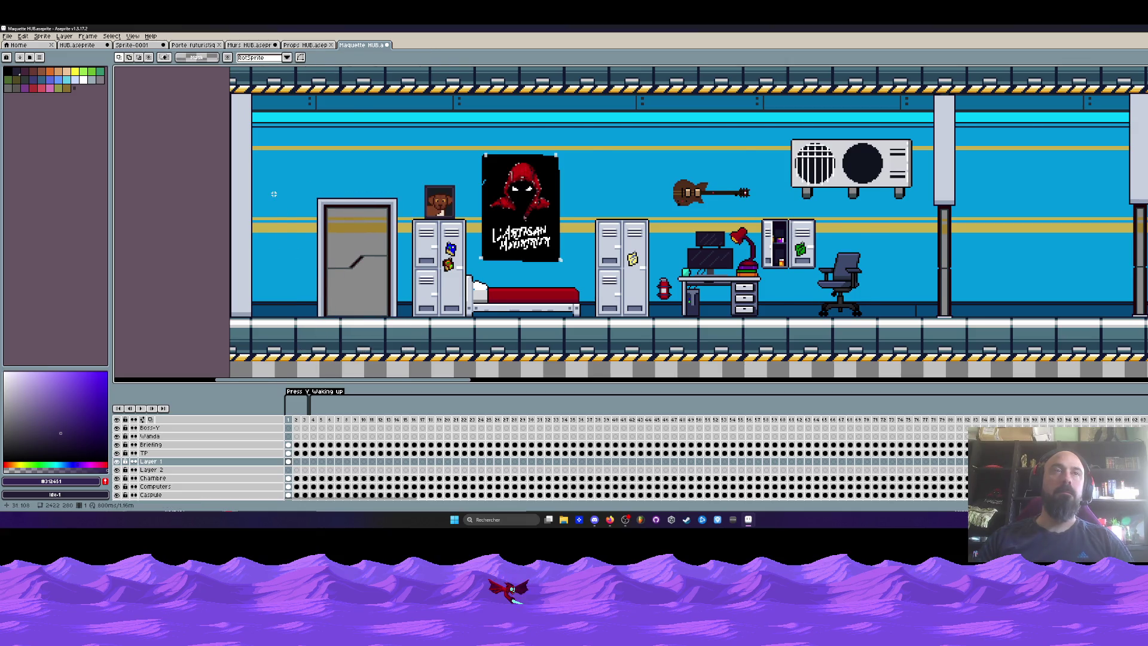
{"action": "scroll", "coordinate": [274, 195], "scroll_direction": "down", "scroll_amount": 1}
{"action": "scroll", "coordinate": [284, 263], "scroll_direction": "up", "scroll_amount": 1}
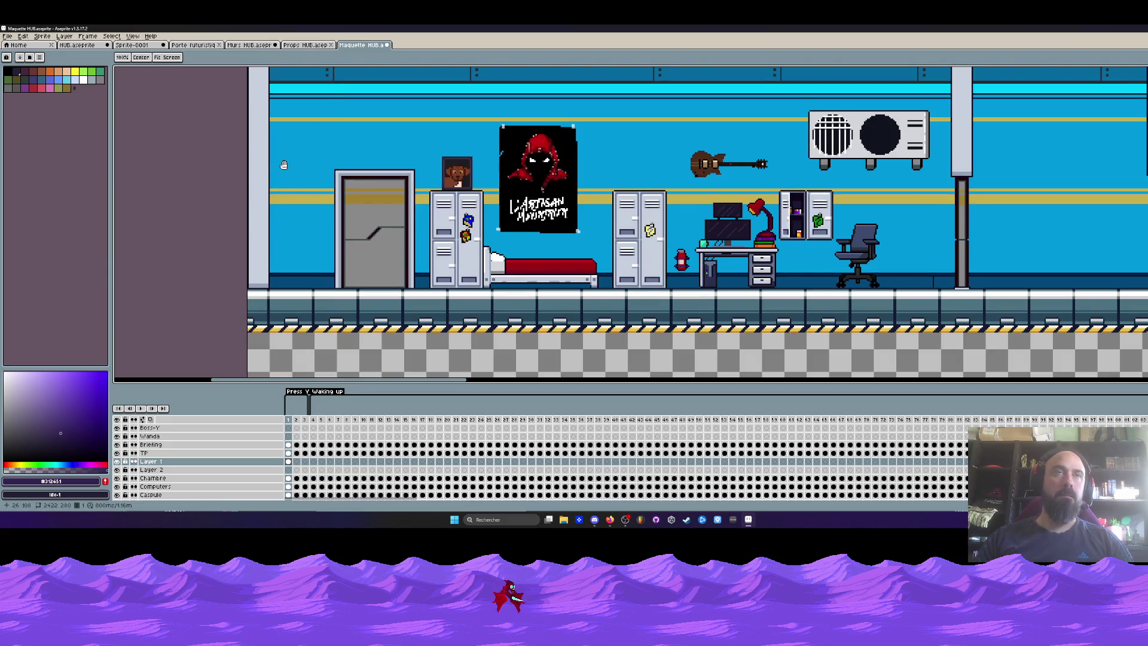
{"action": "left_click_drag", "start_coordinate": [285, 162], "coordinate": [284, 233]}
{"action": "scroll", "coordinate": [284, 233], "scroll_direction": "down", "scroll_amount": 1}
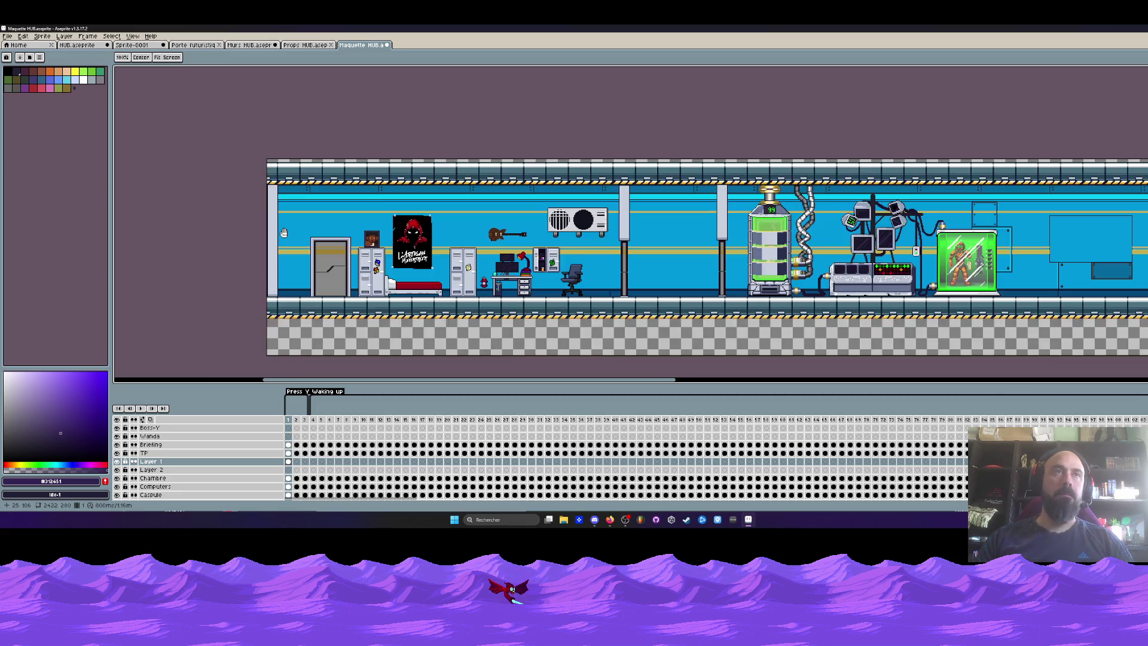
{"action": "scroll", "coordinate": [276, 220], "scroll_direction": "up", "scroll_amount": 1}
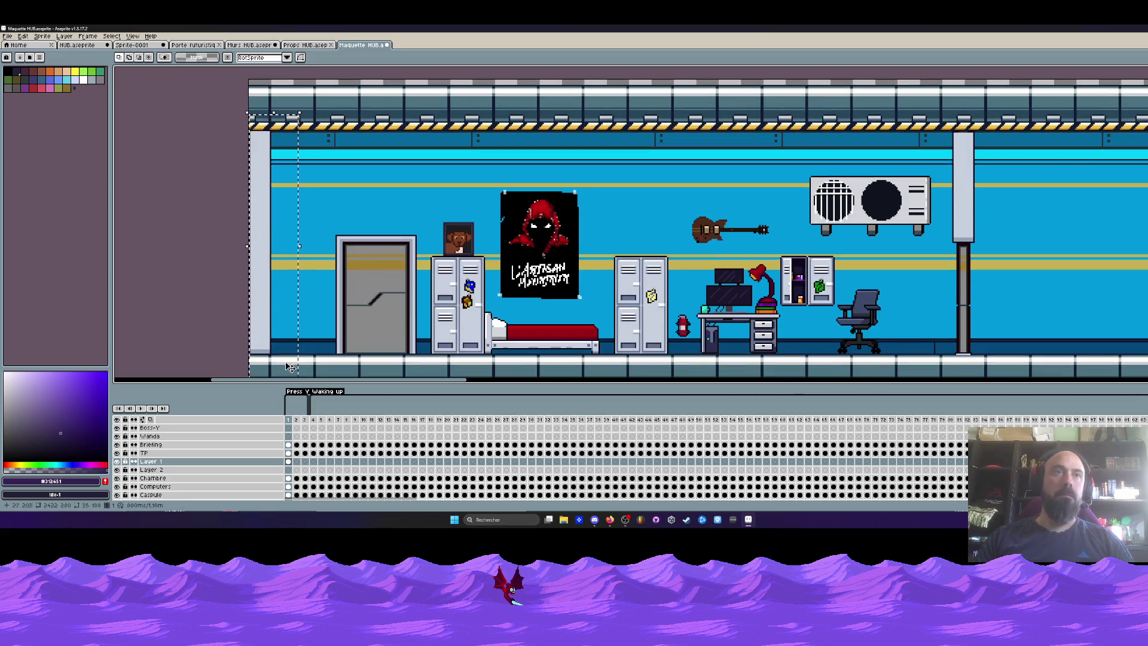
Step: Sample the light blue wall colour and draw a line along the wall's bottom edge
{"action": "scroll", "coordinate": [268, 347], "scroll_direction": "up", "scroll_amount": 1}
{"action": "key", "text": "alt"}
{"action": "left_click", "coordinate": [276, 326], "text": "alt"}
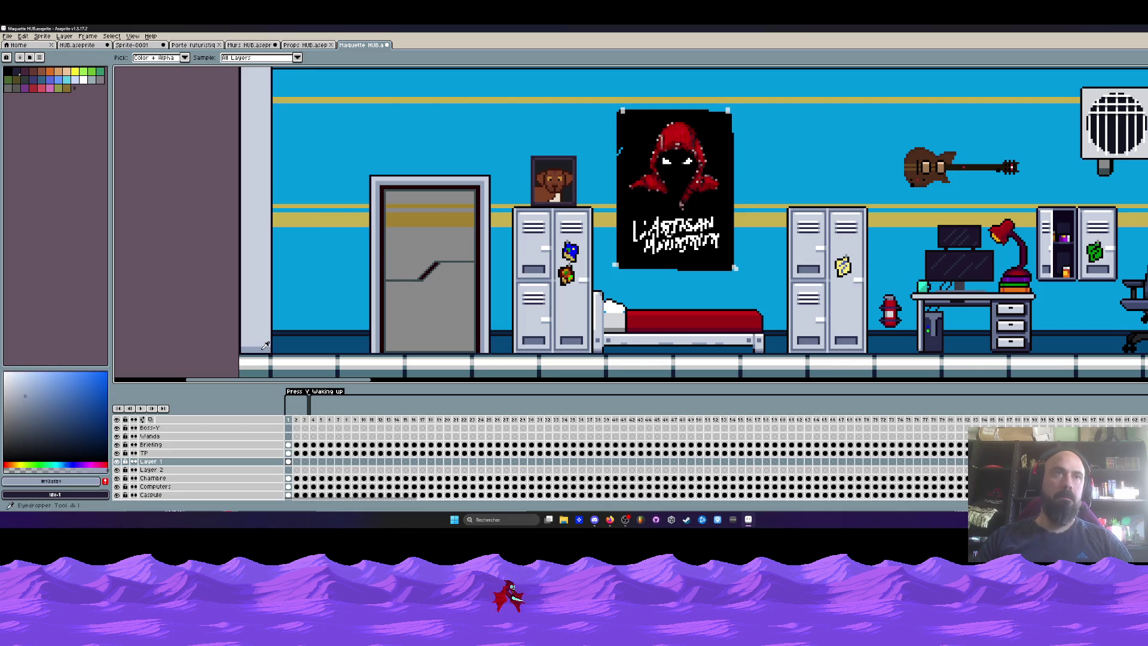
{"action": "key", "text": "shift+u"}
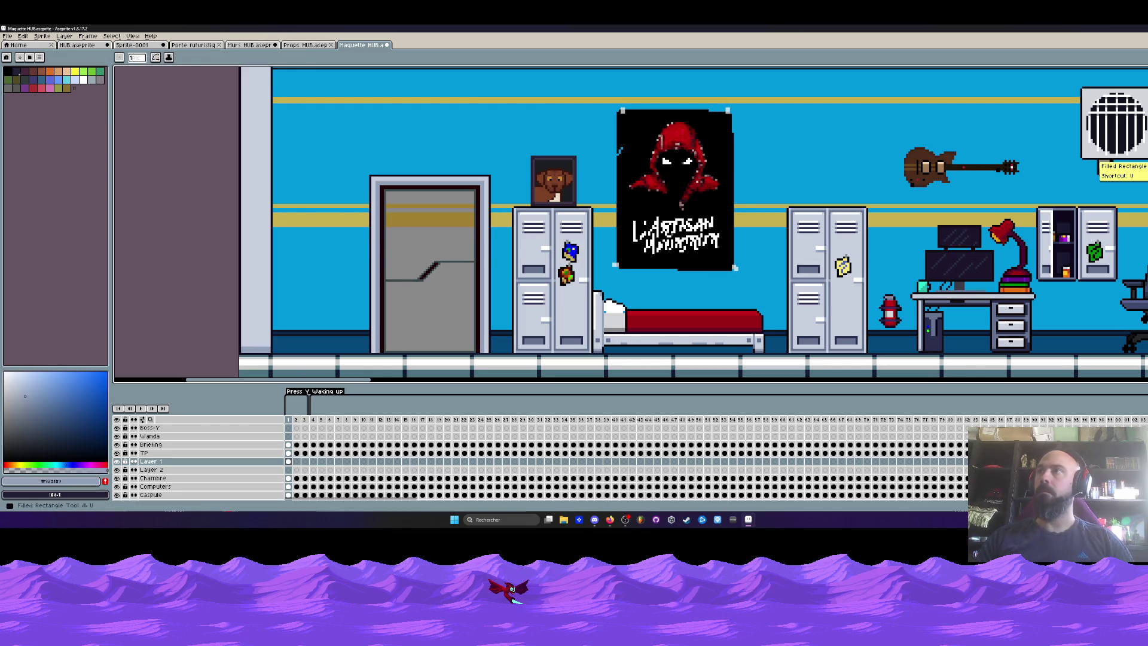
{"action": "scroll", "coordinate": [196, 371], "scroll_direction": "up", "scroll_amount": 1}
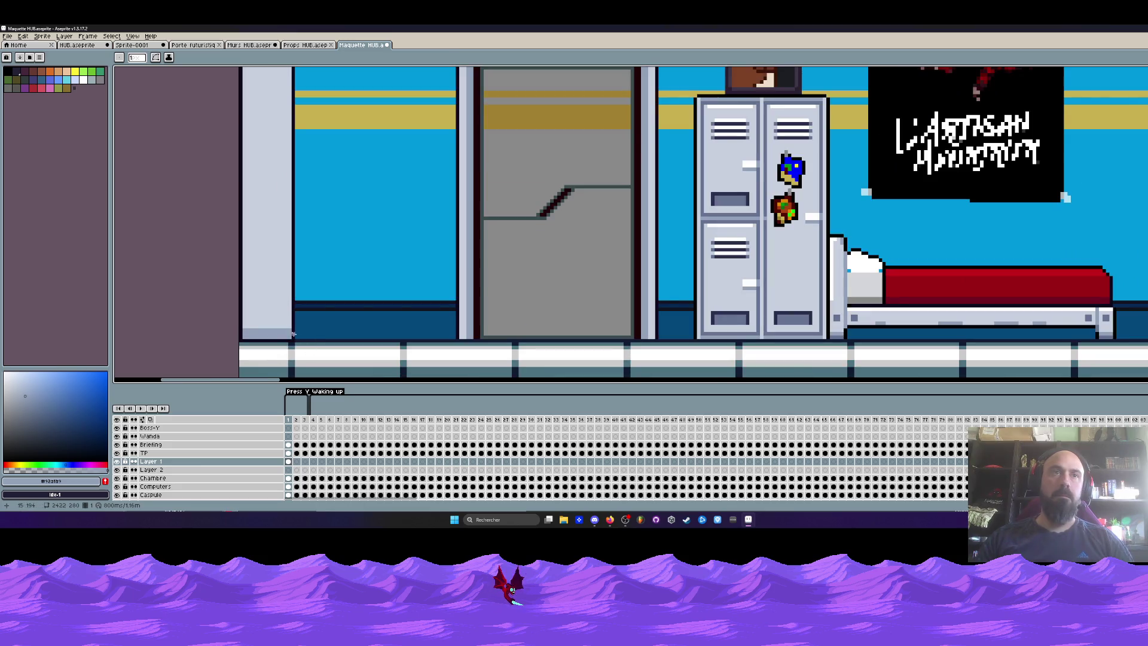
{"action": "scroll", "coordinate": [296, 337], "scroll_direction": "down", "scroll_amount": 3}
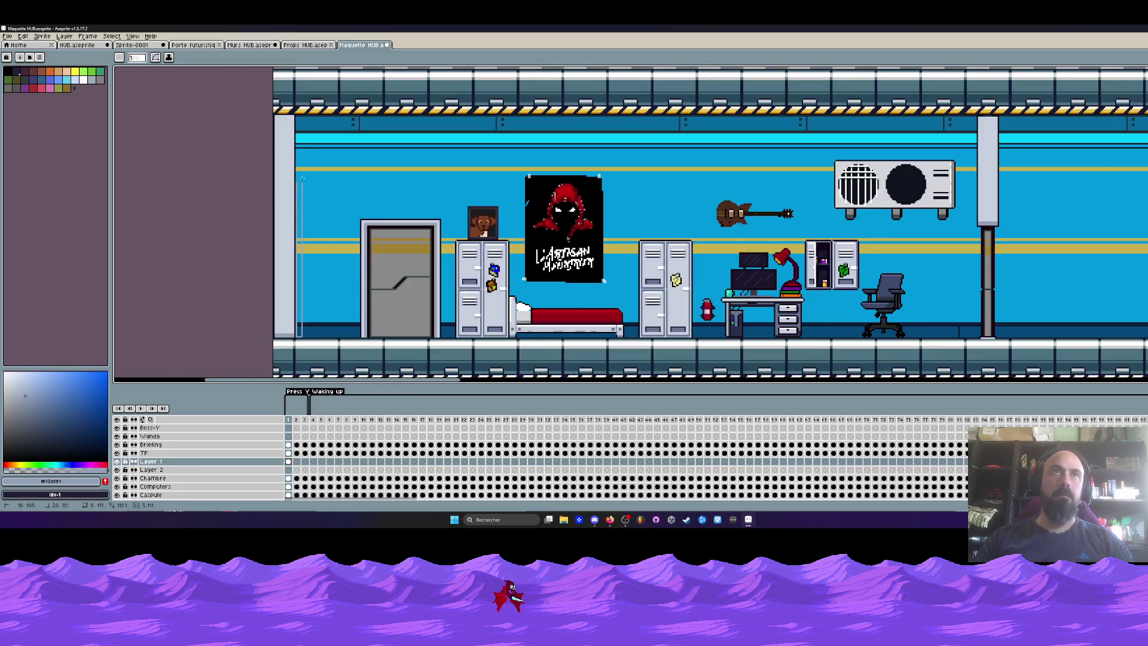
{"action": "scroll", "coordinate": [318, 92], "scroll_direction": "up", "scroll_amount": 2}
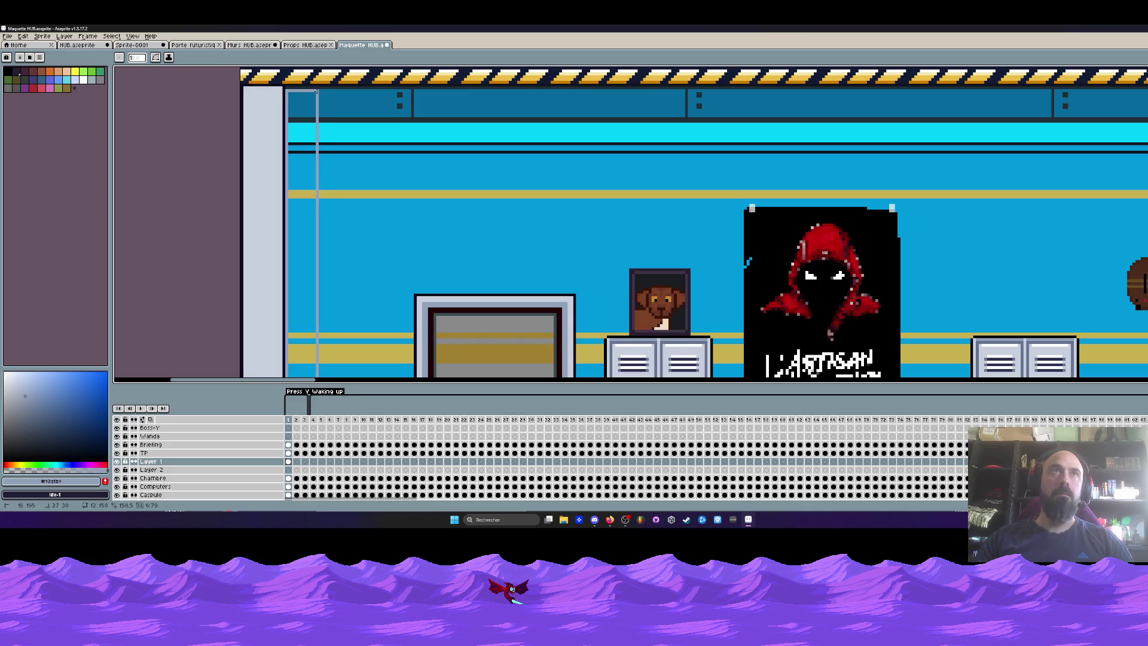
{"action": "scroll", "coordinate": [278, 80], "scroll_direction": "down", "scroll_amount": 2}
{"action": "scroll", "coordinate": [295, 293], "scroll_direction": "up", "scroll_amount": 2}
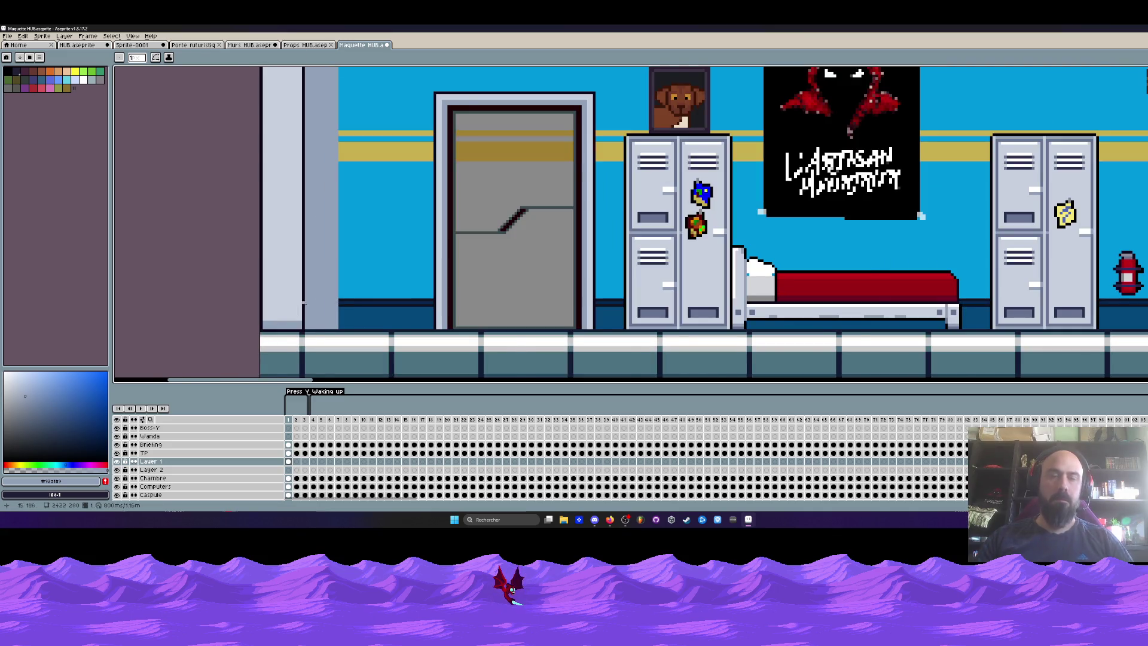
{"action": "scroll", "coordinate": [322, 343], "scroll_direction": "up", "scroll_amount": 1}
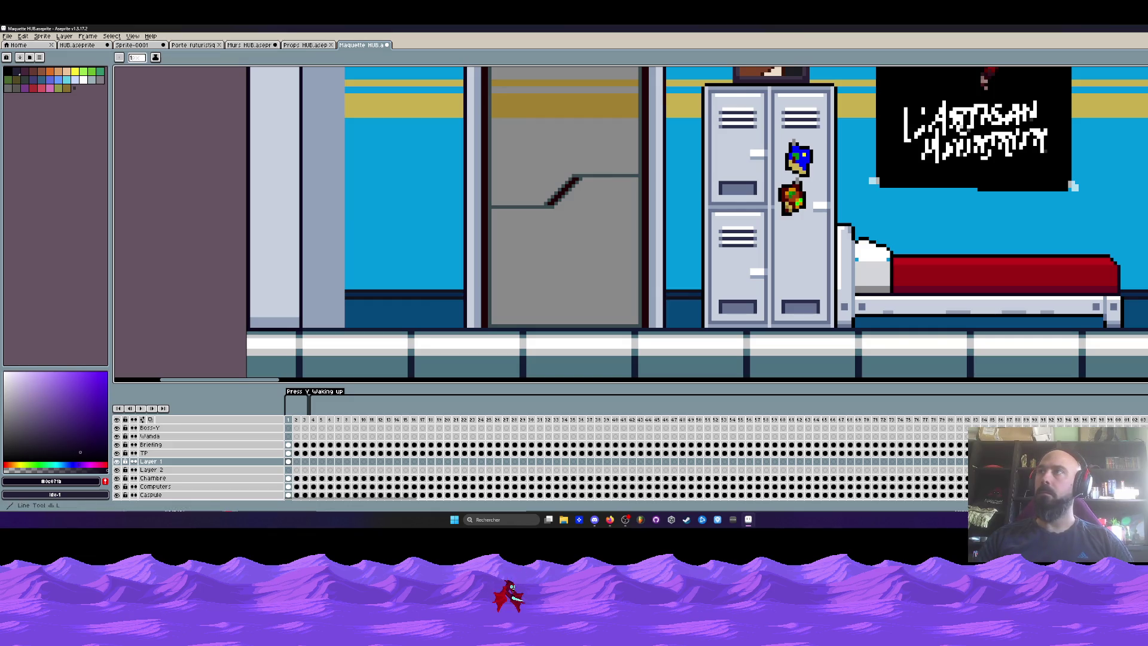
{"action": "scroll", "coordinate": [297, 331], "scroll_direction": "up", "scroll_amount": 1}
{"action": "mouse_move", "coordinate": [297, 330]}
{"action": "left_mouse_down"}
{"action": "mouse_move", "coordinate": [353, 328]}
{"action": "mouse_move", "coordinate": [350, 71]}
{"action": "mouse_move", "coordinate": [350, 104]}
{"action": "mouse_move", "coordinate": [300, 96]}
{"action": "left_mouse_up"}
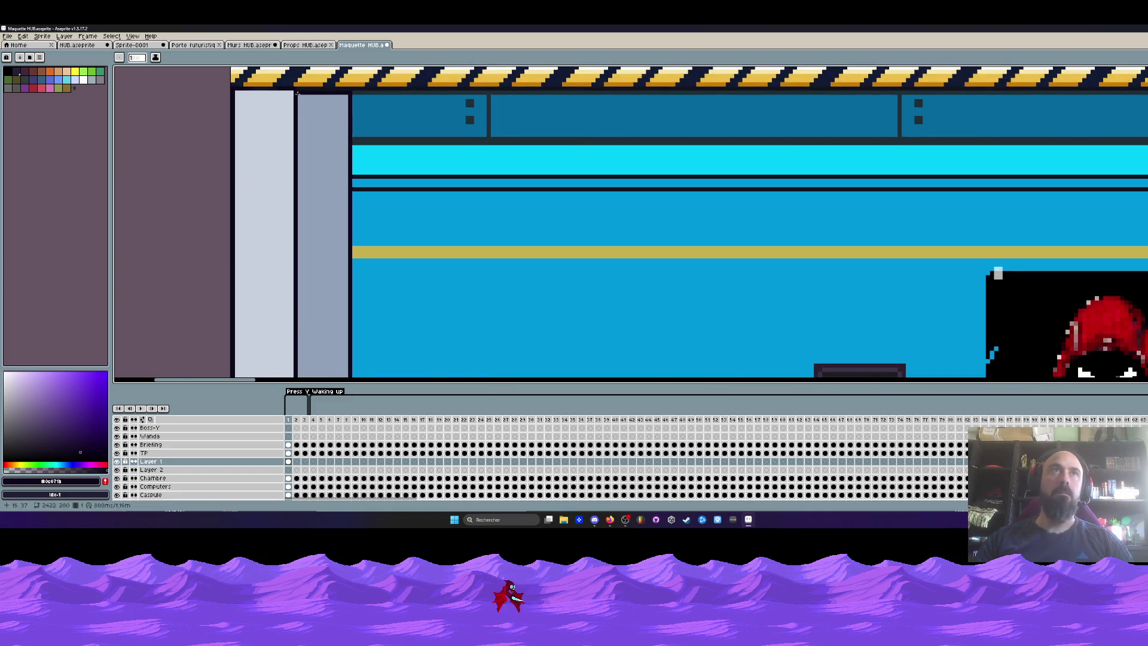
Step: Extend the yellow stripe leftward in three rows and across the grey pillar
{"action": "scroll", "coordinate": [297, 91], "scroll_direction": "down", "scroll_amount": 3}
{"action": "scroll", "coordinate": [309, 234], "scroll_direction": "up", "scroll_amount": 2}
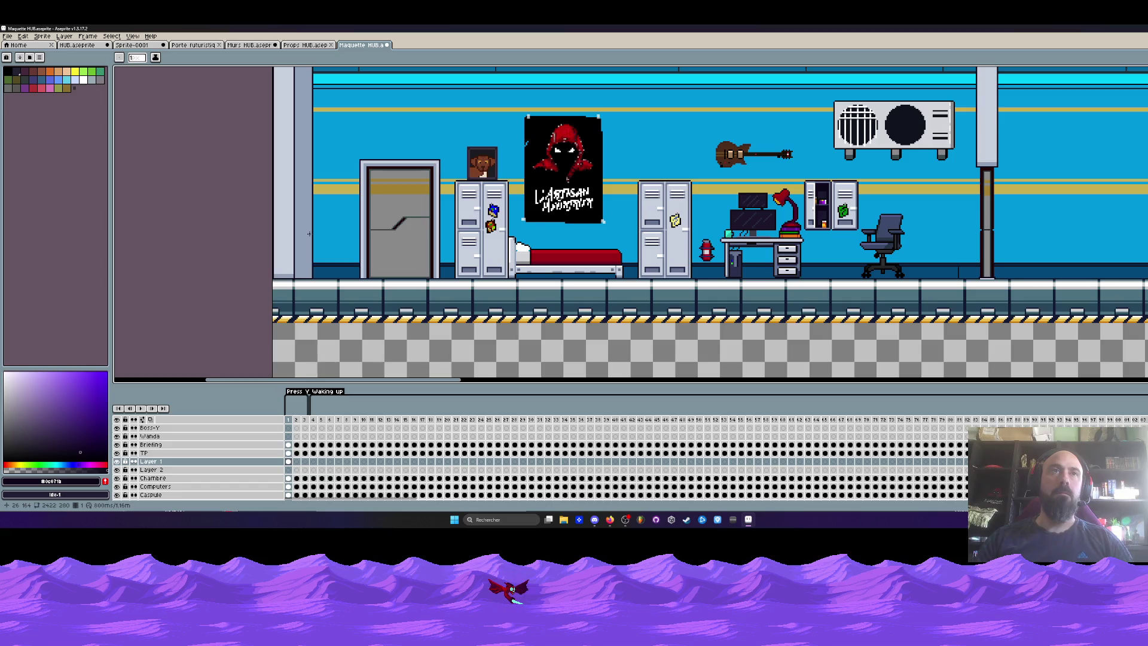
{"action": "scroll", "coordinate": [310, 234], "scroll_direction": "up", "scroll_amount": 1}
{"action": "scroll", "coordinate": [290, 286], "scroll_direction": "down", "scroll_amount": 1}
{"action": "scroll", "coordinate": [300, 264], "scroll_direction": "up", "scroll_amount": 1}
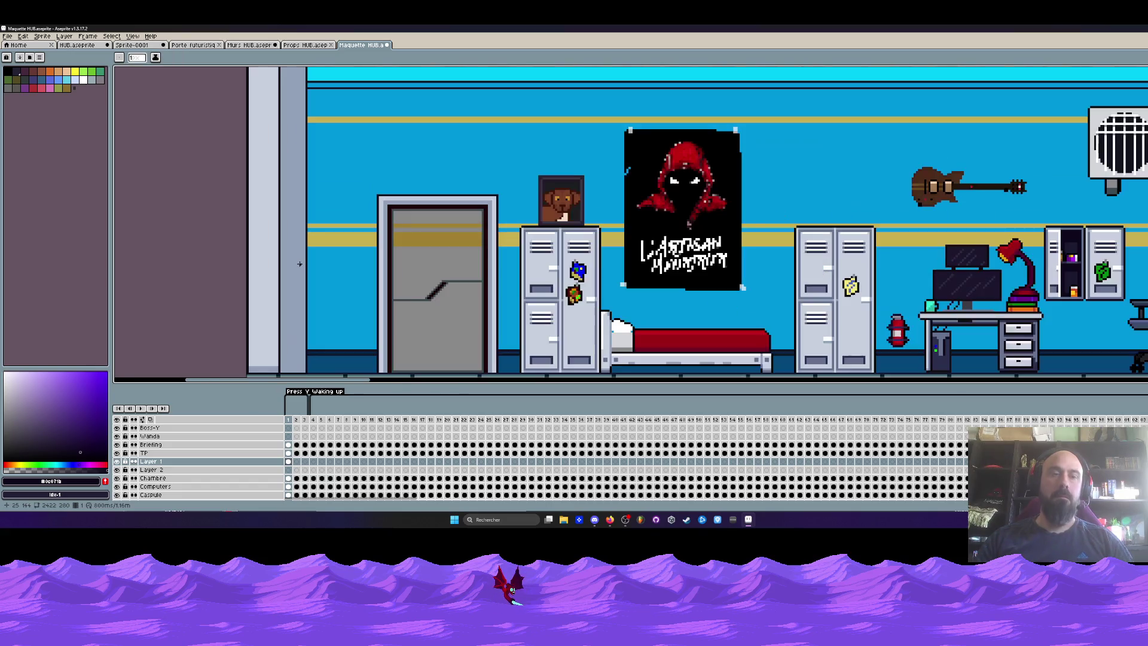
{"action": "key", "text": "i"}
{"action": "scroll", "coordinate": [326, 231], "scroll_direction": "up", "scroll_amount": 1}
{"action": "left_click", "coordinate": [326, 231]}
{"action": "scroll", "coordinate": [326, 231], "scroll_direction": "up", "scroll_amount": 2}
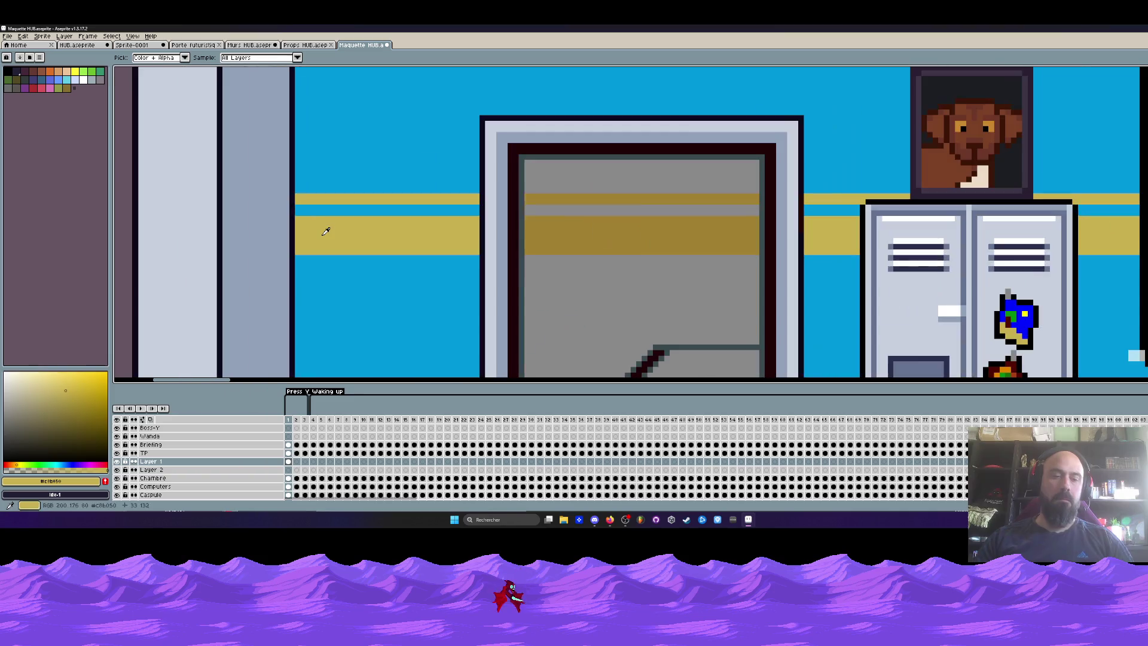
{"action": "key", "text": "b"}
{"action": "scroll", "coordinate": [287, 200], "scroll_direction": "up", "scroll_amount": 2}
{"action": "left_click_drag", "start_coordinate": [280, 200], "coordinate": [177, 201]}
{"action": "left_click_drag", "start_coordinate": [277, 246], "coordinate": [171, 248]}
{"action": "mouse_move", "coordinate": [282, 302]}
{"action": "left_mouse_down"}
{"action": "mouse_move", "coordinate": [174, 309]}
{"action": "mouse_move", "coordinate": [190, 274]}
{"action": "mouse_move", "coordinate": [277, 275]}
{"action": "left_mouse_up"}
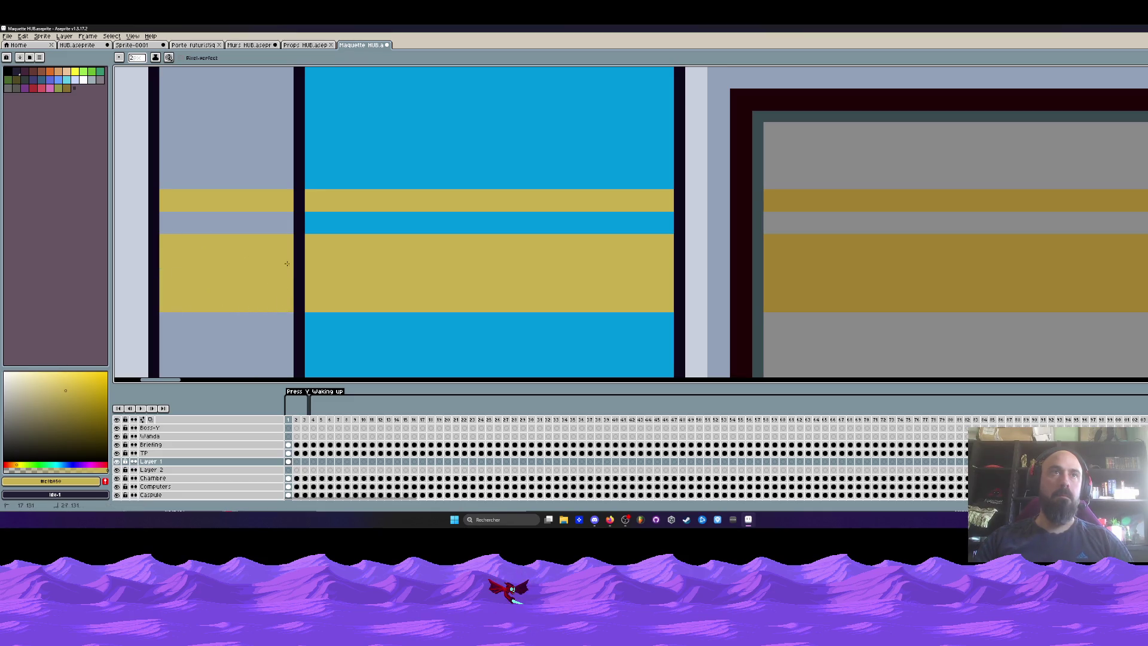
{"action": "scroll", "coordinate": [287, 264], "scroll_direction": "down", "scroll_amount": 3}
{"action": "scroll", "coordinate": [268, 200], "scroll_direction": "up", "scroll_amount": 3}
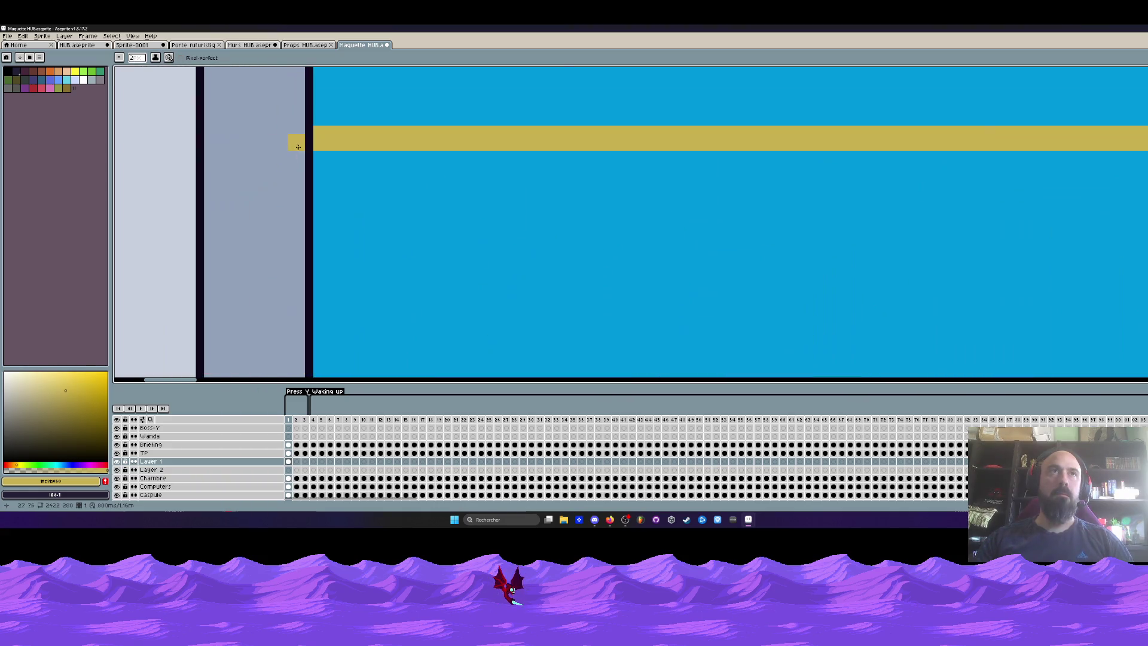
{"action": "left_click_drag", "start_coordinate": [301, 137], "coordinate": [246, 138]}
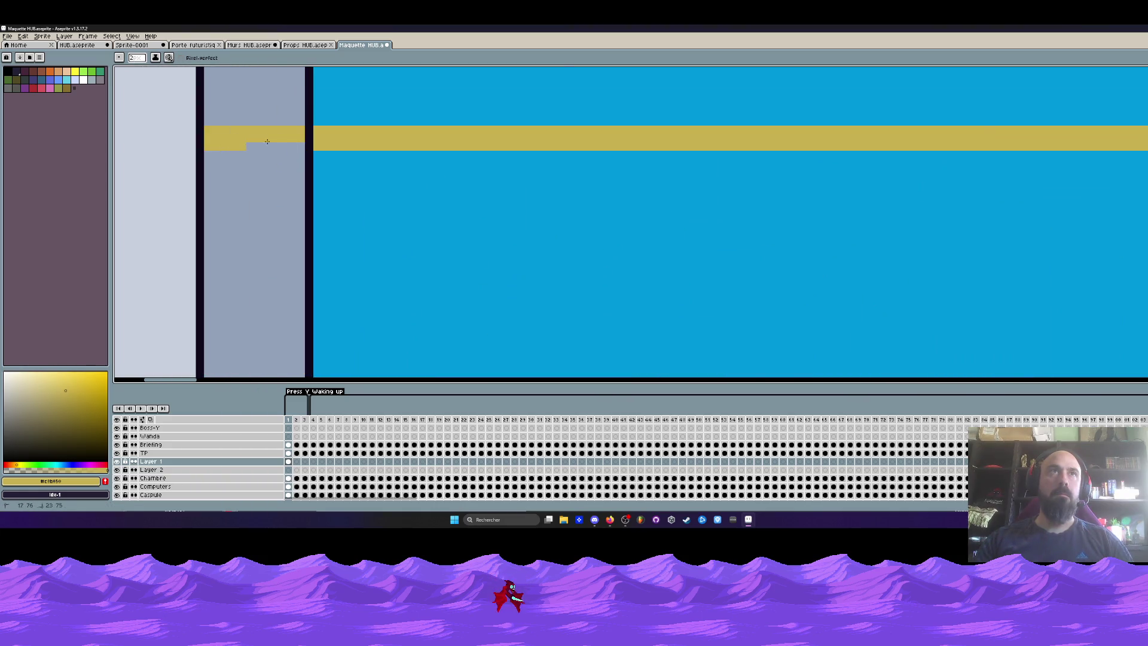
{"action": "scroll", "coordinate": [241, 148], "scroll_direction": "down", "scroll_amount": 4}
{"action": "scroll", "coordinate": [257, 170], "scroll_direction": "up", "scroll_amount": 3}
{"action": "scroll", "coordinate": [260, 177], "scroll_direction": "up", "scroll_amount": 1}
Step: Extend the dark band leftward onto the pillar, discarding a stray cyan stroke
{"action": "key", "text": "i"}
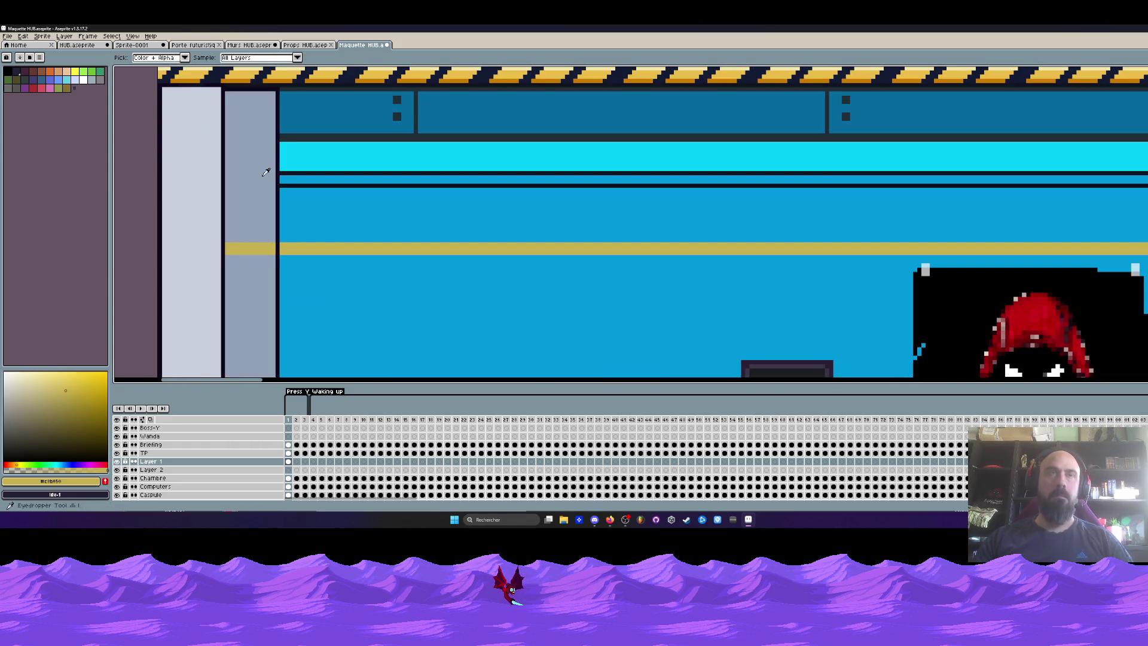
{"action": "scroll", "coordinate": [310, 156], "scroll_direction": "up", "scroll_amount": 2}
{"action": "left_click", "coordinate": [312, 159]}
{"action": "key", "text": "b"}
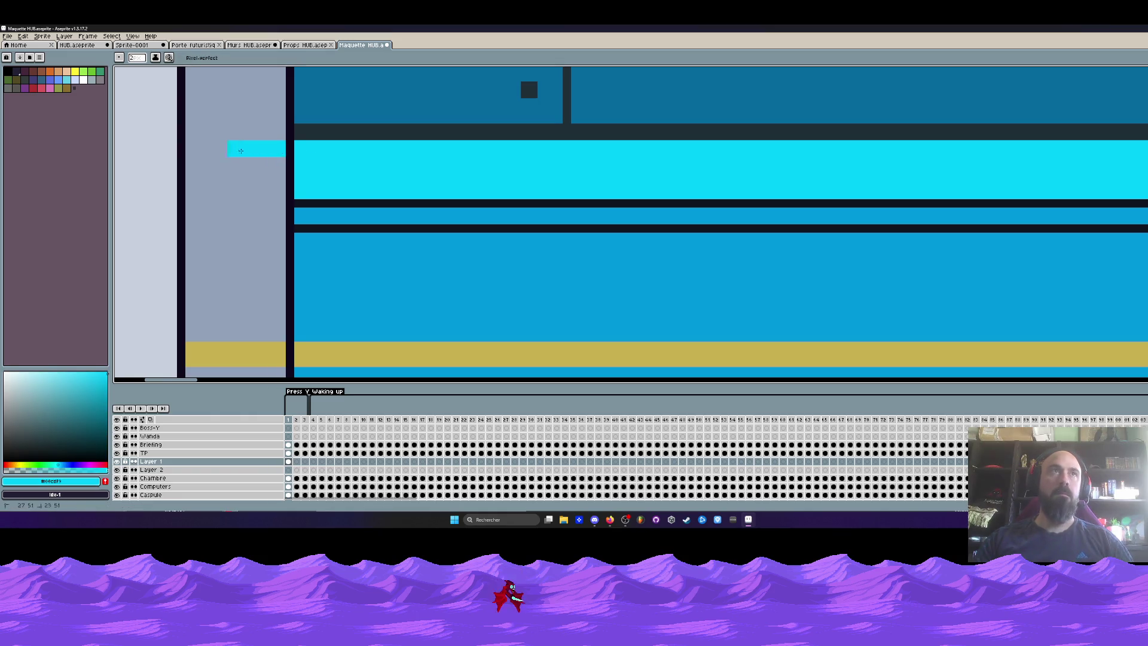
{"action": "key", "text": "ctrl+z"}
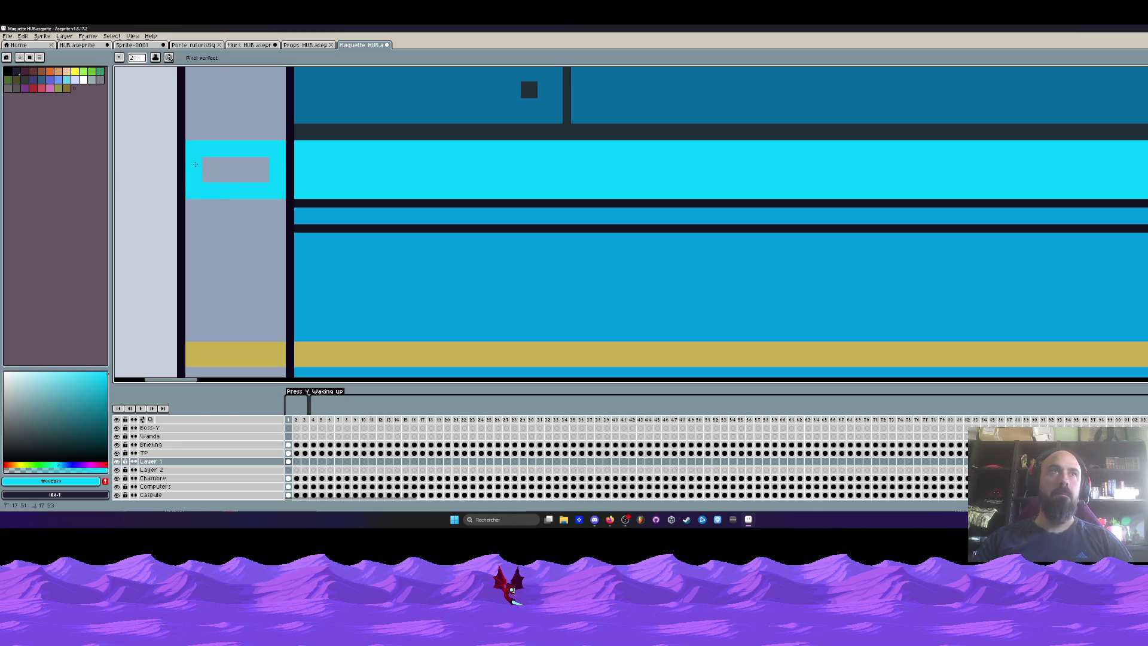
{"action": "scroll", "coordinate": [262, 175], "scroll_direction": "down", "scroll_amount": 3}
{"action": "scroll", "coordinate": [267, 156], "scroll_direction": "up", "scroll_amount": 3}
{"action": "left_click", "coordinate": [313, 161], "text": "alt"}
{"action": "scroll", "coordinate": [277, 159], "scroll_direction": "up", "scroll_amount": 1}
{"action": "left_click_drag", "start_coordinate": [272, 166], "coordinate": [150, 165]}
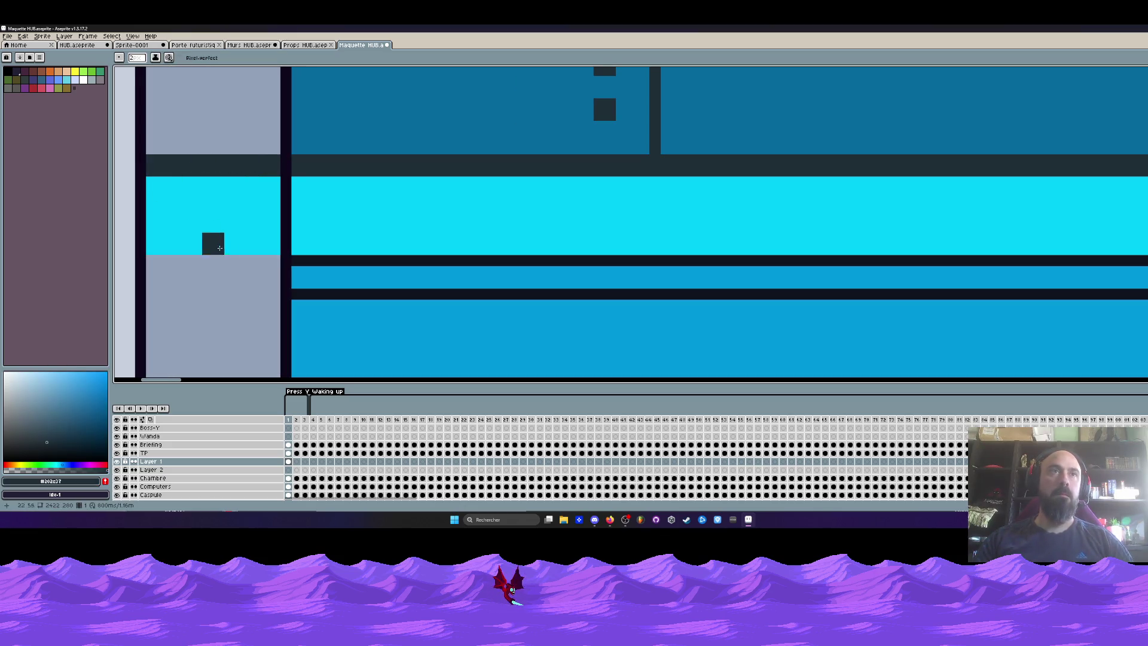
Step: Extend the light blue band to the wall edge and cover the pillar top and grey rectangle in dark blue
{"action": "key", "text": "alt"}
{"action": "left_click", "coordinate": [296, 279], "text": "alt"}
{"action": "mouse_move", "coordinate": [279, 278]}
{"action": "left_mouse_down"}
{"action": "mouse_move", "coordinate": [149, 278]}
{"action": "mouse_move", "coordinate": [212, 250]}
{"action": "left_mouse_up"}
{"action": "scroll", "coordinate": [180, 278], "scroll_direction": "down", "scroll_amount": 1}
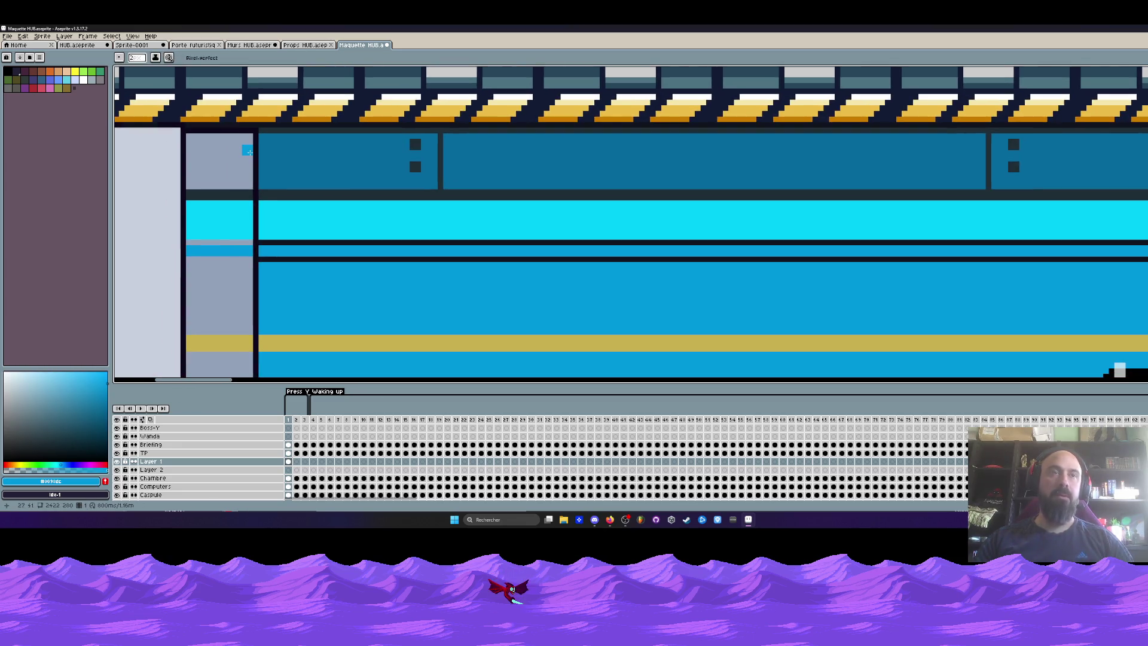
{"action": "left_click", "coordinate": [311, 159], "text": "alt"}
{"action": "scroll", "coordinate": [222, 152], "scroll_direction": "up", "scroll_amount": 1}
{"action": "mouse_move", "coordinate": [176, 131]}
{"action": "left_mouse_down"}
{"action": "mouse_move", "coordinate": [265, 133]}
{"action": "mouse_move", "coordinate": [262, 200]}
{"action": "mouse_move", "coordinate": [180, 190]}
{"action": "mouse_move", "coordinate": [184, 164]}
{"action": "left_mouse_up"}
{"action": "left_click_drag", "start_coordinate": [220, 198], "coordinate": [213, 146]}
Step: Add four dark rivet squares to the left panels, matching the existing panel bolts
{"action": "scroll", "coordinate": [225, 168], "scroll_direction": "down", "scroll_amount": 2}
{"action": "scroll", "coordinate": [234, 174], "scroll_direction": "up", "scroll_amount": 2}
{"action": "left_click", "coordinate": [504, 134], "text": "alt"}
{"action": "left_click", "coordinate": [290, 139]}
{"action": "left_click", "coordinate": [290, 172]}
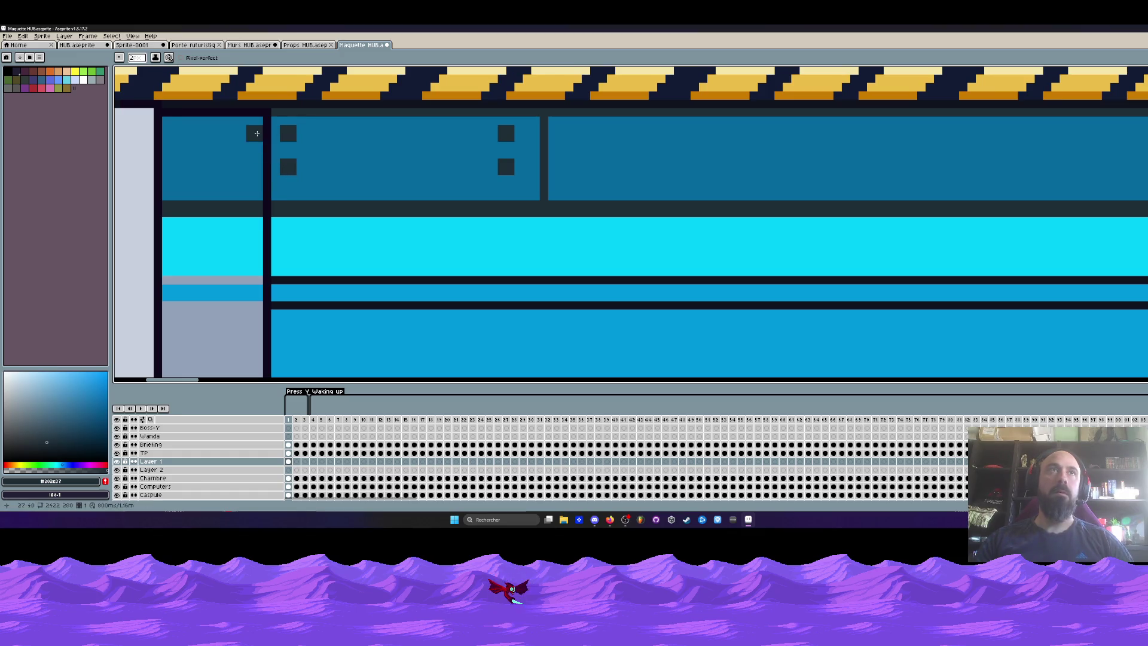
{"action": "left_click", "coordinate": [247, 166]}
{"action": "left_click", "coordinate": [185, 168]}
{"action": "scroll", "coordinate": [191, 173], "scroll_direction": "down", "scroll_amount": 2}
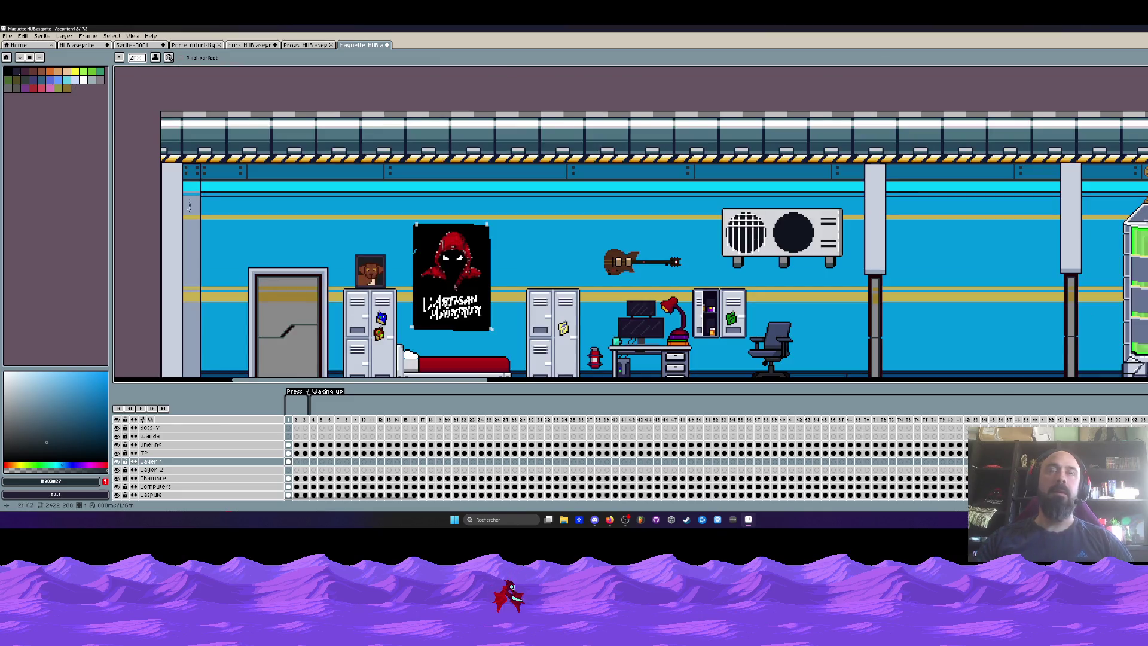
Step: Pick the wall blue and select the lower wall area beside the door
{"action": "key", "text": "g"}
{"action": "scroll", "coordinate": [191, 173], "scroll_direction": "up", "scroll_amount": 3}
{"action": "left_click", "coordinate": [242, 251], "text": "alt"}
{"action": "scroll", "coordinate": [242, 251], "scroll_direction": "down", "scroll_amount": 3}
{"action": "scroll", "coordinate": [242, 251], "scroll_direction": "down", "scroll_amount": 1}
{"action": "scroll", "coordinate": [343, 266], "scroll_direction": "up", "scroll_amount": 4}
{"action": "key", "text": "m"}
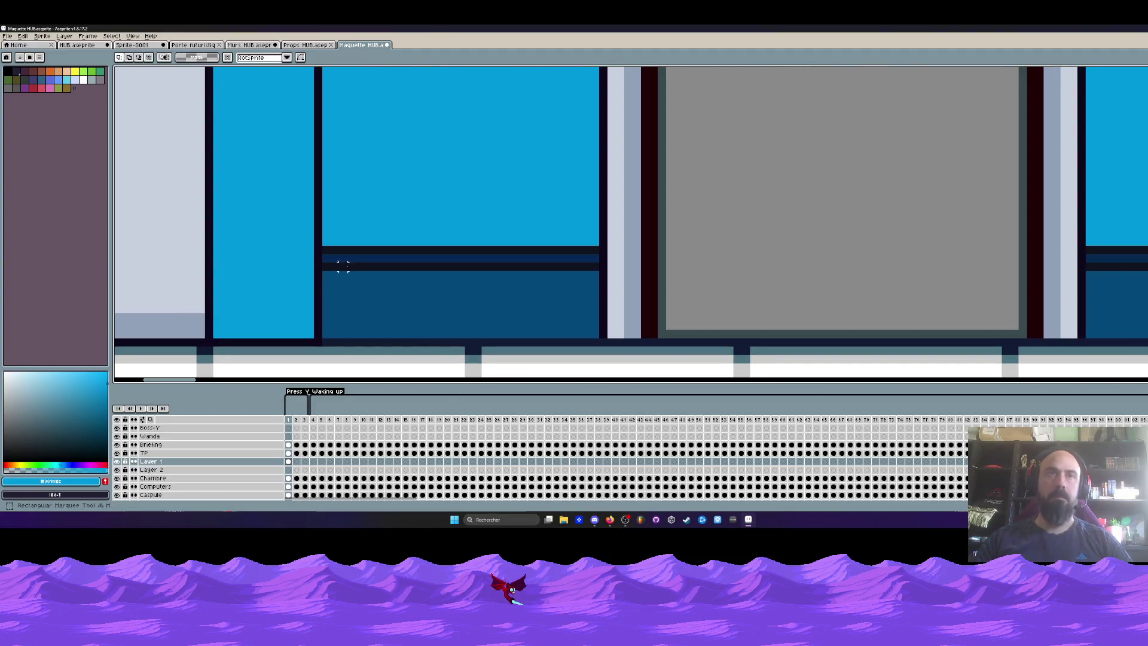
{"action": "left_click_drag", "start_coordinate": [322, 245], "coordinate": [391, 347]}
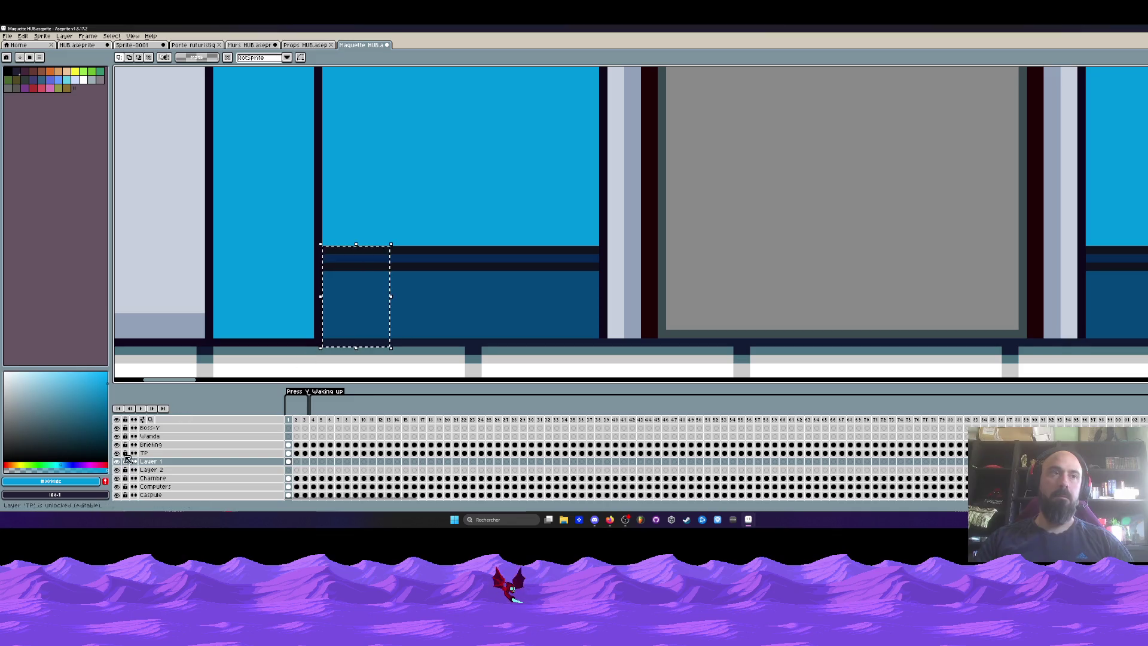
{"action": "scroll", "coordinate": [169, 485], "scroll_direction": "down", "scroll_amount": 3}
Step: Make Layer 1 active and toggle the pillars and grey panel to check the wall
{"action": "left_click", "coordinate": [292, 489]}
{"action": "key", "text": "Up"}
{"action": "key", "text": "Up"}
{"action": "key", "text": "Up"}
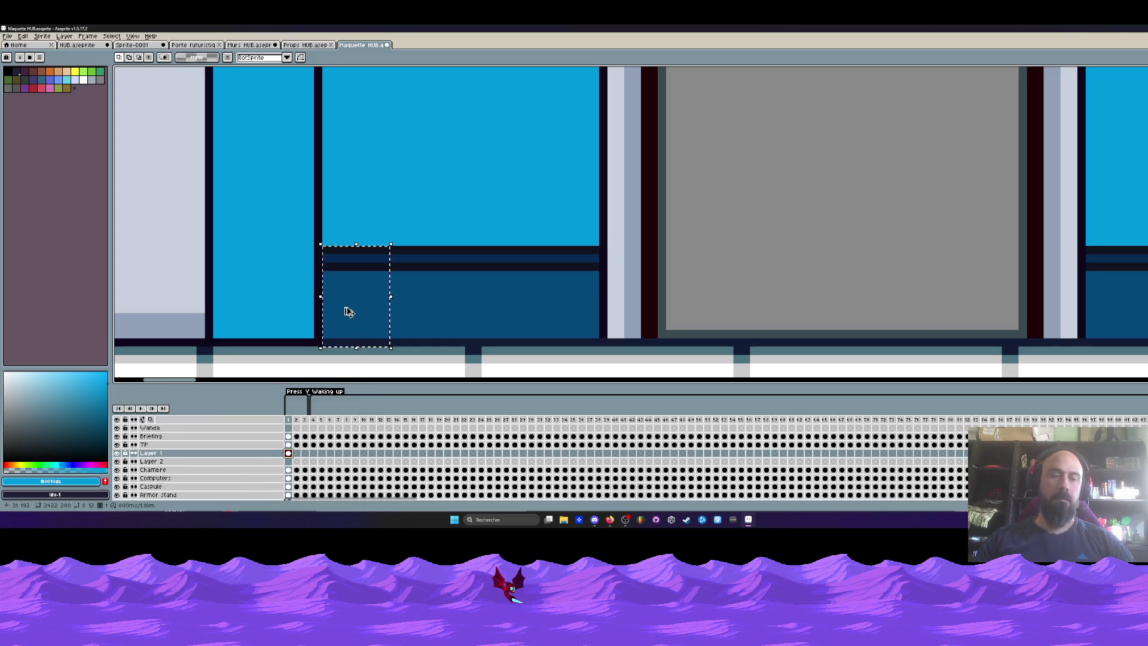
{"action": "key", "text": "ctrl+z"}
{"action": "key", "text": "ctrl+y"}
{"action": "scroll", "coordinate": [361, 303], "scroll_direction": "down", "scroll_amount": 2}
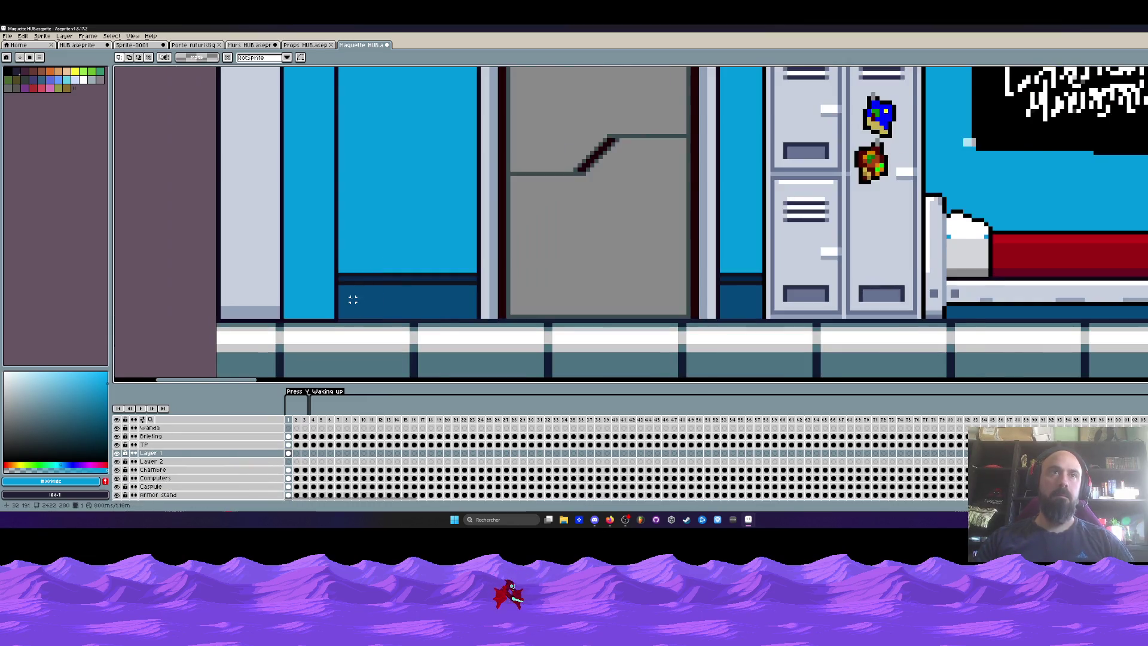
{"action": "scroll", "coordinate": [359, 299], "scroll_direction": "up", "scroll_amount": 1}
Step: Paint a stepped dark blue shape at the left of the lower wall
{"action": "key", "text": "i"}
{"action": "left_click", "coordinate": [356, 293]}
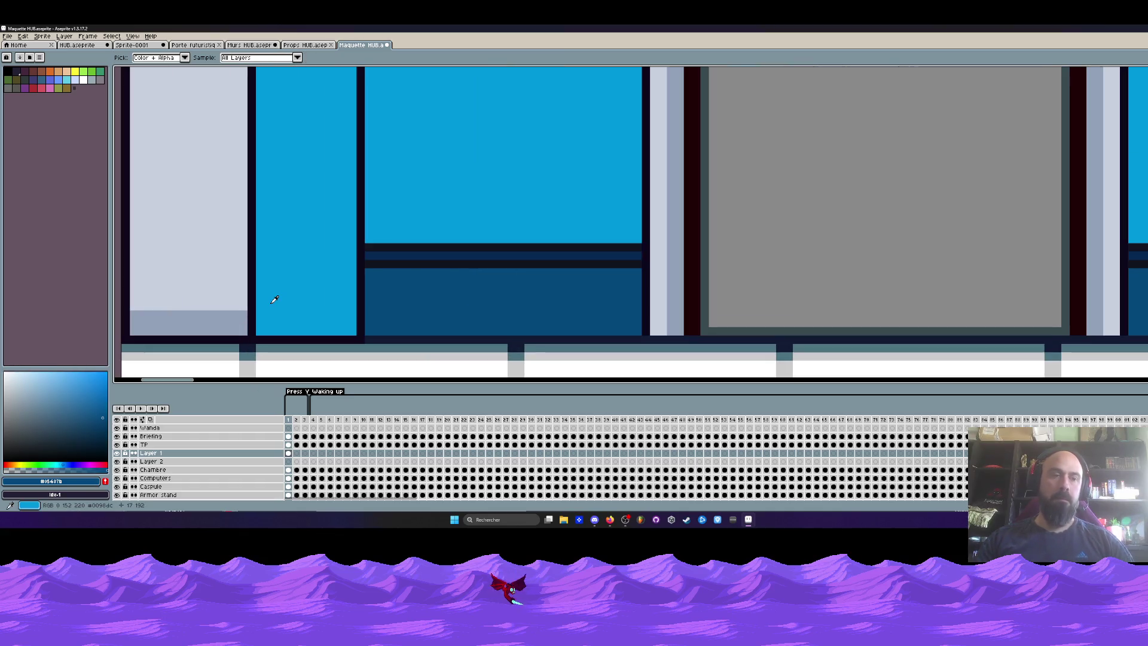
{"action": "scroll", "coordinate": [274, 298], "scroll_direction": "up", "scroll_amount": 1}
{"action": "key", "text": "b"}
{"action": "mouse_move", "coordinate": [346, 282]}
{"action": "left_mouse_down"}
{"action": "mouse_move", "coordinate": [273, 279]}
{"action": "mouse_move", "coordinate": [299, 326]}
{"action": "mouse_move", "coordinate": [321, 328]}
{"action": "left_mouse_up"}
{"action": "key", "text": "ctrl+z"}
{"action": "key", "text": "ctrl+z"}
{"action": "mouse_move", "coordinate": [263, 272]}
{"action": "left_mouse_down"}
{"action": "mouse_move", "coordinate": [266, 325]}
{"action": "mouse_move", "coordinate": [350, 327]}
{"action": "mouse_move", "coordinate": [348, 276]}
{"action": "mouse_move", "coordinate": [311, 307]}
{"action": "mouse_move", "coordinate": [332, 299]}
{"action": "left_mouse_up"}
Step: Paint dark navy #10141F bands across the left panel to continue the wall stripes
{"action": "left_click", "coordinate": [377, 252], "text": "alt"}
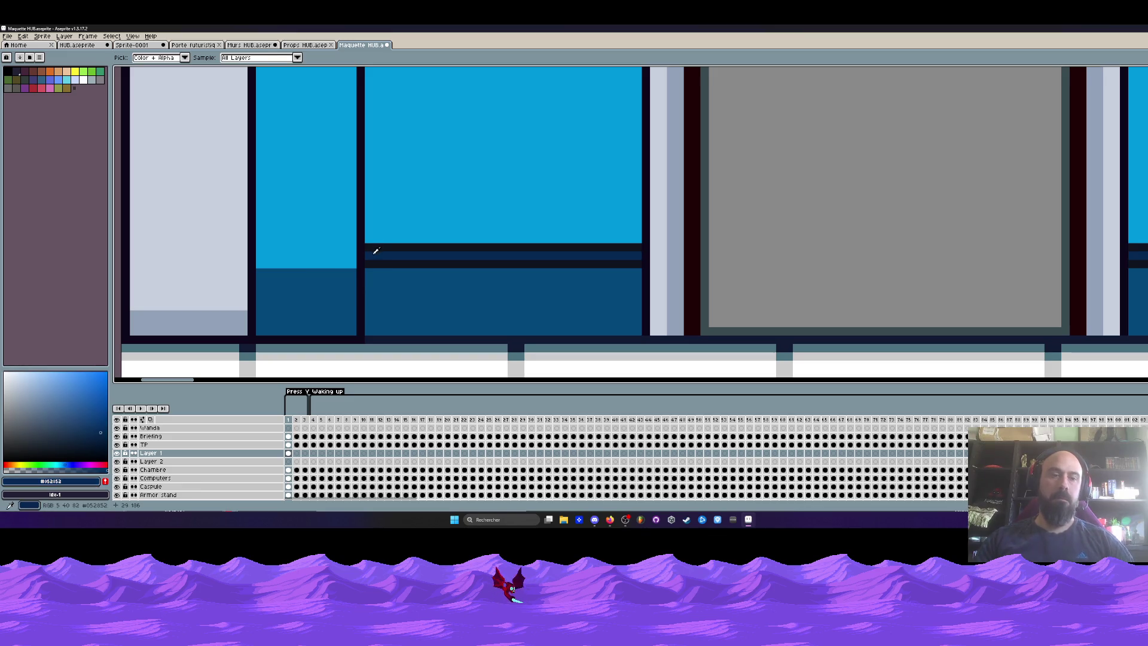
{"action": "scroll", "coordinate": [375, 255], "scroll_direction": "up", "scroll_amount": 2}
{"action": "left_click_drag", "start_coordinate": [331, 256], "coordinate": [139, 255]}
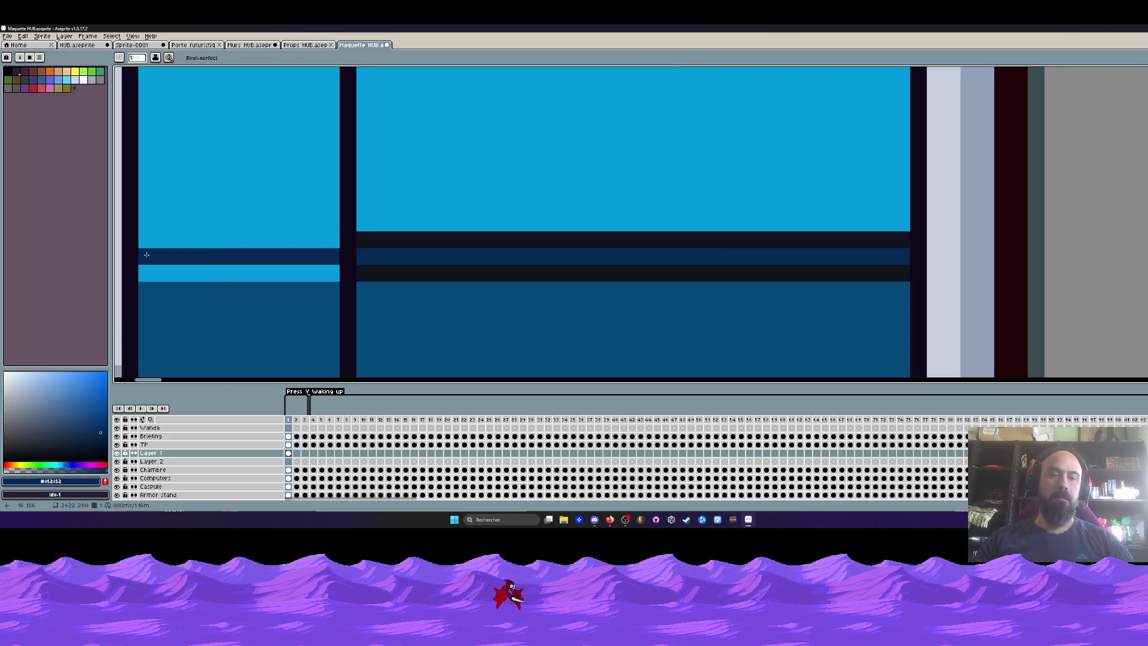
{"action": "key", "text": "alt"}
{"action": "left_click", "coordinate": [366, 269], "text": "alt"}
{"action": "left_click_drag", "start_coordinate": [317, 272], "coordinate": [254, 278]}
{"action": "left_click_drag", "start_coordinate": [330, 240], "coordinate": [141, 240]}
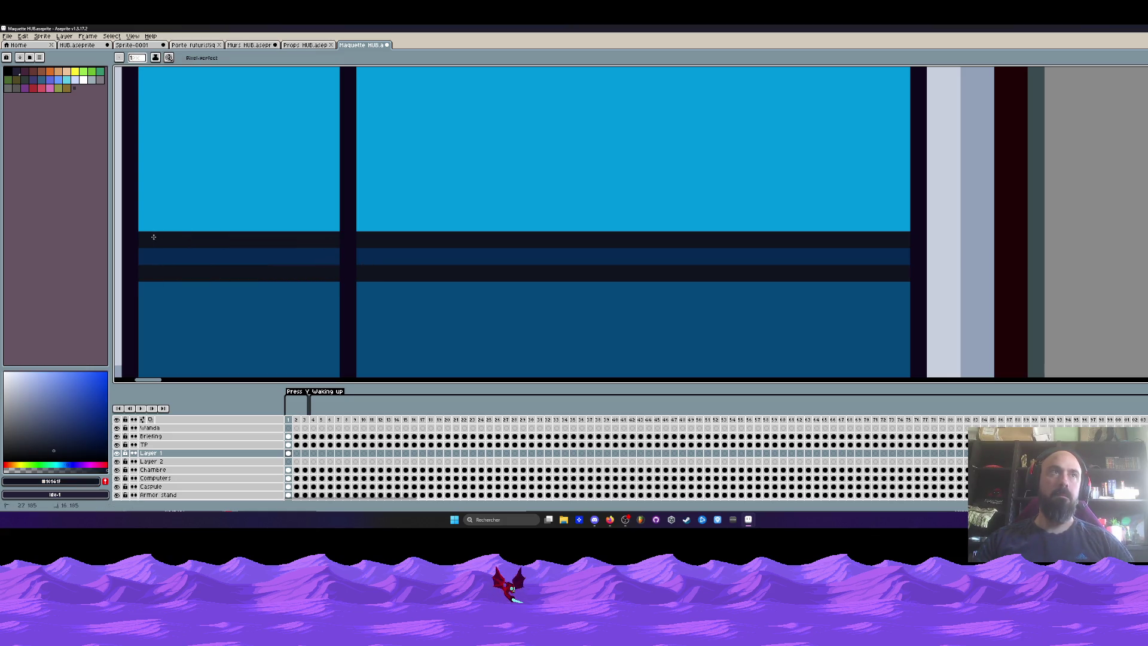
{"action": "left_click", "coordinate": [181, 223]}
{"action": "scroll", "coordinate": [181, 222], "scroll_direction": "down", "scroll_amount": 5}
{"action": "left_click_drag", "start_coordinate": [241, 172], "coordinate": [241, 270]}
{"action": "scroll", "coordinate": [241, 270], "scroll_direction": "down", "scroll_amount": 3}
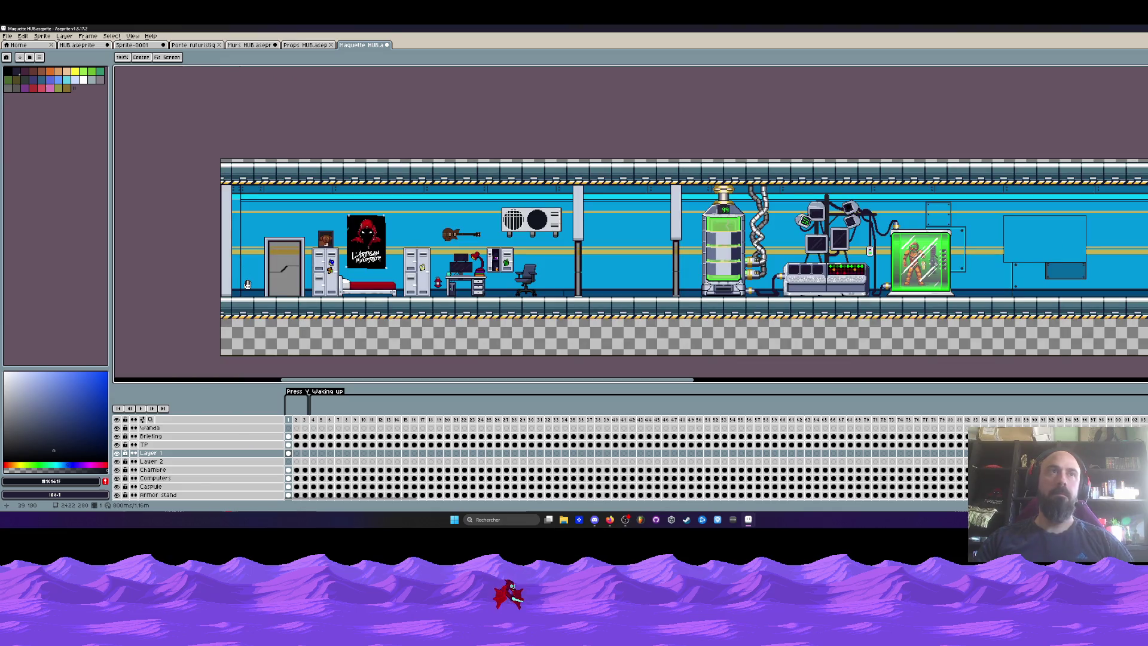
{"action": "scroll", "coordinate": [235, 239], "scroll_direction": "up", "scroll_amount": 3}
Step: Draw another dark horizontal line across the left panel and marquee the narrow left wall strip
{"action": "key", "text": "i"}
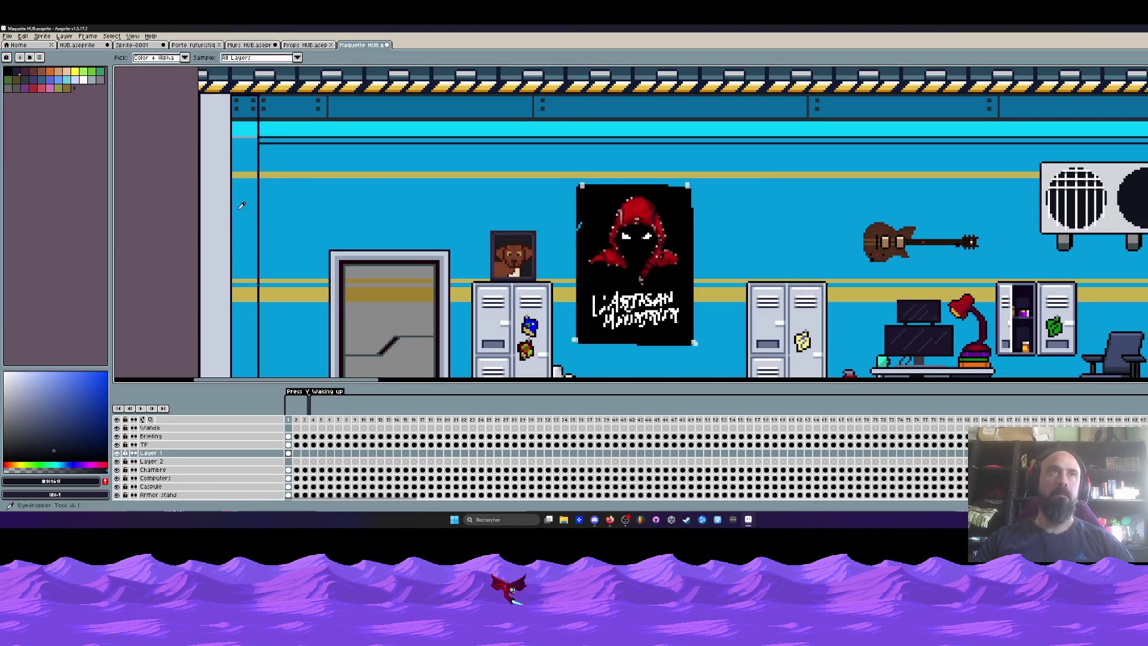
{"action": "scroll", "coordinate": [248, 135], "scroll_direction": "up", "scroll_amount": 4}
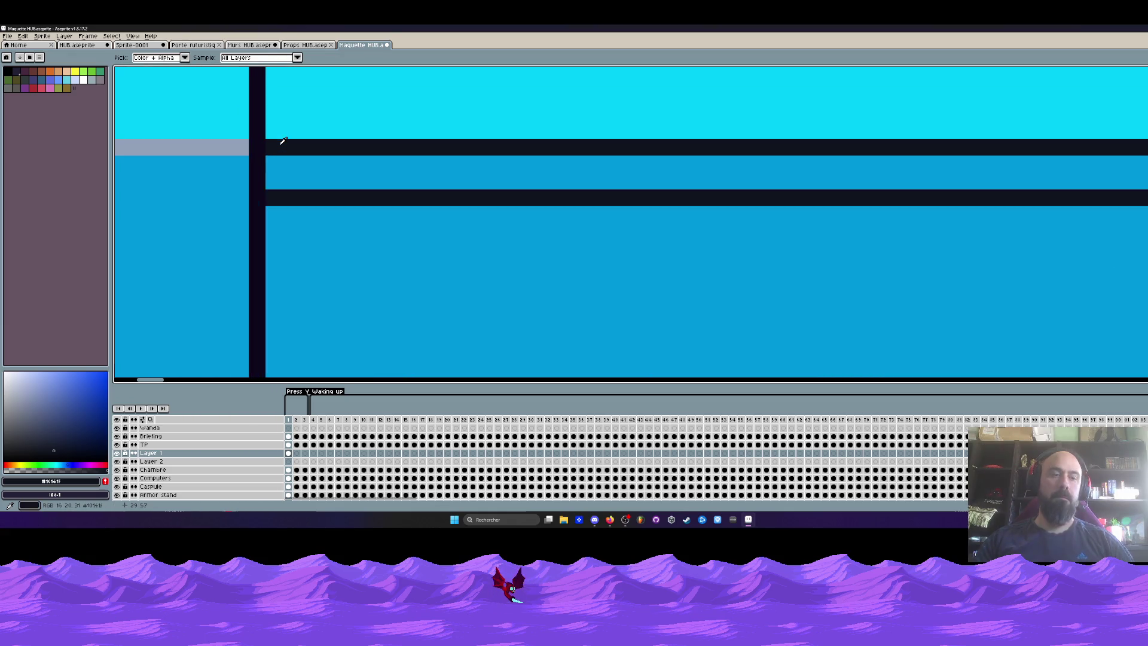
{"action": "key", "text": "b"}
{"action": "scroll", "coordinate": [226, 145], "scroll_direction": "left", "scroll_amount": 4}
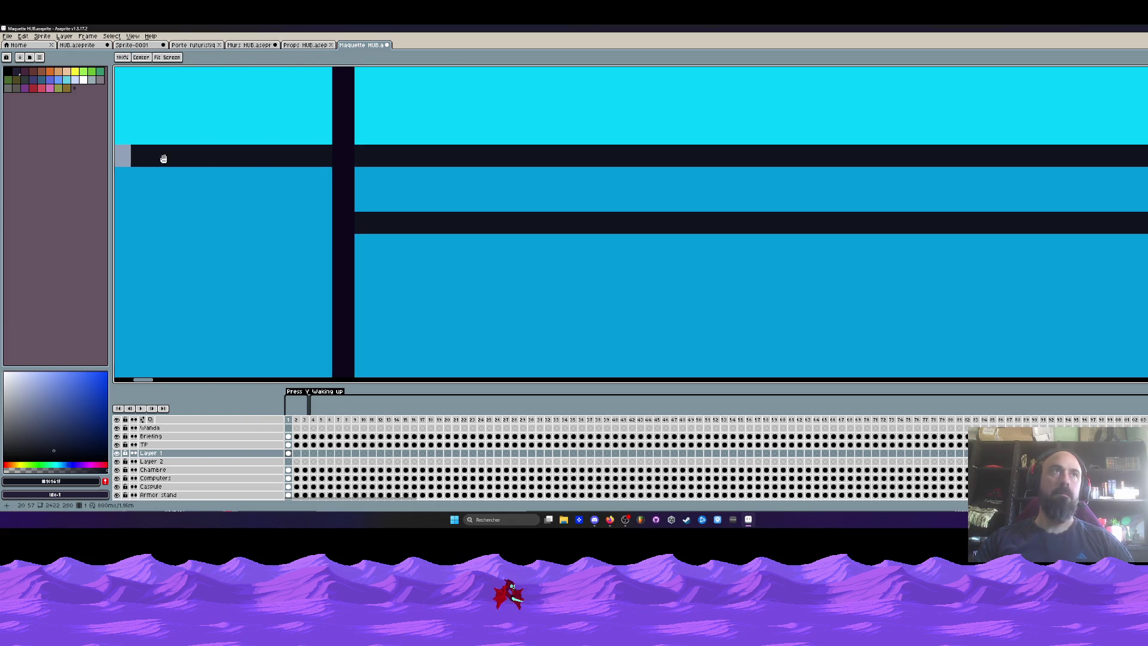
{"action": "scroll", "coordinate": [179, 158], "scroll_direction": "up", "scroll_amount": 1}
{"action": "left_click_drag", "start_coordinate": [414, 230], "coordinate": [187, 231]}
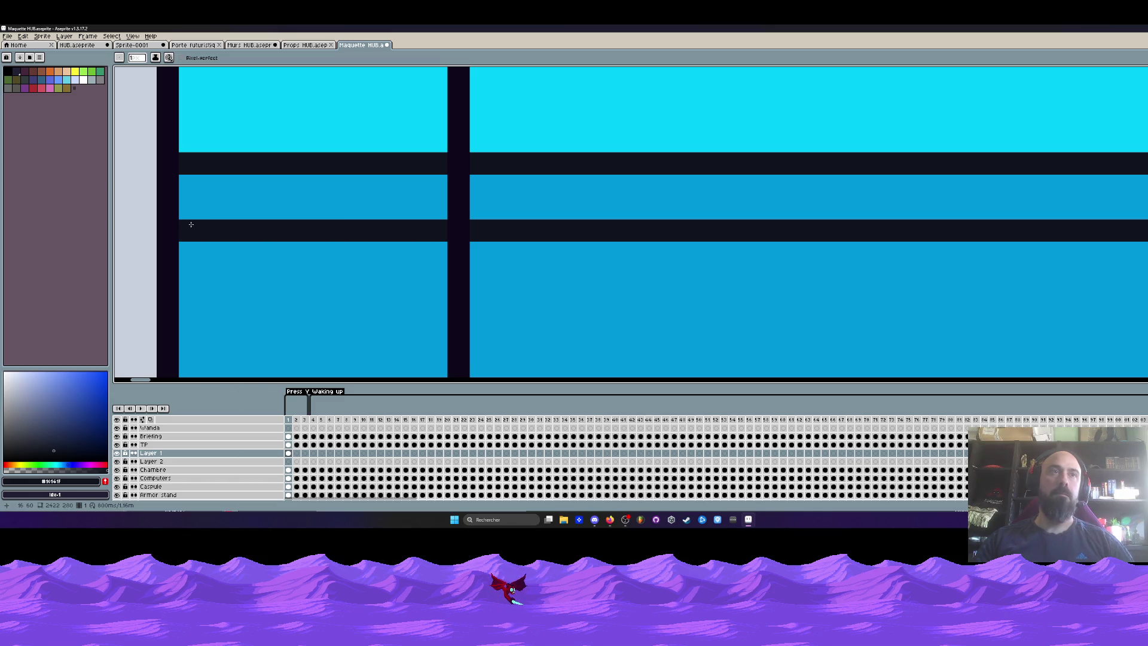
{"action": "scroll", "coordinate": [199, 214], "scroll_direction": "down", "scroll_amount": 4}
{"action": "key", "text": "m"}
{"action": "mouse_move", "coordinate": [203, 81]}
{"action": "left_mouse_down"}
{"action": "mouse_move", "coordinate": [227, 269]}
{"action": "mouse_move", "coordinate": [253, 281]}
{"action": "left_mouse_up"}
{"action": "scroll", "coordinate": [215, 180], "scroll_direction": "down", "scroll_amount": 3}
{"action": "scroll", "coordinate": [228, 269], "scroll_direction": "up", "scroll_amount": 2}
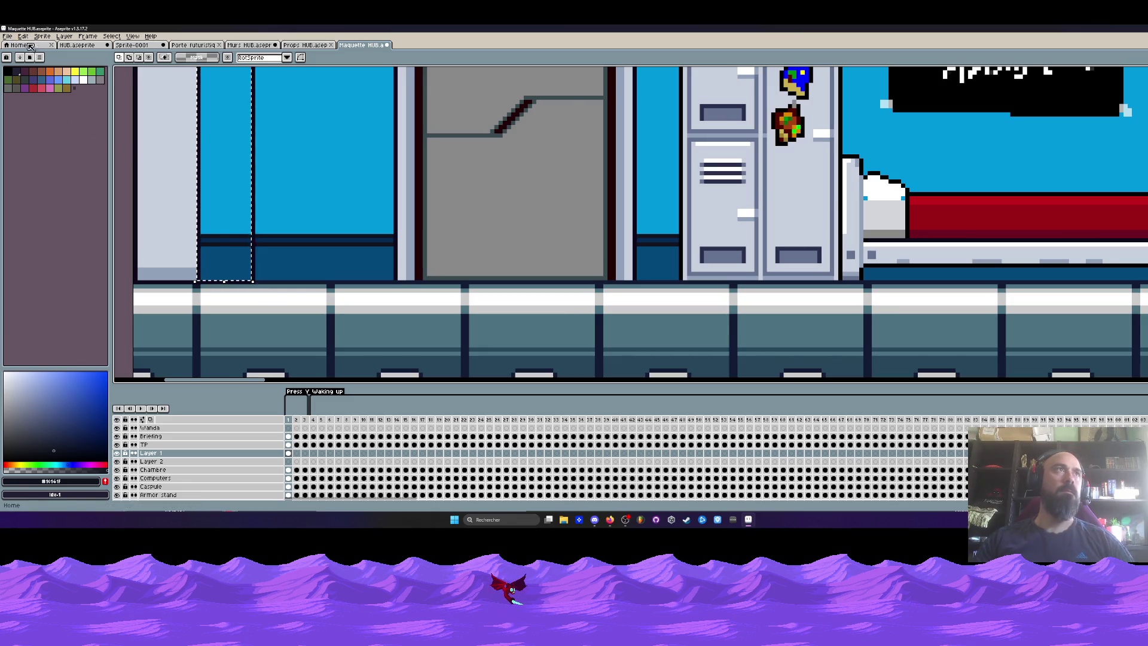
Step: Darken the selected left wall strip with Brightness/Contrast at -37
{"action": "left_click", "coordinate": [22, 35]}
{"action": "mouse_move", "coordinate": [41, 213]}
{"action": "left_click", "coordinate": [170, 217]}
{"action": "left_click_drag", "start_coordinate": [106, 195], "coordinate": [94, 199]}
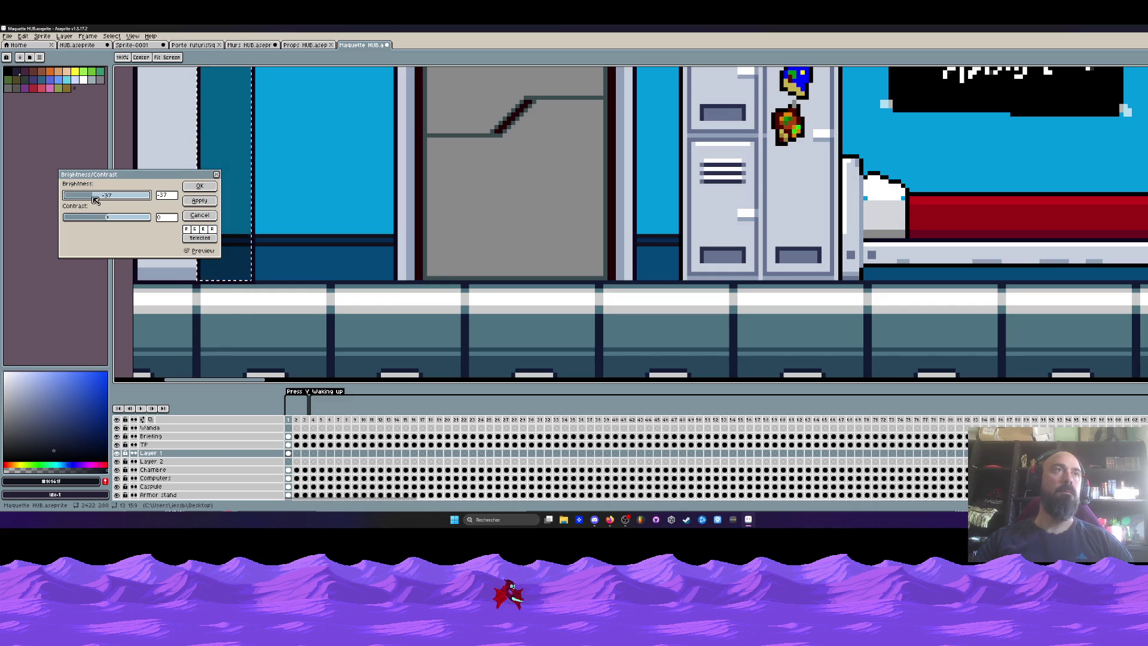
{"action": "left_click", "coordinate": [200, 186]}
Step: Bucket-fill the light left wall and its baseboard strip with dark blue #022a48
{"action": "scroll", "coordinate": [243, 264], "scroll_direction": "down", "scroll_amount": 2}
{"action": "scroll", "coordinate": [243, 264], "scroll_direction": "up", "scroll_amount": 2}
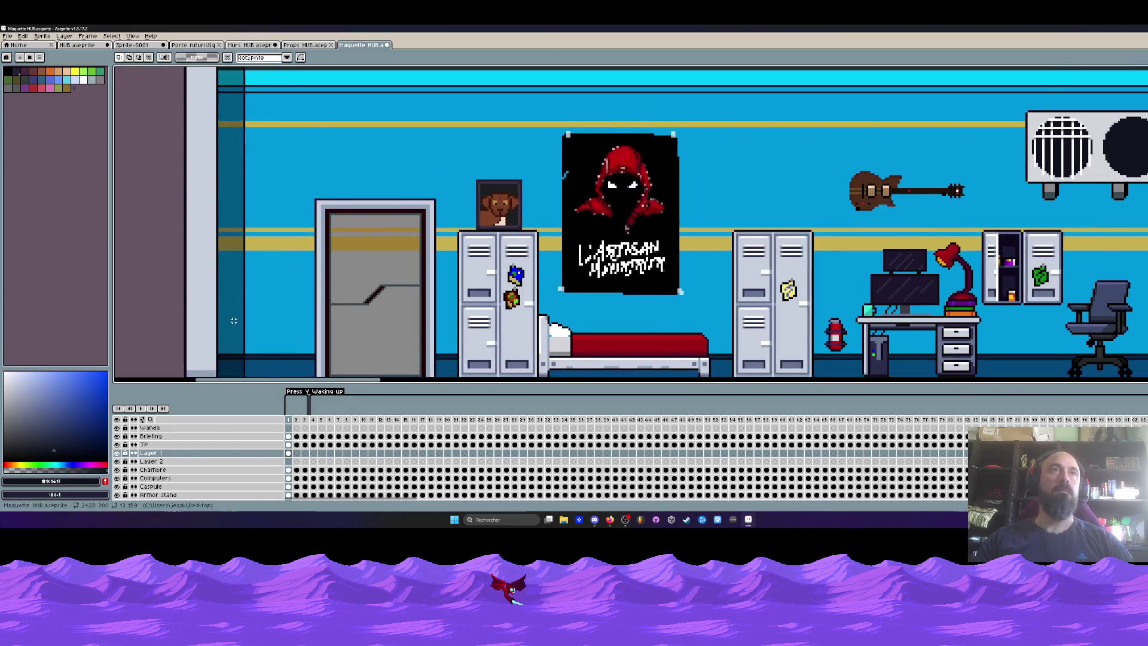
{"action": "scroll", "coordinate": [221, 179], "scroll_direction": "up", "scroll_amount": 1}
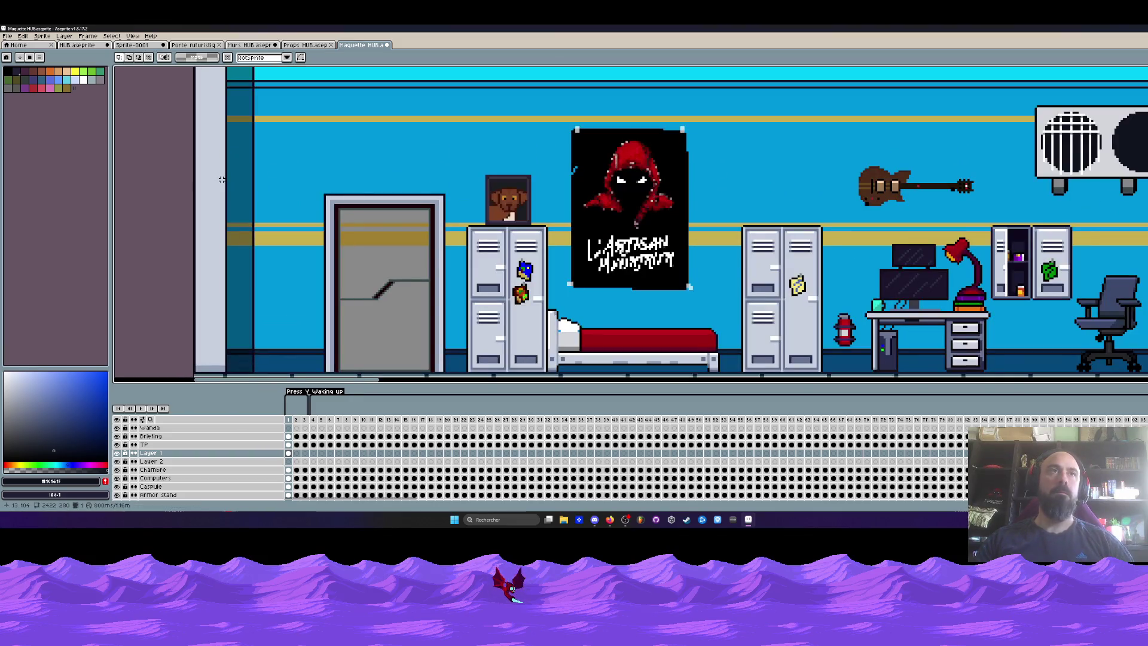
{"action": "scroll", "coordinate": [221, 326], "scroll_direction": "up", "scroll_amount": 1}
{"action": "scroll", "coordinate": [269, 299], "scroll_direction": "up", "scroll_amount": 1}
{"action": "left_click", "coordinate": [275, 286], "text": "alt"}
{"action": "left_click", "coordinate": [217, 281]}
{"action": "left_click", "coordinate": [217, 298]}
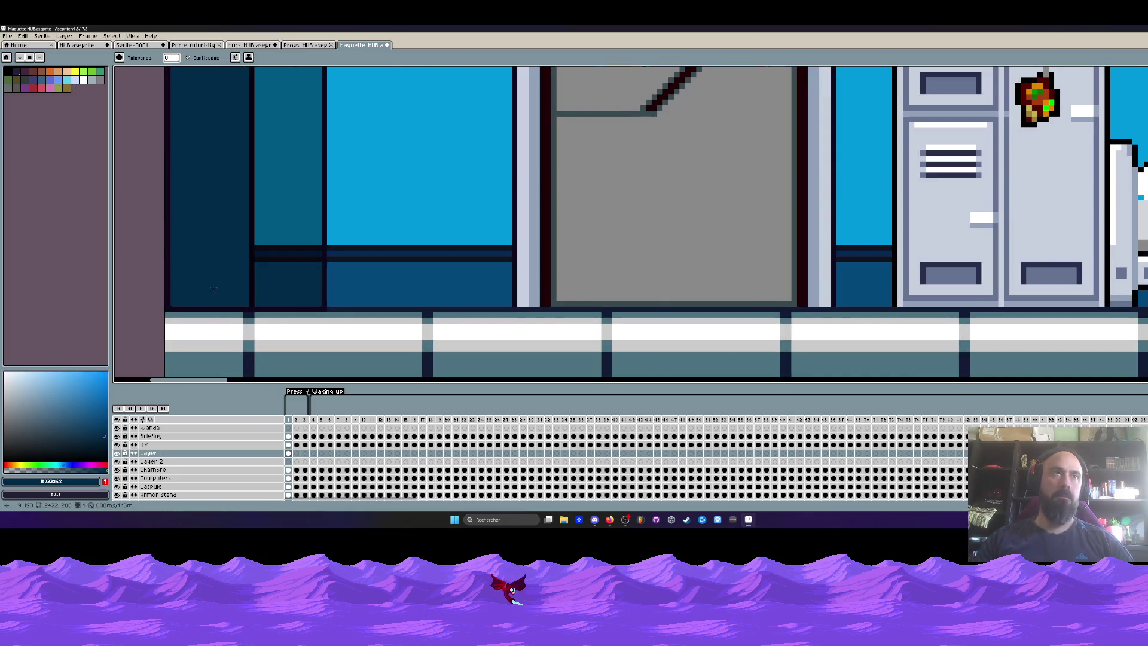
Step: Pencil a 2-pixel light-blue #0098dc highlight line down the left wall
{"action": "scroll", "coordinate": [213, 296], "scroll_direction": "down", "scroll_amount": 3}
{"action": "scroll", "coordinate": [212, 296], "scroll_direction": "up", "scroll_amount": 3}
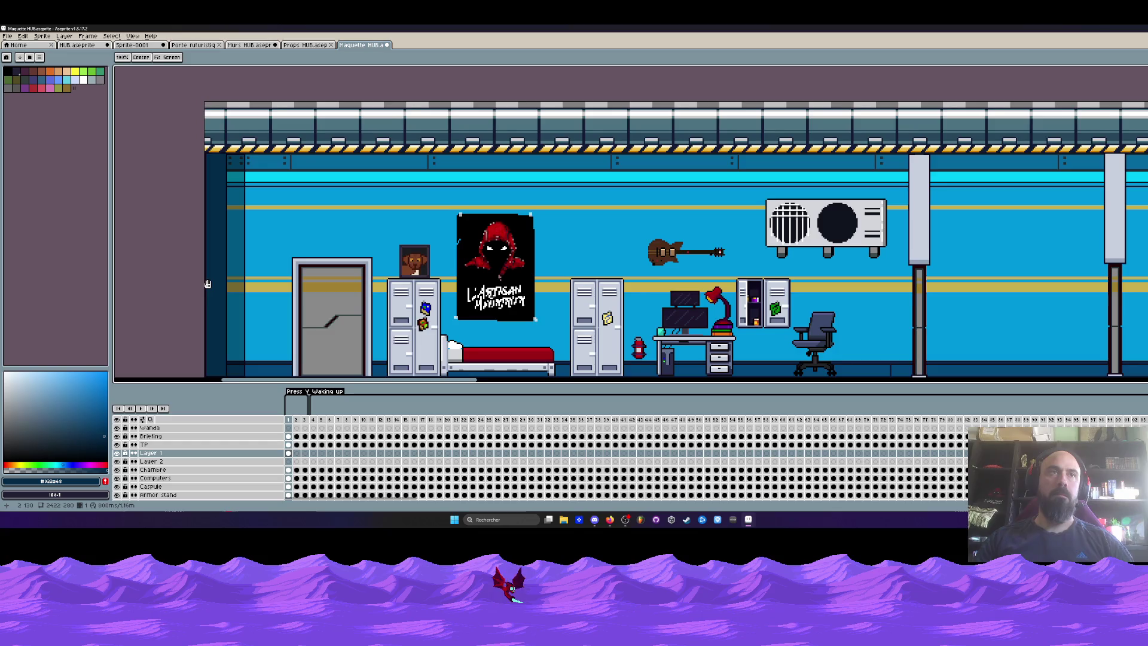
{"action": "left_click_drag", "start_coordinate": [205, 279], "coordinate": [202, 250]}
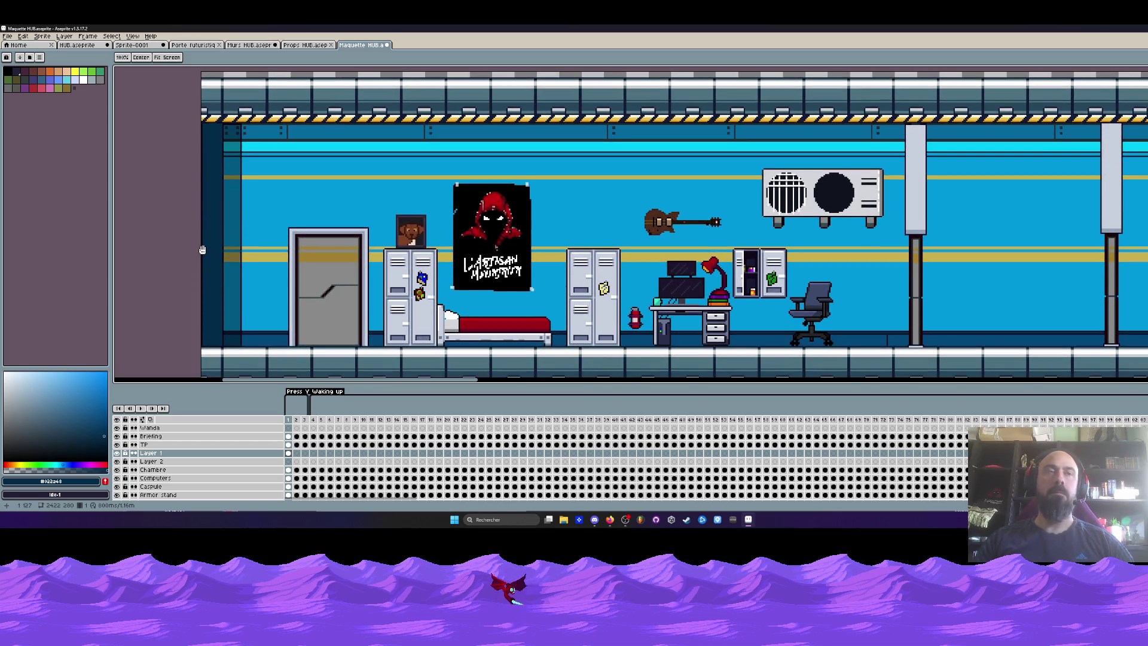
{"action": "scroll", "coordinate": [202, 250], "scroll_direction": "down", "scroll_amount": 2}
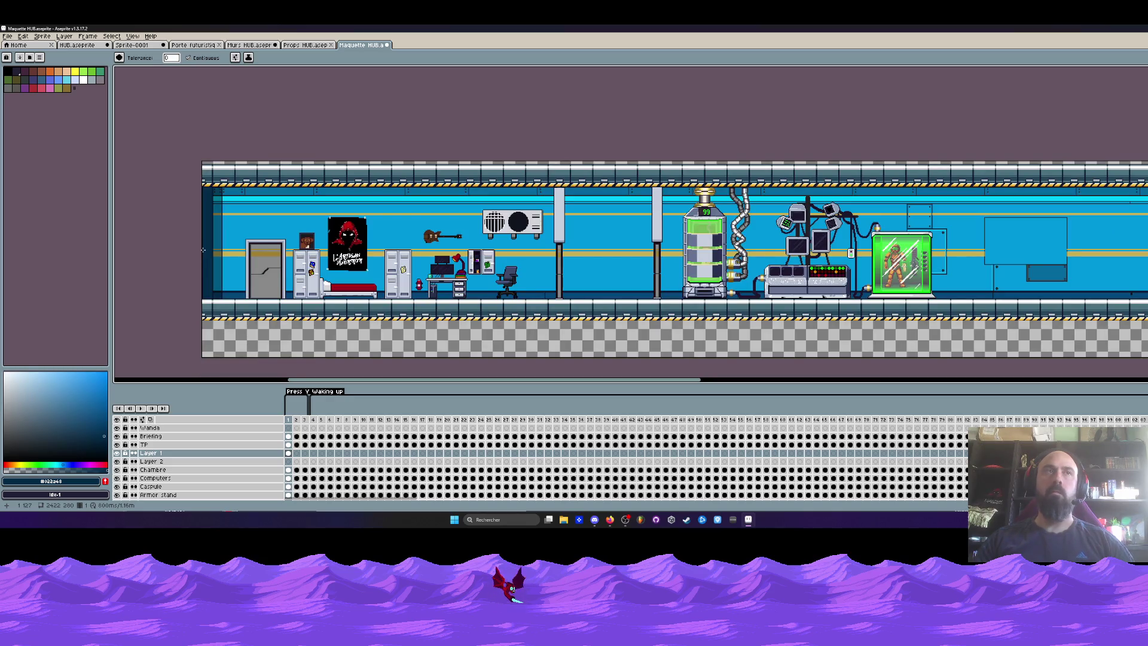
{"action": "scroll", "coordinate": [215, 233], "scroll_direction": "up", "scroll_amount": 3}
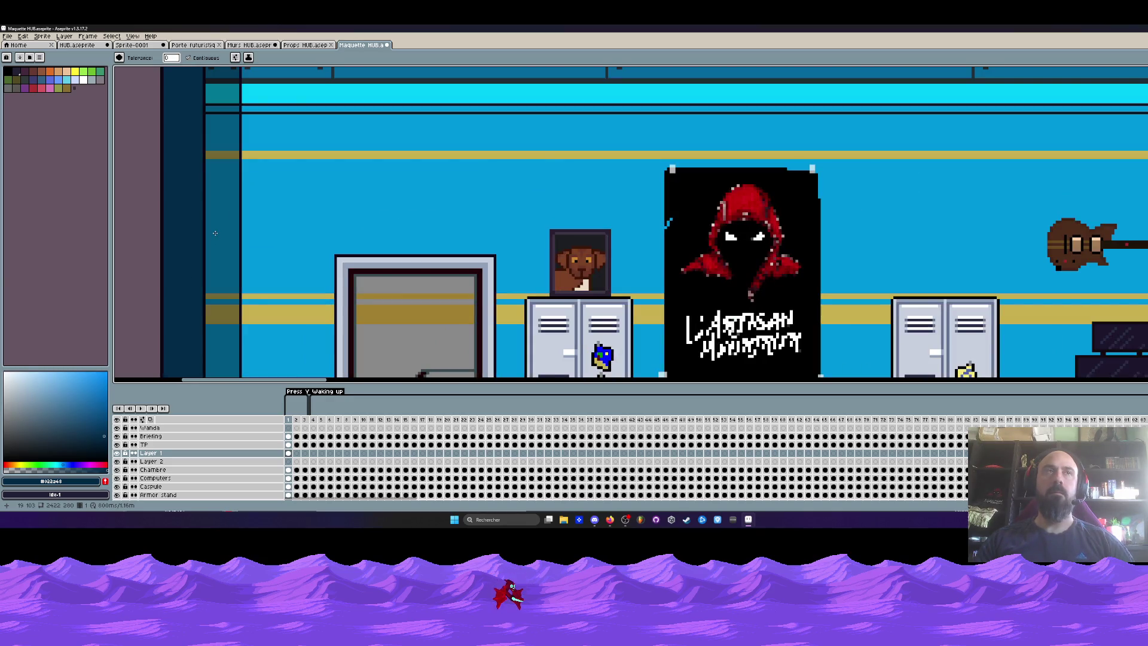
{"action": "key", "text": "i"}
{"action": "scroll", "coordinate": [218, 231], "scroll_direction": "down", "scroll_amount": 1}
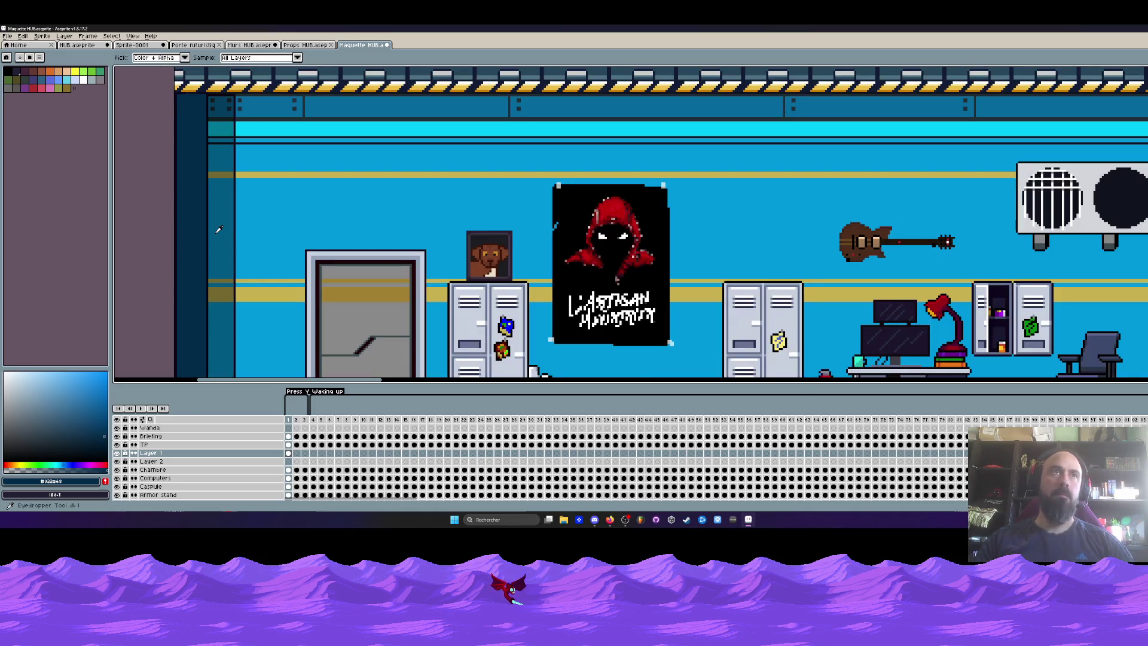
{"action": "left_click", "coordinate": [247, 232]}
{"action": "key", "text": "b"}
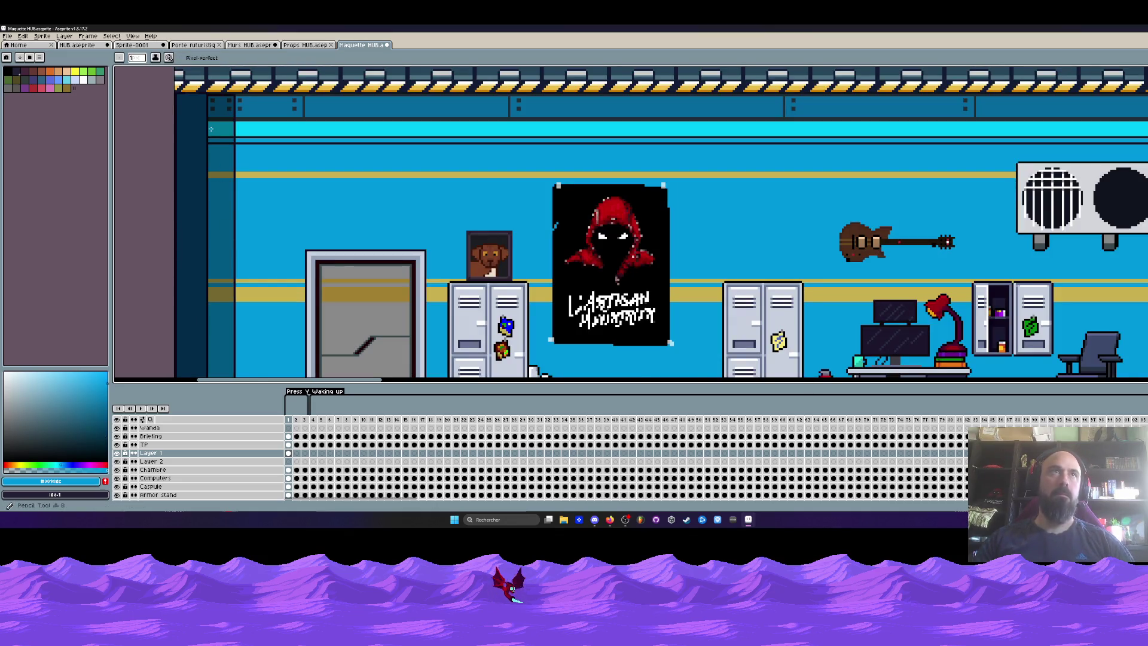
{"action": "scroll", "coordinate": [212, 131], "scroll_direction": "up", "scroll_amount": 2}
{"action": "key", "text": "ctrl+z"}
{"action": "key", "text": "plus"}
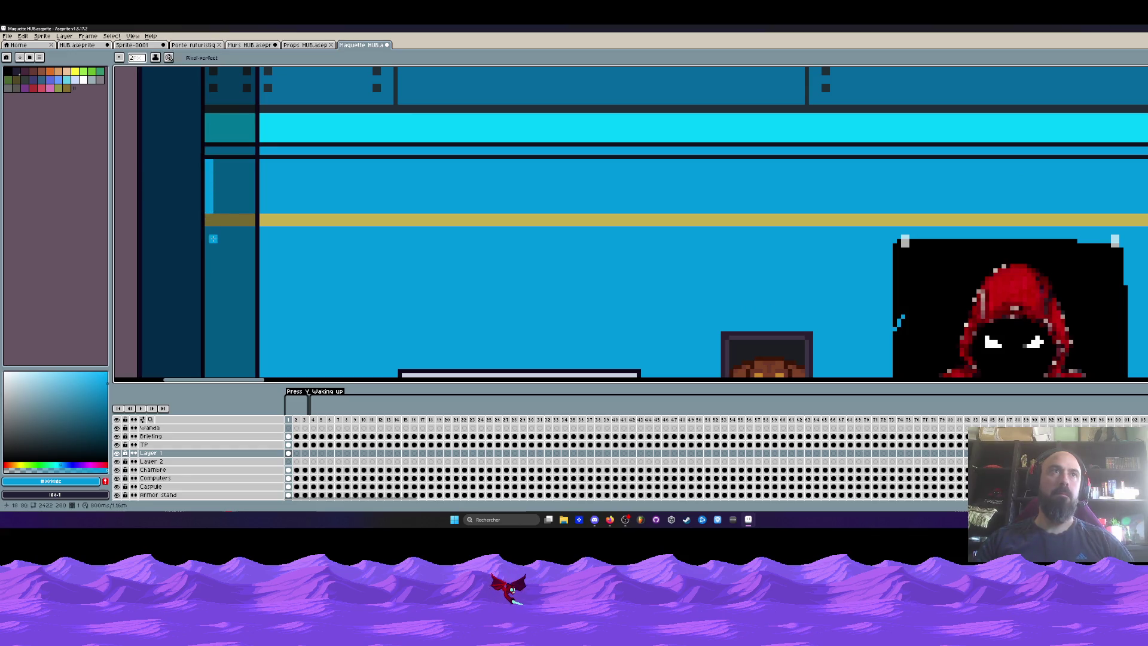
{"action": "left_click_drag", "start_coordinate": [210, 232], "coordinate": [211, 290]}
Step: Paint over the dark squares on the left wall with wall colour #023d5c
{"action": "scroll", "coordinate": [211, 181], "scroll_direction": "down", "scroll_amount": 3}
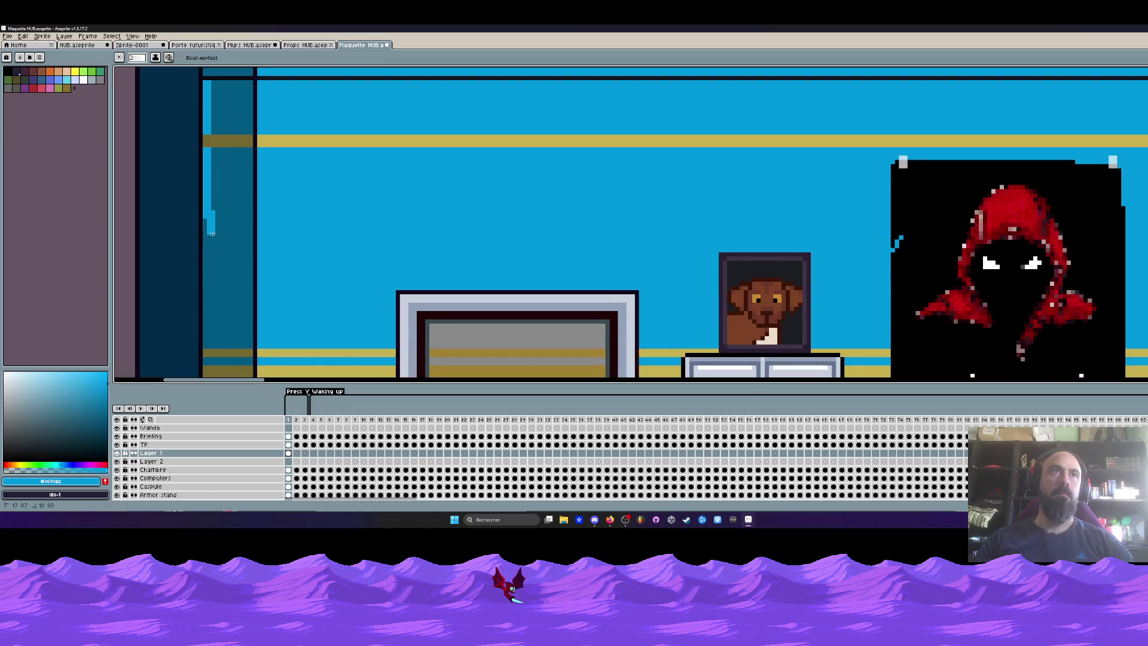
{"action": "scroll", "coordinate": [221, 212], "scroll_direction": "down", "scroll_amount": 3}
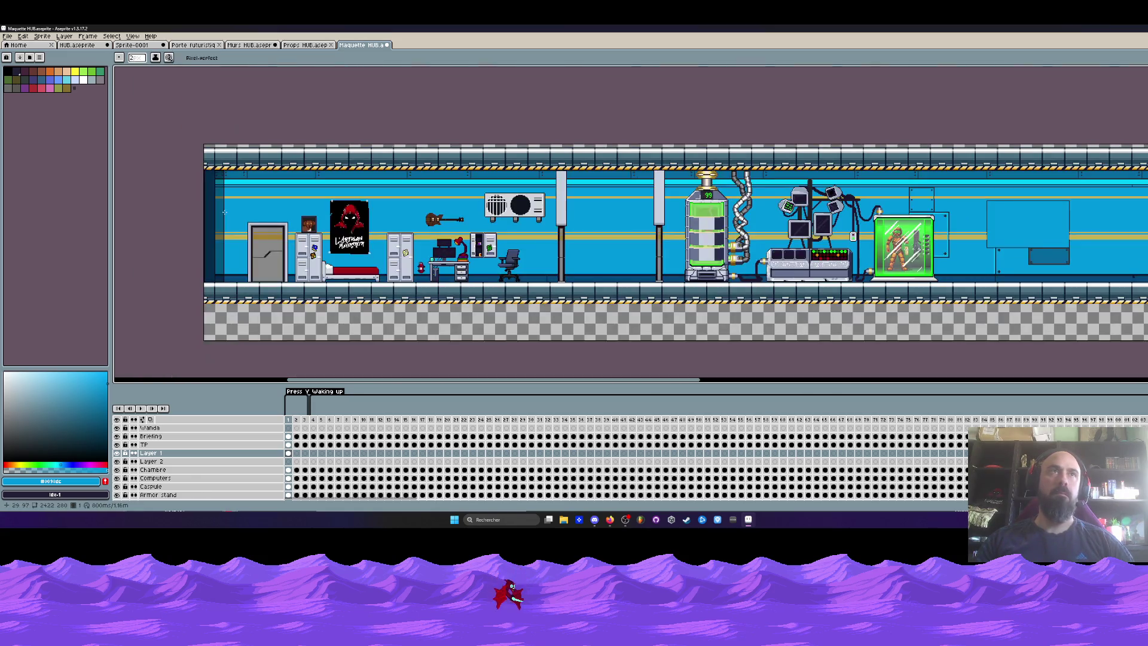
{"action": "scroll", "coordinate": [223, 186], "scroll_direction": "up", "scroll_amount": 5}
{"action": "left_click", "coordinate": [194, 192], "text": "alt"}
{"action": "mouse_move", "coordinate": [228, 182]}
{"action": "left_mouse_down"}
{"action": "mouse_move", "coordinate": [240, 231]}
{"action": "mouse_move", "coordinate": [213, 190]}
{"action": "left_mouse_up"}
{"action": "scroll", "coordinate": [242, 231], "scroll_direction": "down", "scroll_amount": 3}
{"action": "scroll", "coordinate": [241, 231], "scroll_direction": "up", "scroll_amount": 4}
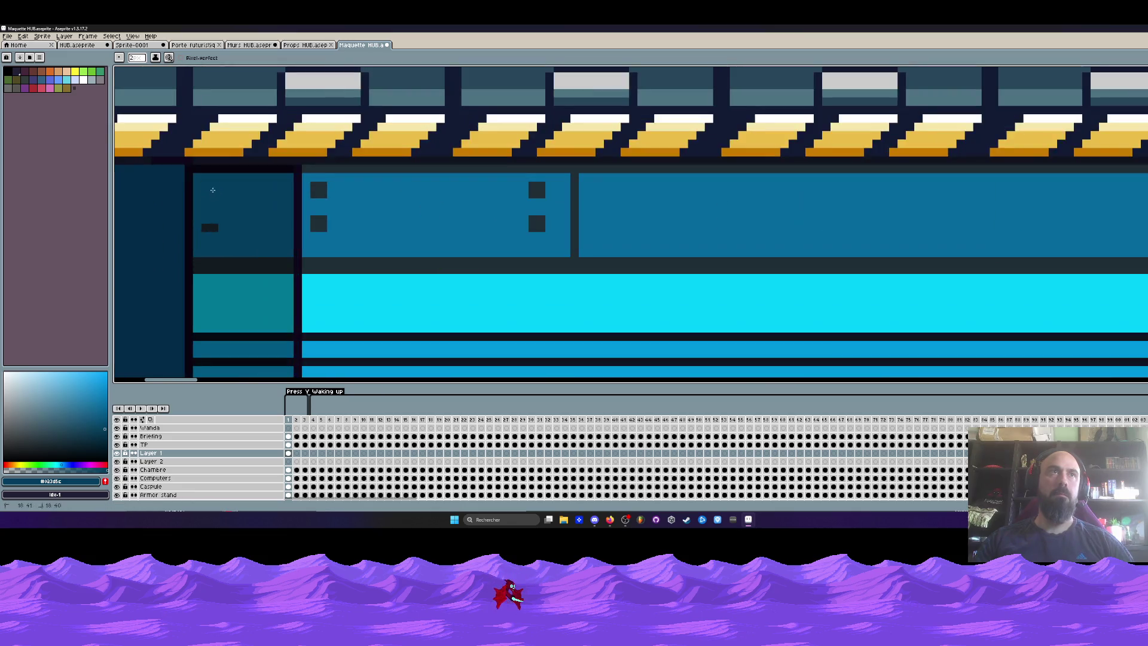
{"action": "scroll", "coordinate": [217, 217], "scroll_direction": "down", "scroll_amount": 5}
{"action": "left_click_drag", "start_coordinate": [253, 256], "coordinate": [245, 224]}
{"action": "scroll", "coordinate": [246, 224], "scroll_direction": "up", "scroll_amount": 4}
Step: Pick the dark outline colour #08040f from the canvas for the fill bucket
{"action": "key", "text": "i"}
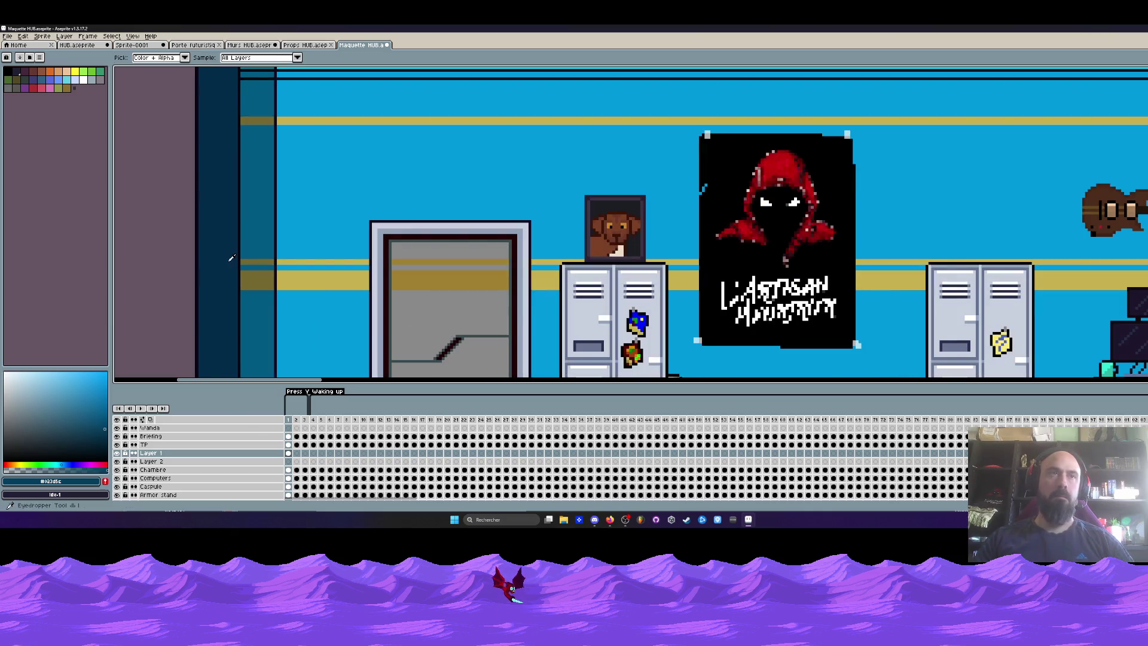
{"action": "scroll", "coordinate": [228, 272], "scroll_direction": "down", "scroll_amount": 1}
{"action": "scroll", "coordinate": [228, 272], "scroll_direction": "up", "scroll_amount": 2}
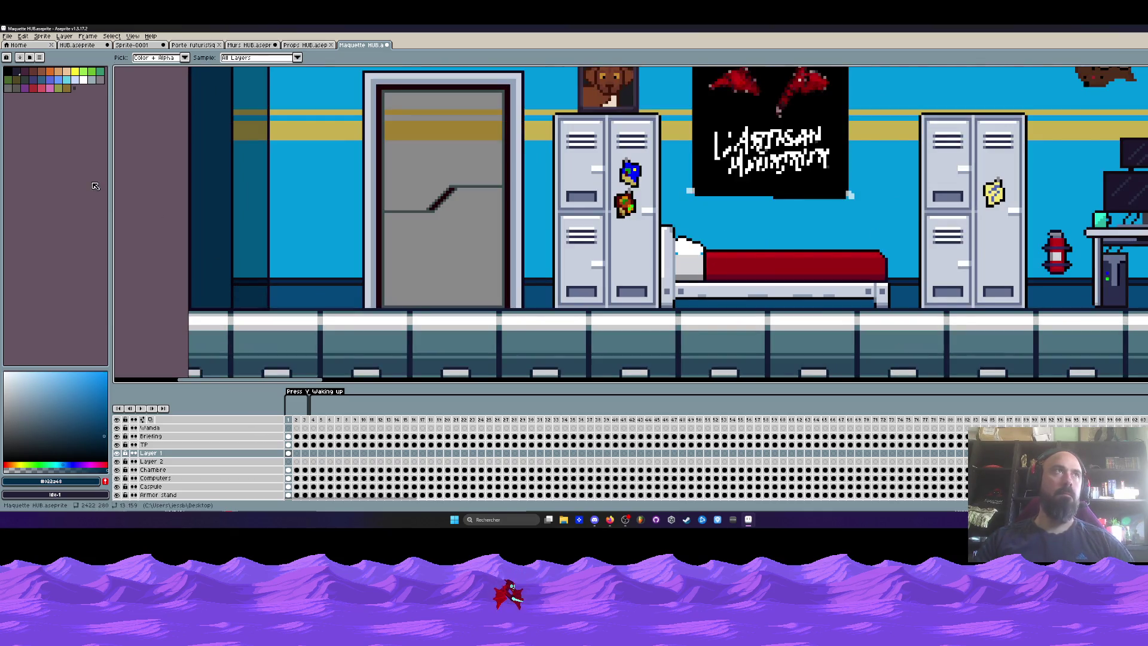
{"action": "scroll", "coordinate": [232, 294], "scroll_direction": "up", "scroll_amount": 1}
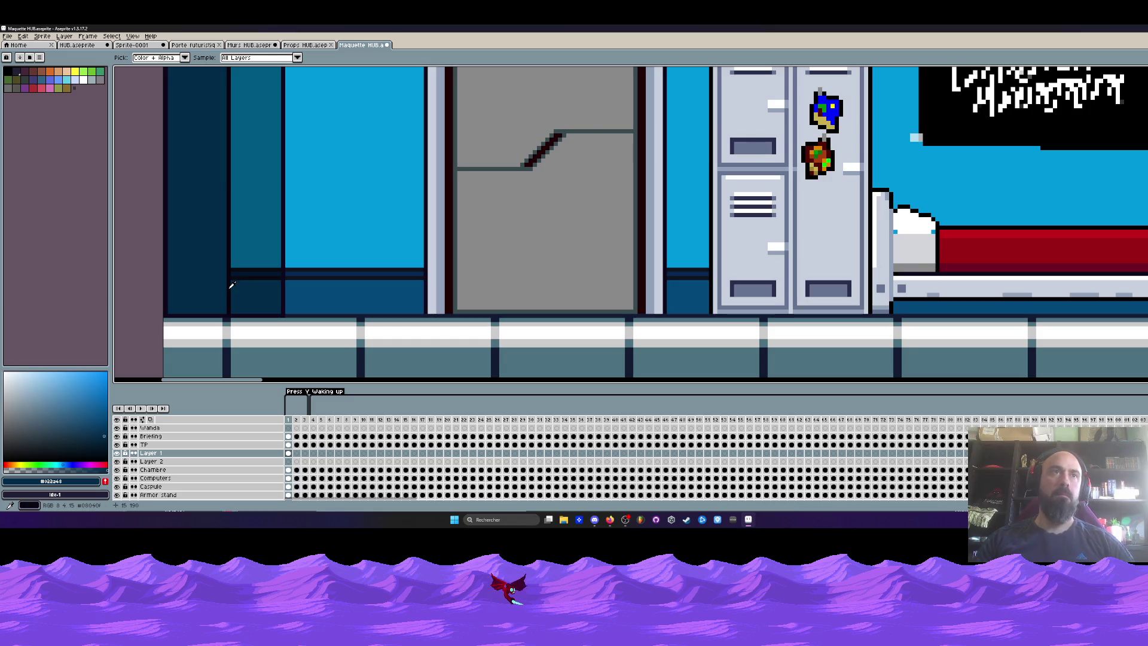
{"action": "left_click", "coordinate": [232, 286]}
{"action": "scroll", "coordinate": [215, 311], "scroll_direction": "down", "scroll_amount": 3}
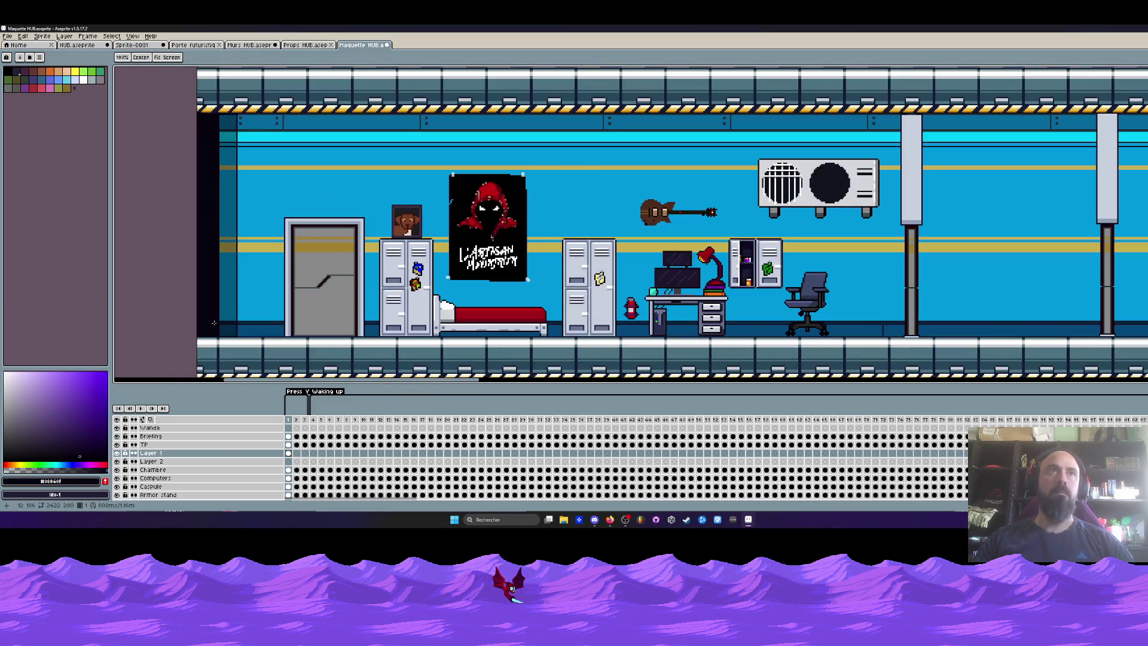
{"action": "key", "text": "v"}
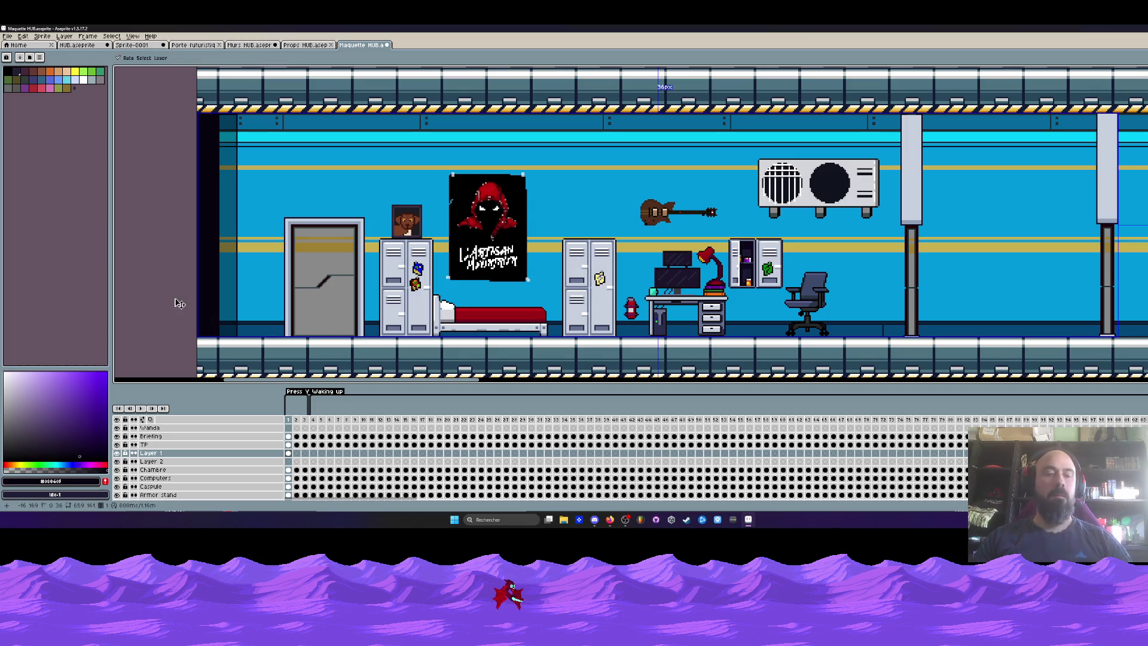
{"action": "key", "text": "g"}
{"action": "scroll", "coordinate": [191, 275], "scroll_direction": "down", "scroll_amount": 2}
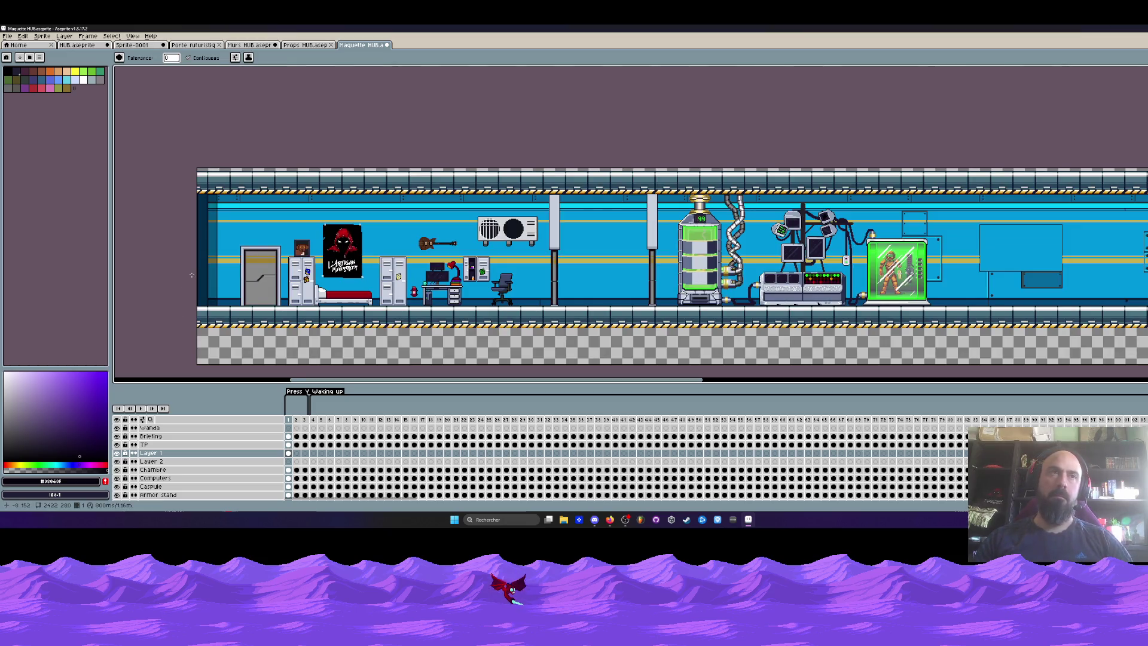
{"action": "scroll", "coordinate": [213, 281], "scroll_direction": "up", "scroll_amount": 3}
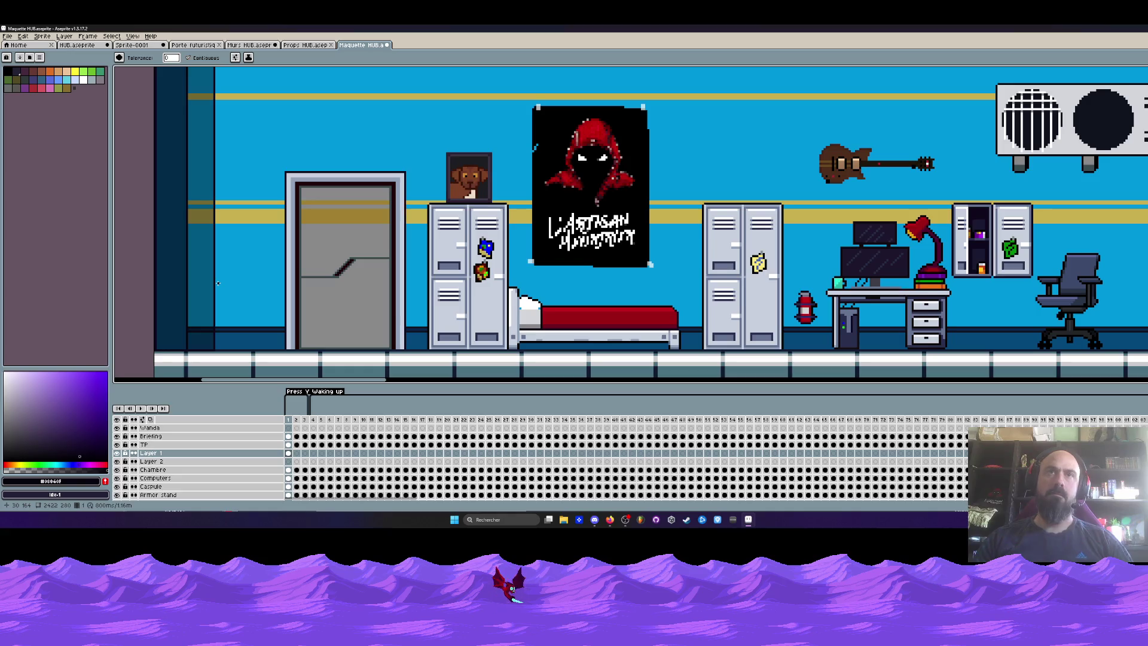
{"action": "scroll", "coordinate": [218, 284], "scroll_direction": "down", "scroll_amount": 1}
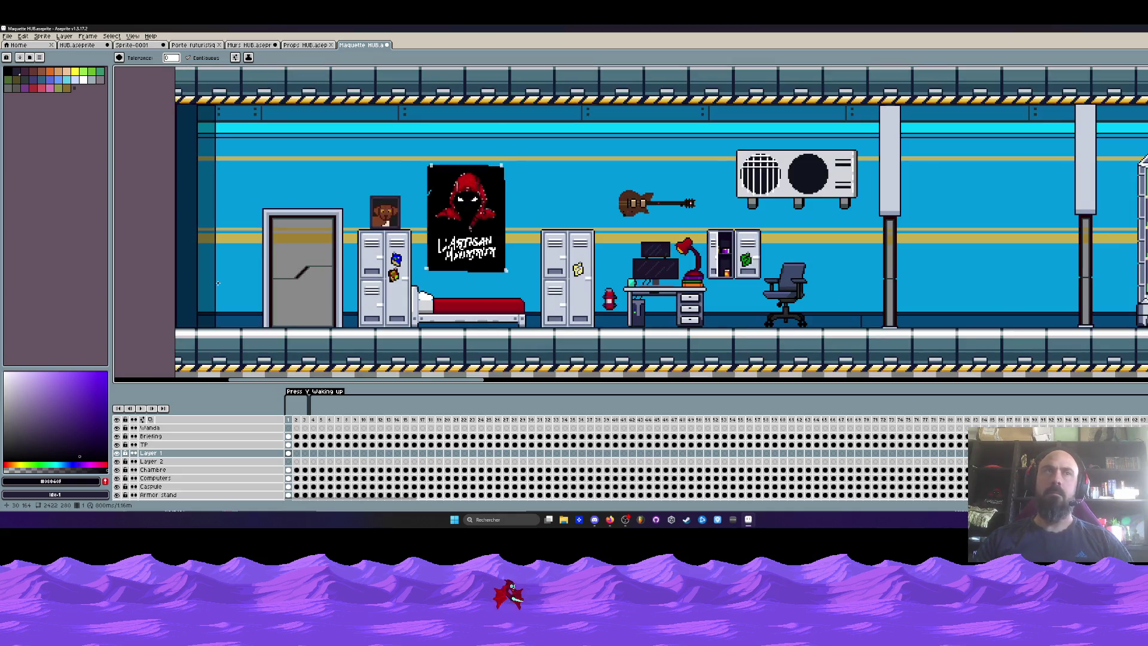
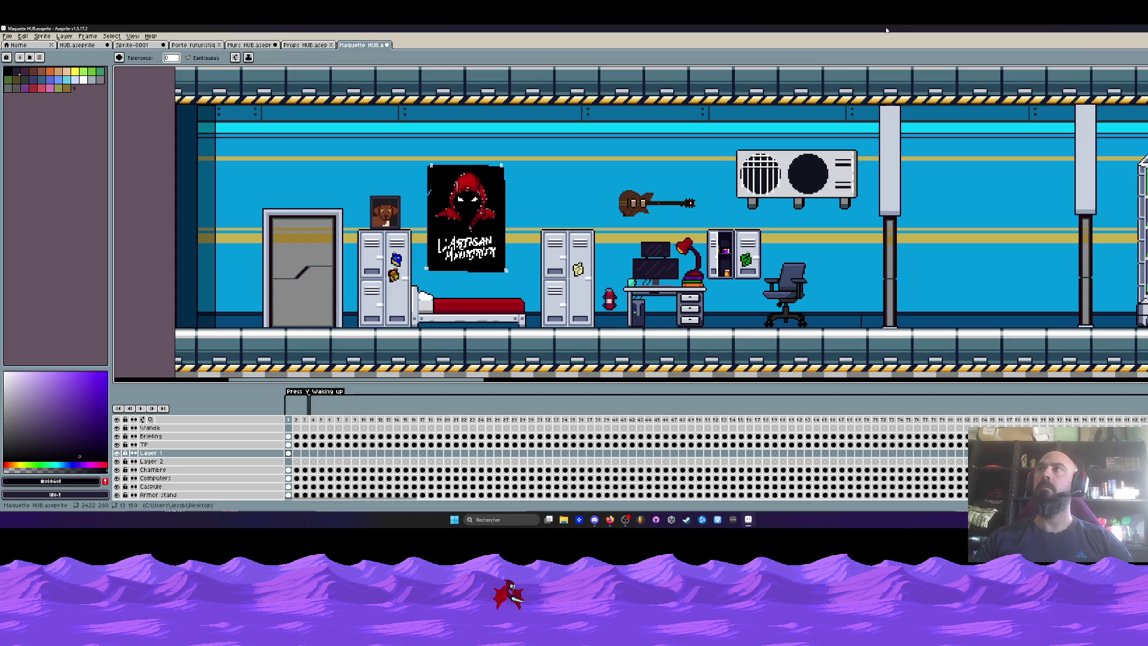
Step: Shrink Aseprite, browse to Jeux vidéo > Void Operators > Niveaux > Mission 1 > Props, and open Props diverses
{"action": "mouse_move", "coordinate": [1016, 28]}
{"action": "left_mouse_down"}
{"action": "mouse_move", "coordinate": [867, 66]}
{"action": "mouse_move", "coordinate": [850, 197]}
{"action": "left_mouse_up"}
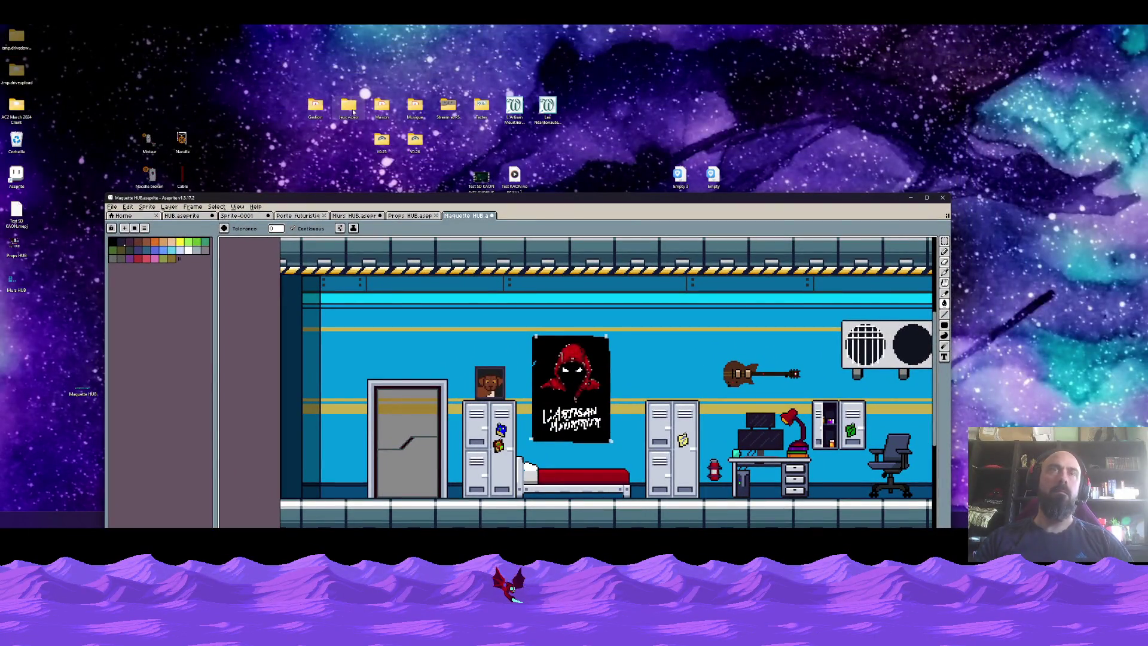
{"action": "double_click", "coordinate": [349, 108]}
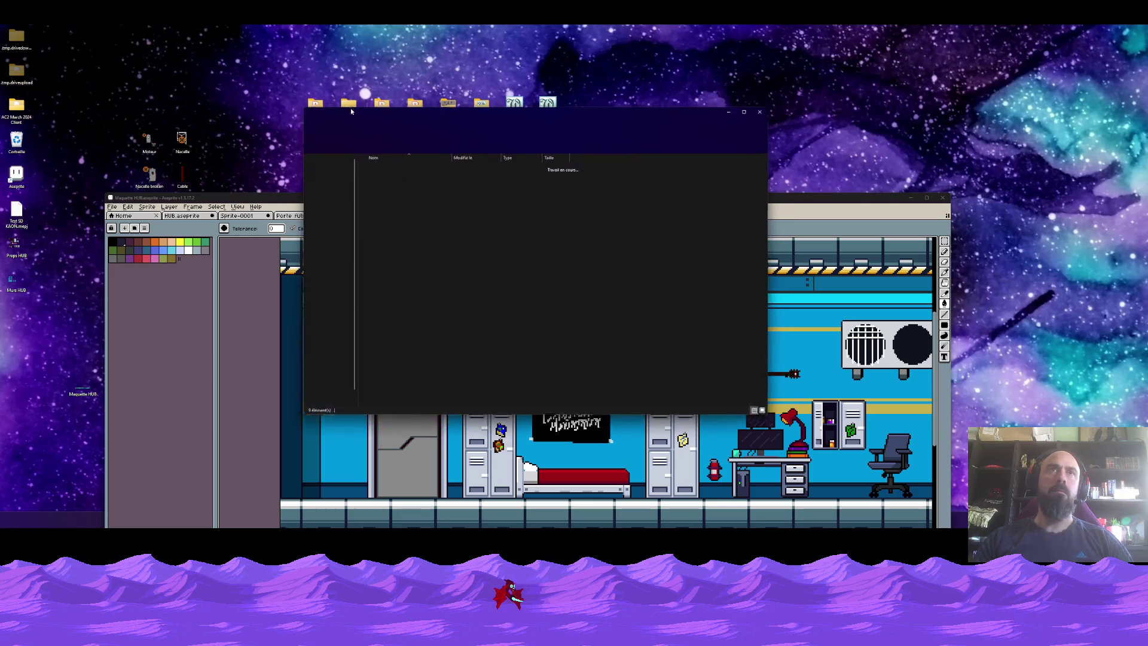
{"action": "double_click", "coordinate": [382, 235]}
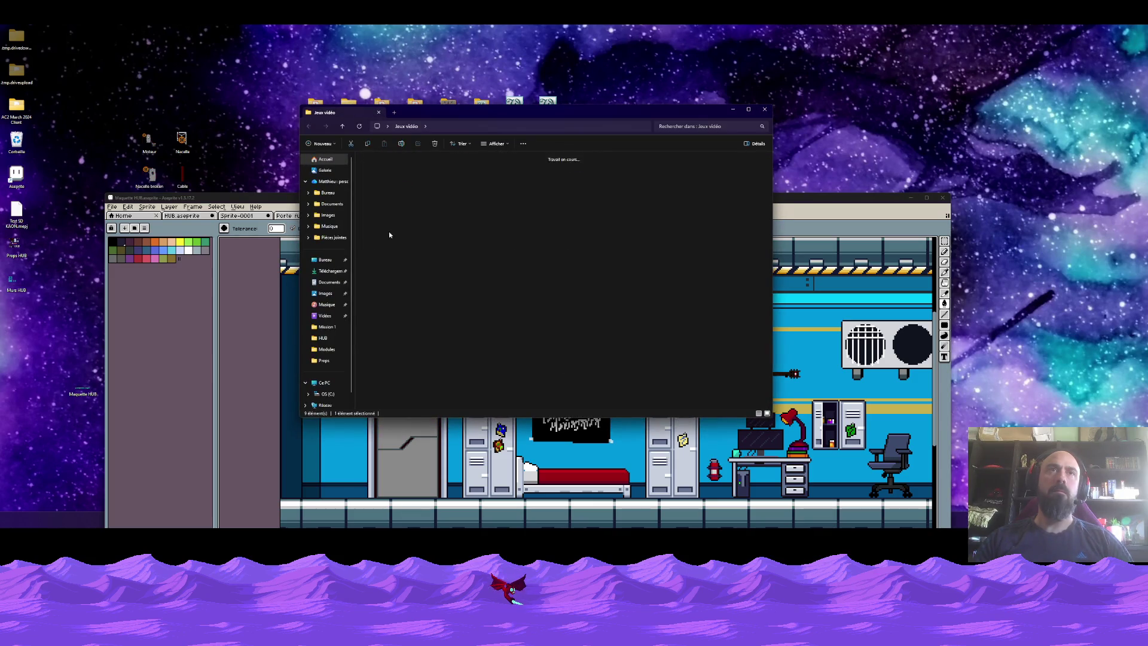
{"action": "double_click", "coordinate": [429, 167]}
{"action": "double_click", "coordinate": [384, 181]}
{"action": "double_click", "coordinate": [382, 177]}
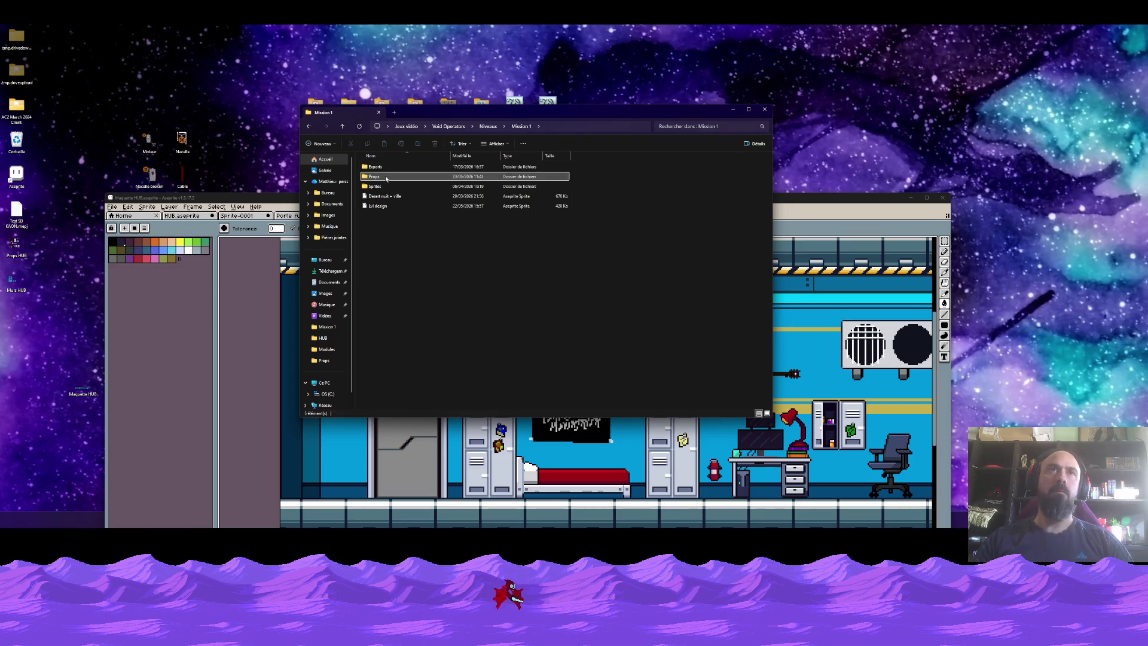
{"action": "left_click", "coordinate": [309, 126]}
{"action": "left_click", "coordinate": [384, 168]}
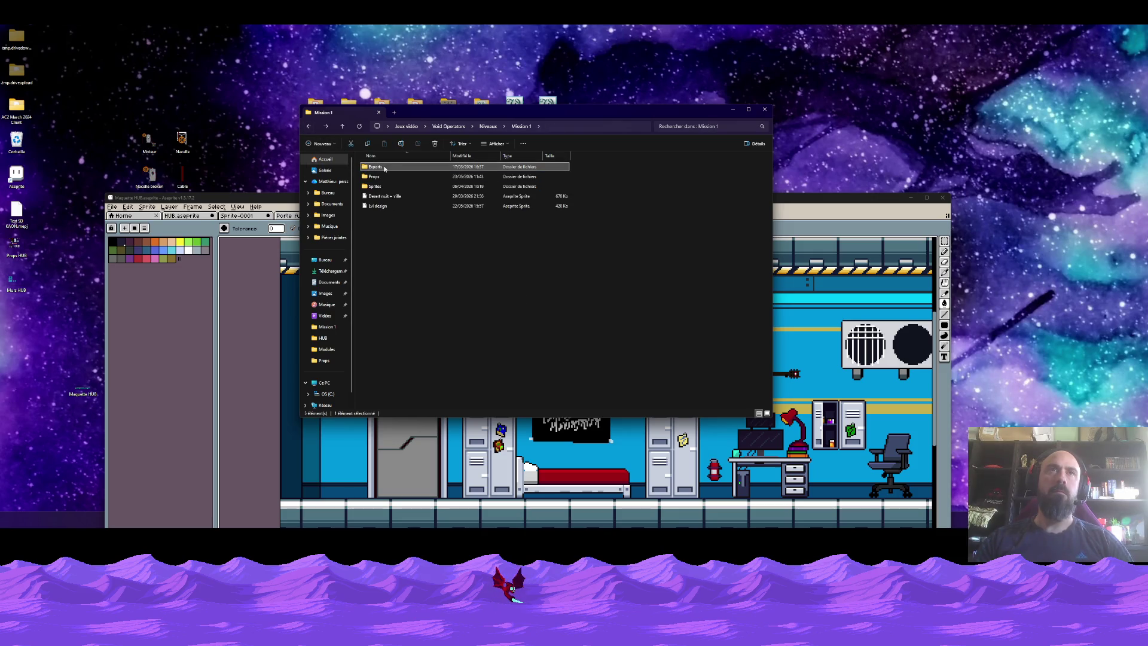
{"action": "double_click", "coordinate": [387, 178]}
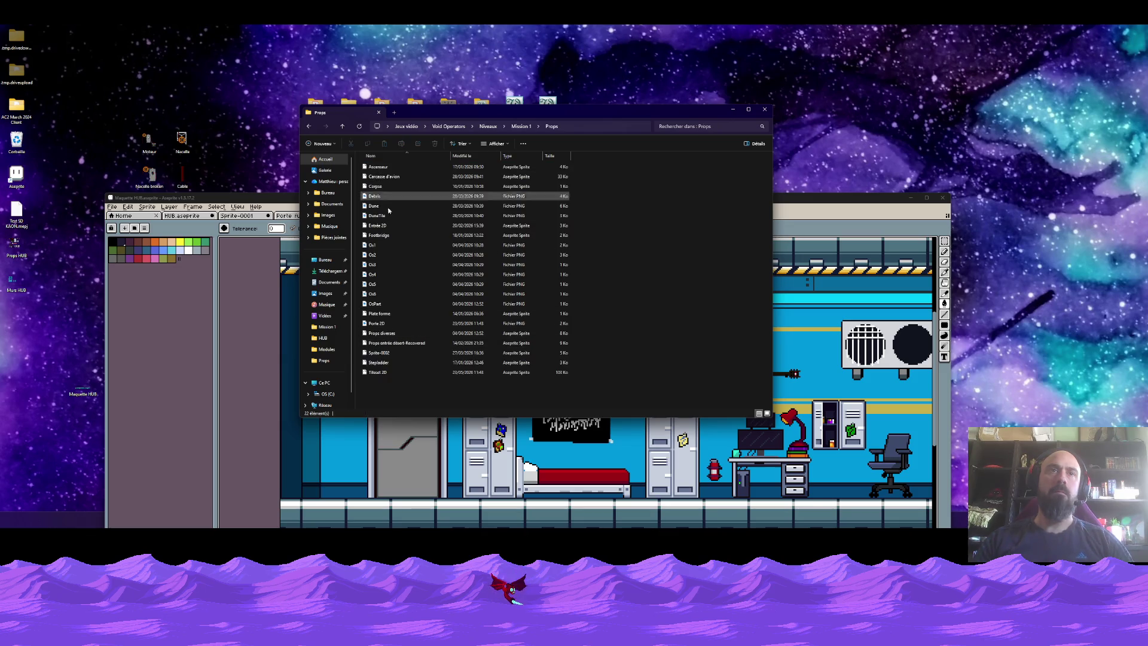
{"action": "double_click", "coordinate": [383, 333]}
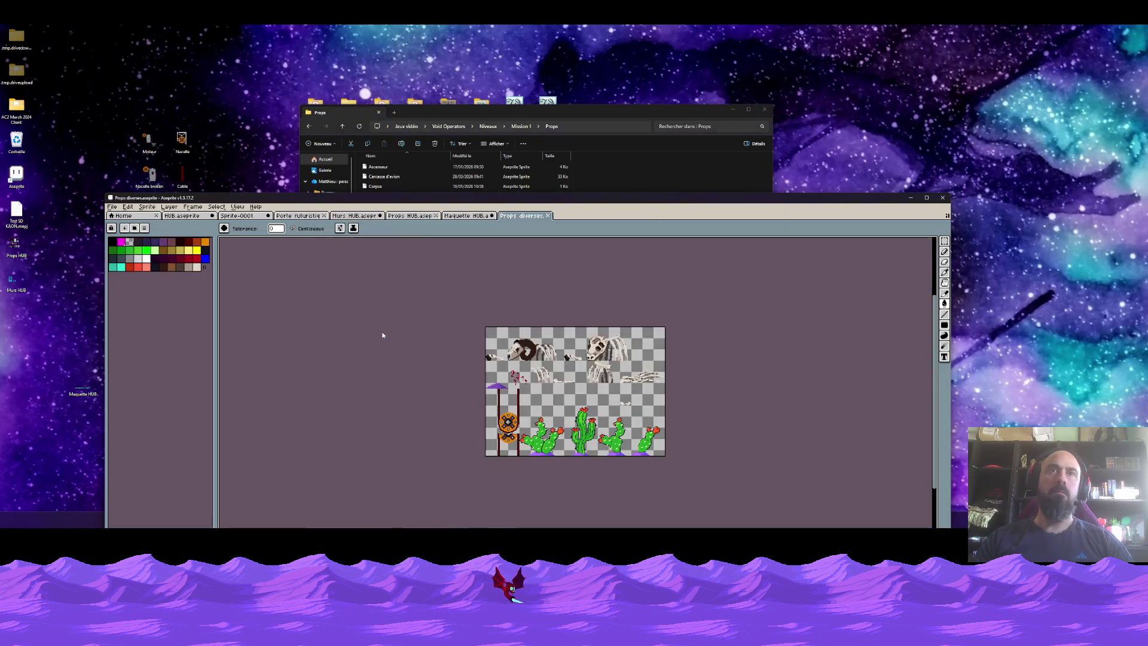
Step: Maximize Aseprite, marquee-select the small rightmost cactus, and switch to the HUB document
{"action": "double_click", "coordinate": [603, 198]}
{"action": "scroll", "coordinate": [525, 246], "scroll_direction": "up", "scroll_amount": 1}
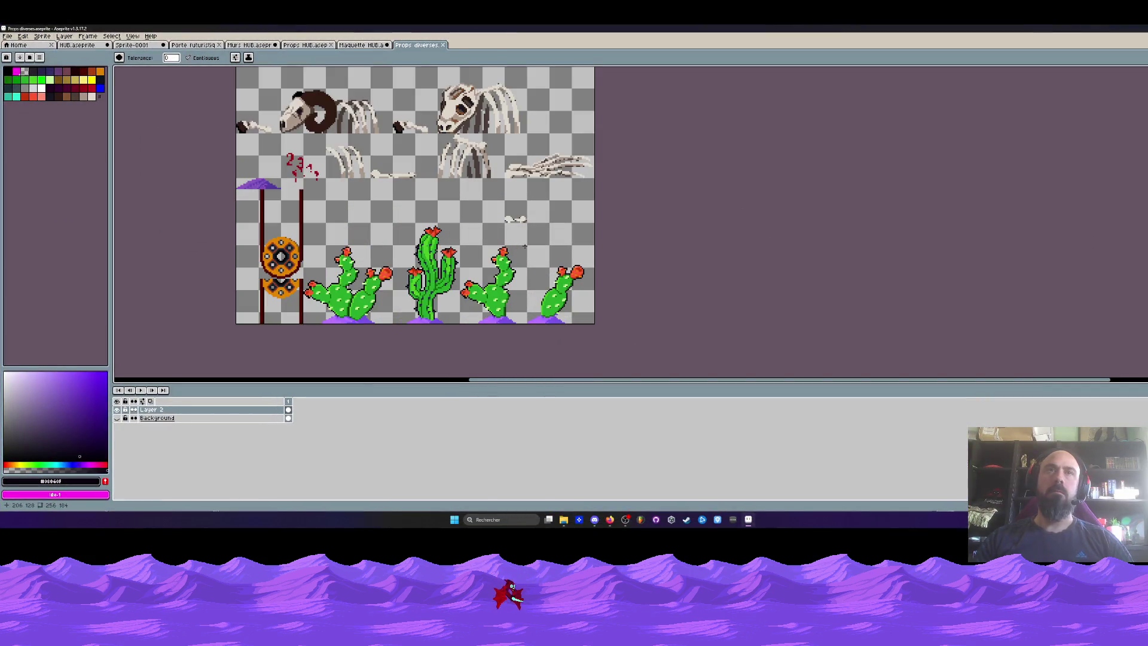
{"action": "key", "text": "m"}
{"action": "scroll", "coordinate": [482, 258], "scroll_direction": "up", "scroll_amount": 1}
{"action": "left_click_drag", "start_coordinate": [551, 248], "coordinate": [640, 347]}
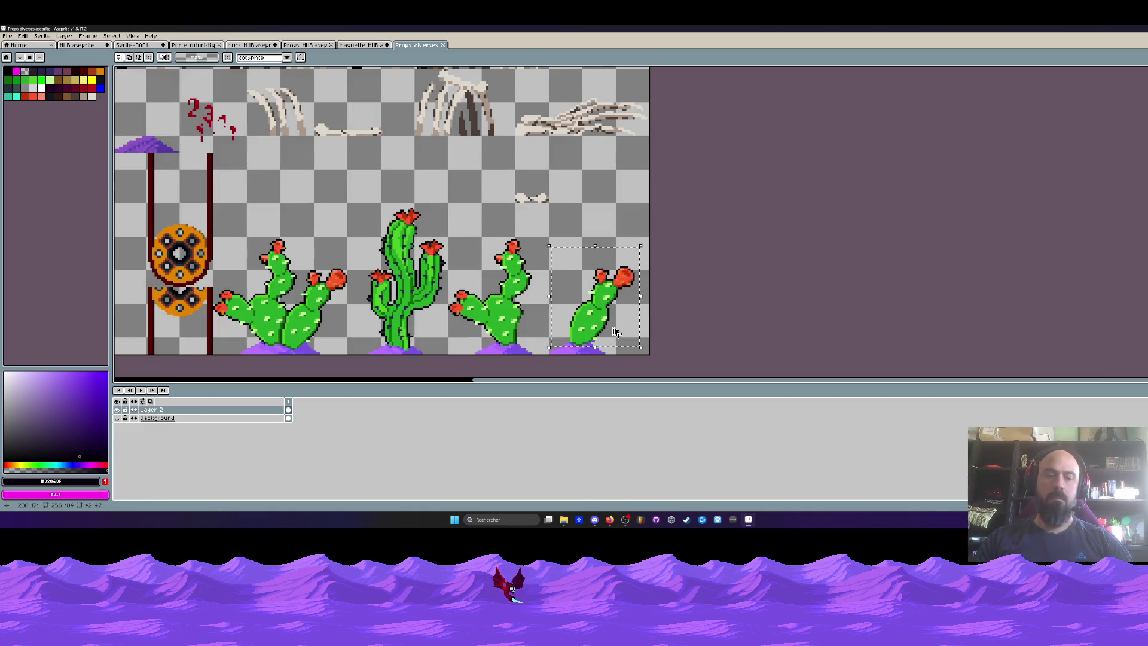
{"action": "left_click", "coordinate": [77, 45]}
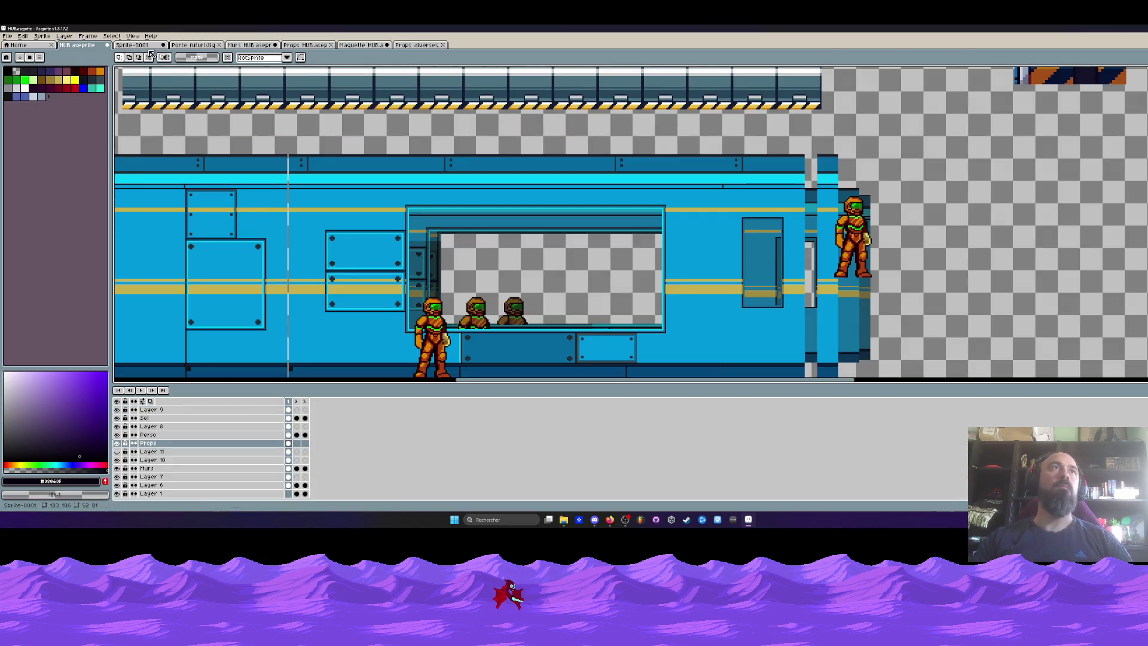
Step: Paste the copied cactus onto the Chambre layer of the Maquette HUB document
{"action": "left_click", "coordinate": [361, 45]}
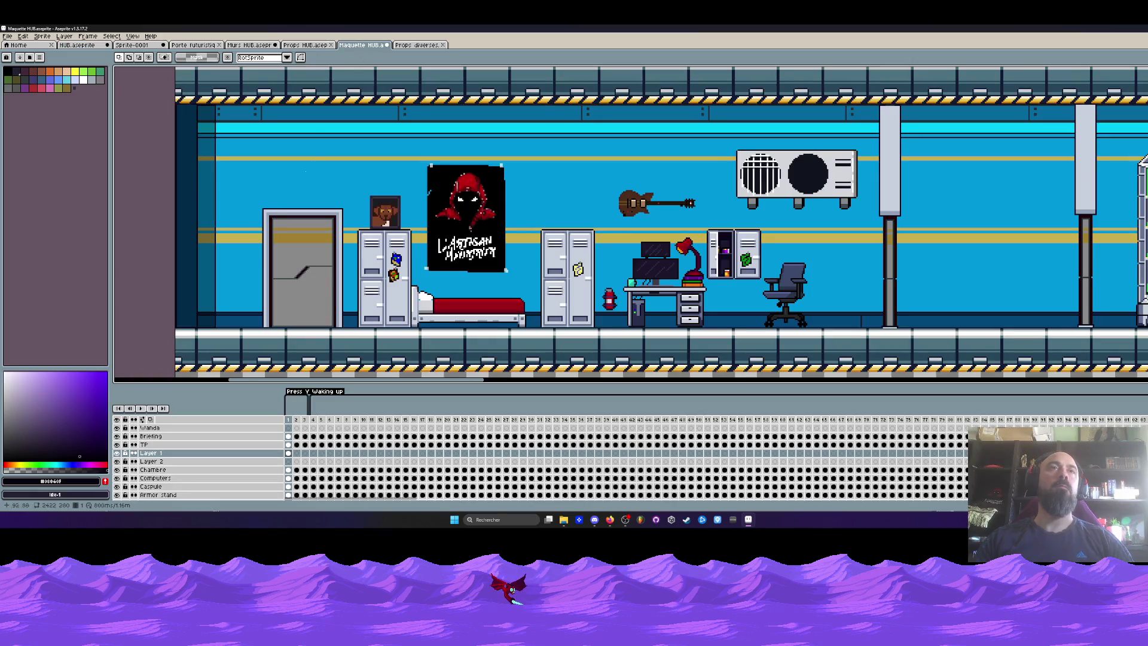
{"action": "left_click_drag", "start_coordinate": [190, 322], "coordinate": [303, 250]}
{"action": "scroll", "coordinate": [304, 250], "scroll_direction": "up", "scroll_amount": 1}
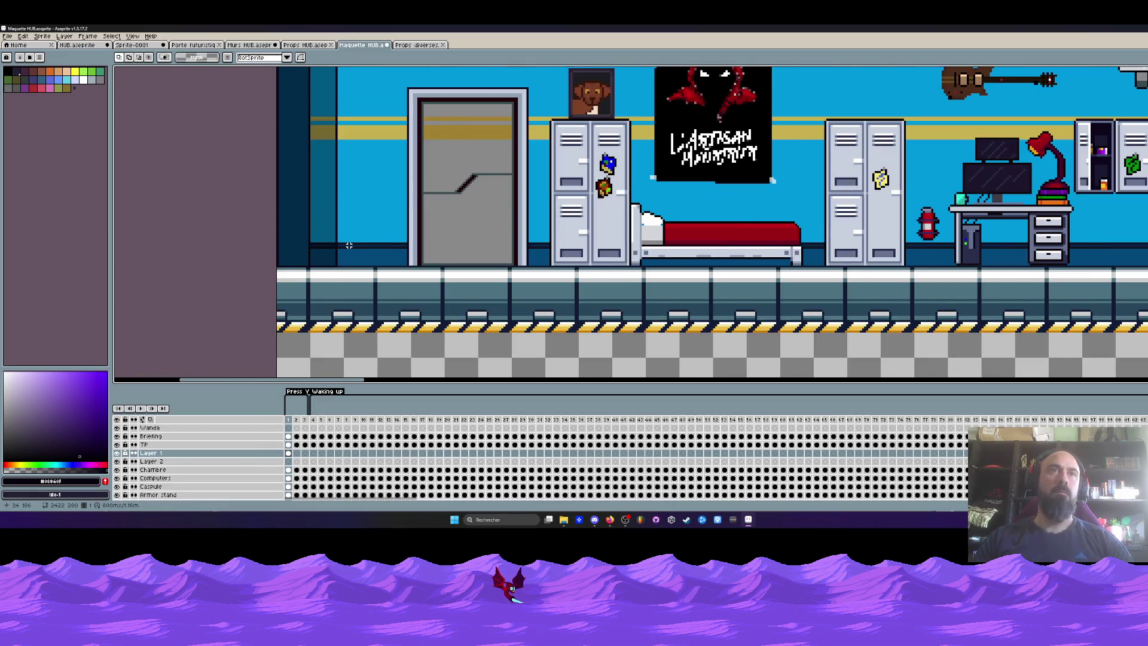
{"action": "scroll", "coordinate": [347, 233], "scroll_direction": "up", "scroll_amount": 1}
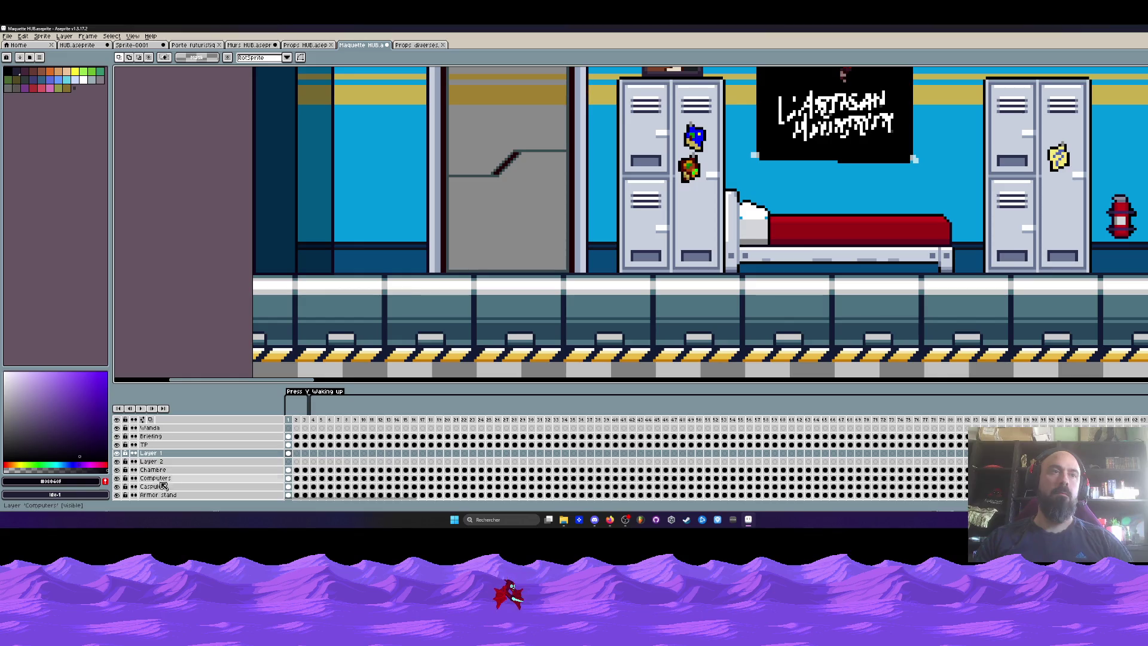
{"action": "scroll", "coordinate": [170, 472], "scroll_direction": "up", "scroll_amount": 1}
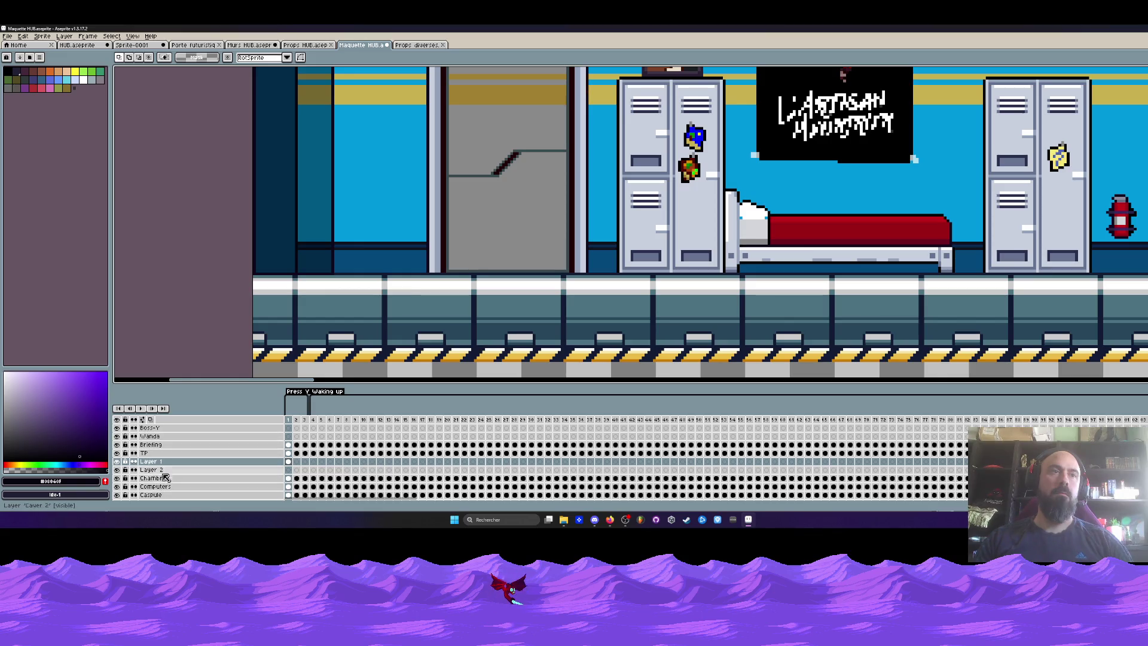
{"action": "left_click", "coordinate": [288, 479]}
{"action": "key", "text": "ctrl+v"}
Step: Drag the pasted cactus onto the wall above the door near the portrait and commit it
{"action": "left_click_drag", "start_coordinate": [887, 209], "coordinate": [371, 233]}
{"action": "scroll", "coordinate": [371, 234], "scroll_direction": "down", "scroll_amount": 1}
{"action": "scroll", "coordinate": [371, 233], "scroll_direction": "up", "scroll_amount": 1}
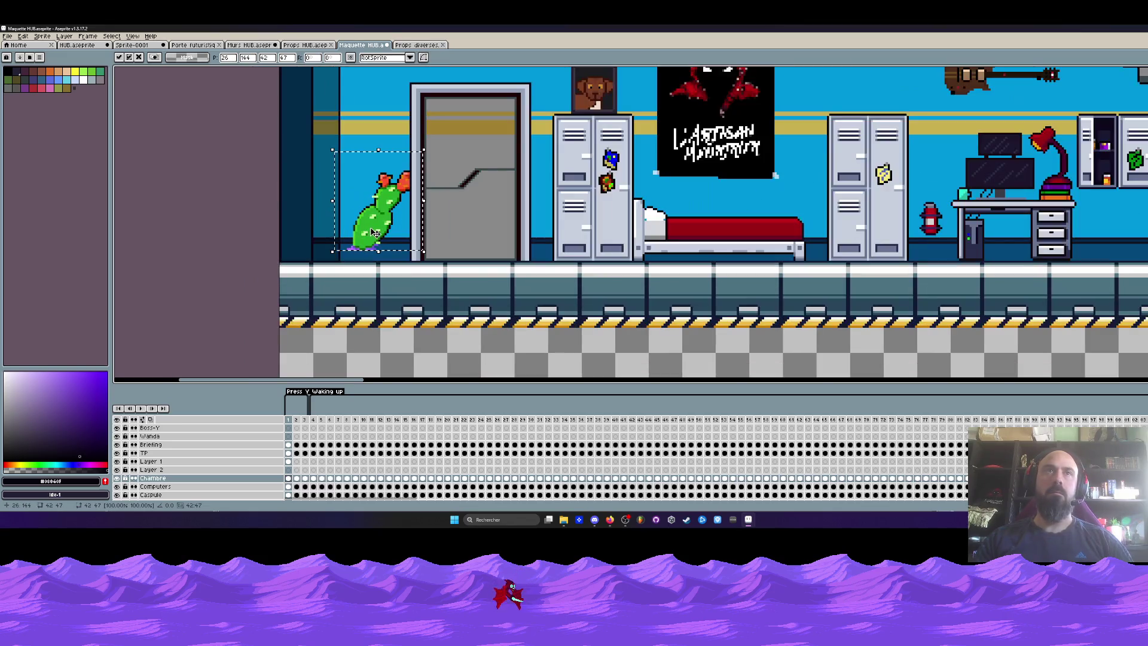
{"action": "scroll", "coordinate": [389, 229], "scroll_direction": "up", "scroll_amount": 1}
{"action": "mouse_move", "coordinate": [390, 229]}
{"action": "left_mouse_down"}
{"action": "mouse_move", "coordinate": [370, 227]}
{"action": "mouse_move", "coordinate": [486, 180]}
{"action": "mouse_move", "coordinate": [486, 259]}
{"action": "mouse_move", "coordinate": [442, 330]}
{"action": "mouse_move", "coordinate": [431, 245]}
{"action": "mouse_move", "coordinate": [432, 257]}
{"action": "left_mouse_up"}
{"action": "scroll", "coordinate": [385, 232], "scroll_direction": "down", "scroll_amount": 2}
{"action": "scroll", "coordinate": [431, 246], "scroll_direction": "up", "scroll_amount": 1}
{"action": "scroll", "coordinate": [431, 258], "scroll_direction": "up", "scroll_amount": 1}
{"action": "key", "text": "Return"}
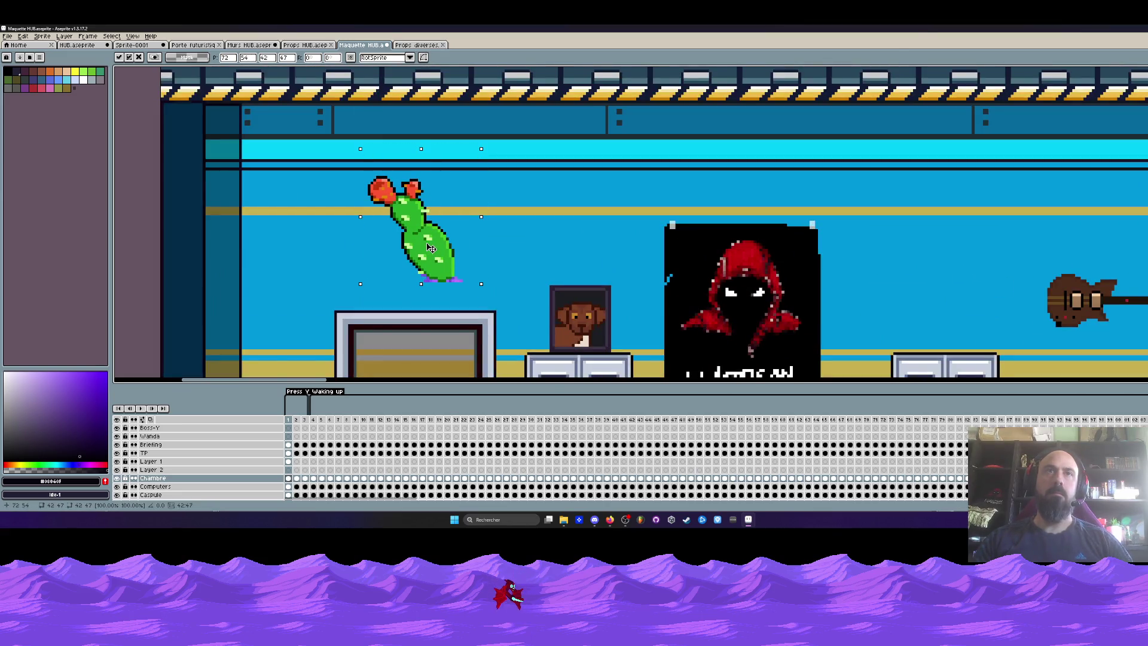
Step: Switch to the Pencil and add the current colour to the palette
{"action": "scroll", "coordinate": [467, 278], "scroll_direction": "up", "scroll_amount": 1}
{"action": "key", "text": "i"}
{"action": "scroll", "coordinate": [471, 281], "scroll_direction": "up", "scroll_amount": 1}
{"action": "scroll", "coordinate": [478, 293], "scroll_direction": "up", "scroll_amount": 2}
{"action": "key", "text": "b"}
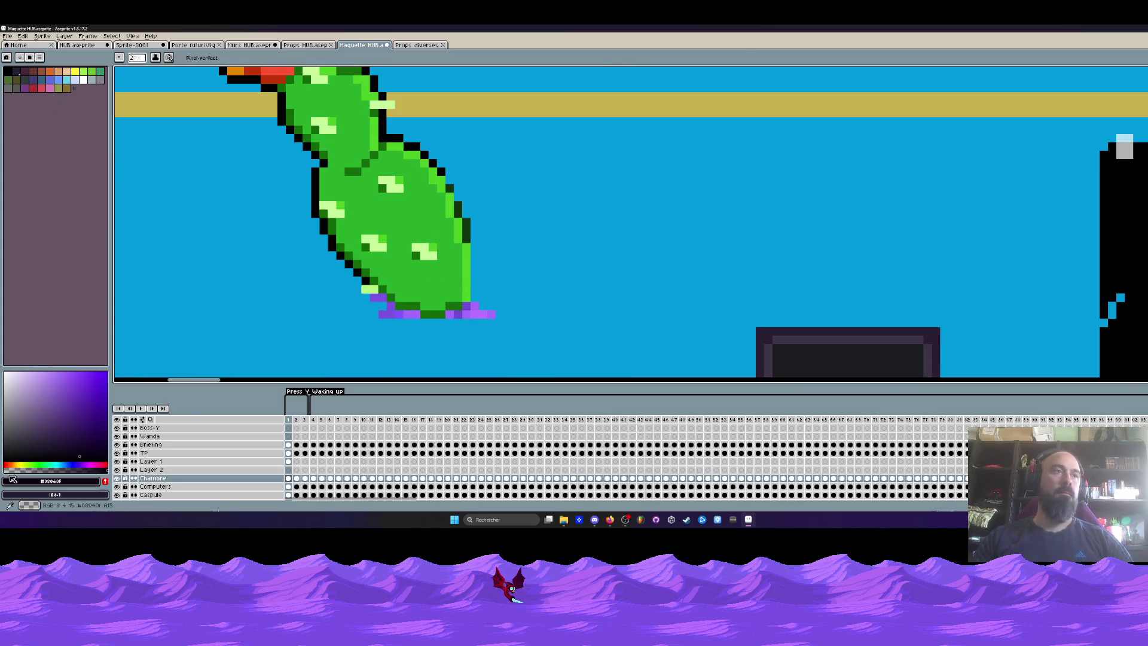
{"action": "left_click", "coordinate": [105, 482]}
{"action": "scroll", "coordinate": [476, 353], "scroll_direction": "up", "scroll_amount": 2}
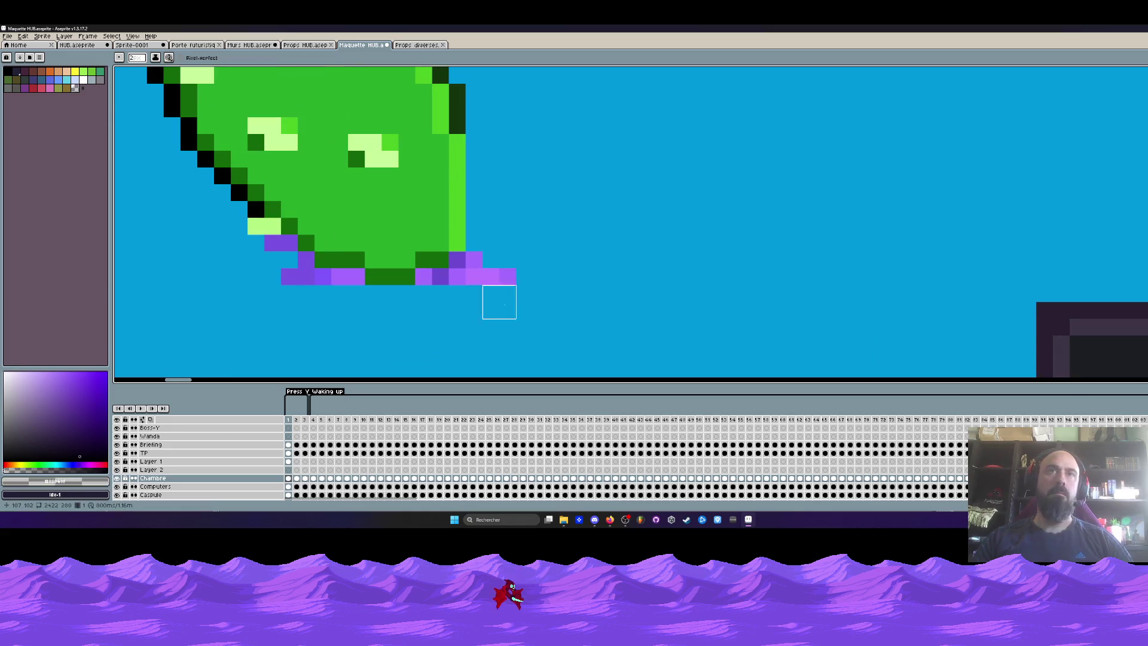
Step: Paint over the cactus's purple base pixels with wall blue and try an orange pot rim
{"action": "left_click_drag", "start_coordinate": [348, 286], "coordinate": [264, 269]}
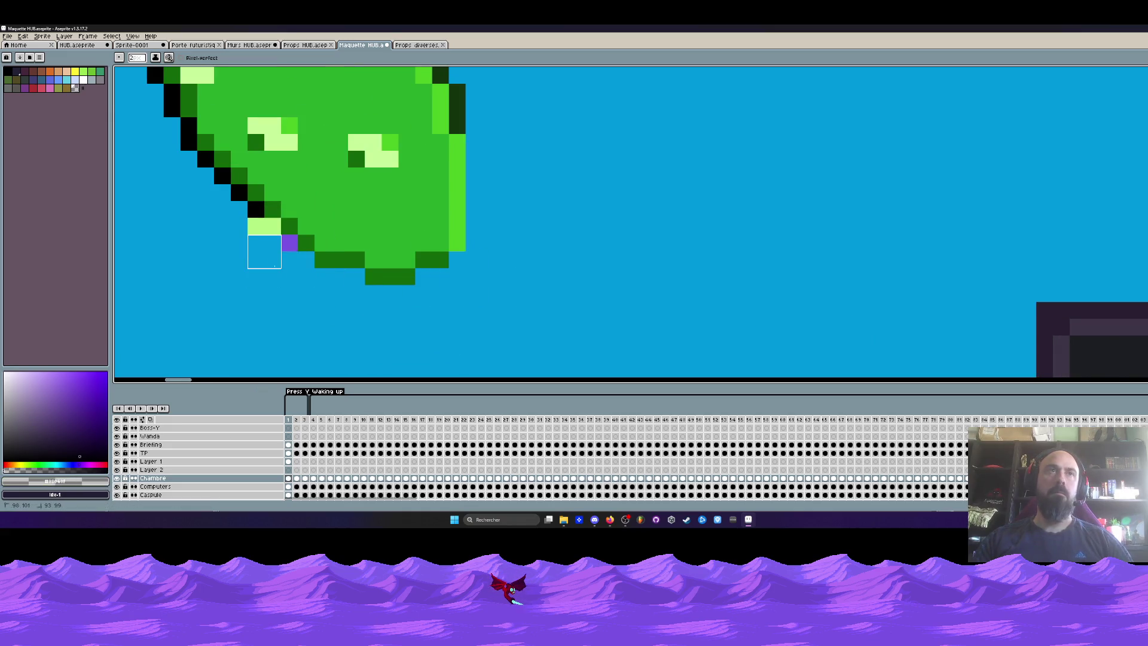
{"action": "left_click", "coordinate": [50, 71]}
{"action": "scroll", "coordinate": [281, 251], "scroll_direction": "down", "scroll_amount": 1}
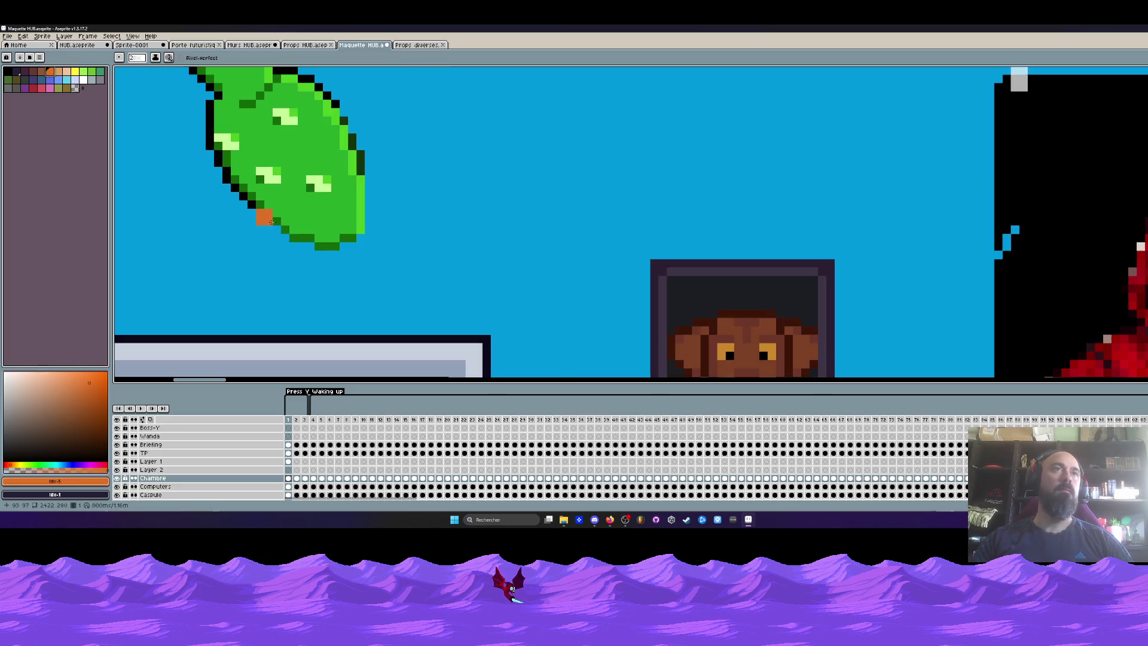
{"action": "left_click", "coordinate": [273, 220]}
{"action": "scroll", "coordinate": [290, 233], "scroll_direction": "up", "scroll_amount": 1}
{"action": "left_click", "coordinate": [373, 227], "text": "shift"}
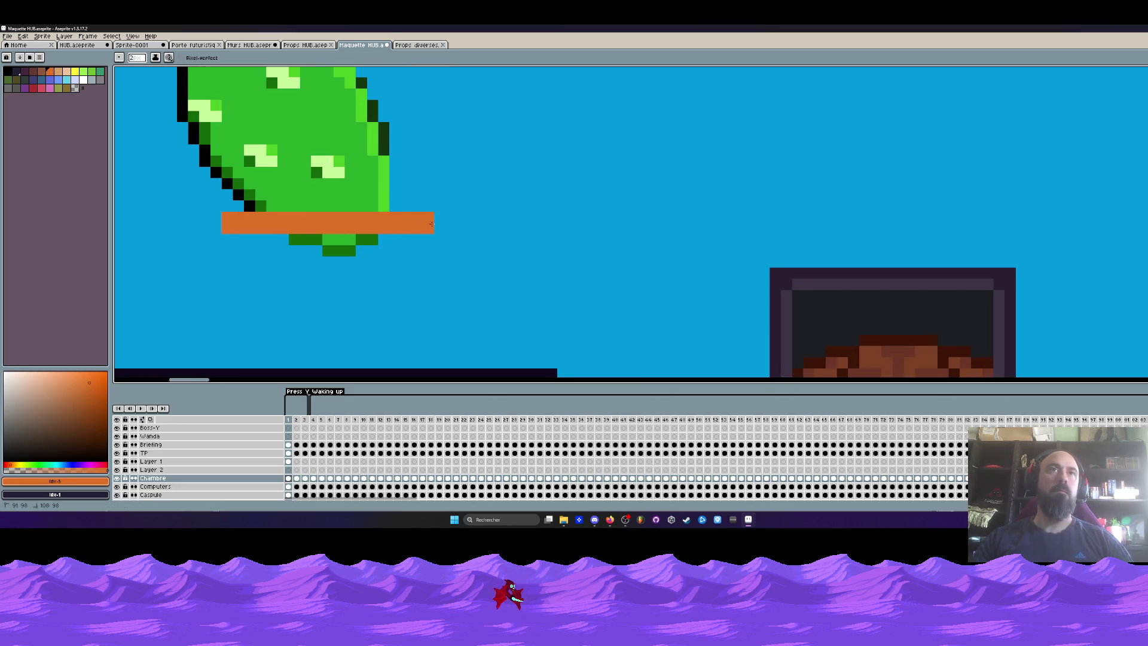
{"action": "key", "text": "ctrl+z"}
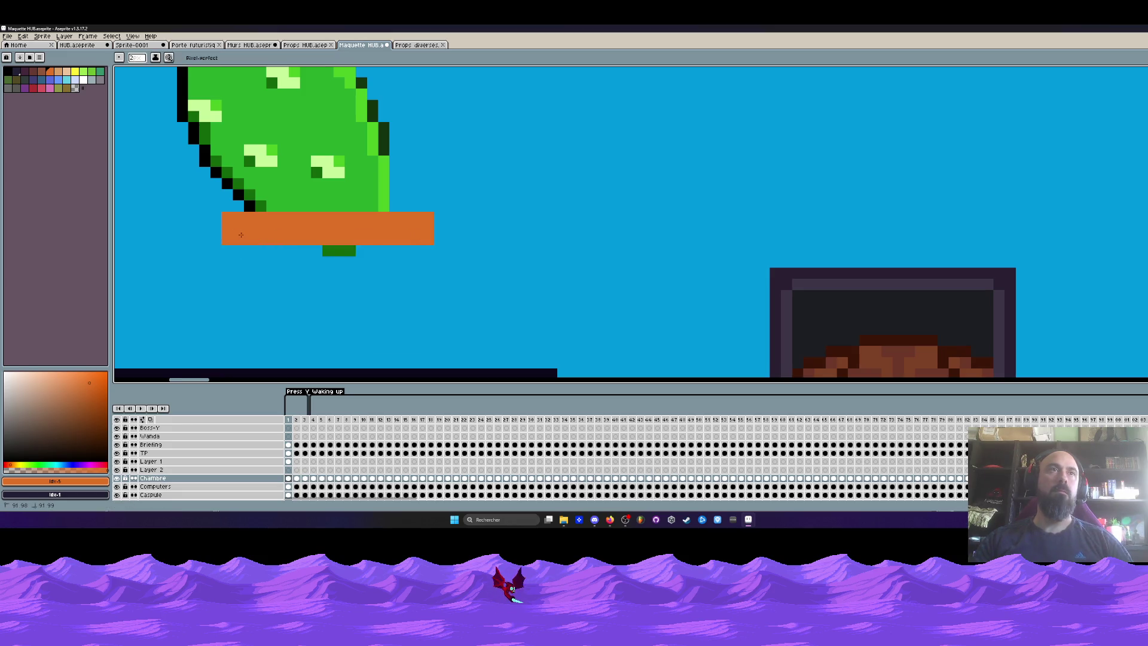
Step: Draw a brown band under the rim and an orange sloping pot side, undoing unwanted strokes
{"action": "left_click", "coordinate": [43, 73]}
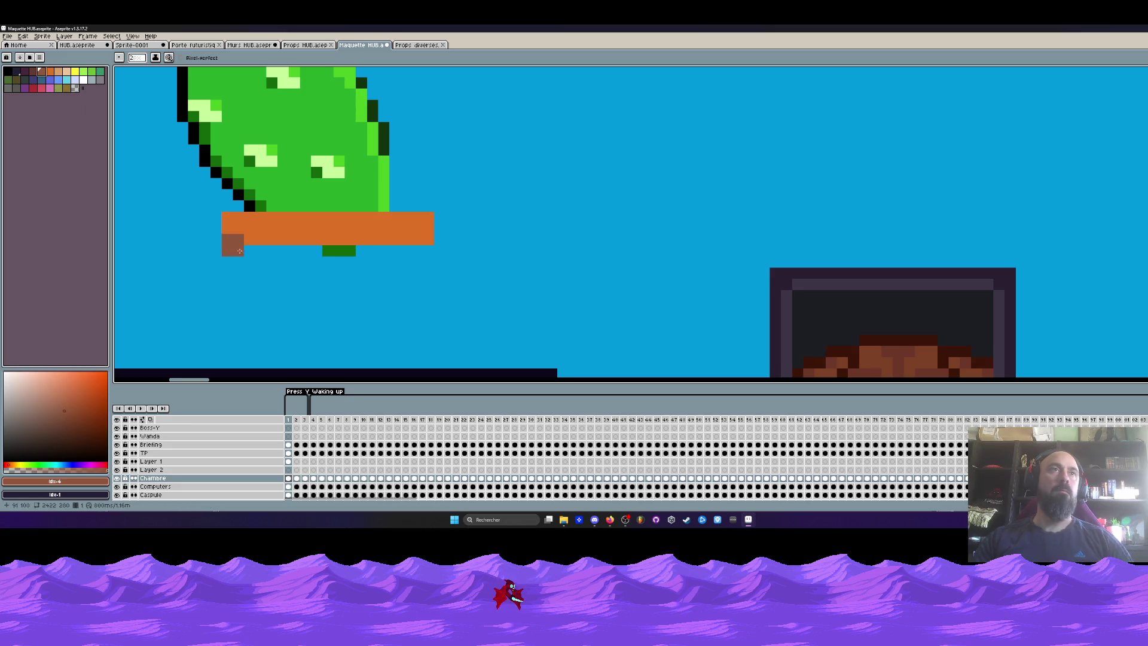
{"action": "left_click", "coordinate": [239, 251]}
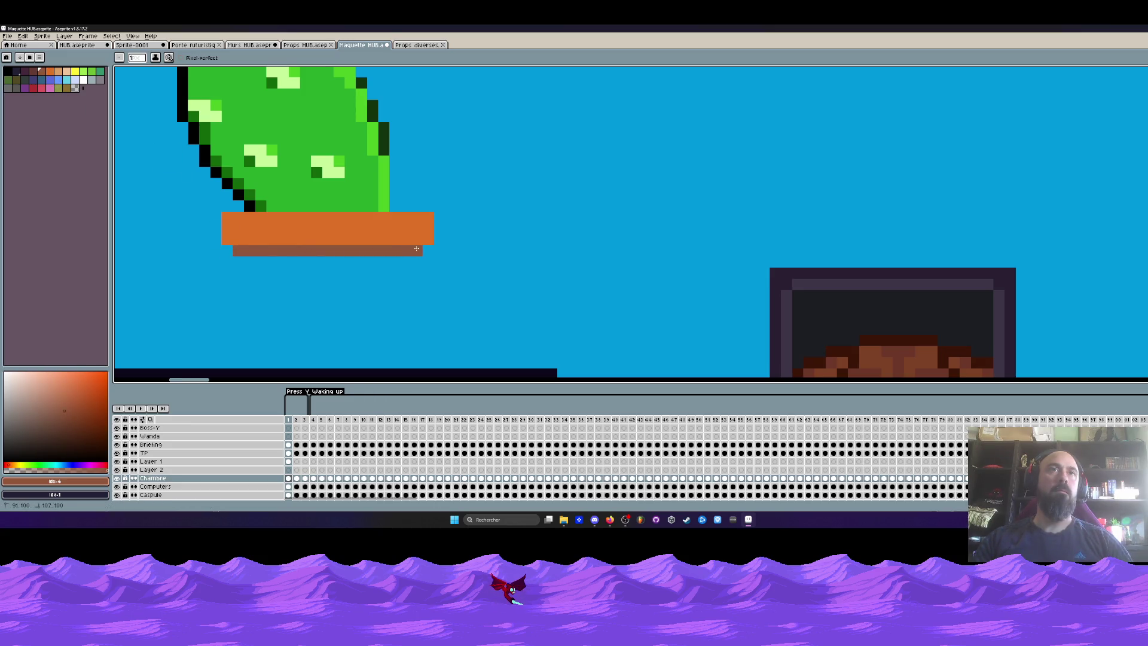
{"action": "left_click", "coordinate": [54, 84]}
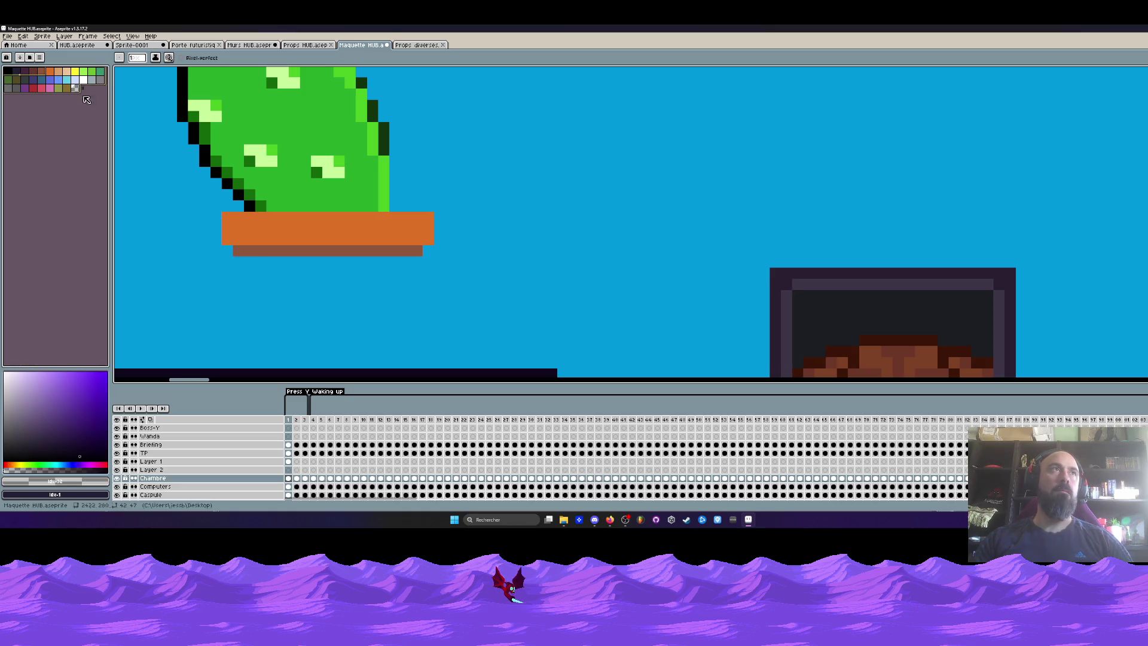
{"action": "left_click", "coordinate": [55, 75]}
{"action": "left_click_drag", "start_coordinate": [233, 258], "coordinate": [272, 317]}
{"action": "left_click_drag", "start_coordinate": [255, 295], "coordinate": [246, 214]}
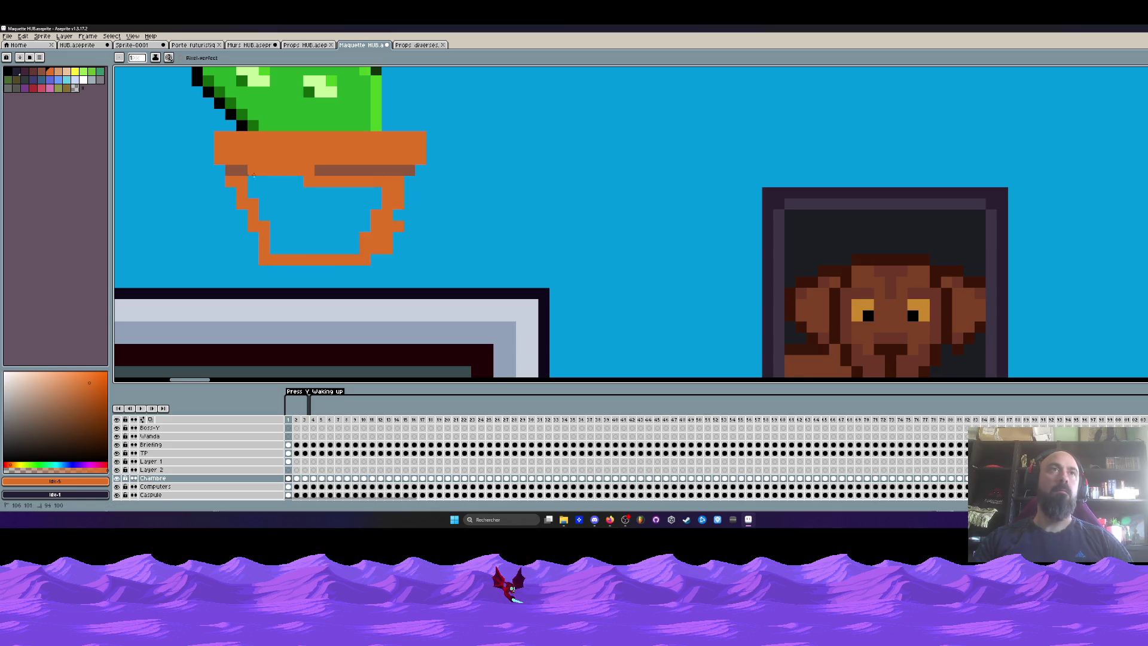
{"action": "key", "text": "ctrl+z"}
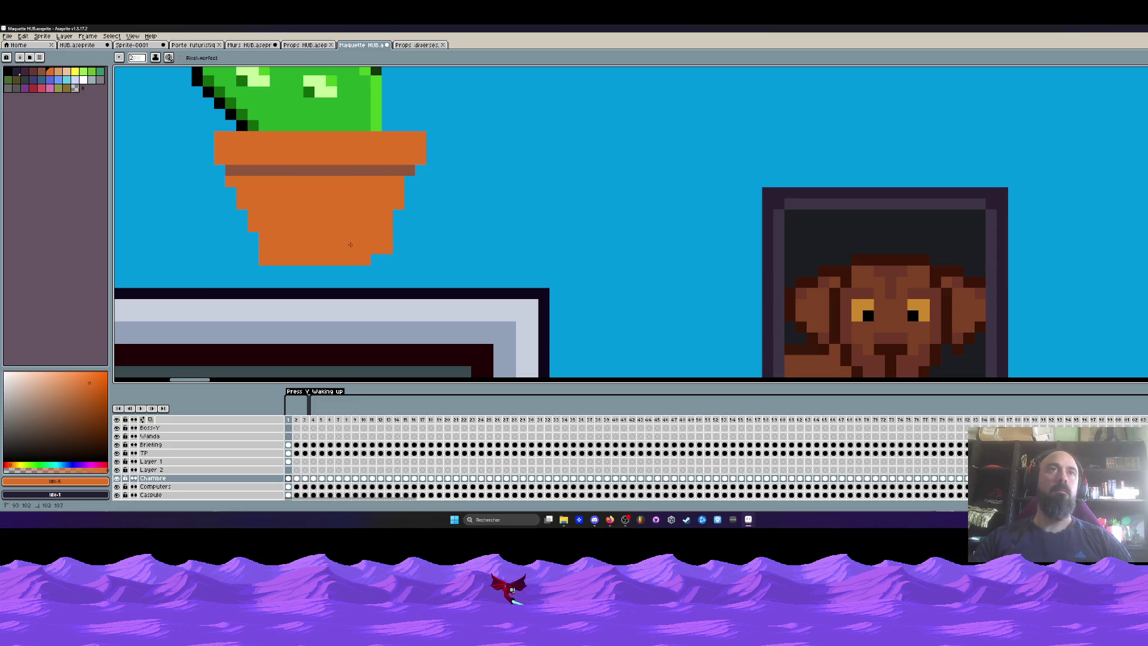
{"action": "right_click", "coordinate": [391, 256], "text": "alt"}
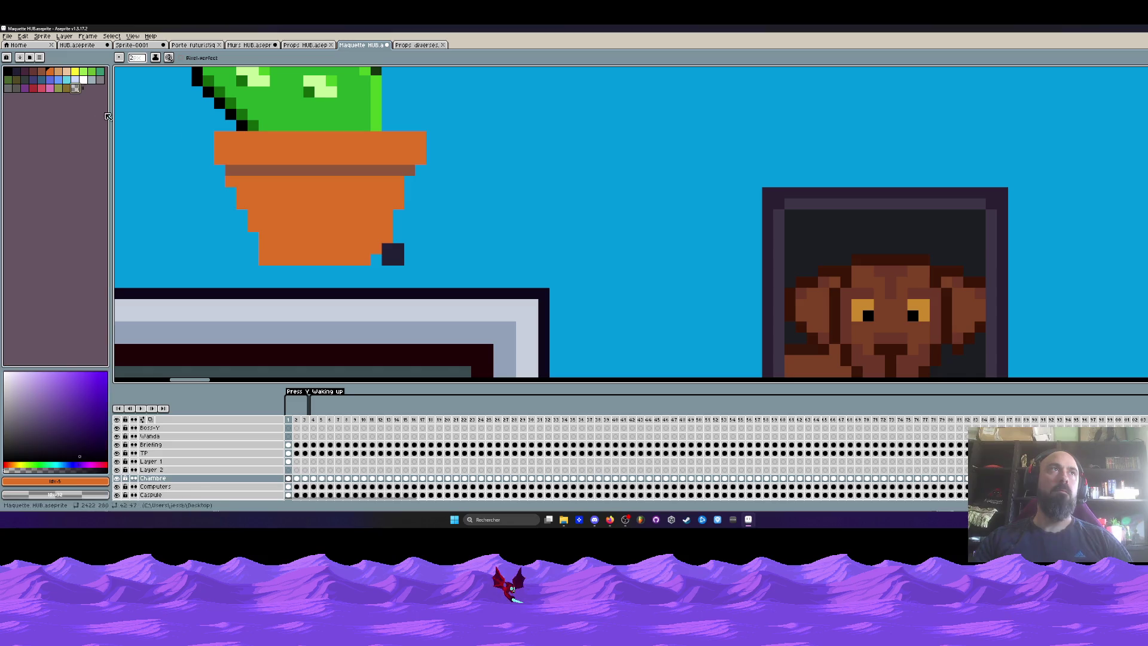
{"action": "key", "text": "ctrl+z"}
Step: Paint orange-brown shading pixels stepping down the pot's right edge
{"action": "scroll", "coordinate": [379, 267], "scroll_direction": "down", "scroll_amount": 3}
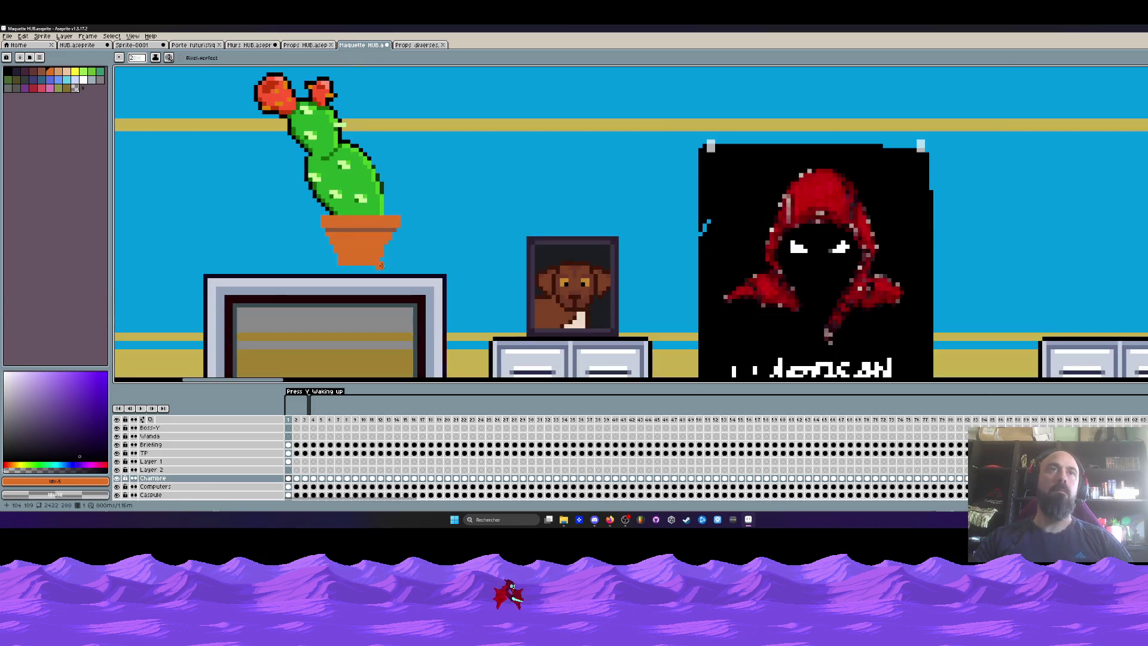
{"action": "scroll", "coordinate": [381, 264], "scroll_direction": "up", "scroll_amount": 4}
{"action": "scroll", "coordinate": [411, 177], "scroll_direction": "down", "scroll_amount": 2}
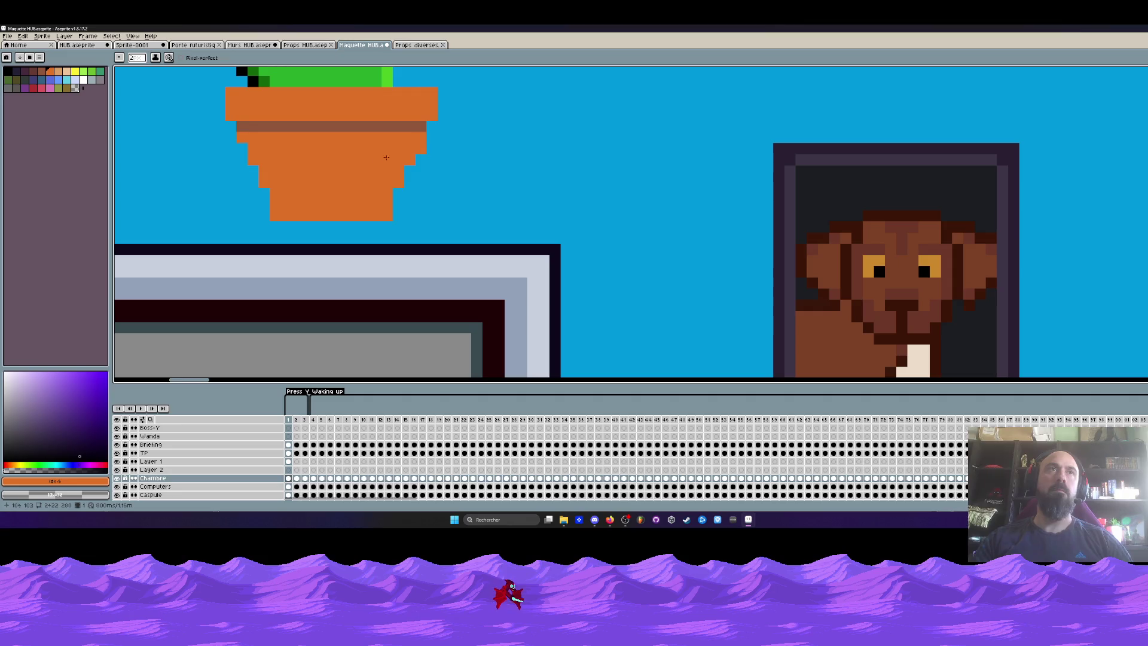
{"action": "scroll", "coordinate": [422, 146], "scroll_direction": "down", "scroll_amount": 3}
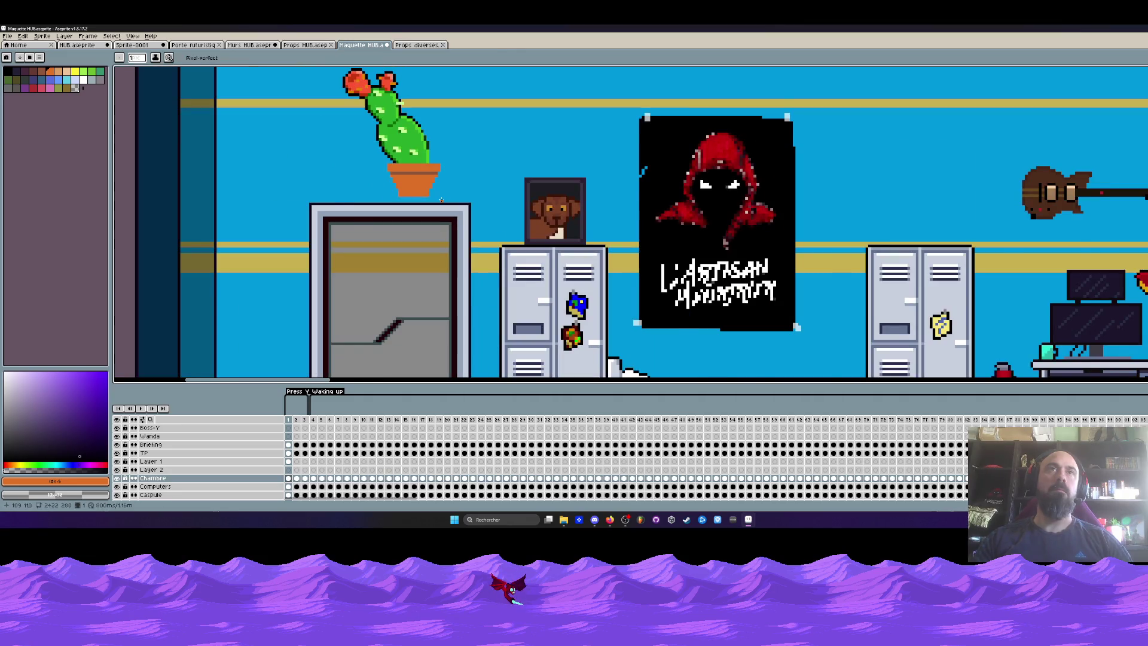
{"action": "scroll", "coordinate": [441, 199], "scroll_direction": "down", "scroll_amount": 1}
{"action": "left_click", "coordinate": [45, 73]}
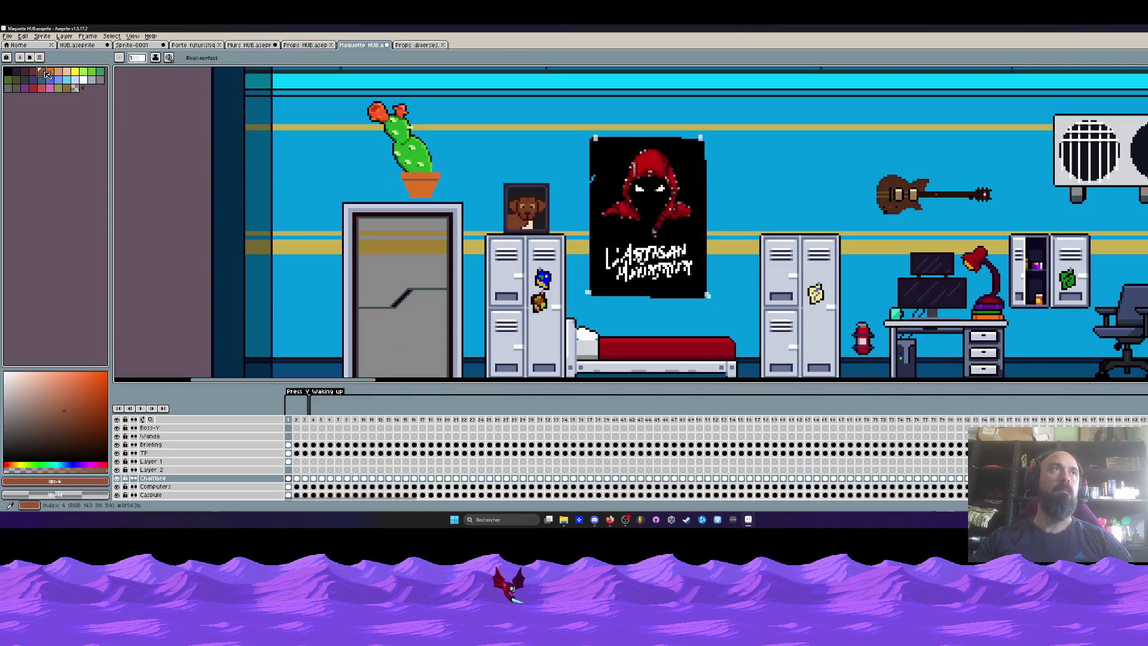
{"action": "scroll", "coordinate": [419, 191], "scroll_direction": "up", "scroll_amount": 4}
{"action": "key", "text": "ctrl+z"}
{"action": "left_click_drag", "start_coordinate": [454, 173], "coordinate": [457, 159]}
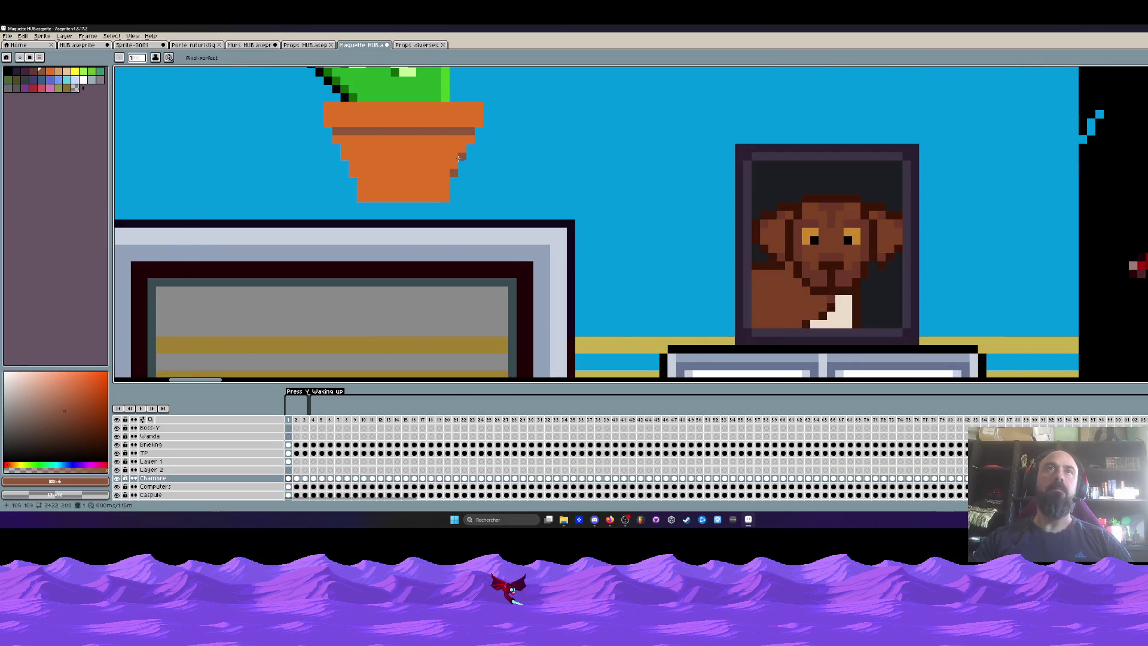
{"action": "scroll", "coordinate": [450, 190], "scroll_direction": "down", "scroll_amount": 4}
{"action": "scroll", "coordinate": [434, 207], "scroll_direction": "up", "scroll_amount": 5}
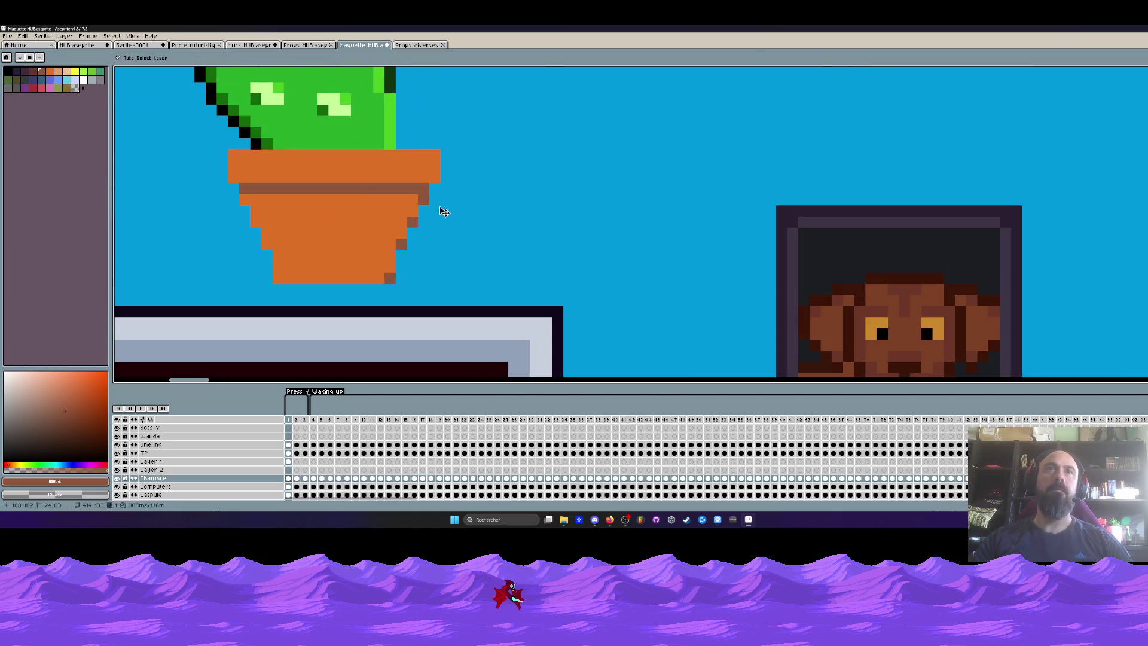
{"action": "scroll", "coordinate": [317, 204], "scroll_direction": "down", "scroll_amount": 5}
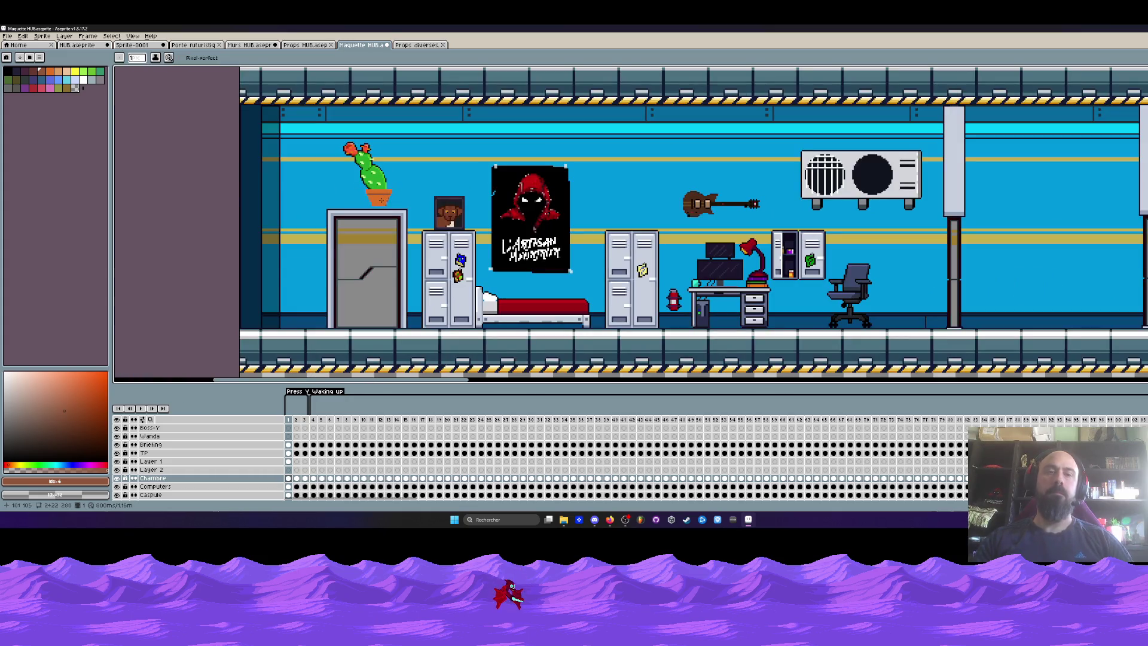
Step: Select the cactus, mirror it horizontally with Shift+H, and drop it above the door
{"action": "key", "text": "m"}
{"action": "mouse_move", "coordinate": [332, 133]}
{"action": "left_mouse_down"}
{"action": "mouse_move", "coordinate": [413, 215]}
{"action": "mouse_move", "coordinate": [326, 320]}
{"action": "left_mouse_up"}
{"action": "key", "text": "shift+h"}
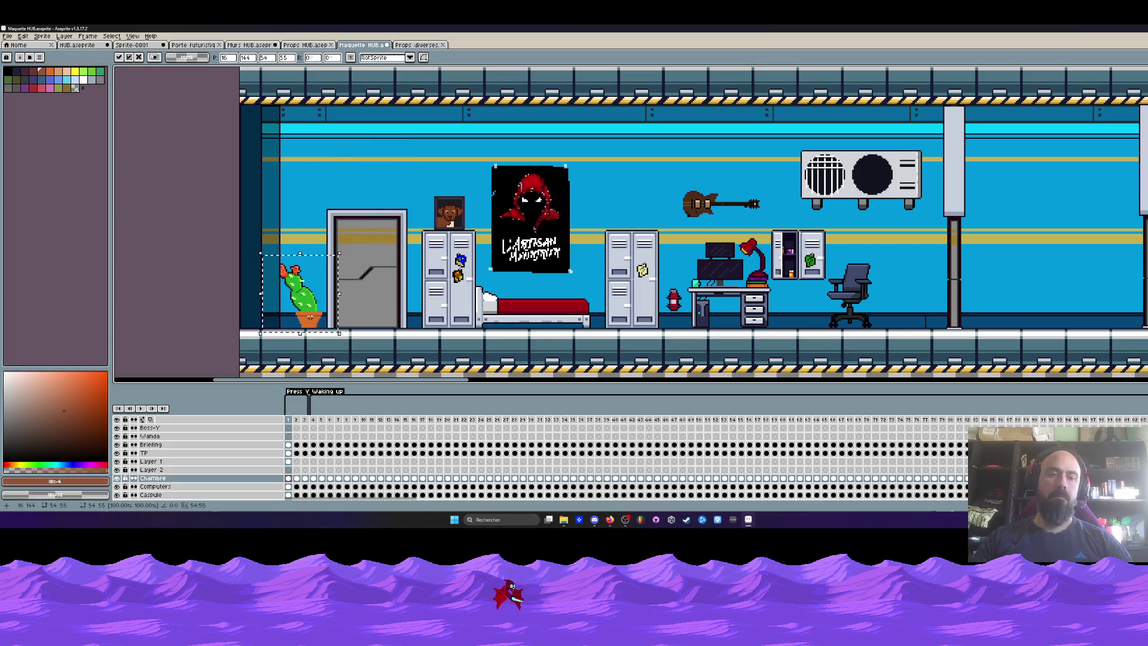
{"action": "key", "text": "shift+g"}
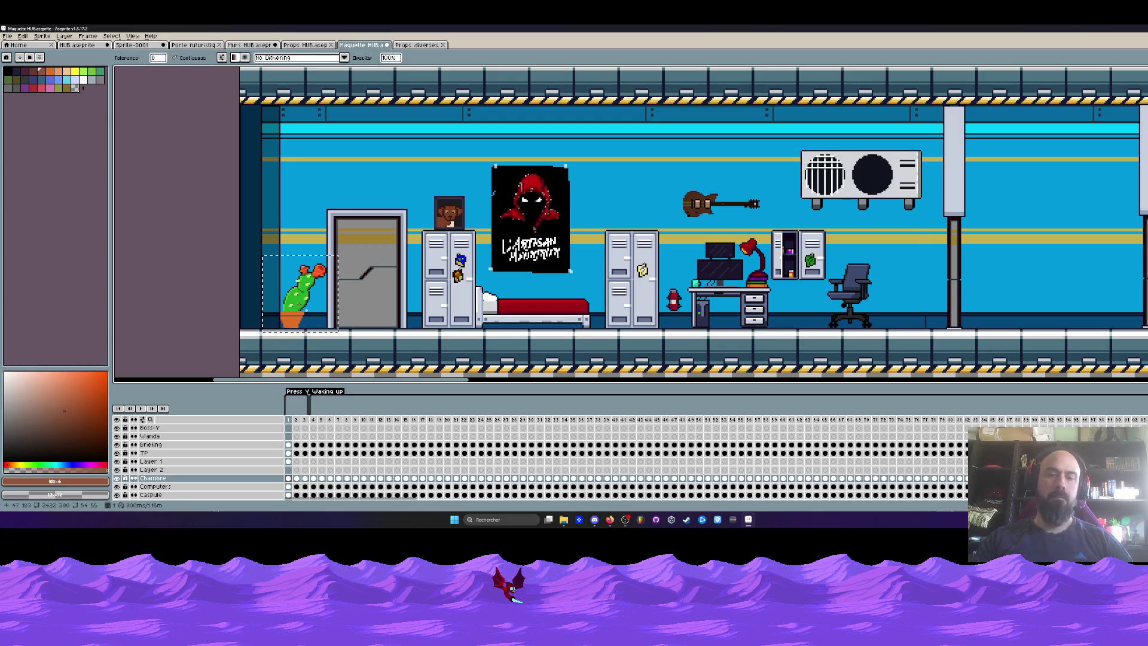
{"action": "key", "text": "m"}
{"action": "mouse_move", "coordinate": [303, 314]}
{"action": "left_mouse_down"}
{"action": "mouse_move", "coordinate": [293, 311]}
{"action": "mouse_move", "coordinate": [303, 310]}
{"action": "left_mouse_up"}
{"action": "scroll", "coordinate": [311, 297], "scroll_direction": "up", "scroll_amount": 2}
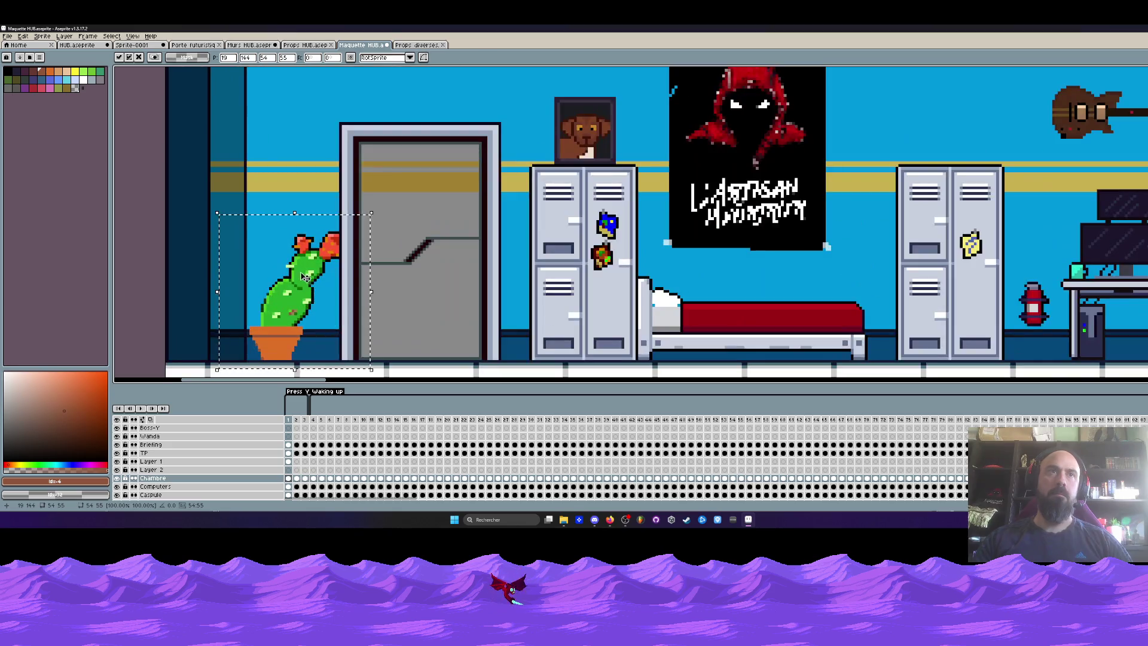
{"action": "scroll", "coordinate": [304, 261], "scroll_direction": "down", "scroll_amount": 4}
{"action": "mouse_move", "coordinate": [297, 282]}
{"action": "left_mouse_down"}
{"action": "mouse_move", "coordinate": [463, 257]}
{"action": "mouse_move", "coordinate": [601, 293]}
{"action": "mouse_move", "coordinate": [365, 257]}
{"action": "mouse_move", "coordinate": [335, 239]}
{"action": "left_mouse_up"}
{"action": "scroll", "coordinate": [323, 236], "scroll_direction": "up", "scroll_amount": 4}
{"action": "key", "text": "Return"}
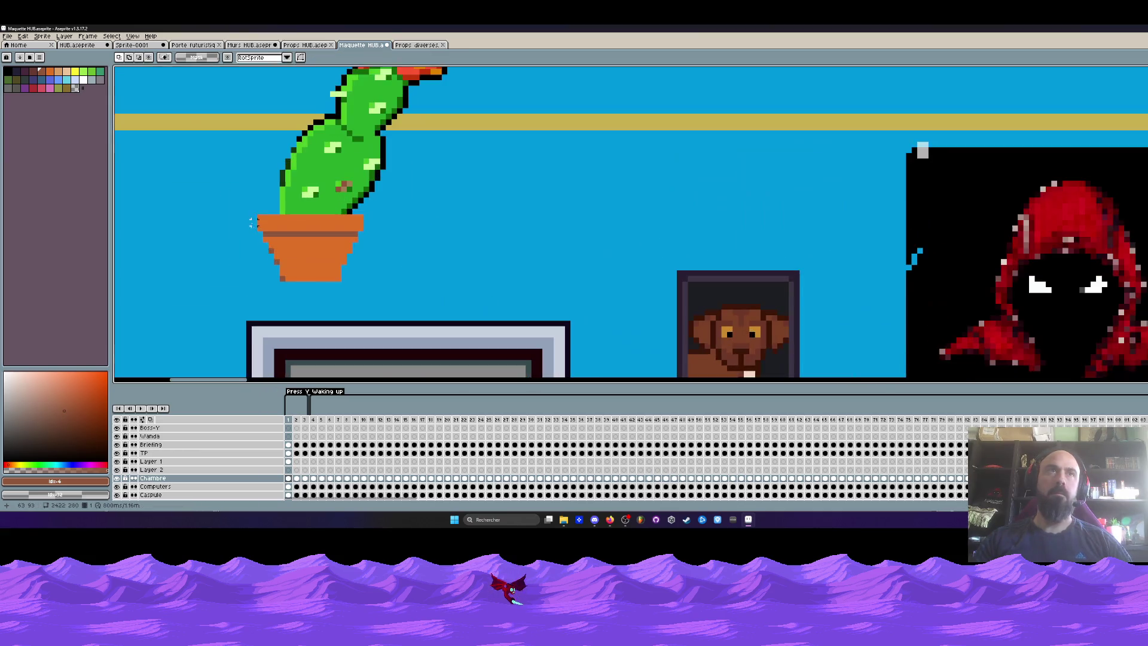
Step: Draw black outline pixels along the cactus pot, removing the stray ones left of it
{"action": "left_click_drag", "start_coordinate": [242, 211], "coordinate": [407, 286]}
{"action": "scroll", "coordinate": [329, 204], "scroll_direction": "up", "scroll_amount": 3}
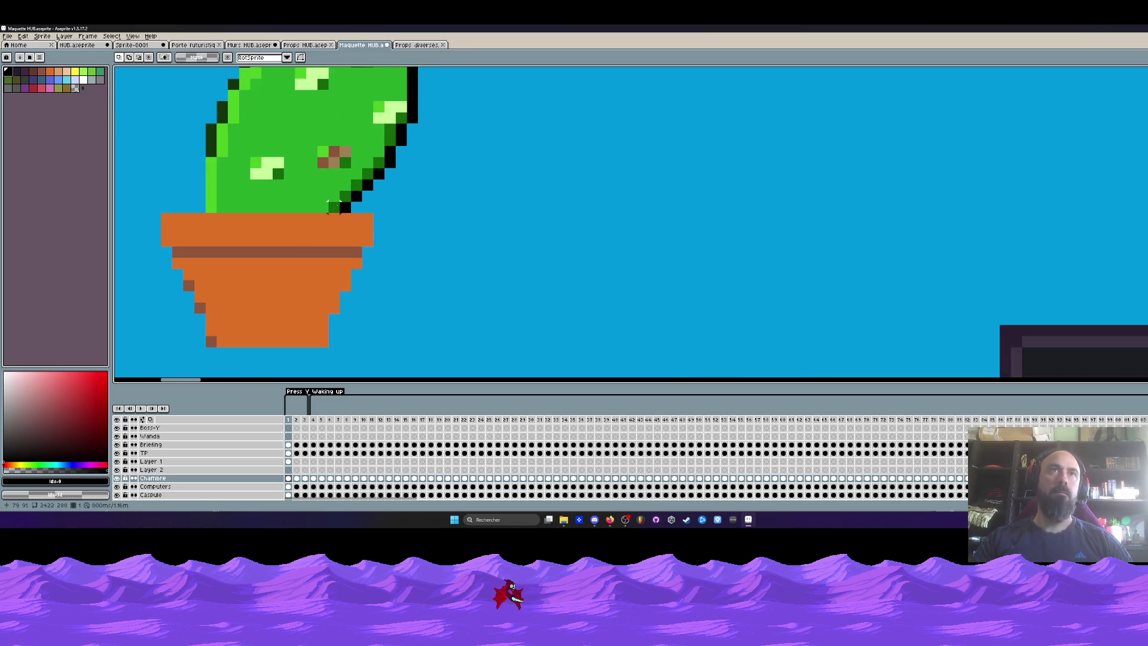
{"action": "key", "text": "b"}
{"action": "left_click", "coordinate": [363, 206]}
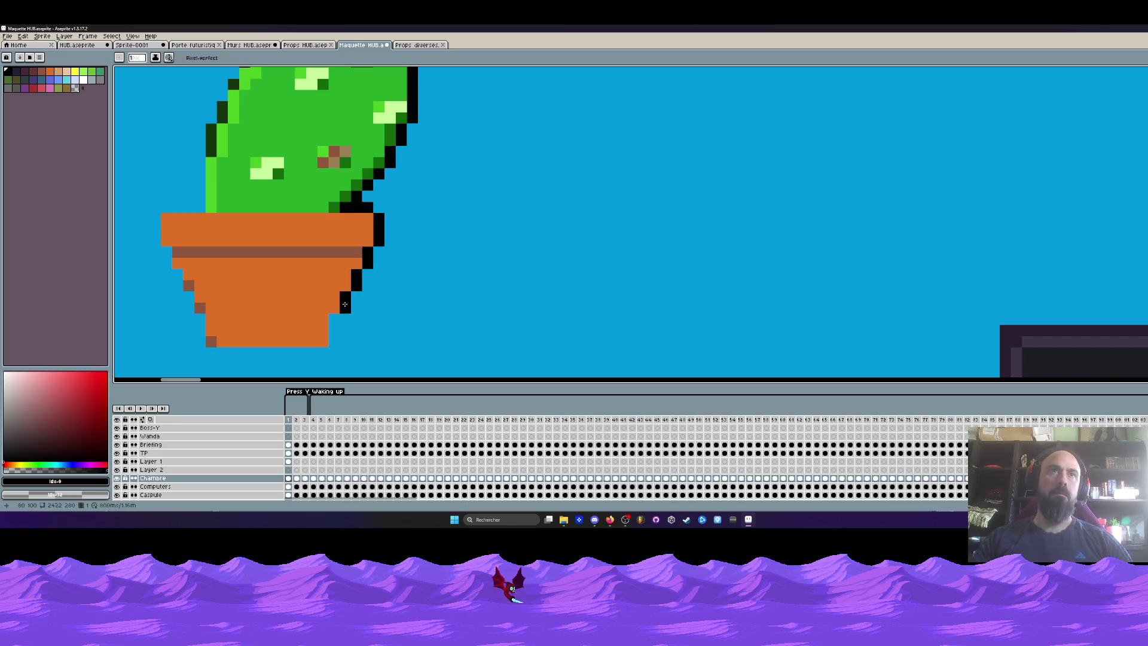
{"action": "left_click", "coordinate": [200, 319]}
{"action": "left_click_drag", "start_coordinate": [190, 298], "coordinate": [292, 321]}
{"action": "left_click", "coordinate": [293, 321]}
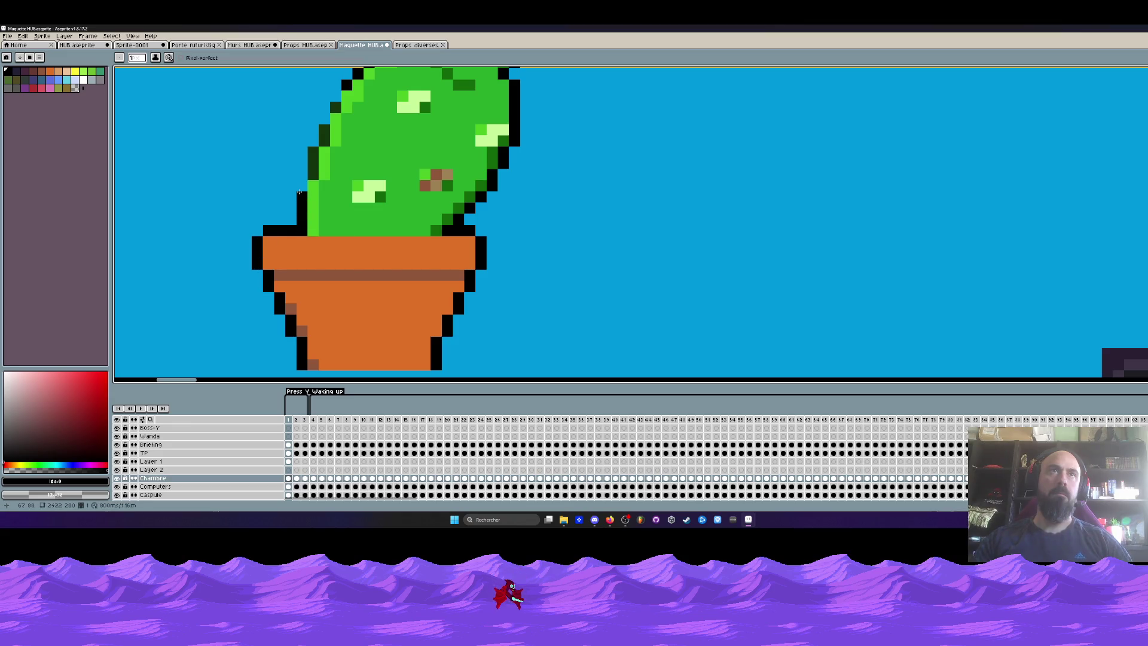
{"action": "key", "text": "ctrl+z"}
Step: Eyedrop the cactus's dark green outline colour and return to the Pencil
{"action": "key", "text": "i"}
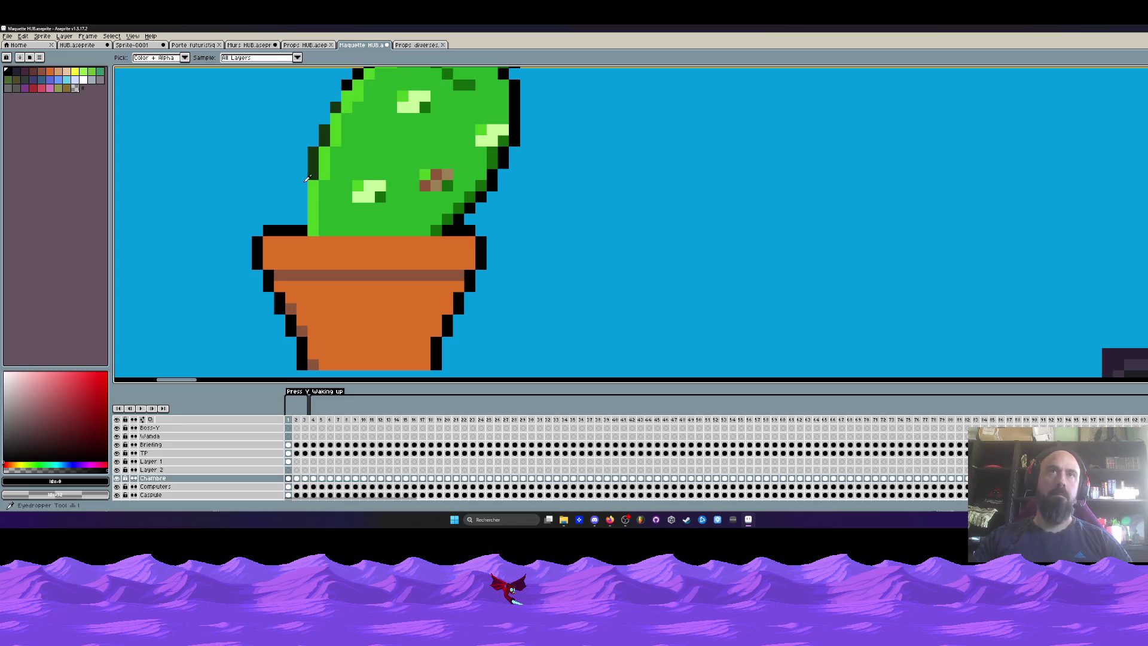
{"action": "left_click", "coordinate": [309, 177]}
{"action": "key", "text": "b"}
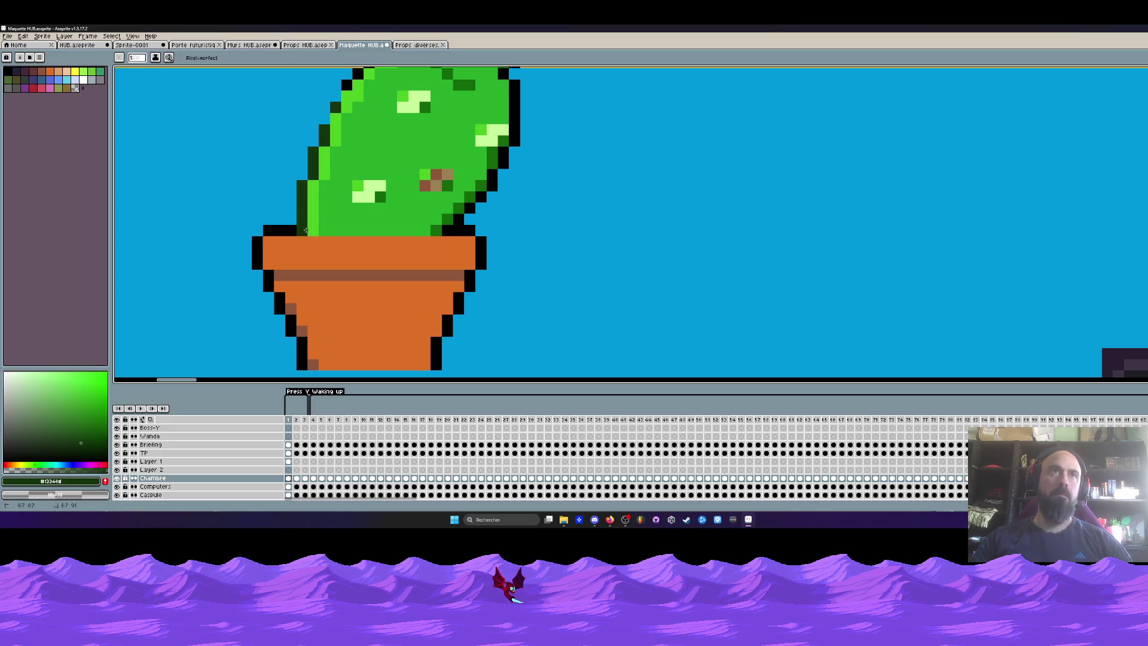
{"action": "scroll", "coordinate": [306, 230], "scroll_direction": "down", "scroll_amount": 3}
{"action": "scroll", "coordinate": [309, 215], "scroll_direction": "up", "scroll_amount": 2}
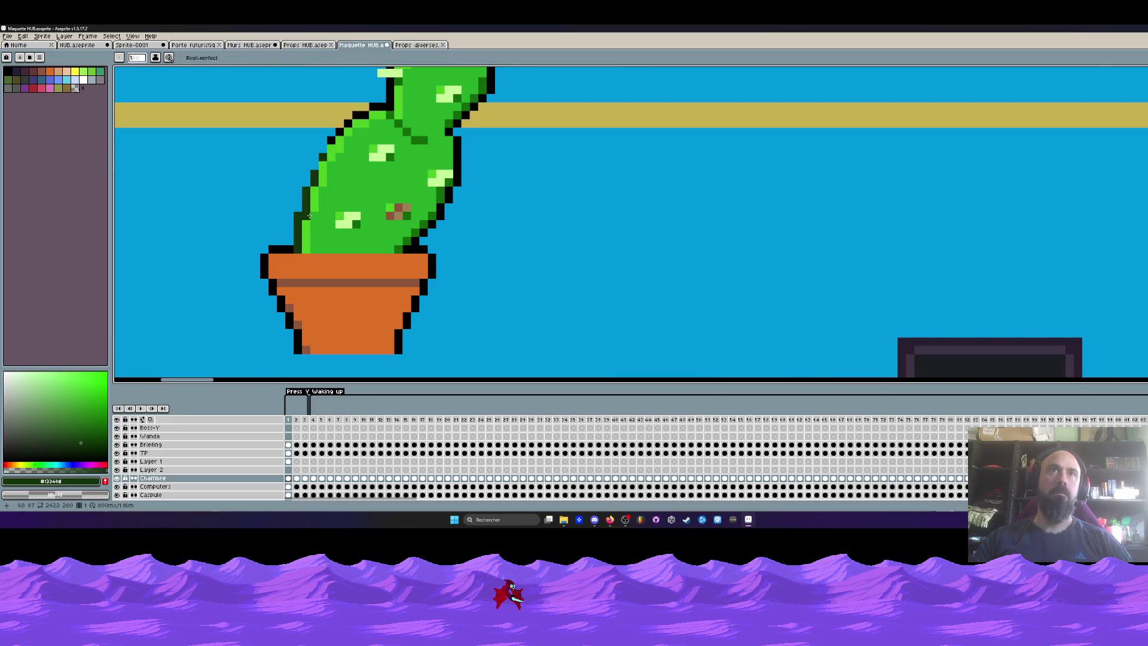
{"action": "scroll", "coordinate": [309, 216], "scroll_direction": "down", "scroll_amount": 2}
Step: Marquee-select the whole cactus and move it down to the floor left of the door
{"action": "key", "text": "m"}
{"action": "left_click_drag", "start_coordinate": [280, 155], "coordinate": [403, 228]}
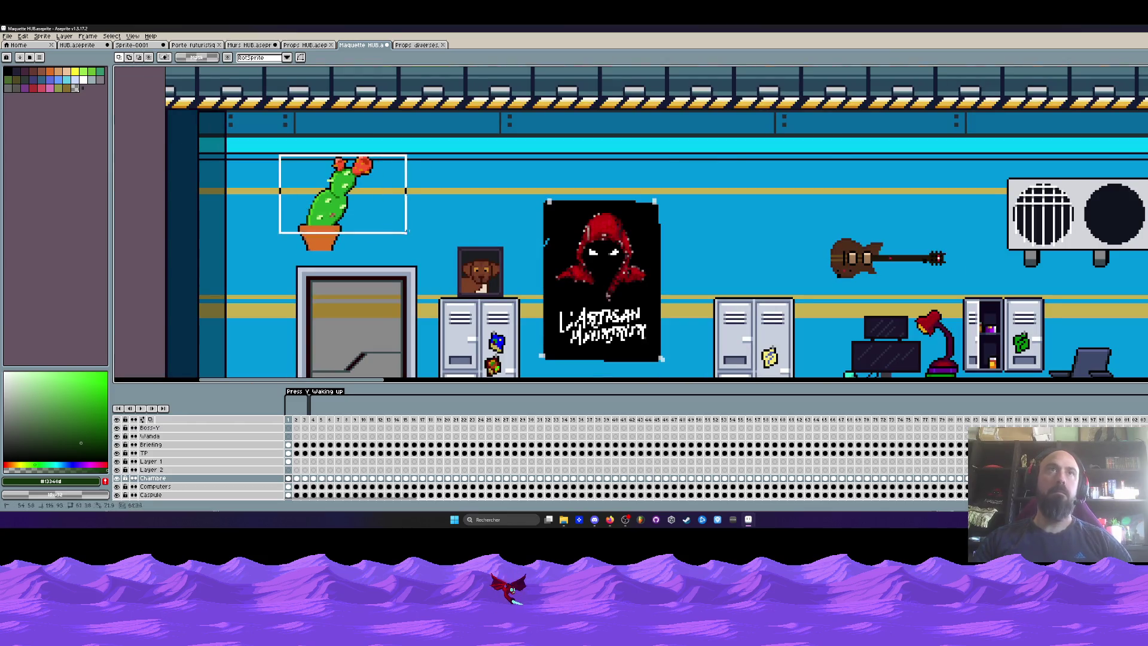
{"action": "scroll", "coordinate": [404, 228], "scroll_direction": "down", "scroll_amount": 3}
{"action": "left_click_drag", "start_coordinate": [352, 138], "coordinate": [275, 334]}
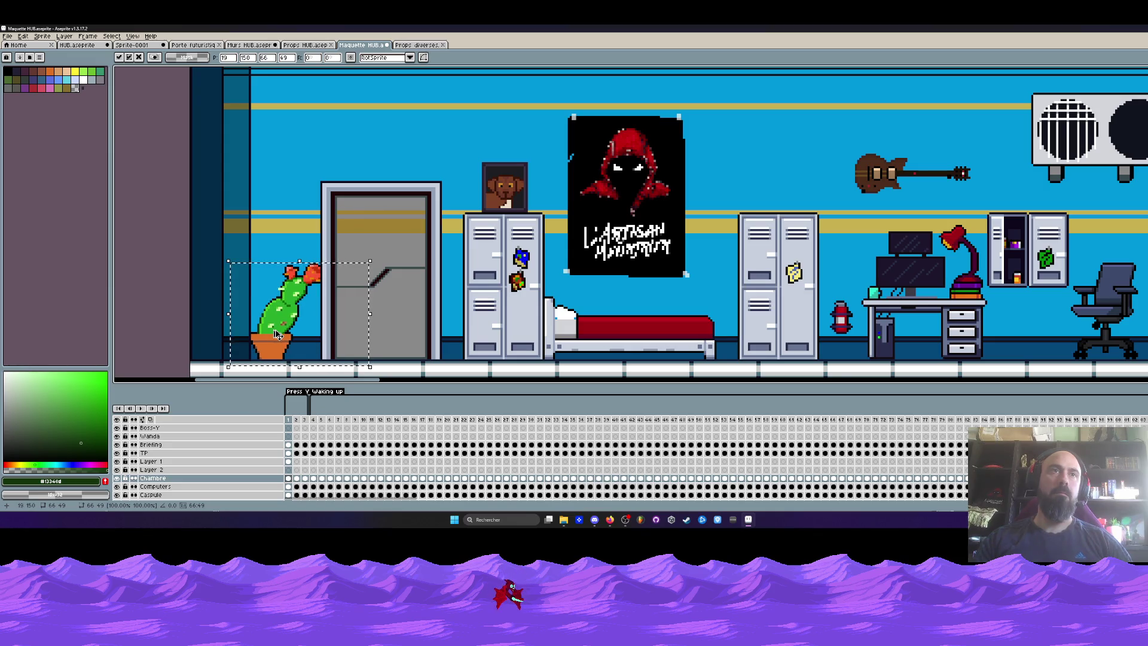
Step: Commit the cactus position and move Layer 1 below the Chambre layer
{"action": "scroll", "coordinate": [291, 327], "scroll_direction": "down", "scroll_amount": 1}
{"action": "key", "text": "Return"}
{"action": "left_click", "coordinate": [168, 461]}
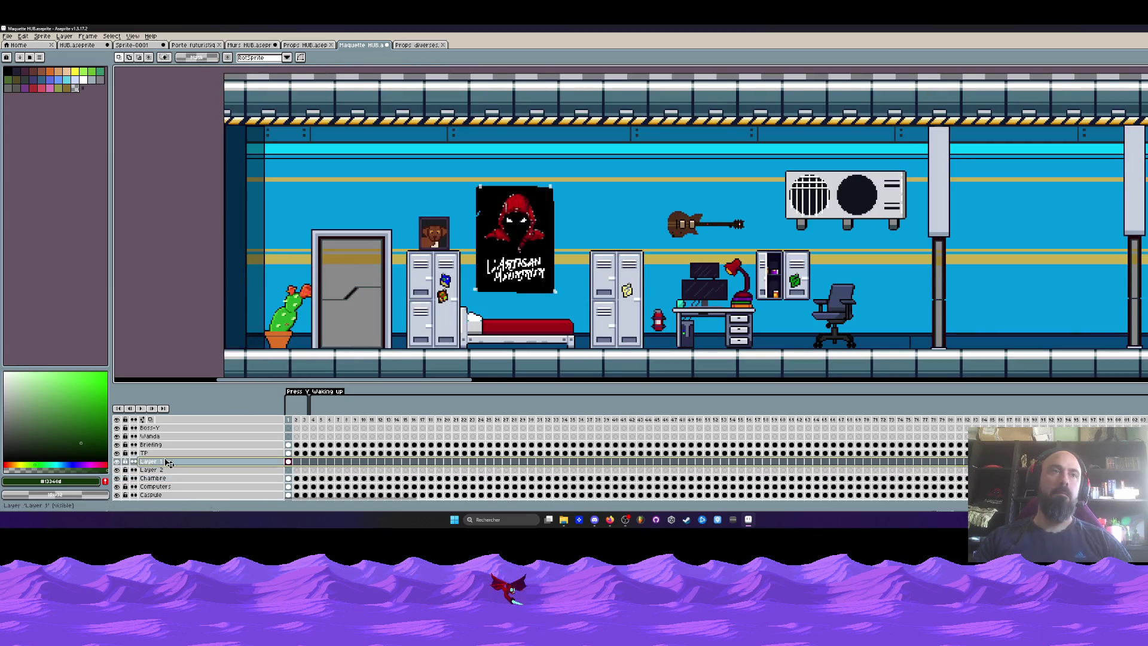
{"action": "left_click_drag", "start_coordinate": [168, 461], "coordinate": [169, 479]}
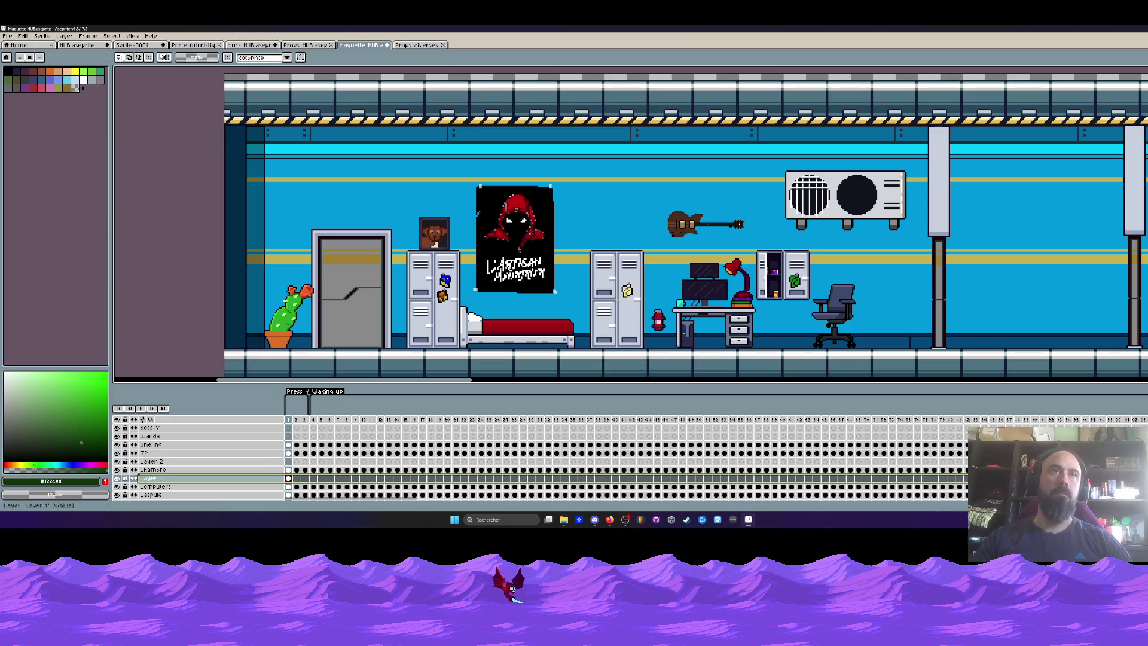
Step: On the Chambre layer, nudge the cactus slightly left and commit
{"action": "scroll", "coordinate": [288, 347], "scroll_direction": "up", "scroll_amount": 1}
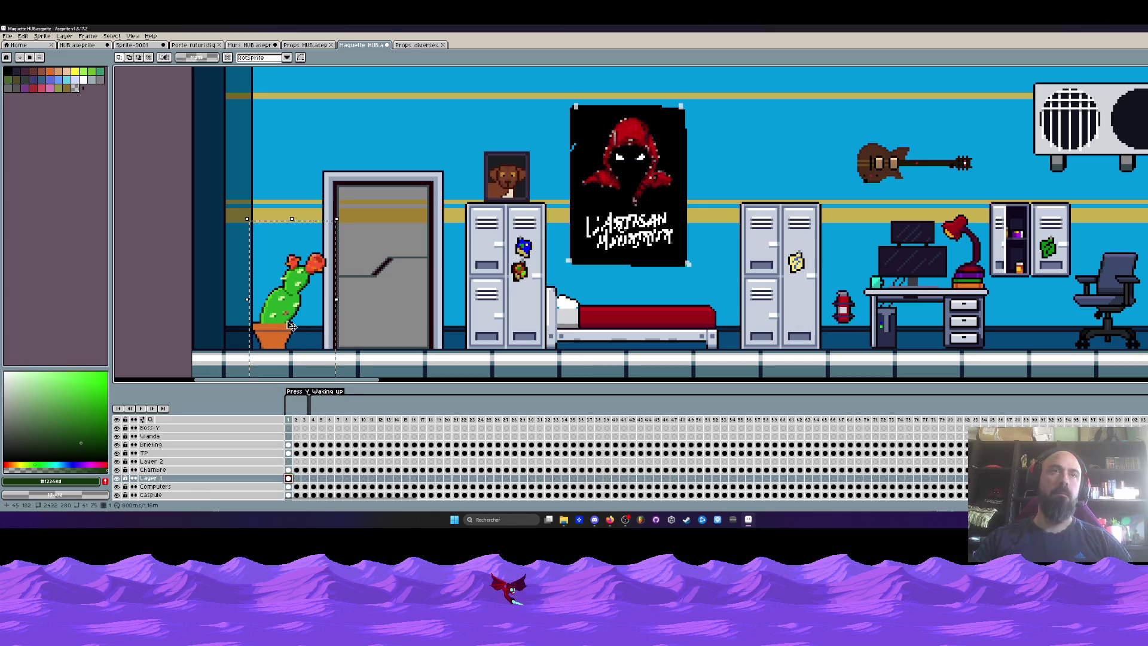
{"action": "left_click", "coordinate": [288, 470]}
{"action": "left_click_drag", "start_coordinate": [274, 332], "coordinate": [259, 330]}
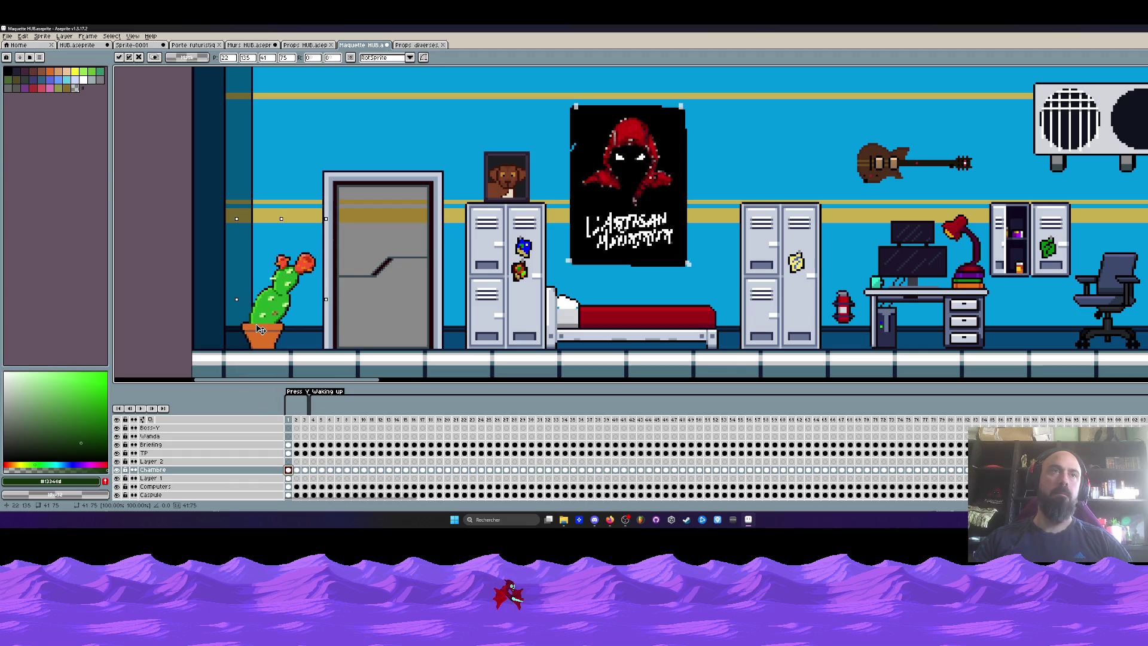
{"action": "scroll", "coordinate": [260, 330], "scroll_direction": "down", "scroll_amount": 5}
{"action": "key", "text": "Return"}
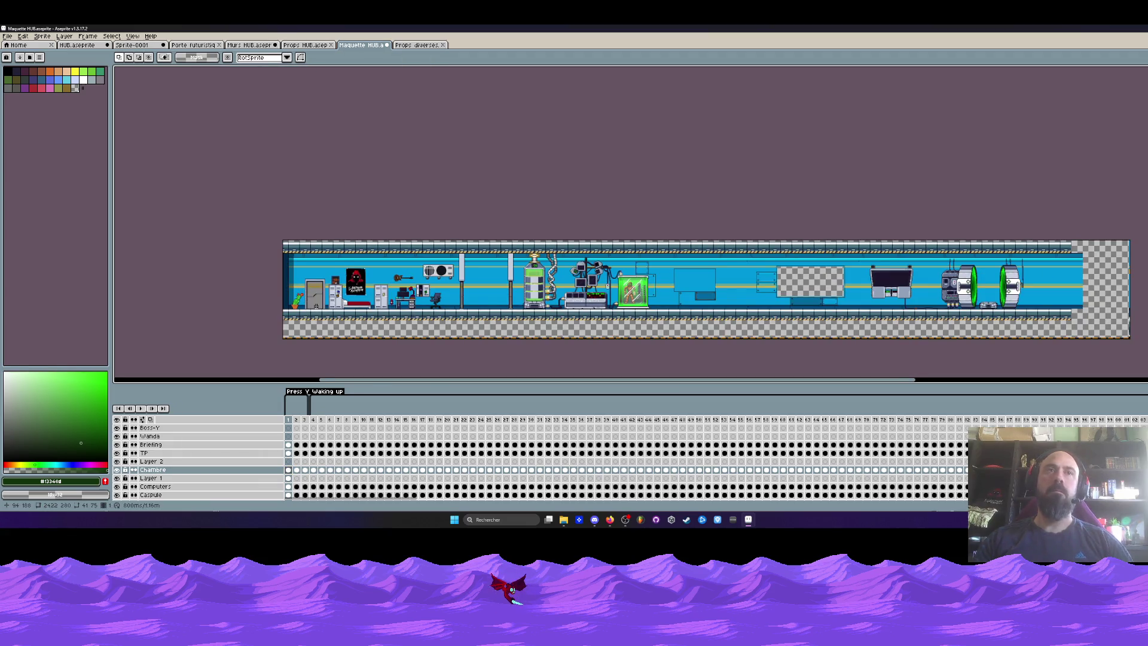
{"action": "scroll", "coordinate": [316, 308], "scroll_direction": "up", "scroll_amount": 2}
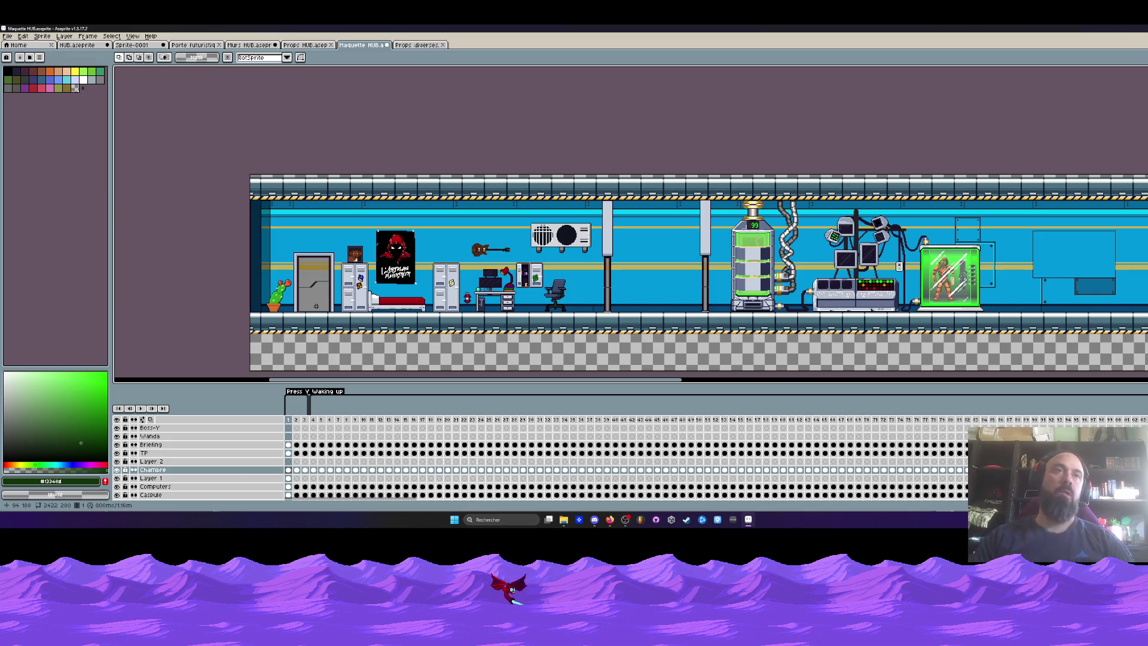
Step: Load a palette file from the Jeux vidéo > Palettes folder through Load Palette
{"action": "left_click", "coordinate": [43, 57]}
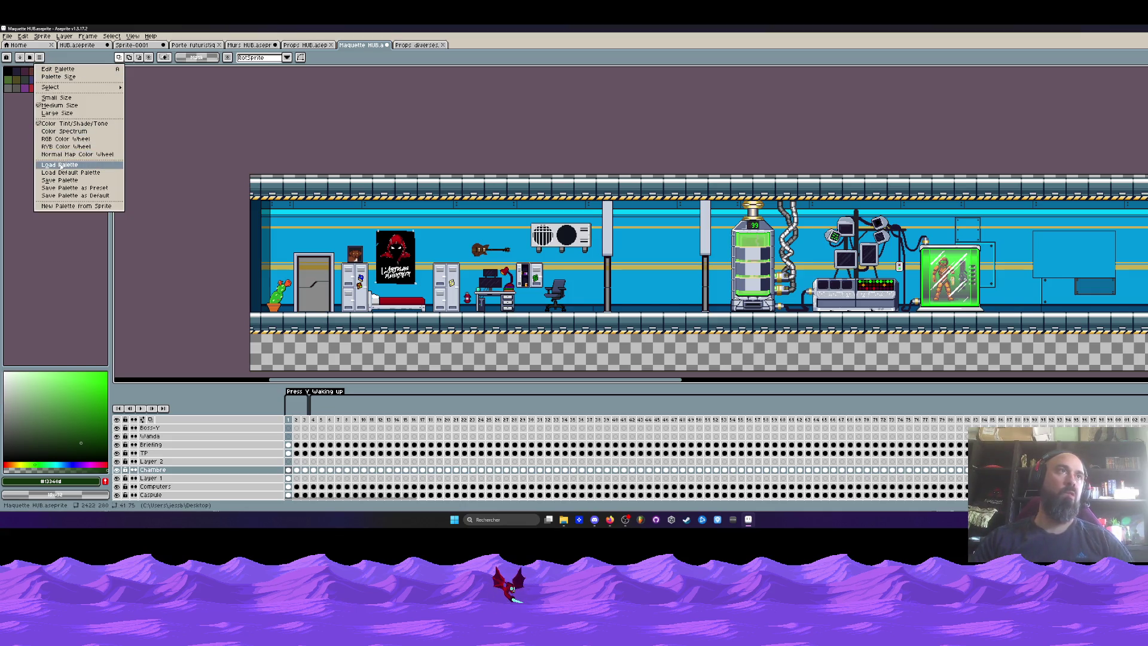
{"action": "left_click", "coordinate": [65, 167]}
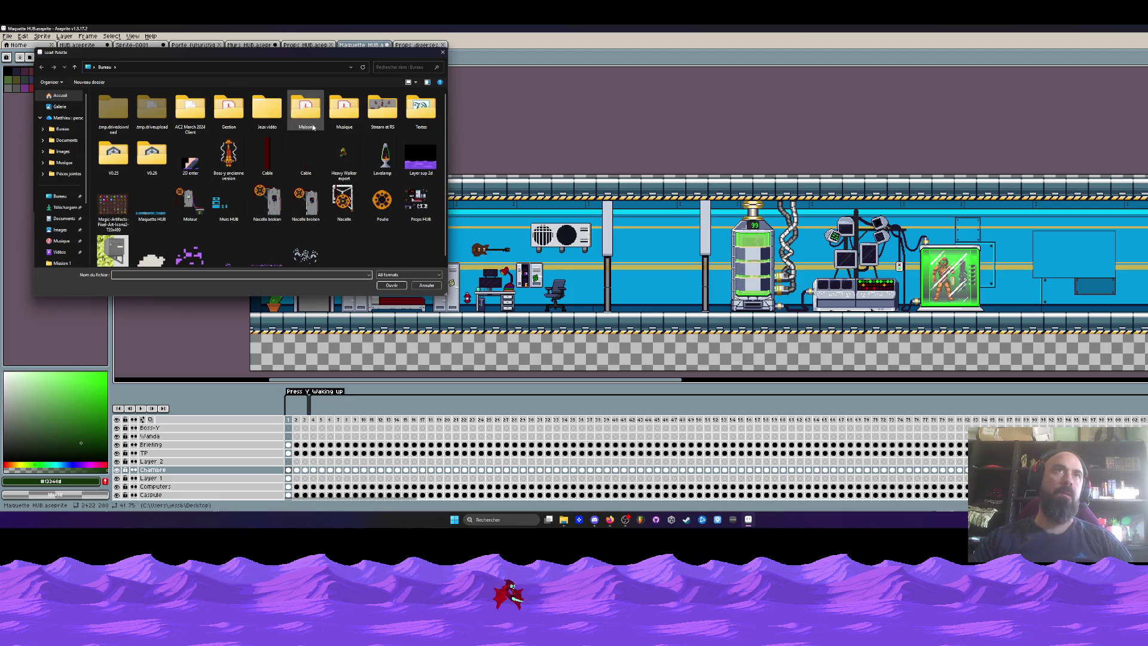
{"action": "double_click", "coordinate": [266, 108]}
{"action": "left_click", "coordinate": [117, 152]}
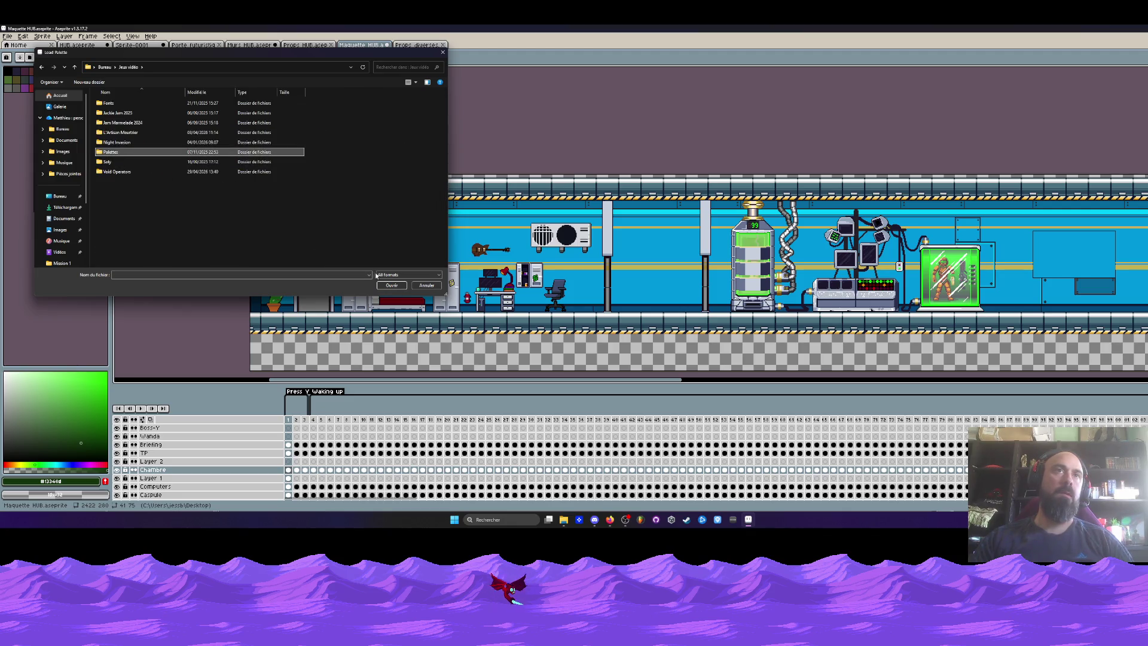
{"action": "left_click", "coordinate": [392, 285]}
{"action": "double_click", "coordinate": [276, 214]}
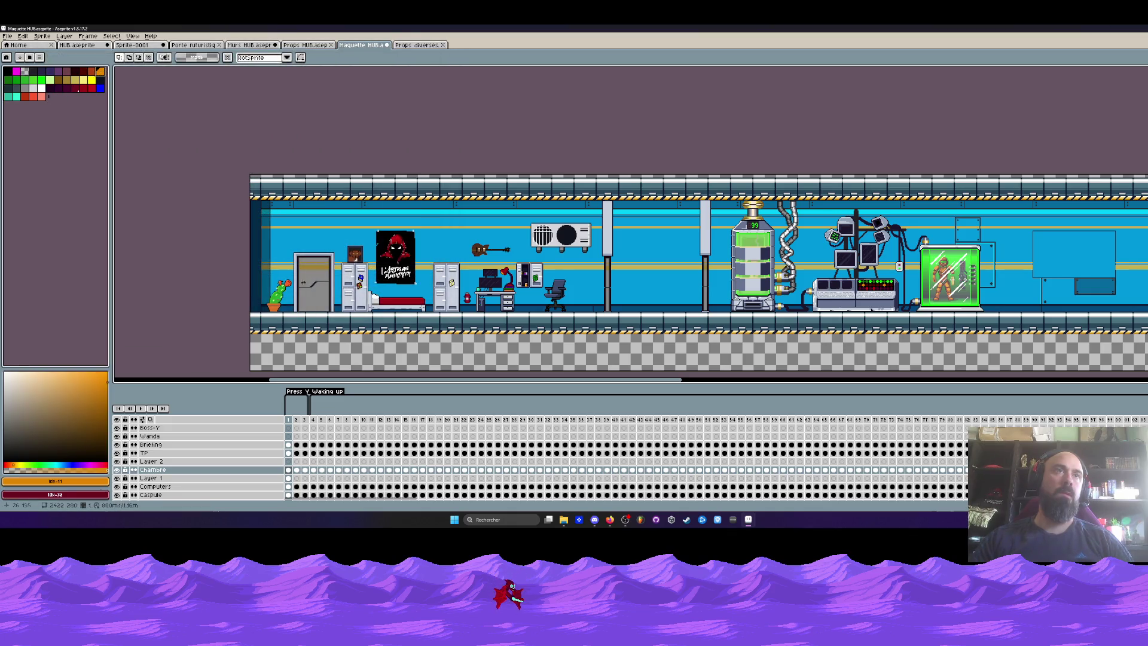
{"action": "scroll", "coordinate": [295, 281], "scroll_direction": "up", "scroll_amount": 4}
Step: Try a darker red-brown bucket fill on the pot band, then undo it
{"action": "key", "text": "g"}
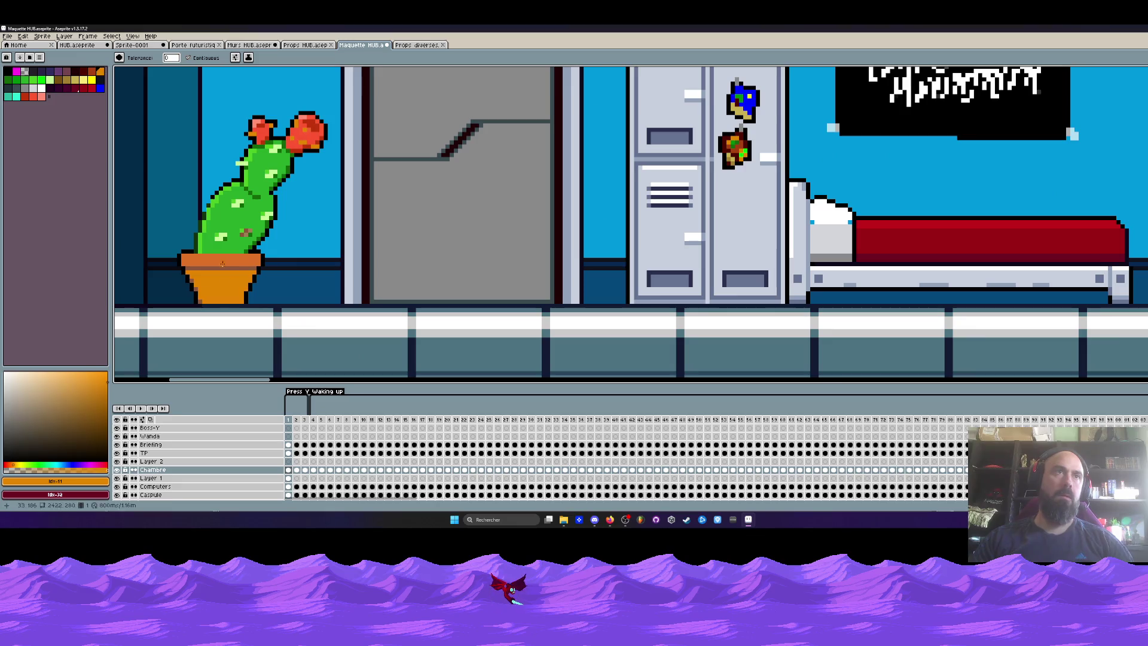
{"action": "left_click", "coordinate": [190, 265], "text": "alt"}
{"action": "scroll", "coordinate": [200, 269], "scroll_direction": "up", "scroll_amount": 3}
{"action": "left_click", "coordinate": [204, 273]}
{"action": "scroll", "coordinate": [238, 340], "scroll_direction": "down", "scroll_amount": 5}
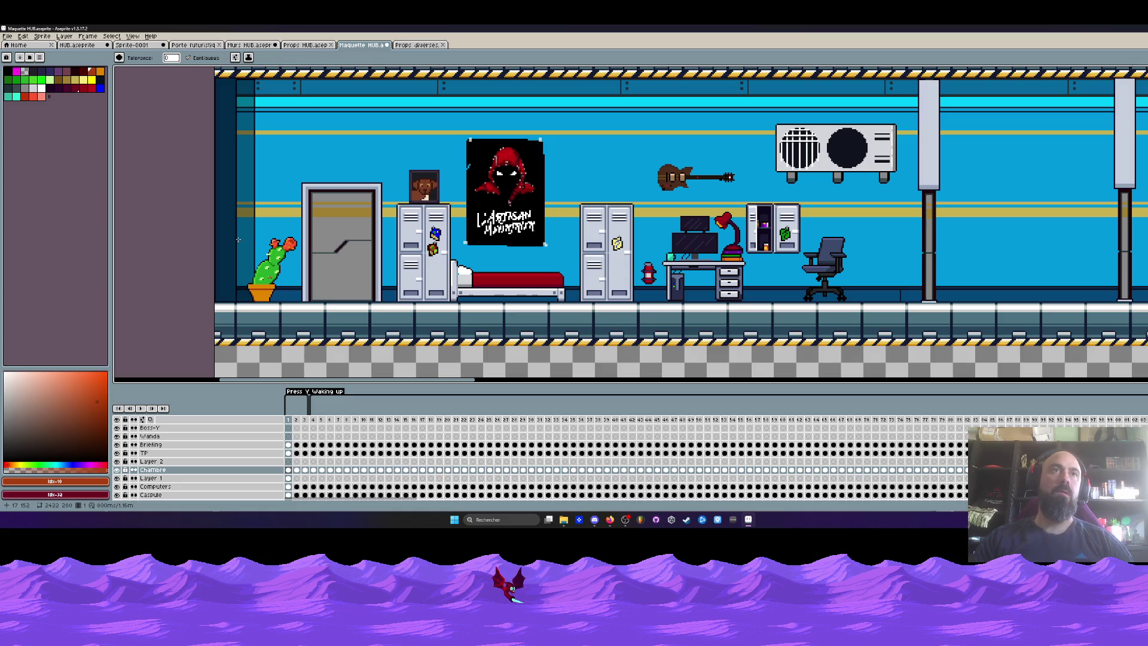
{"action": "key", "text": "ctrl+z"}
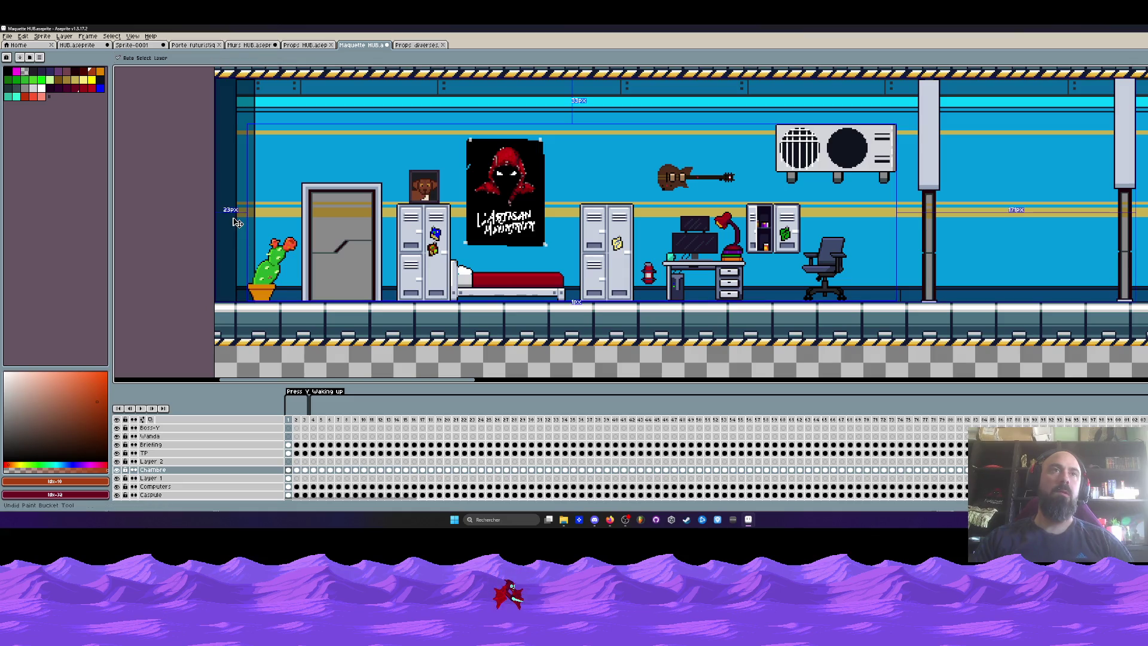
{"action": "scroll", "coordinate": [283, 340], "scroll_direction": "up", "scroll_amount": 5}
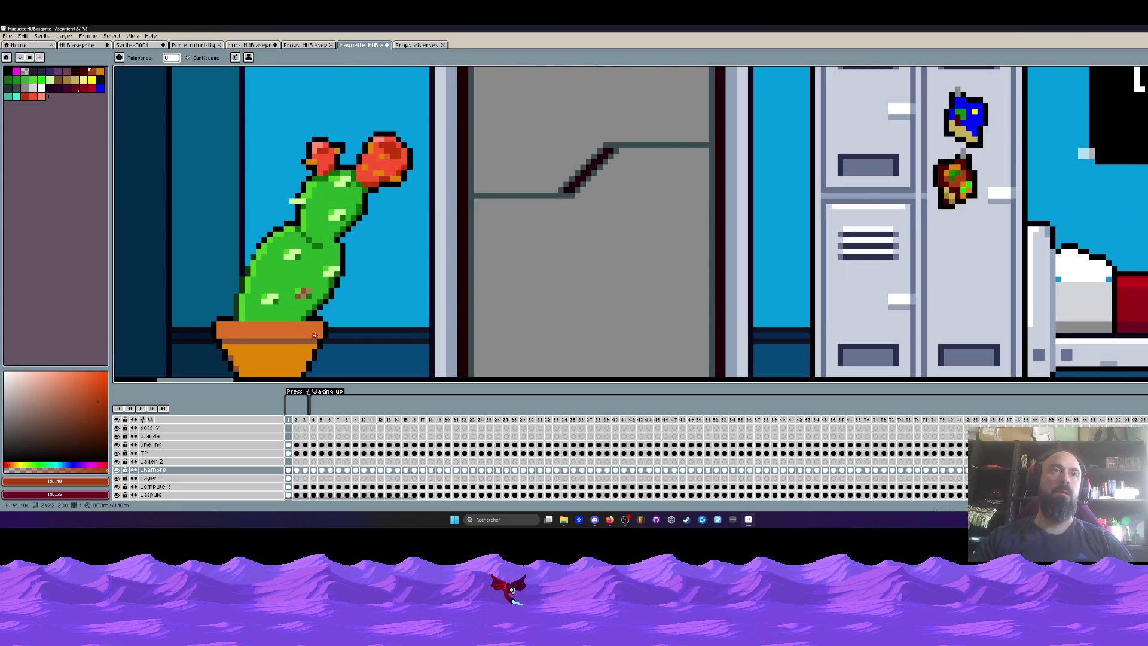
{"action": "scroll", "coordinate": [271, 218], "scroll_direction": "down", "scroll_amount": 2}
Step: Bucket-fill the flower pot body and rim with red-brown
{"action": "key", "text": "g"}
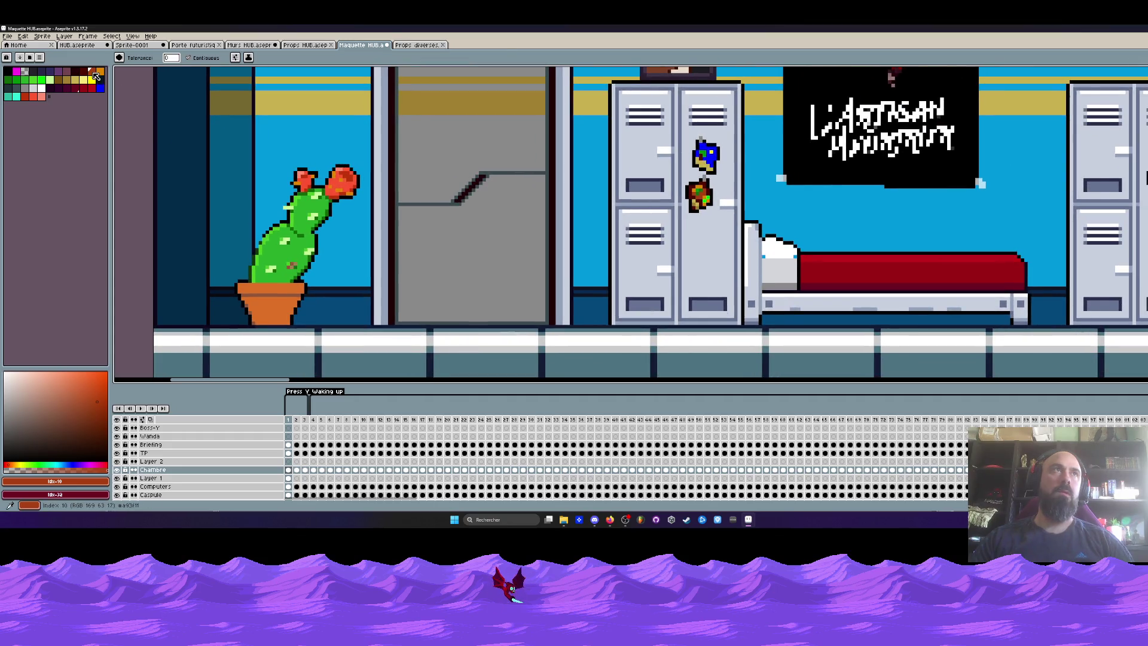
{"action": "left_click", "coordinate": [91, 80]}
{"action": "left_click", "coordinate": [92, 71]}
{"action": "left_click", "coordinate": [269, 288]}
{"action": "left_click", "coordinate": [262, 308]}
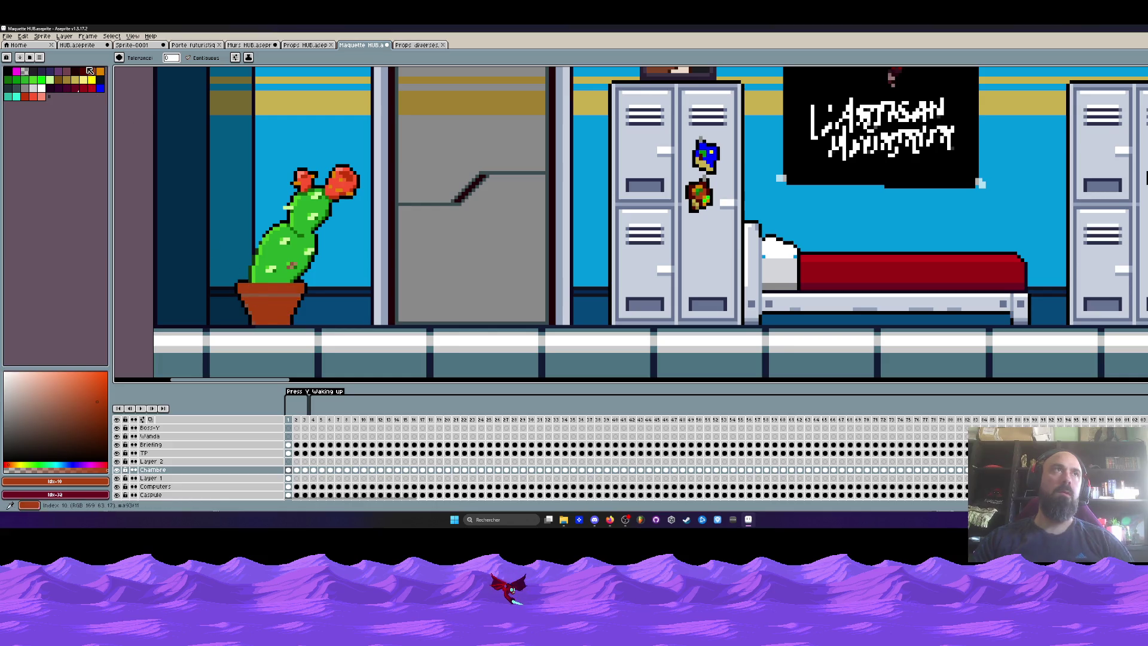
Step: Fill the strip under the pot rim and its lower edge with the darker red-brown
{"action": "key", "text": "["}
{"action": "scroll", "coordinate": [262, 308], "scroll_direction": "up", "scroll_amount": 1}
{"action": "left_click", "coordinate": [253, 281]}
{"action": "left_click", "coordinate": [254, 306]}
{"action": "left_click", "coordinate": [258, 307]}
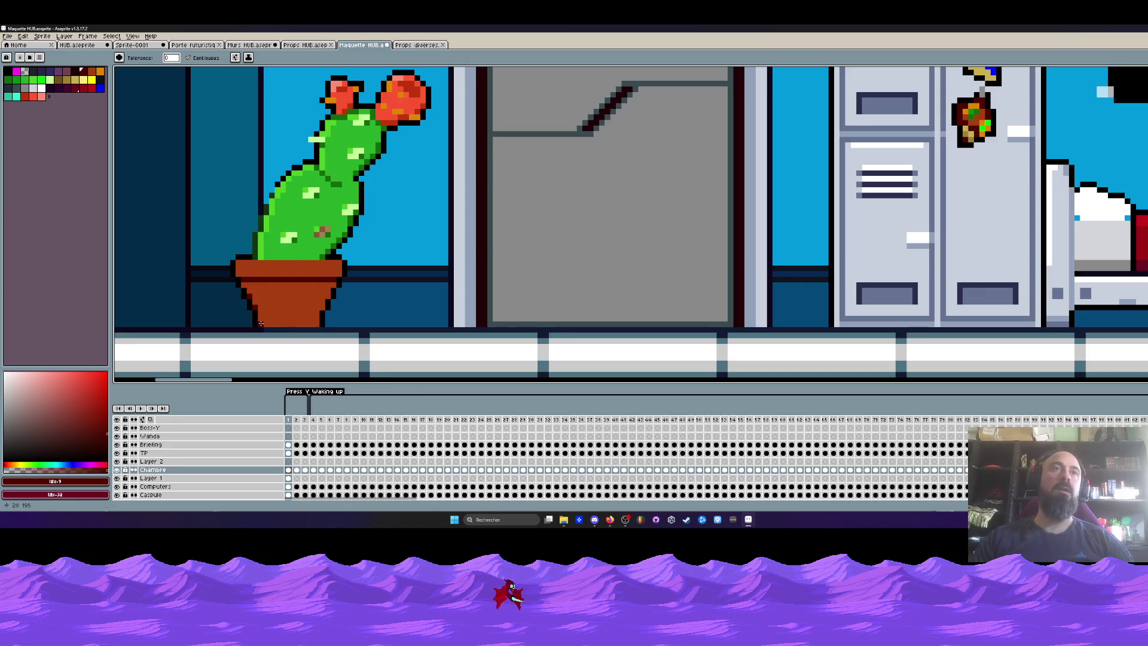
{"action": "scroll", "coordinate": [295, 263], "scroll_direction": "down", "scroll_amount": 2}
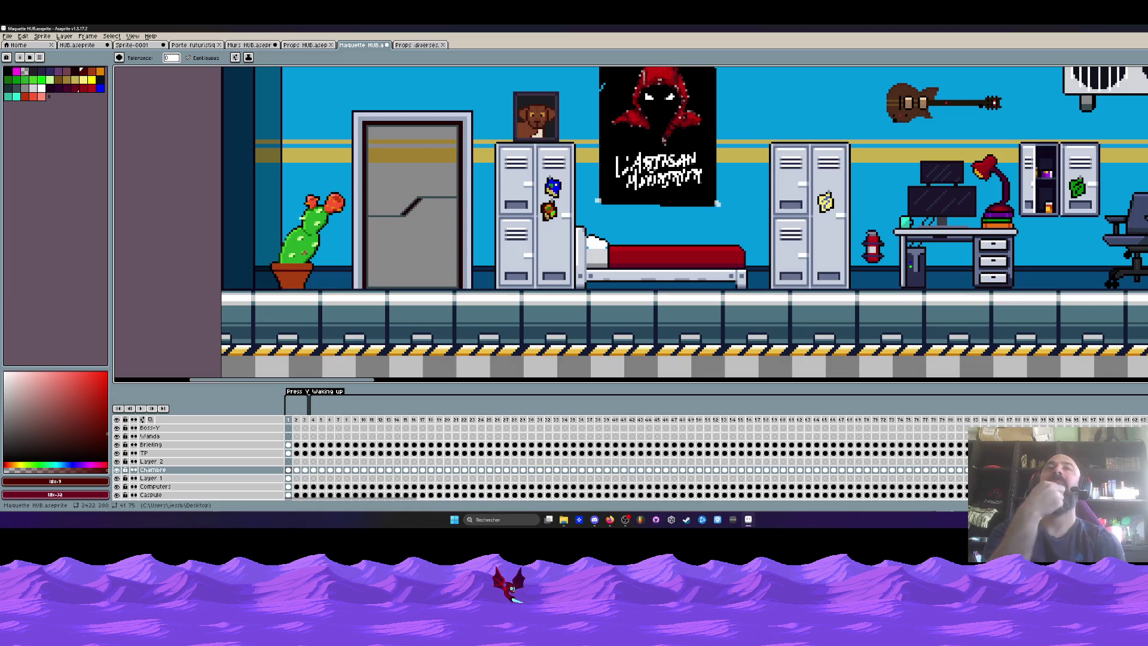
{"action": "scroll", "coordinate": [294, 270], "scroll_direction": "up", "scroll_amount": 3}
Step: Marquee-select the light-green highlight area on the cactus
{"action": "scroll", "coordinate": [296, 263], "scroll_direction": "down", "scroll_amount": 3}
{"action": "scroll", "coordinate": [308, 229], "scroll_direction": "up", "scroll_amount": 3}
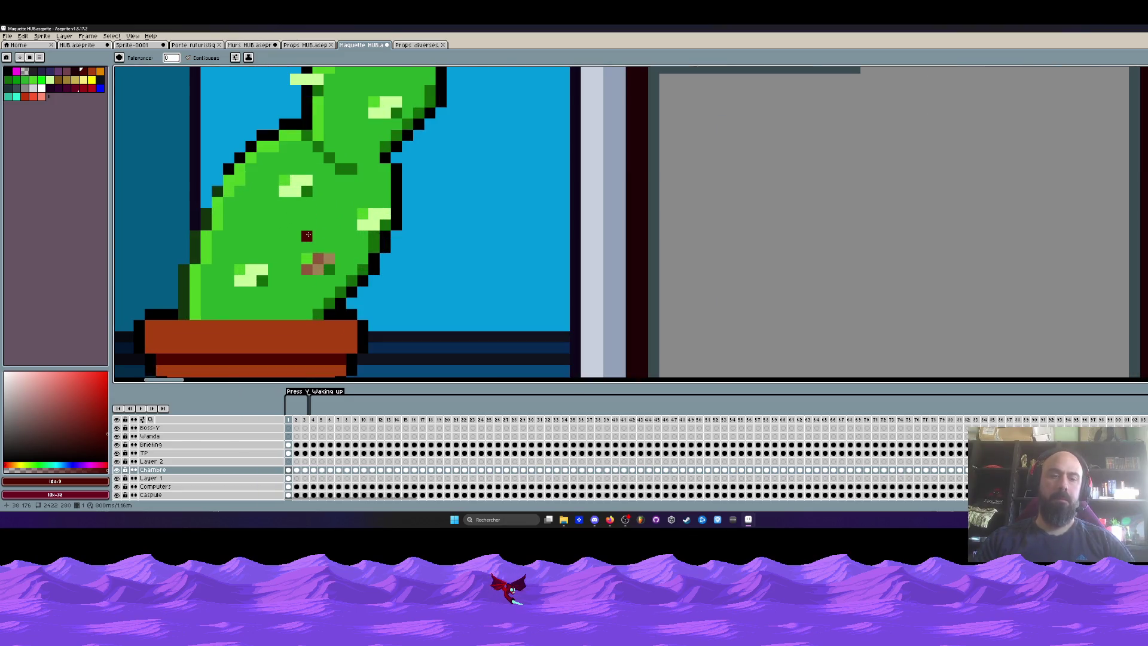
{"action": "key", "text": "i"}
{"action": "key", "text": "m"}
{"action": "mouse_move", "coordinate": [355, 206]}
{"action": "left_mouse_down"}
{"action": "mouse_move", "coordinate": [393, 232]}
{"action": "mouse_move", "coordinate": [342, 235]}
{"action": "mouse_move", "coordinate": [326, 266]}
{"action": "left_mouse_up"}
Step: Pick the cactus's dark green and draw a line along the cactus base, redrawing it once
{"action": "scroll", "coordinate": [357, 279], "scroll_direction": "down", "scroll_amount": 5}
{"action": "scroll", "coordinate": [357, 278], "scroll_direction": "up", "scroll_amount": 3}
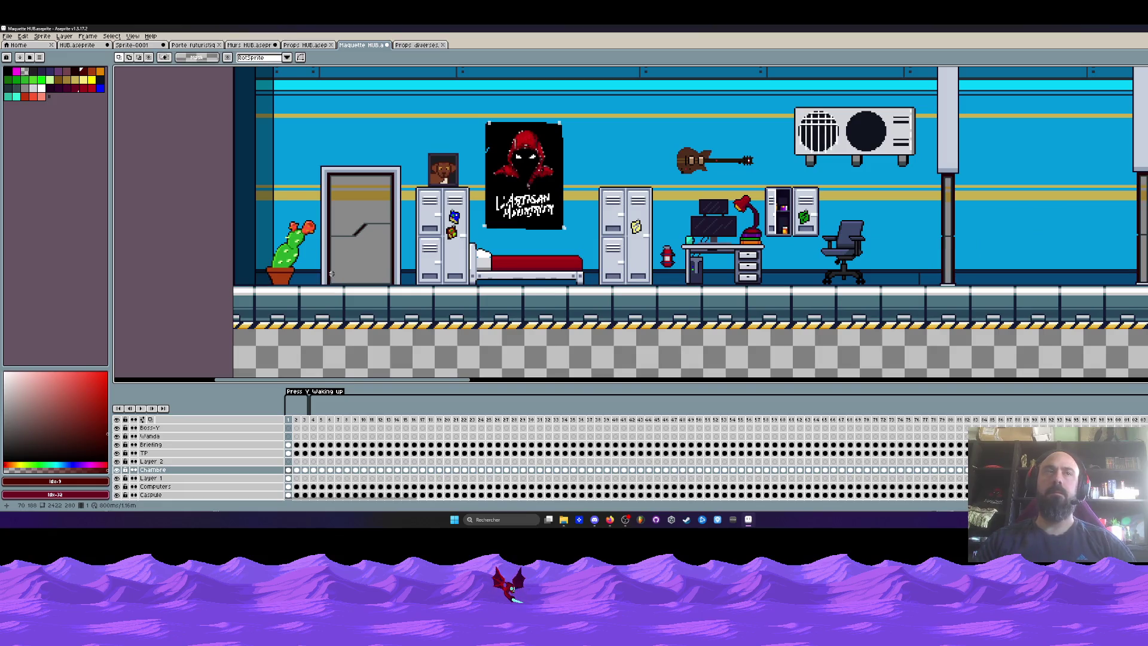
{"action": "scroll", "coordinate": [269, 263], "scroll_direction": "up", "scroll_amount": 5}
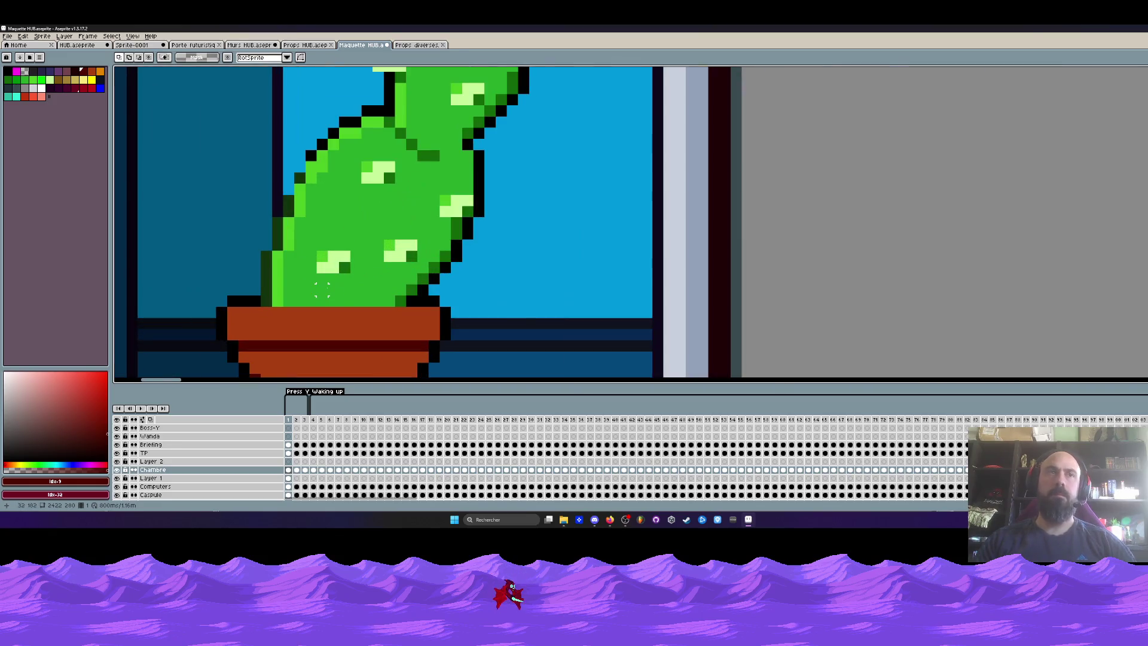
{"action": "key", "text": "i"}
{"action": "left_click", "coordinate": [270, 294]}
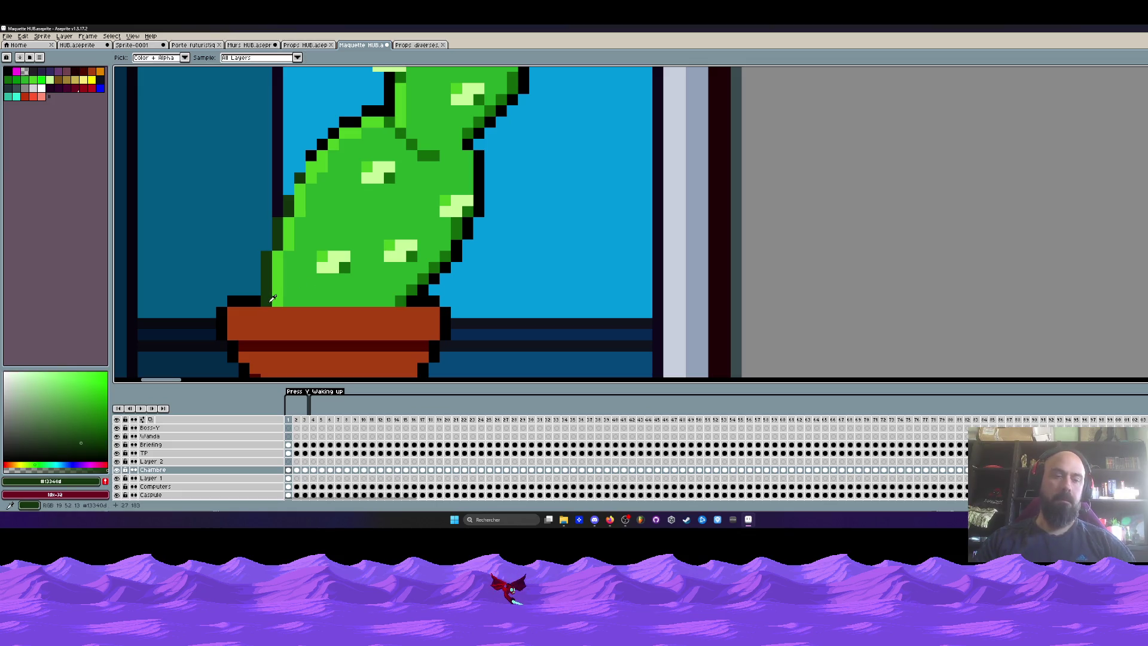
{"action": "key", "text": "b"}
{"action": "left_click", "coordinate": [286, 302]}
{"action": "left_click_drag", "start_coordinate": [285, 305], "coordinate": [406, 303]}
{"action": "key", "text": "ctrl+z"}
{"action": "left_click_drag", "start_coordinate": [282, 302], "coordinate": [401, 303]}
Step: Pick the green #126909 and redraw the shading line along the cactus base
{"action": "scroll", "coordinate": [401, 303], "scroll_direction": "down", "scroll_amount": 5}
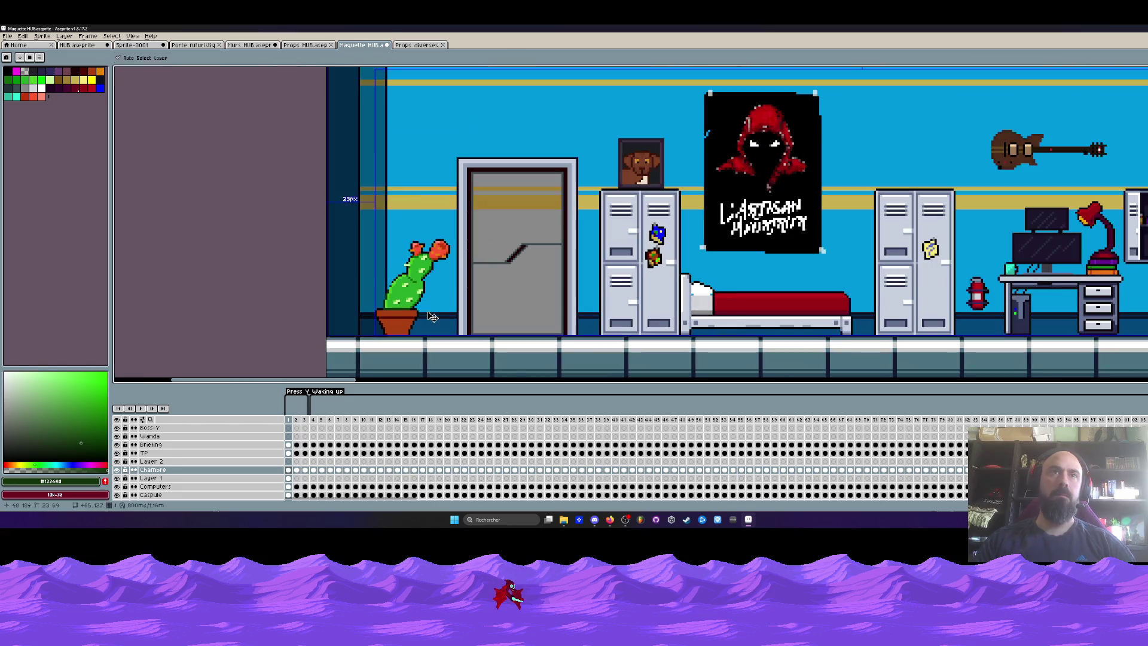
{"action": "scroll", "coordinate": [415, 307], "scroll_direction": "up", "scroll_amount": 5}
{"action": "left_click", "coordinate": [414, 308], "text": "alt"}
{"action": "left_click_drag", "start_coordinate": [413, 307], "coordinate": [296, 309]}
{"action": "scroll", "coordinate": [296, 310], "scroll_direction": "down", "scroll_amount": 5}
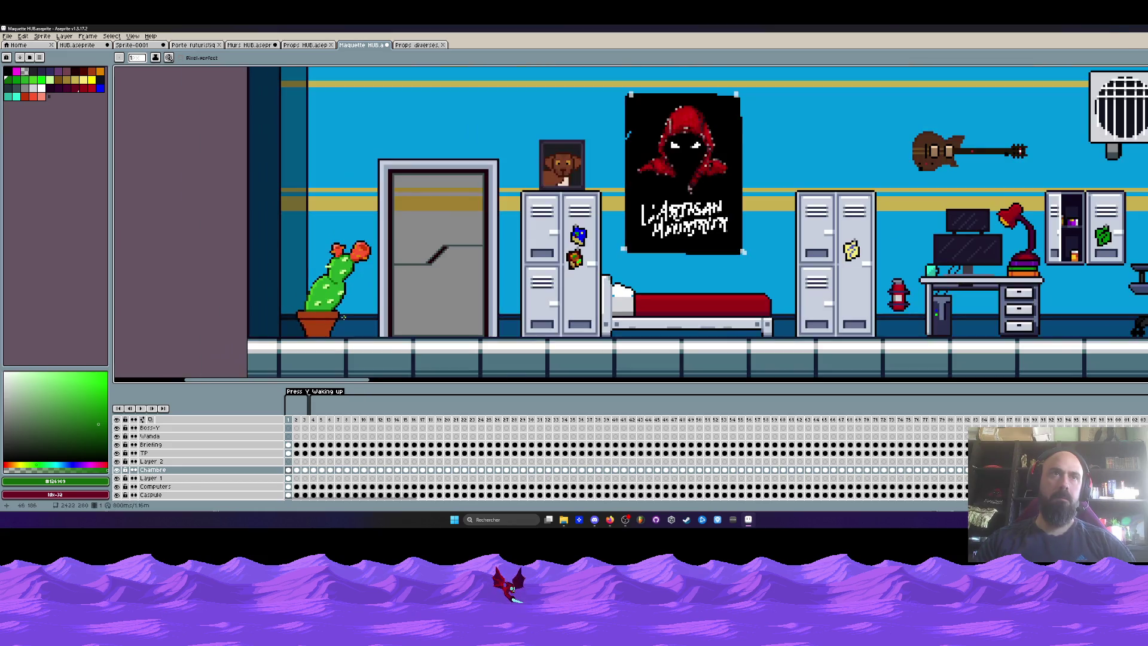
{"action": "key", "text": "ctrl+z"}
{"action": "scroll", "coordinate": [353, 324], "scroll_direction": "up", "scroll_amount": 5}
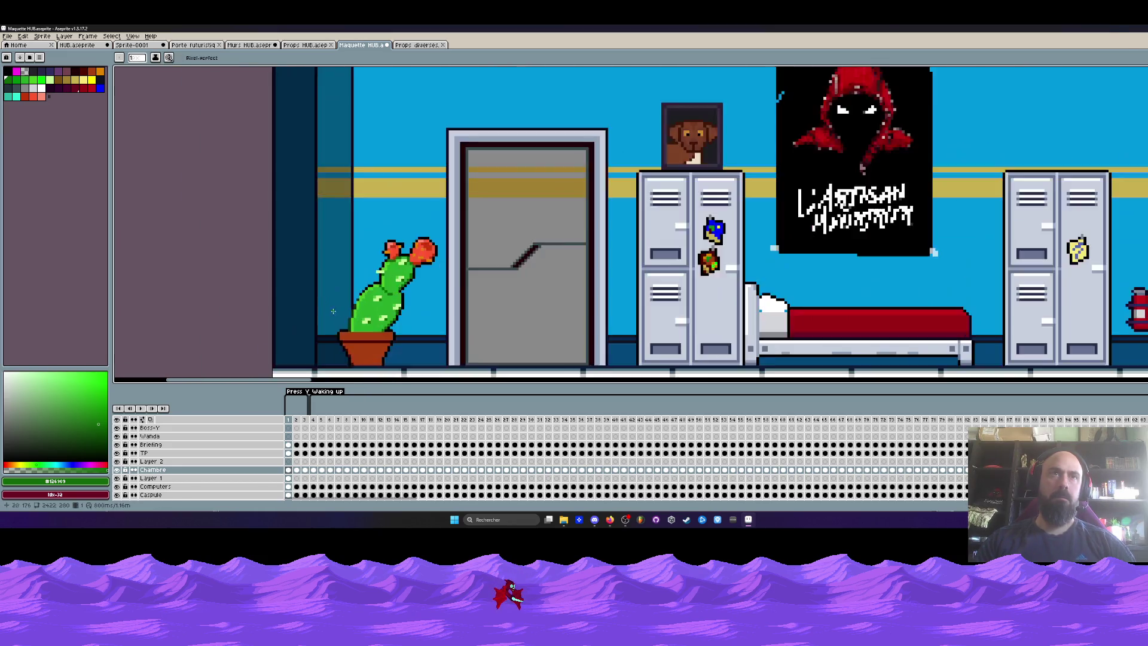
{"action": "left_click_drag", "start_coordinate": [435, 268], "coordinate": [348, 271]}
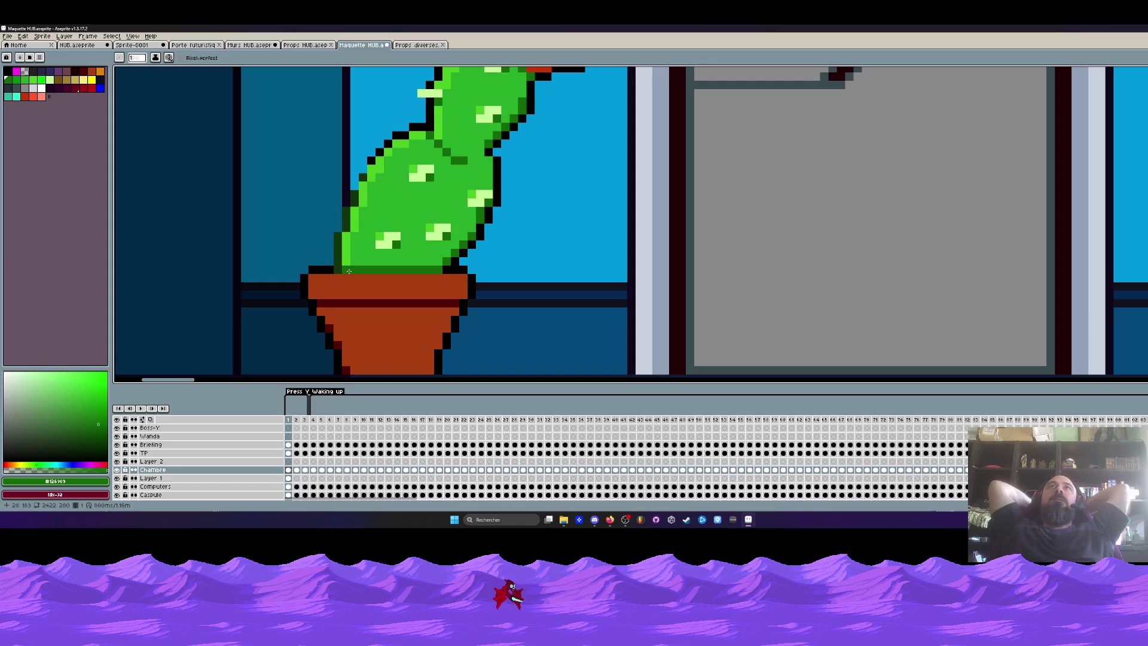
{"action": "scroll", "coordinate": [461, 217], "scroll_direction": "down", "scroll_amount": 3}
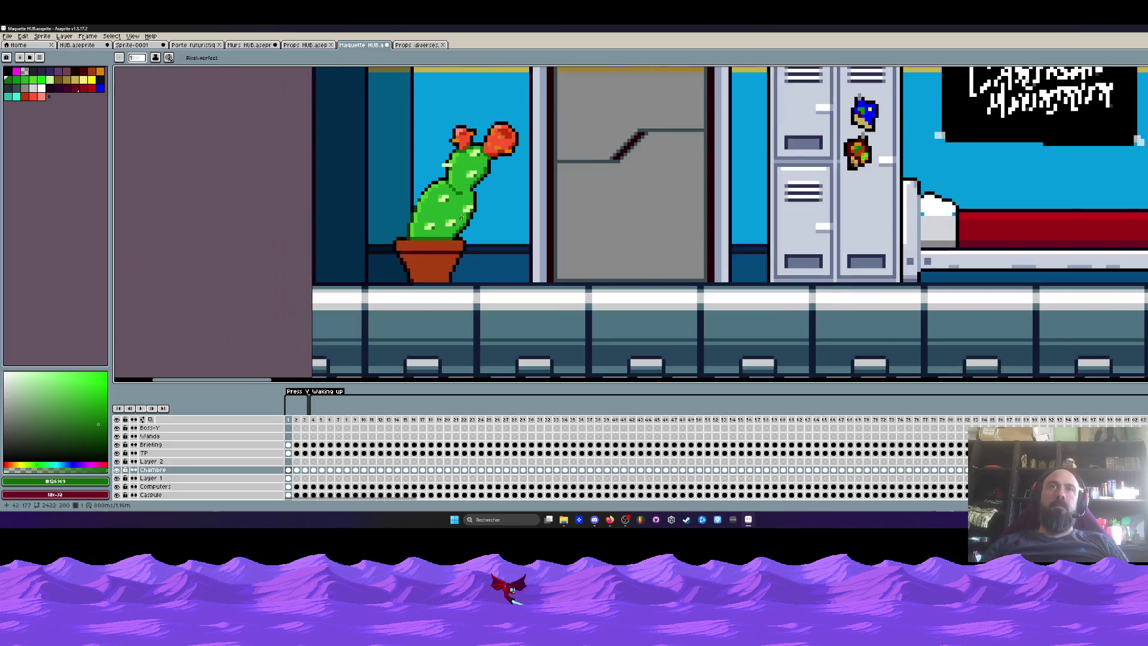
{"action": "scroll", "coordinate": [461, 217], "scroll_direction": "down", "scroll_amount": 2}
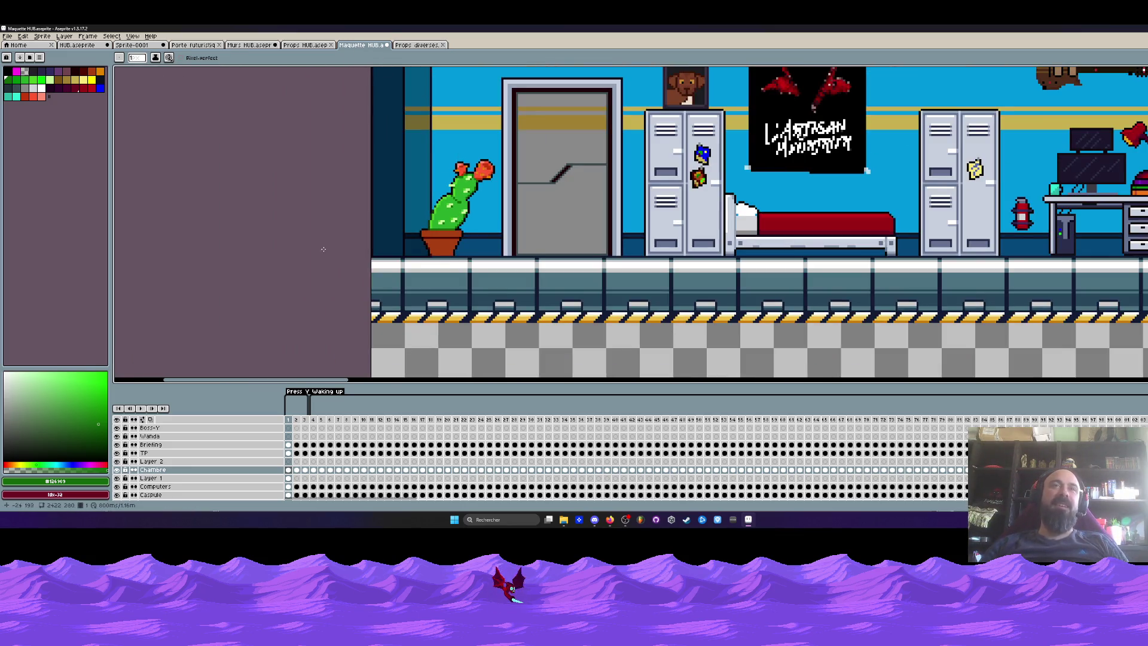
{"action": "left_click", "coordinate": [297, 471]}
{"action": "key", "text": "minus"}
{"action": "key", "text": "minus"}
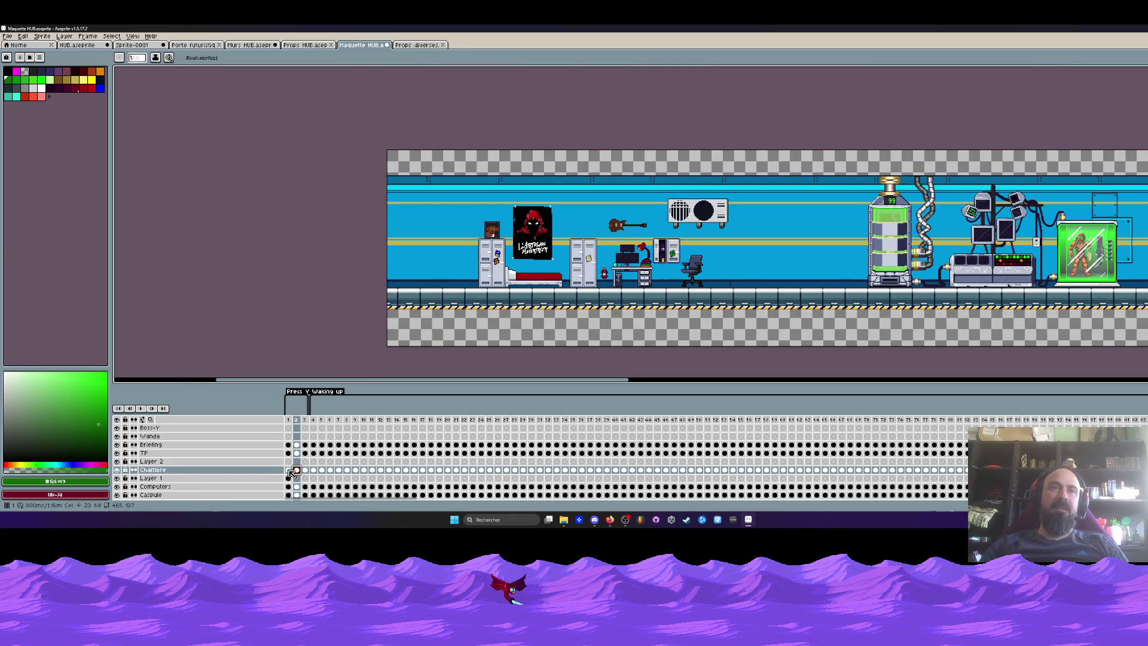
{"action": "left_click", "coordinate": [289, 471]}
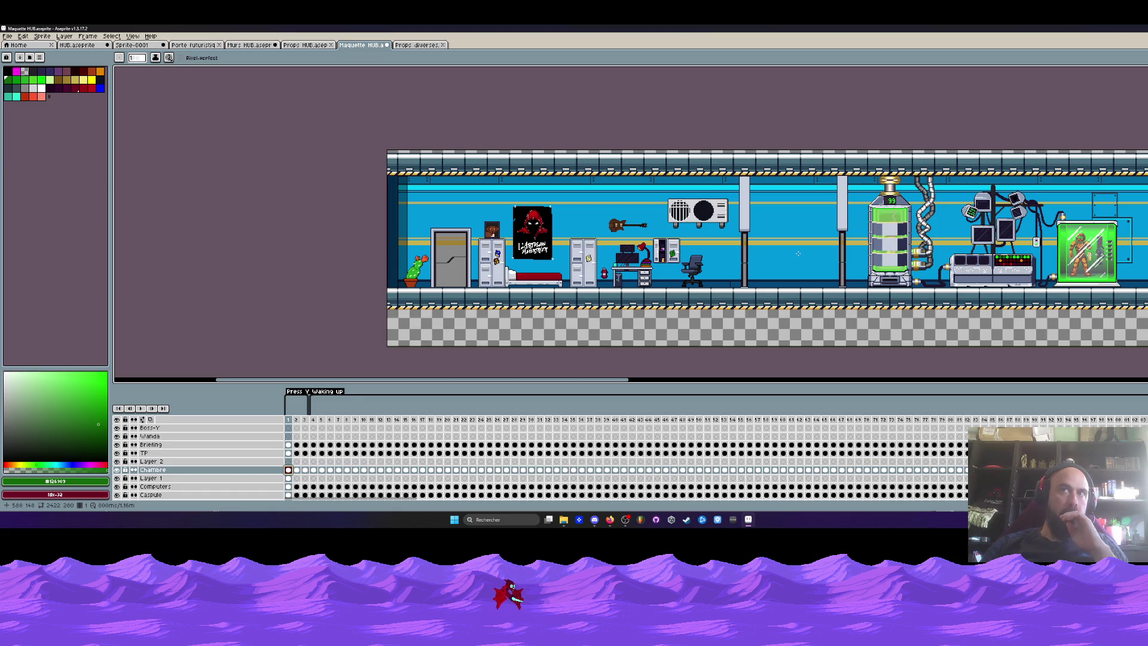
{"action": "left_click_drag", "start_coordinate": [563, 381], "coordinate": [625, 393]}
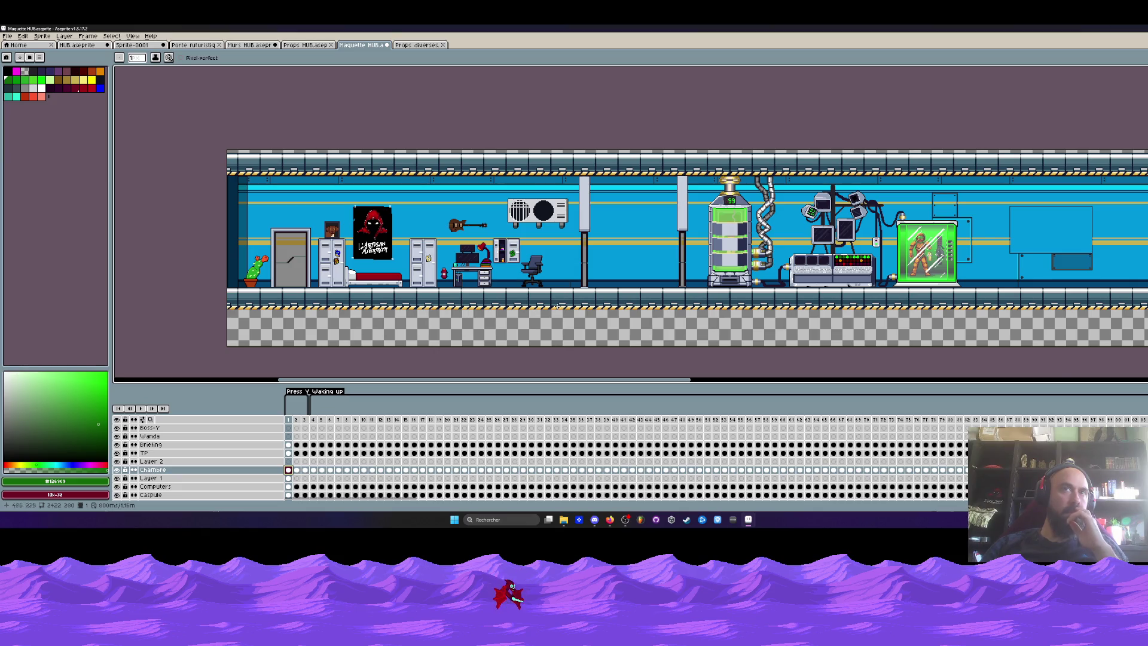
{"action": "scroll", "coordinate": [555, 250], "scroll_direction": "up", "scroll_amount": 2}
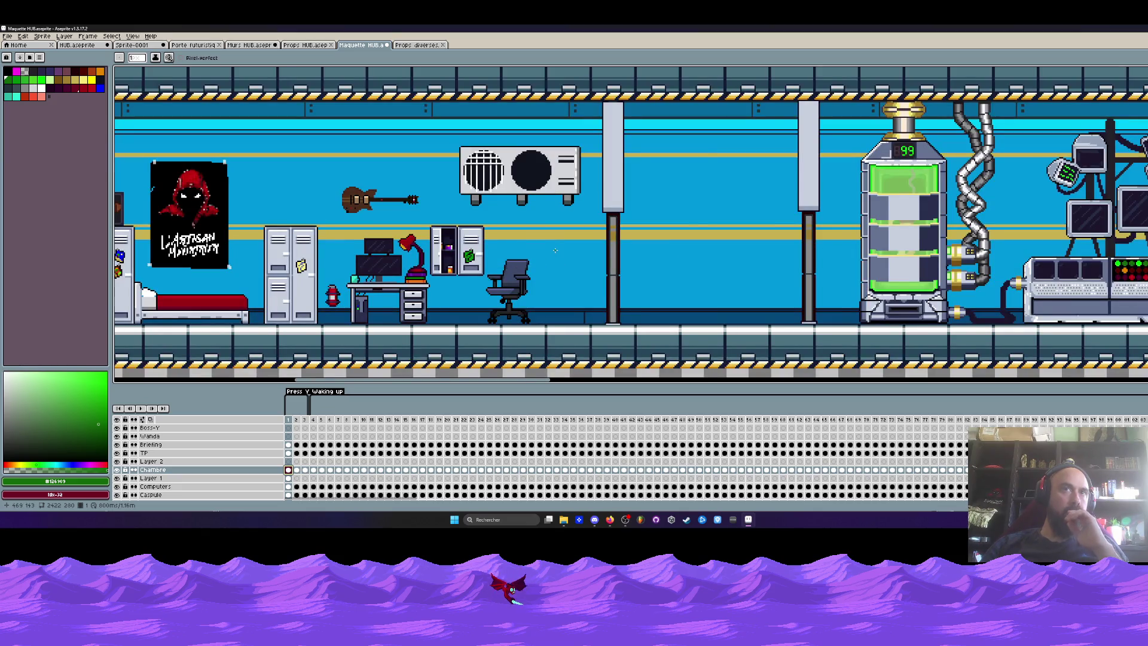
{"action": "scroll", "coordinate": [555, 250], "scroll_direction": "down", "scroll_amount": 2}
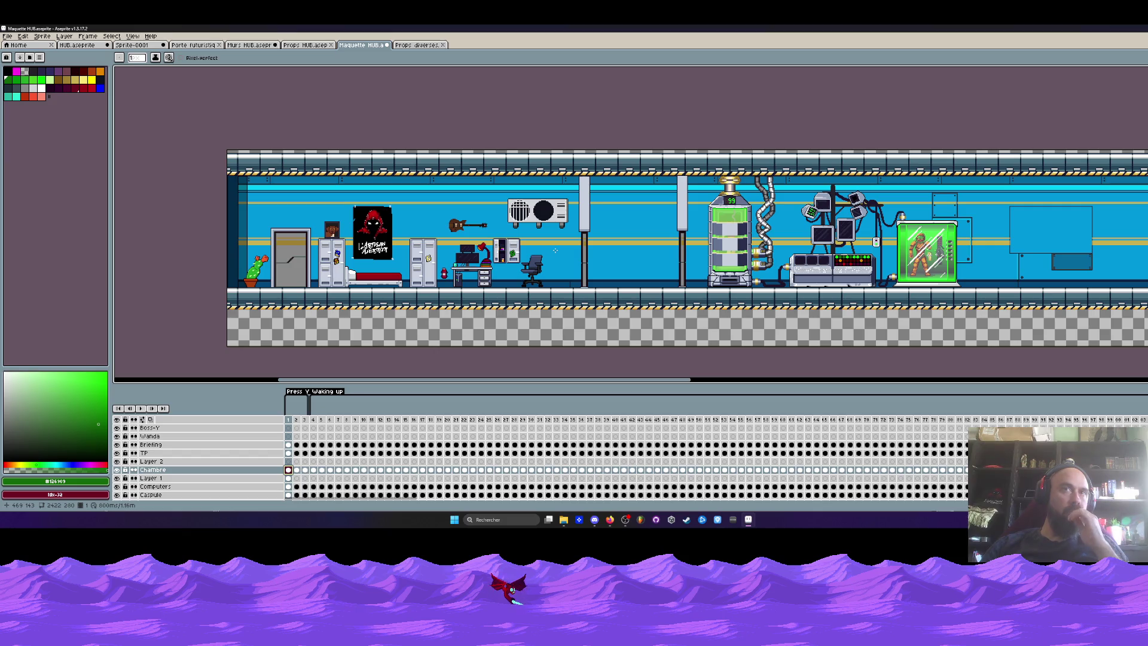
{"action": "mouse_move", "coordinate": [323, 381]}
{"action": "left_mouse_down"}
{"action": "mouse_move", "coordinate": [598, 392]}
{"action": "mouse_move", "coordinate": [568, 392]}
{"action": "left_mouse_up"}
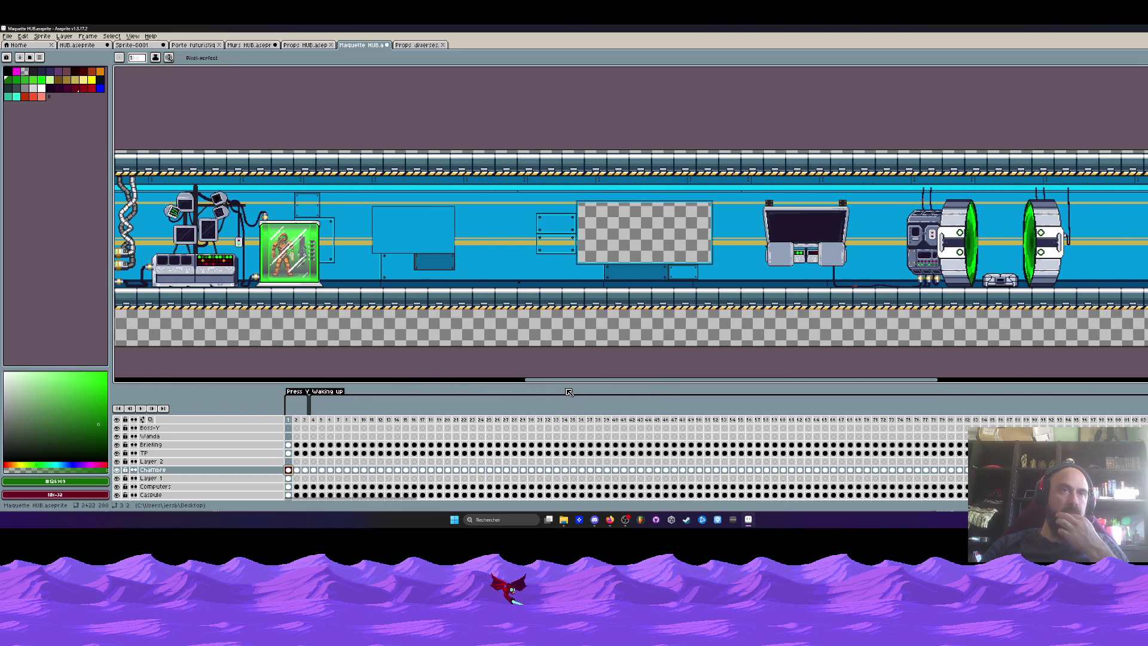
Step: Select the Boss-Y layer and step through animation frames 1 to 5
{"action": "left_click", "coordinate": [177, 430]}
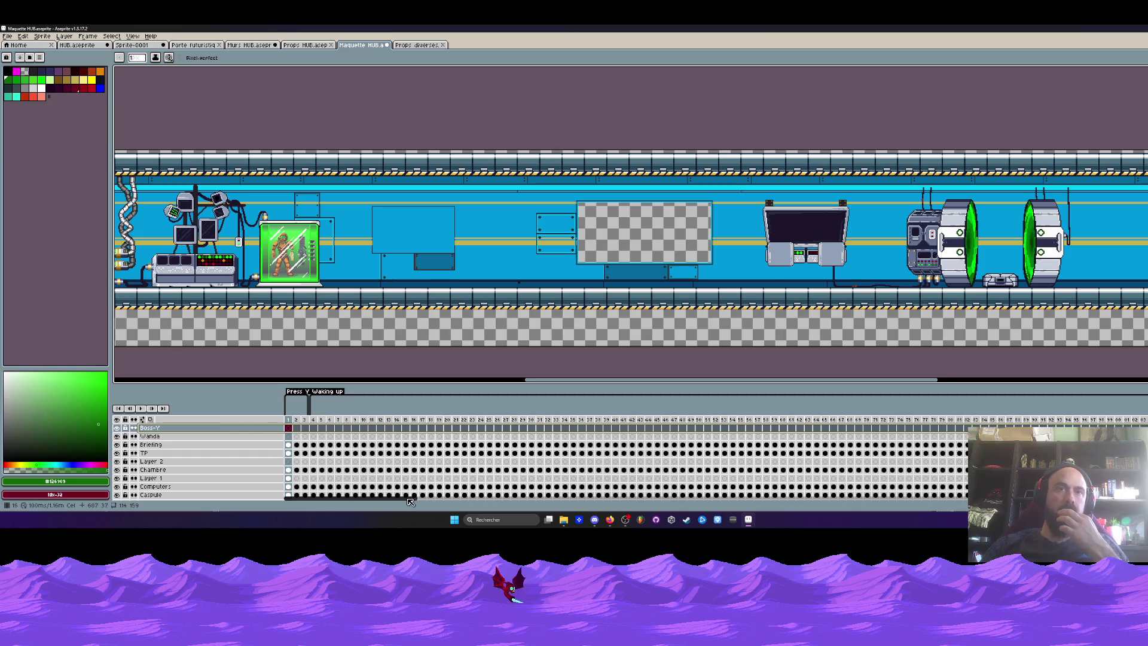
{"action": "key", "text": "End"}
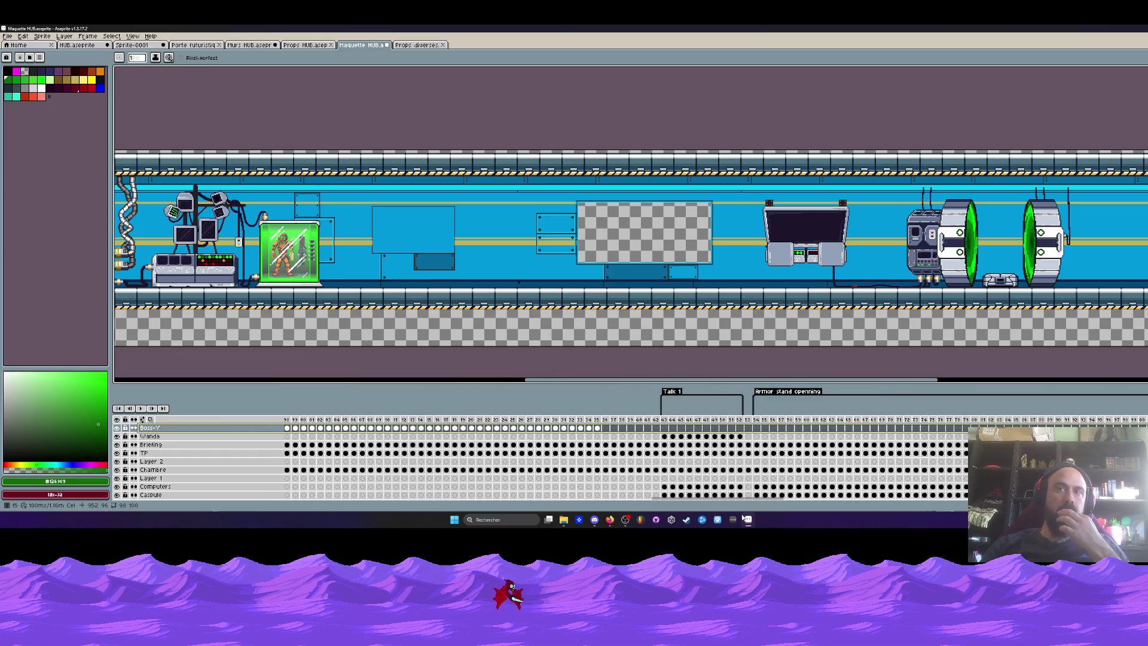
{"action": "scroll", "coordinate": [566, 431], "scroll_direction": "up", "scroll_amount": 10}
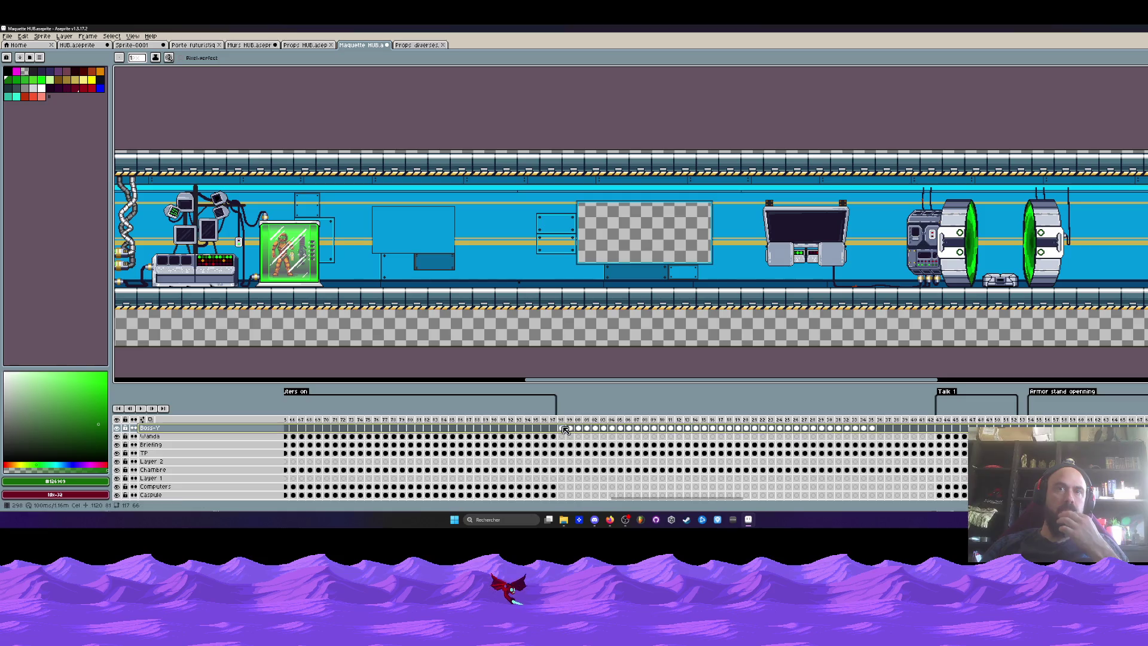
{"action": "left_click", "coordinate": [562, 428]}
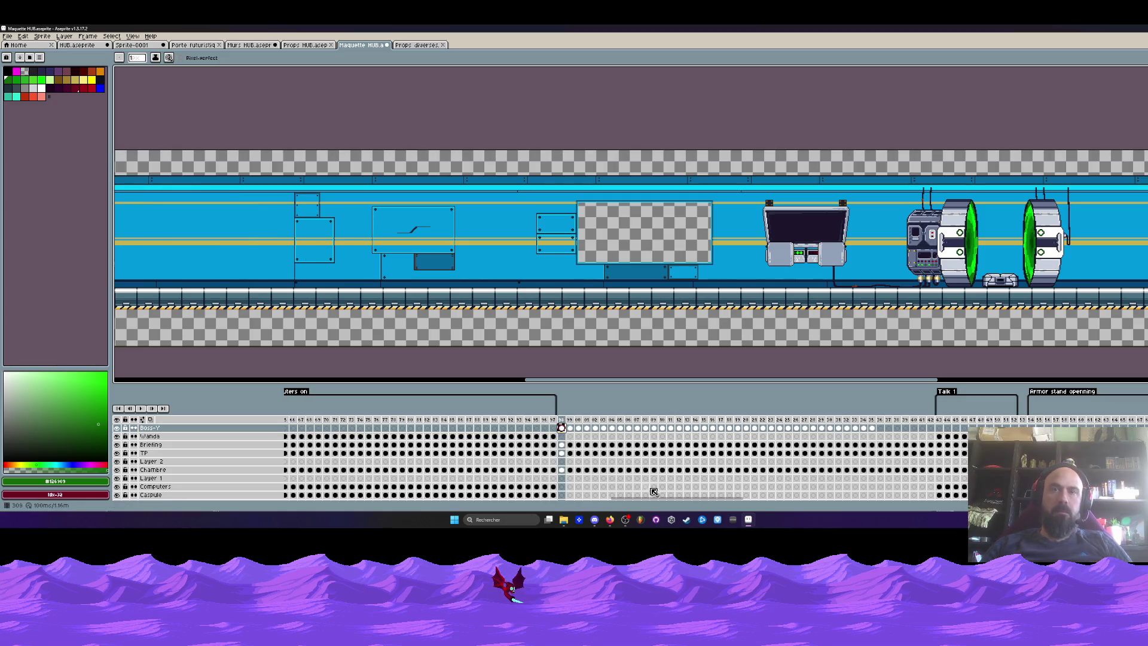
{"action": "left_click_drag", "start_coordinate": [653, 497], "coordinate": [330, 497]}
{"action": "left_click", "coordinate": [290, 429]}
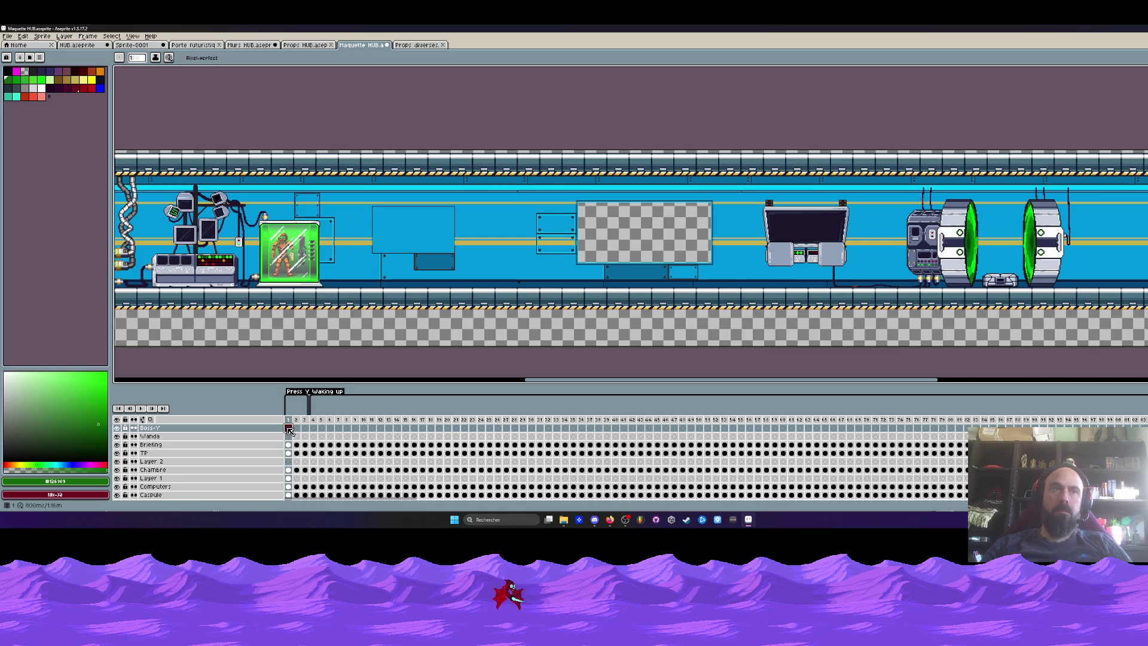
{"action": "left_click", "coordinate": [296, 428]}
{"action": "left_click", "coordinate": [307, 429]}
{"action": "left_click", "coordinate": [314, 429]}
{"action": "key", "text": "Right"}
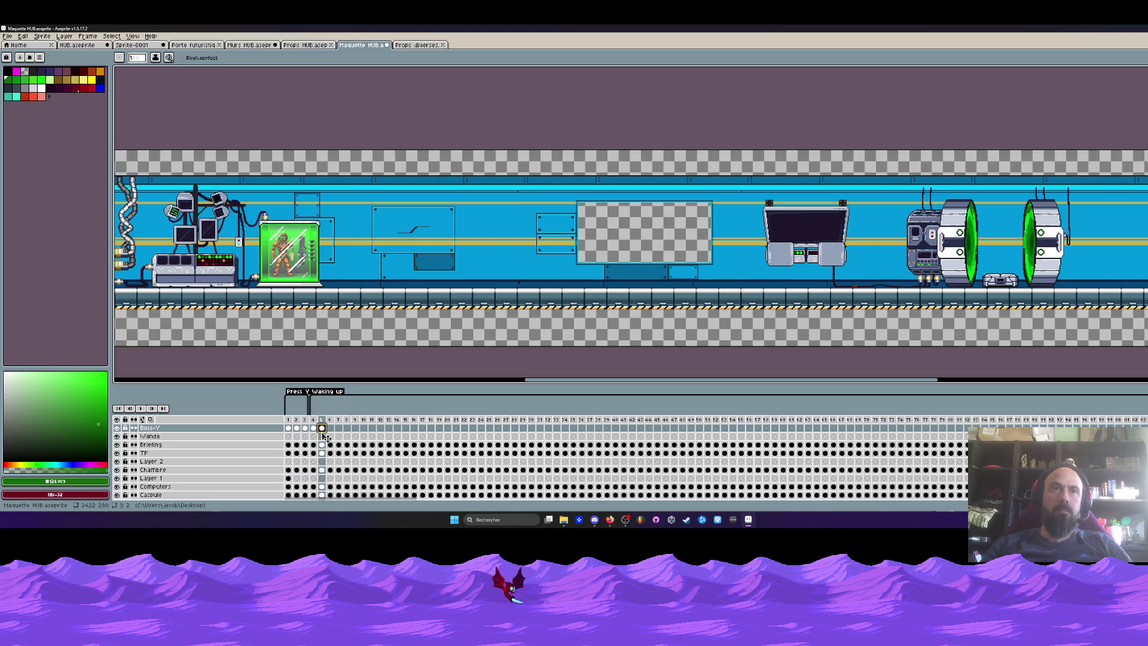
{"action": "left_click_drag", "start_coordinate": [324, 431], "coordinate": [288, 494]}
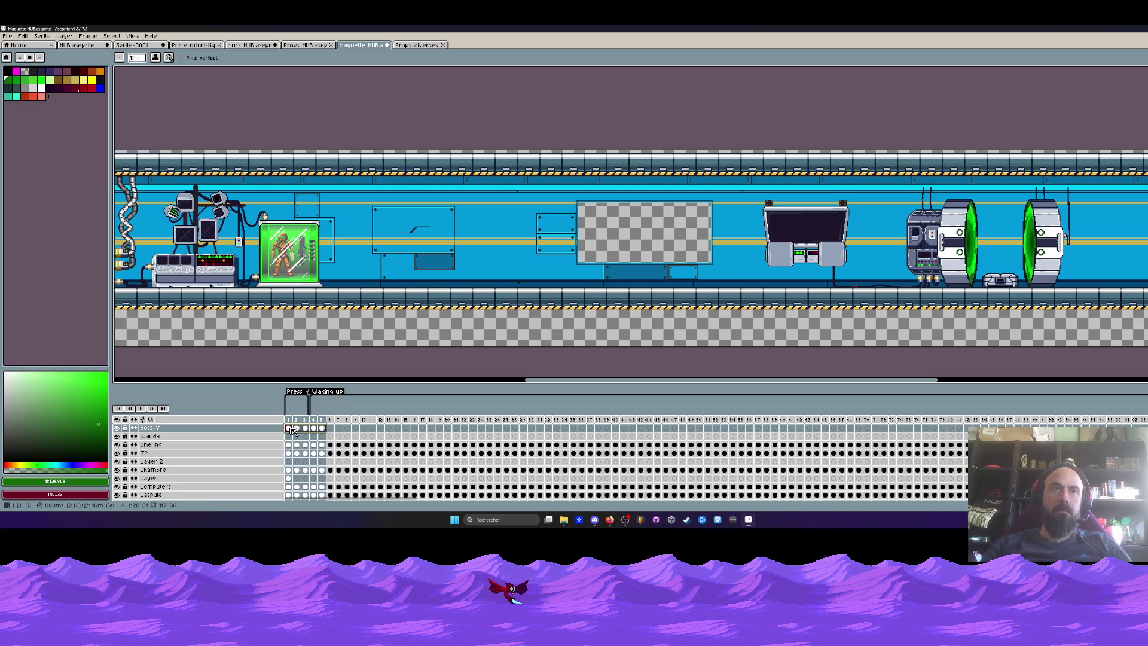
{"action": "left_click", "coordinate": [334, 429]}
Step: Jump through frames 11, 21, 31 and 61 toward the Run tag
{"action": "left_click", "coordinate": [372, 429]}
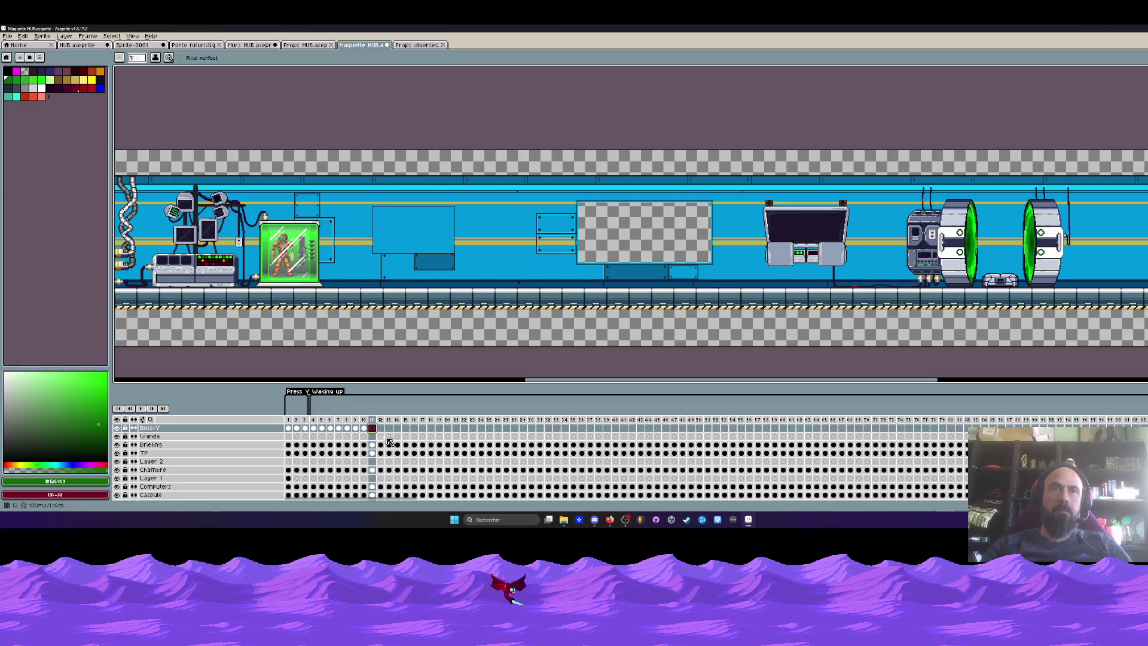
{"action": "left_click", "coordinate": [423, 429]}
{"action": "left_click", "coordinate": [456, 429]}
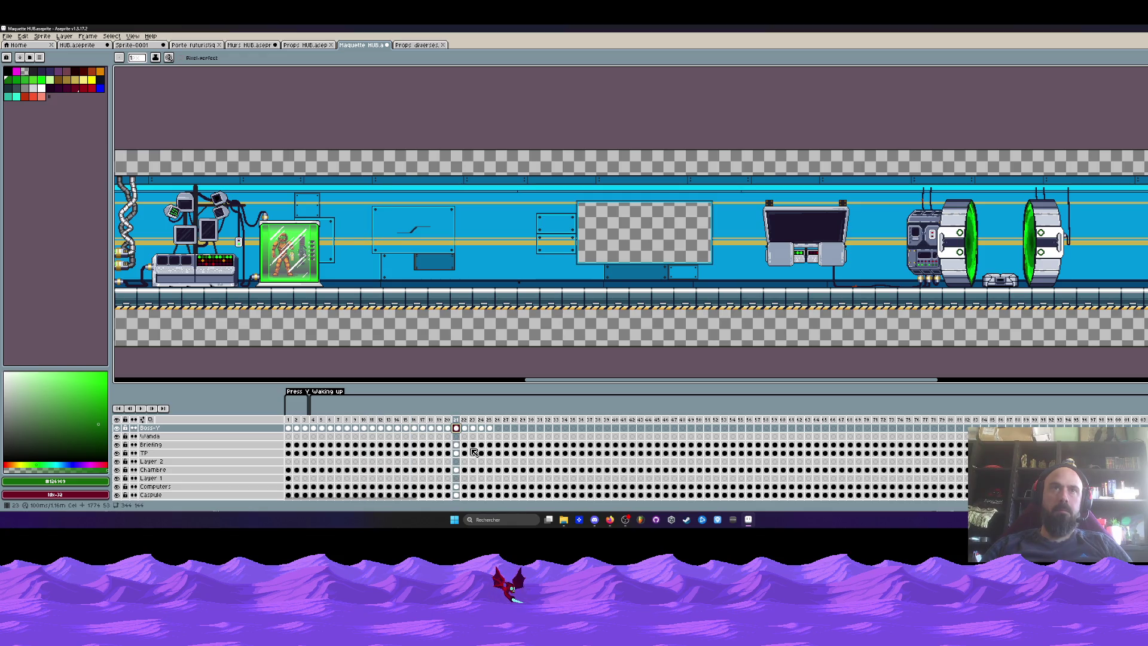
{"action": "mouse_move", "coordinate": [532, 429]}
{"action": "left_mouse_down"}
{"action": "mouse_move", "coordinate": [487, 495]}
{"action": "mouse_move", "coordinate": [288, 494]}
{"action": "mouse_move", "coordinate": [293, 433]}
{"action": "left_mouse_up"}
{"action": "left_click", "coordinate": [540, 429]}
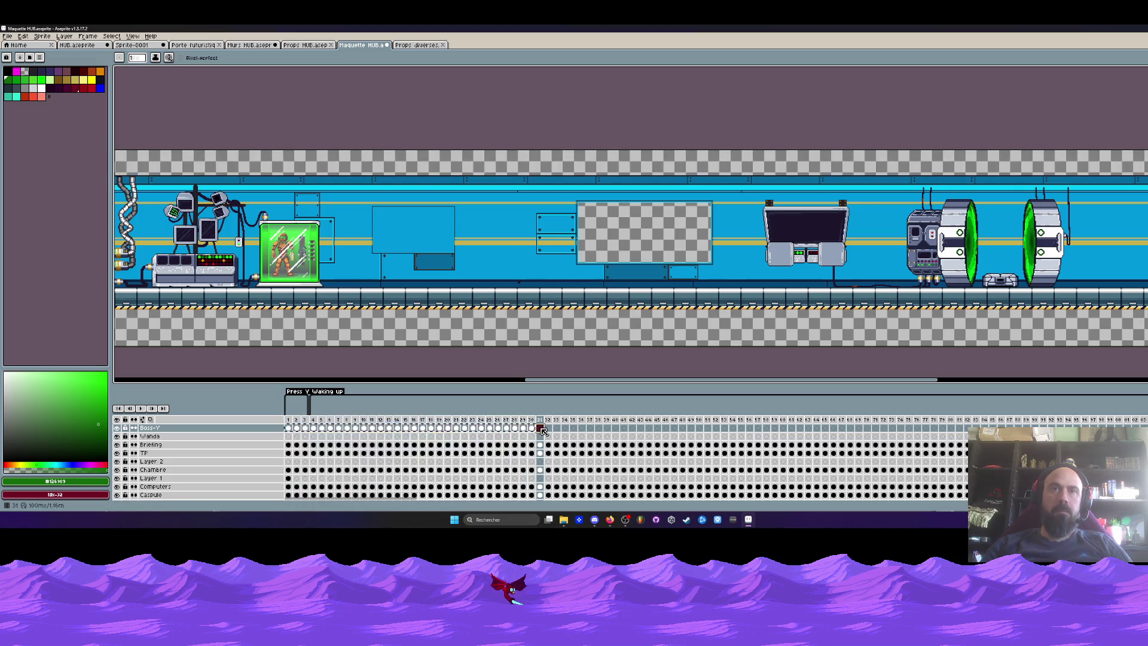
{"action": "left_click", "coordinate": [791, 429]}
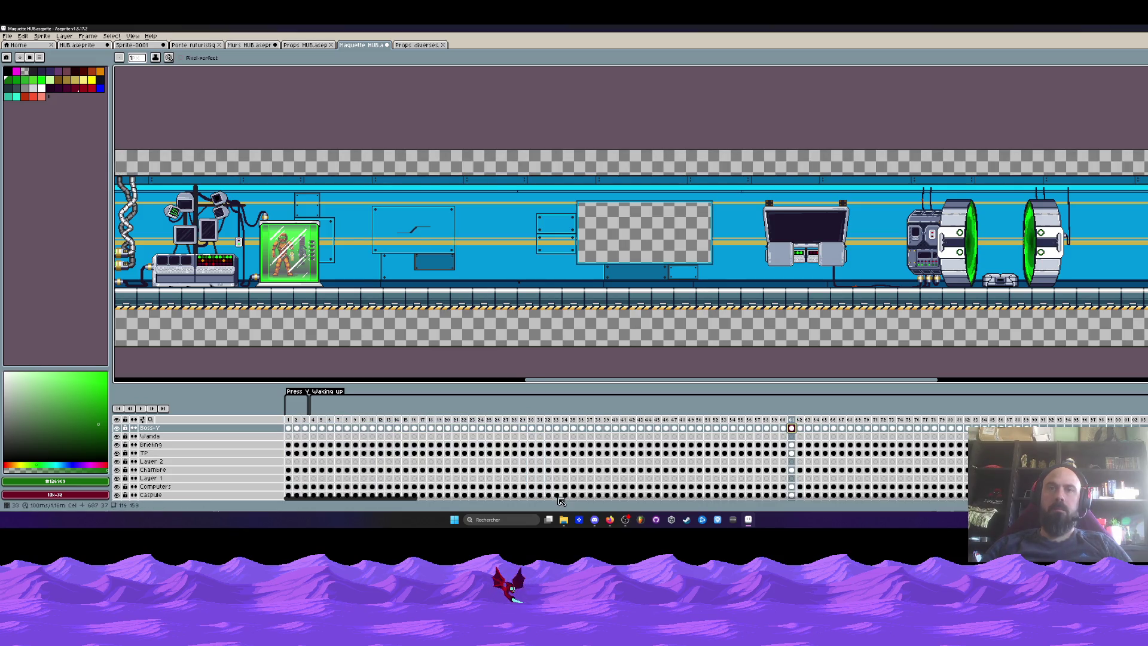
{"action": "left_click_drag", "start_coordinate": [413, 501], "coordinate": [502, 501]}
{"action": "left_click", "coordinate": [437, 429]}
{"action": "left_click", "coordinate": [693, 442]}
{"action": "scroll", "coordinate": [493, 488], "scroll_direction": "right", "scroll_amount": 5}
{"action": "scroll", "coordinate": [493, 476], "scroll_direction": "left", "scroll_amount": 2}
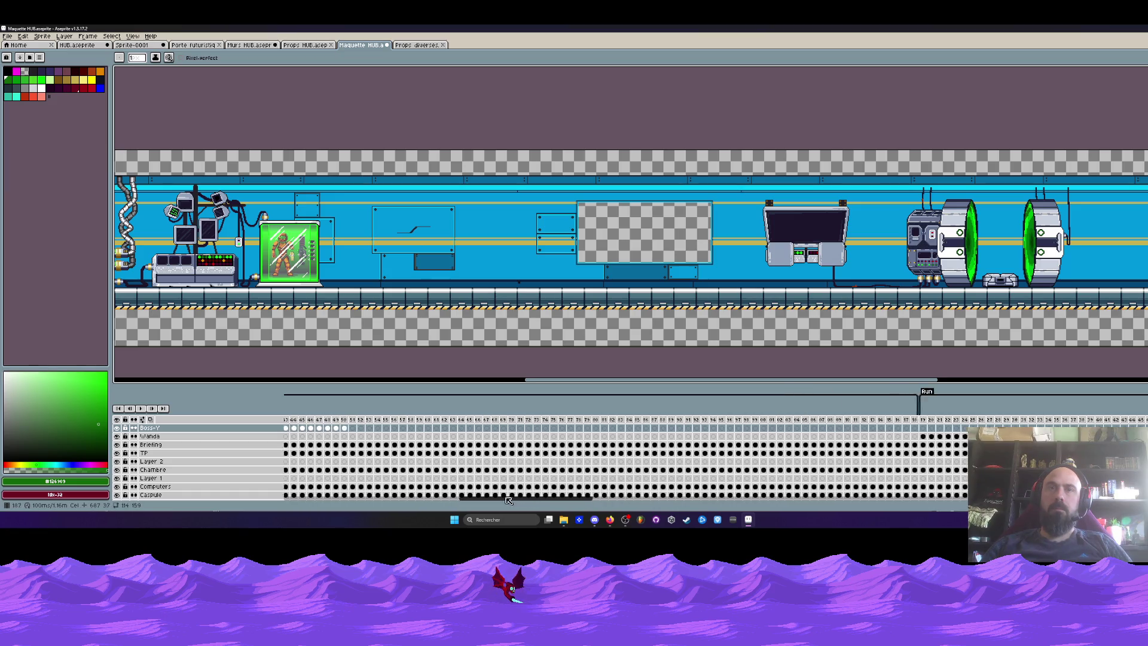
Step: Review frames 51 to 119, then frame 49 (character) and 79 (computers on)
{"action": "left_click", "coordinate": [368, 429]}
{"action": "left_click", "coordinate": [593, 430]}
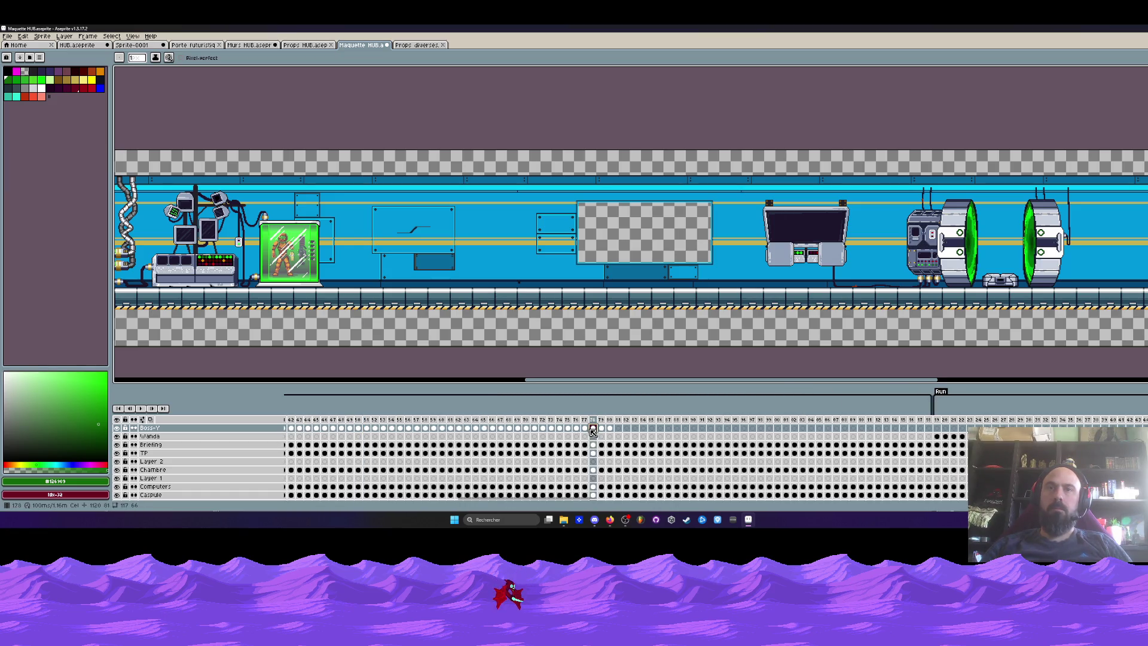
{"action": "left_click", "coordinate": [619, 429]}
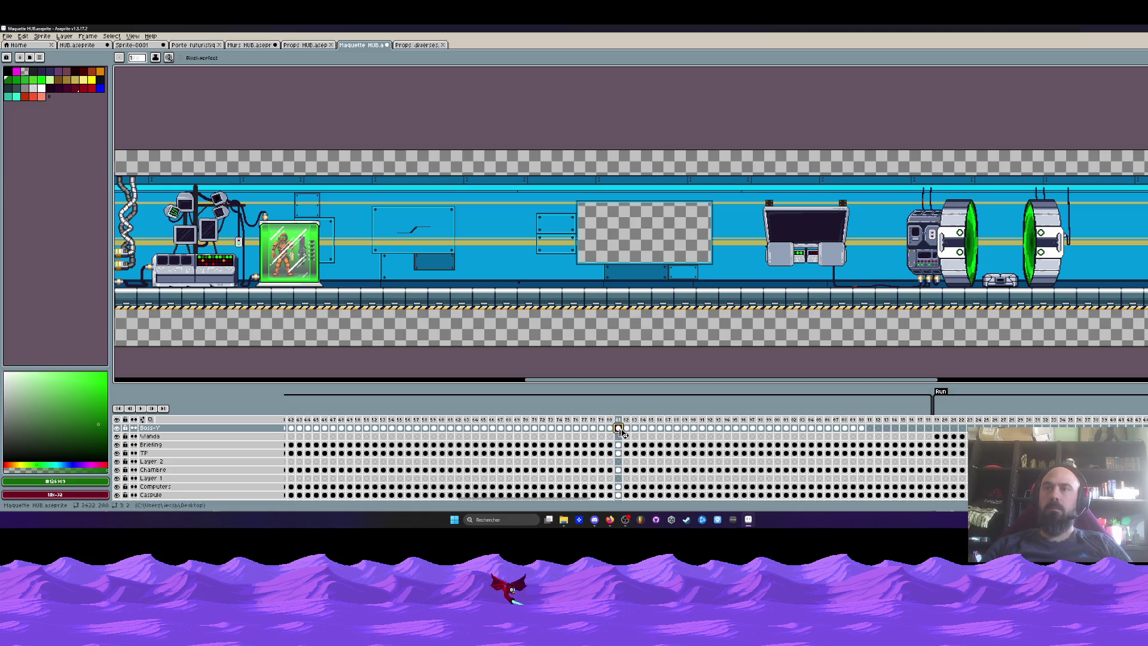
{"action": "left_click", "coordinate": [669, 430]}
{"action": "left_click", "coordinate": [685, 429]}
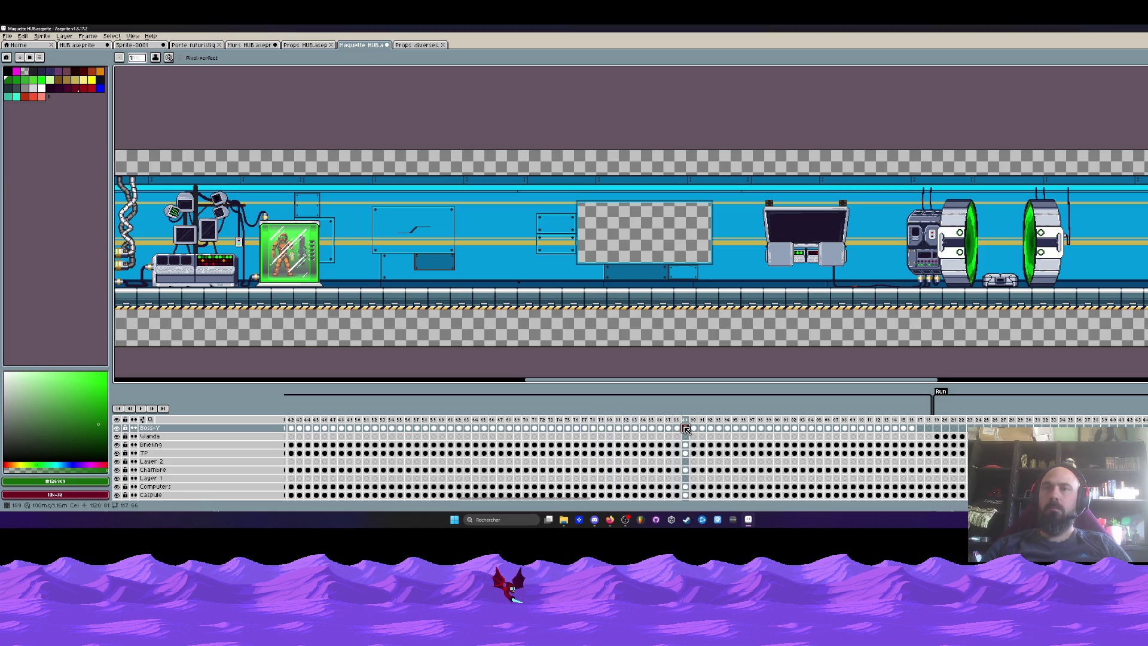
{"action": "left_click", "coordinate": [942, 427]}
{"action": "left_click", "coordinate": [665, 500]}
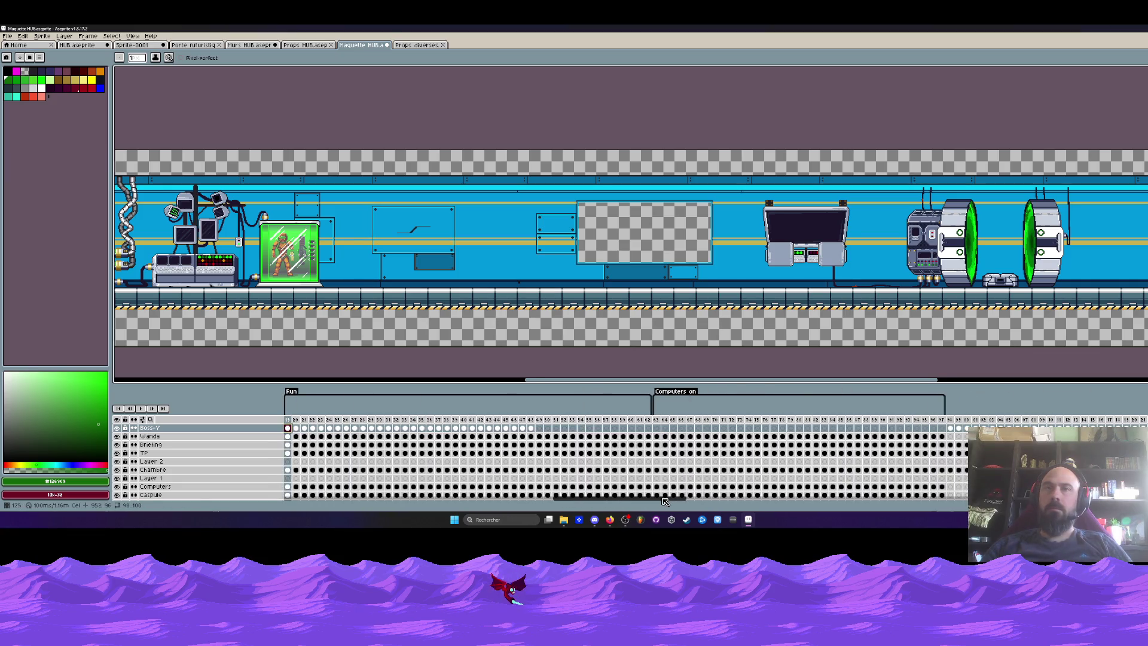
{"action": "left_click", "coordinate": [540, 428]}
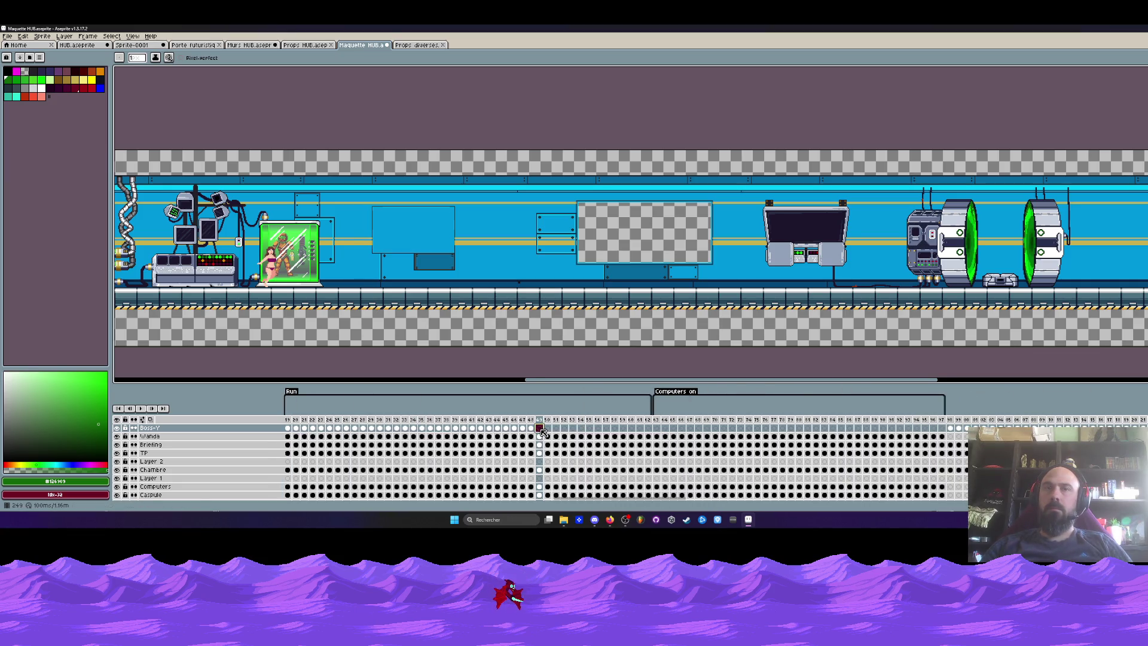
{"action": "left_click", "coordinate": [791, 429]}
Step: Compare frame 60 with computers off against frames 67 and 68 with them on
{"action": "scroll", "coordinate": [720, 459], "scroll_direction": "right", "scroll_amount": 5}
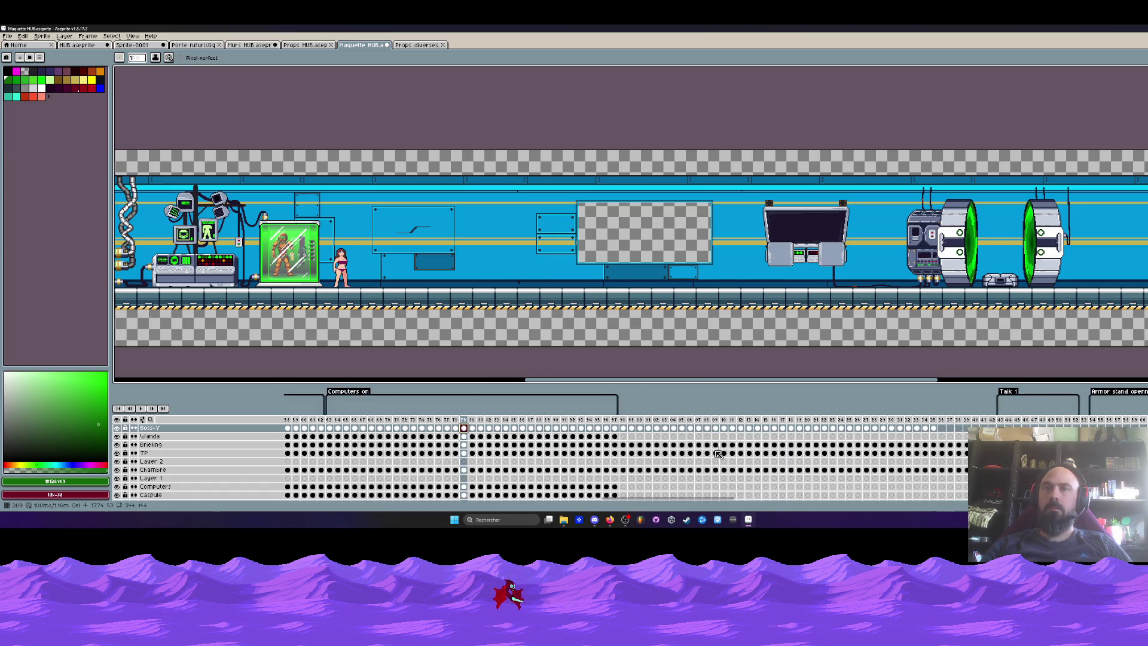
{"action": "left_click_drag", "start_coordinate": [592, 422], "coordinate": [749, 423]}
{"action": "key", "text": "ctrl+z"}
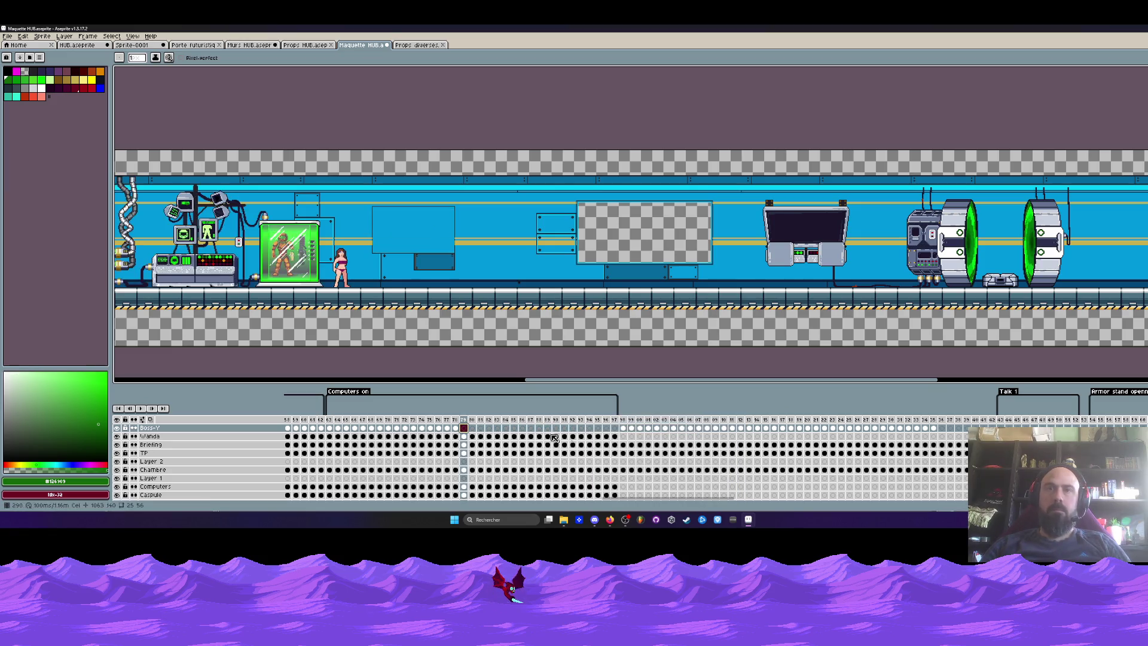
{"action": "left_click", "coordinate": [304, 428]}
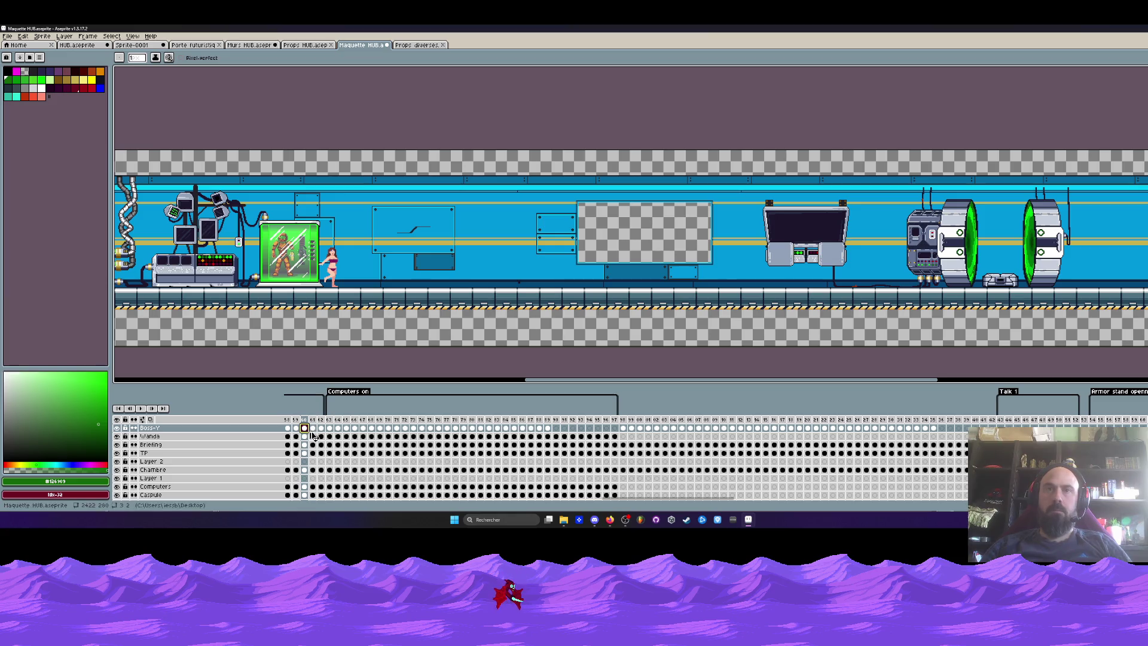
{"action": "left_click", "coordinate": [364, 428]}
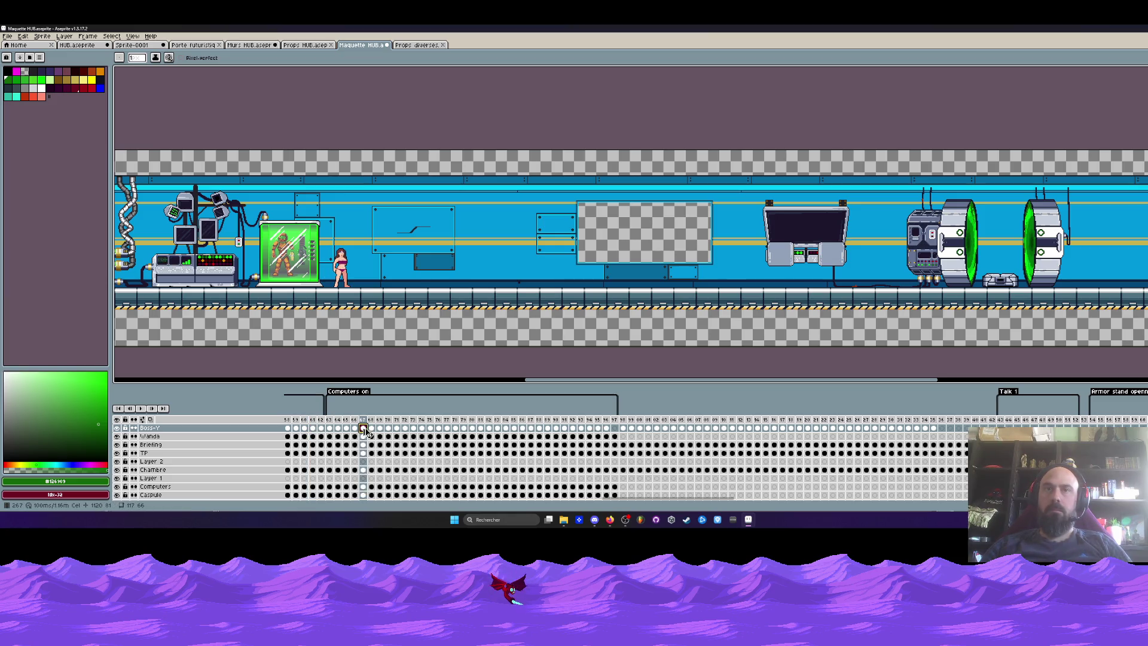
{"action": "left_click", "coordinate": [372, 429]}
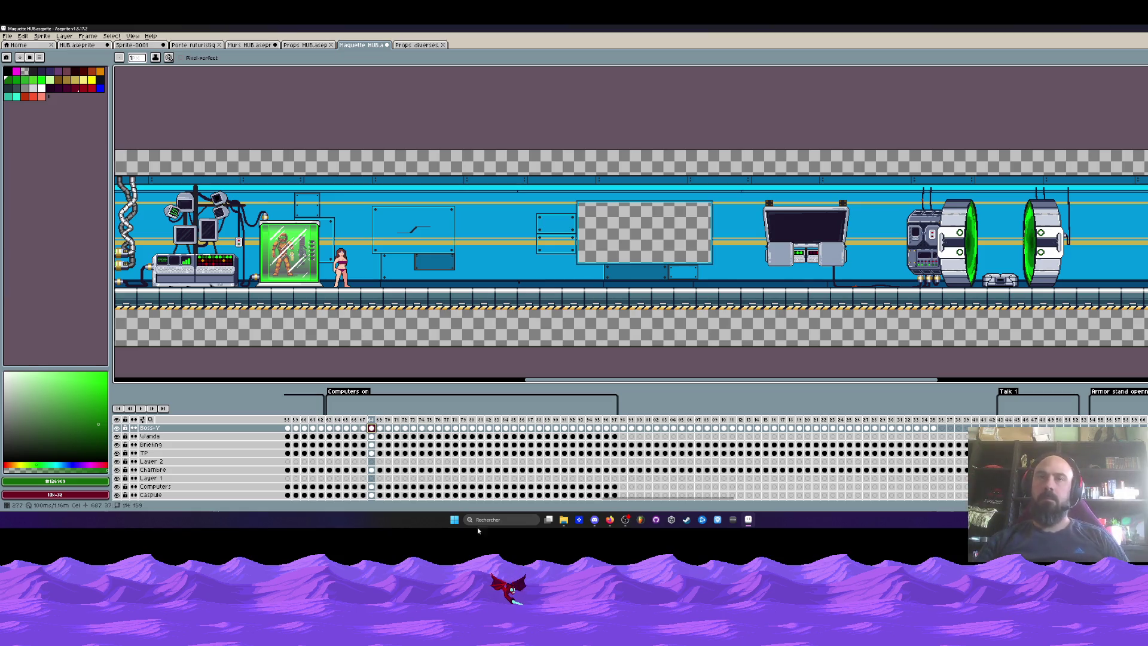
Step: Start looping playback of the animation from frame 68
{"action": "key", "text": "Return"}
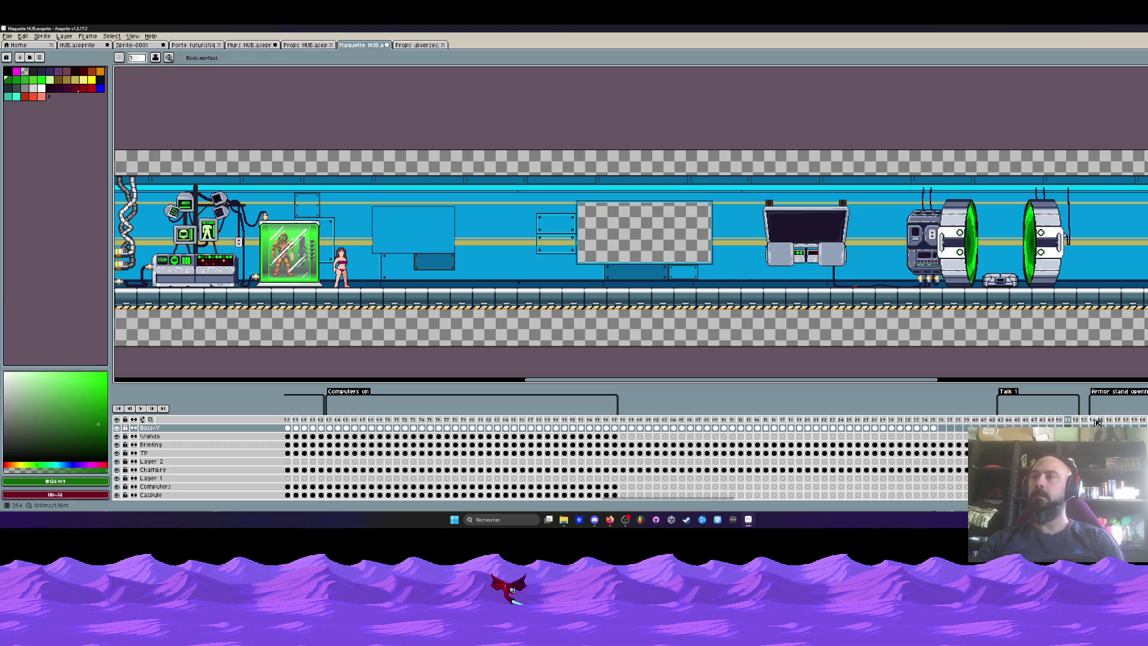
Step: Return the timeline to frame 1 and pan and zoom to the bedroom on the left
{"action": "left_click_drag", "start_coordinate": [641, 501], "coordinate": [323, 501]}
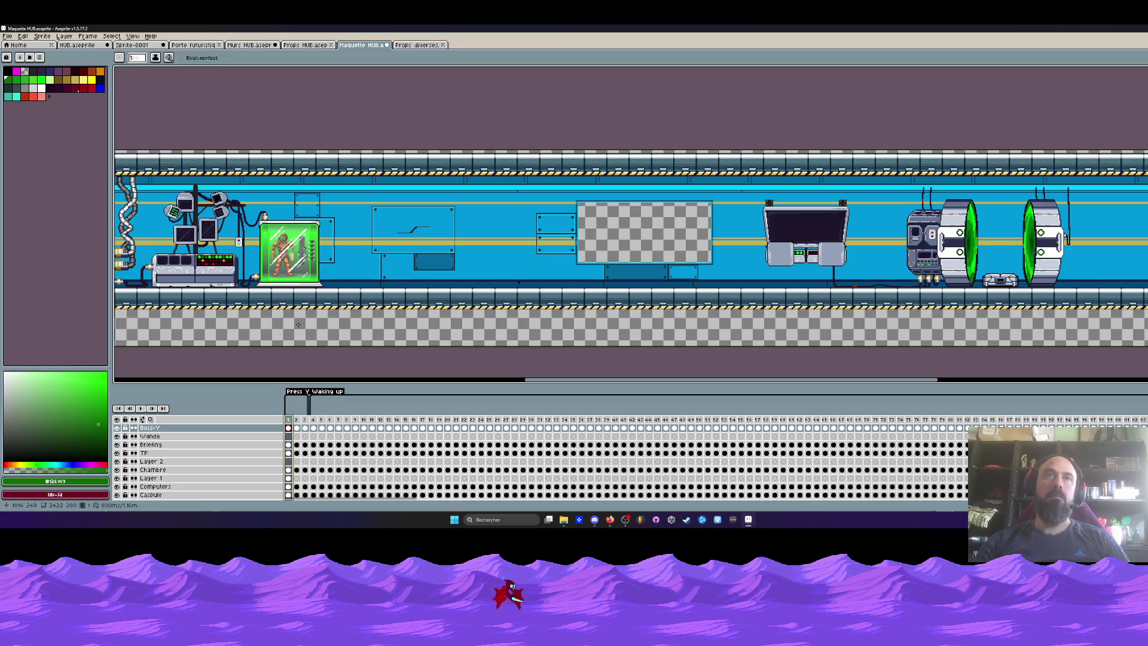
{"action": "key", "text": "space"}
{"action": "left_click_drag", "start_coordinate": [188, 274], "coordinate": [999, 272]}
{"action": "scroll", "coordinate": [452, 295], "scroll_direction": "up", "scroll_amount": 2}
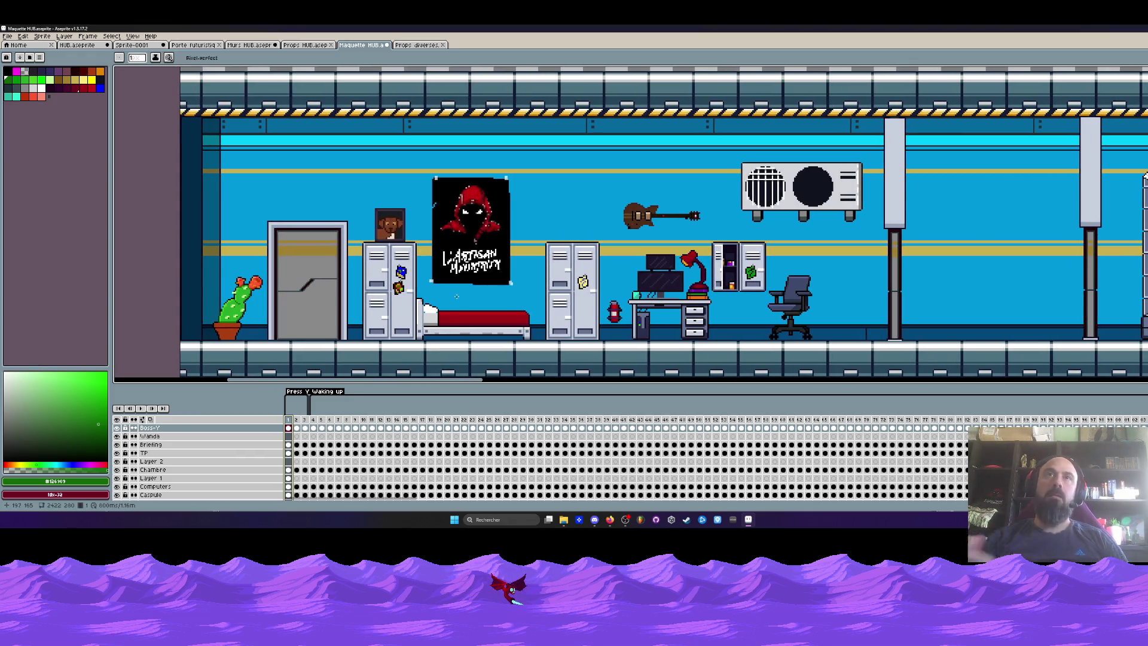
{"action": "scroll", "coordinate": [550, 213], "scroll_direction": "down", "scroll_amount": 3}
{"action": "scroll", "coordinate": [550, 213], "scroll_direction": "up", "scroll_amount": 3}
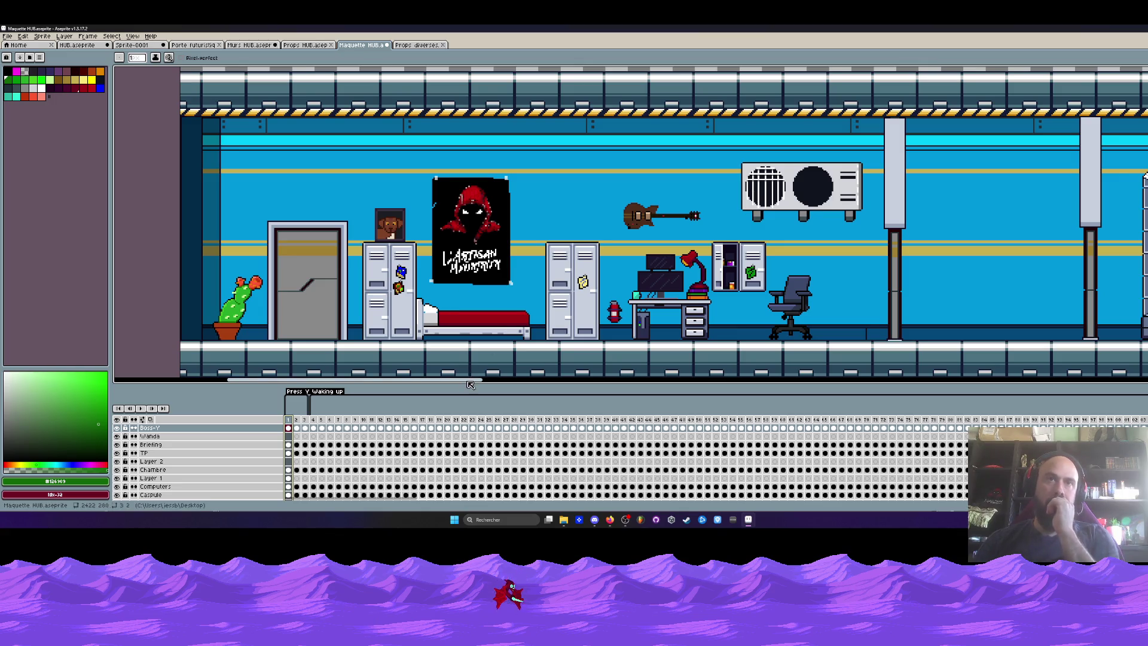
{"action": "scroll", "coordinate": [583, 261], "scroll_direction": "right", "scroll_amount": 10}
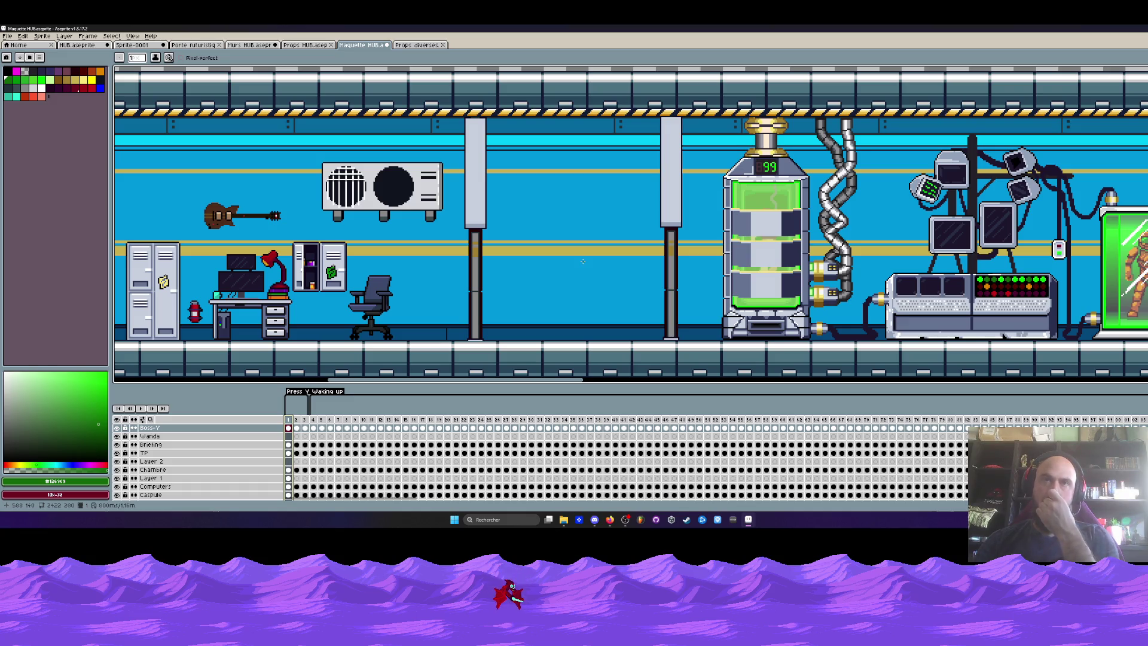
{"action": "scroll", "coordinate": [583, 262], "scroll_direction": "down", "scroll_amount": 2}
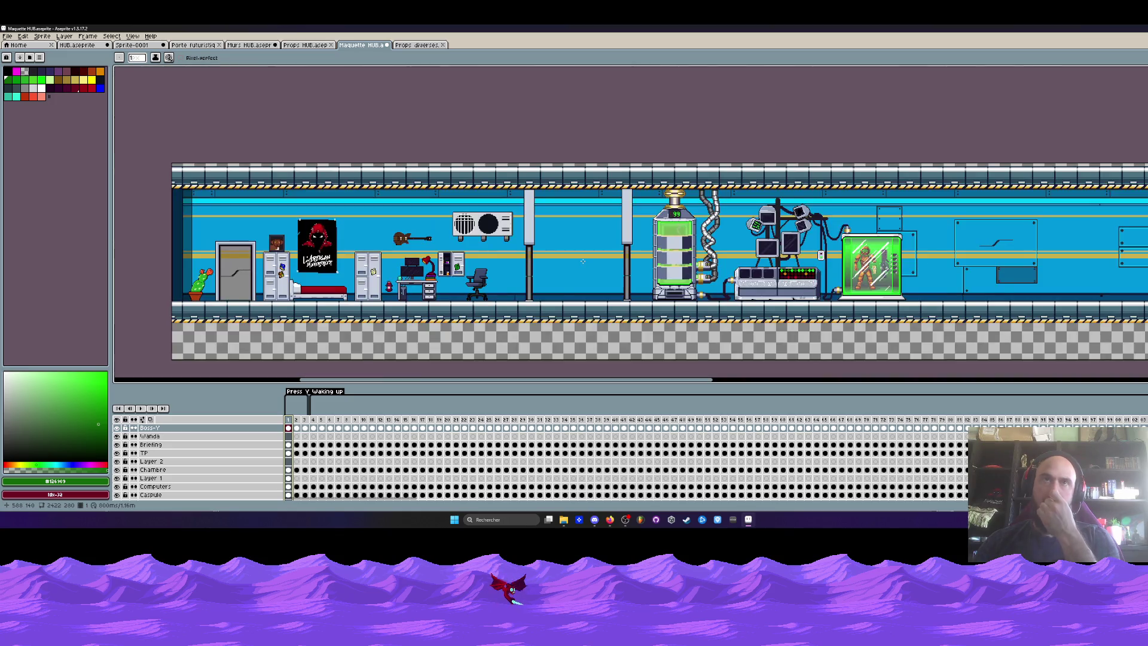
{"action": "scroll", "coordinate": [173, 250], "scroll_direction": "up", "scroll_amount": 2}
{"action": "scroll", "coordinate": [586, 236], "scroll_direction": "right", "scroll_amount": 5}
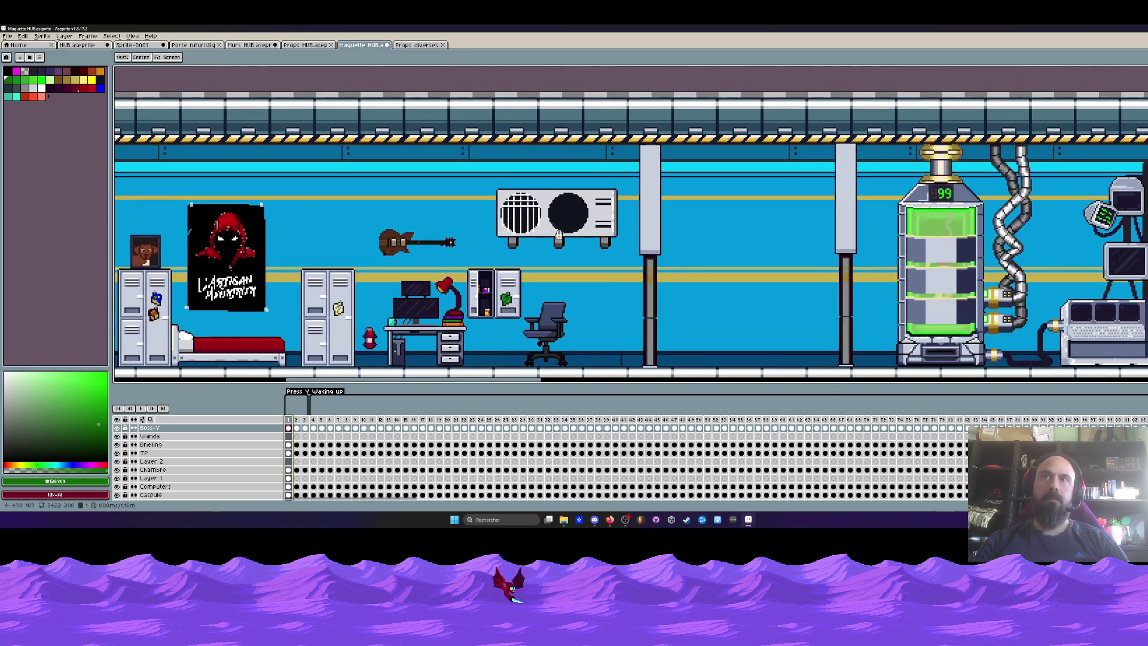
{"action": "scroll", "coordinate": [586, 236], "scroll_direction": "up", "scroll_amount": 2}
Step: Sample the wall colour and draw a rectangle strip along the first pillar's right side
{"action": "key", "text": "i"}
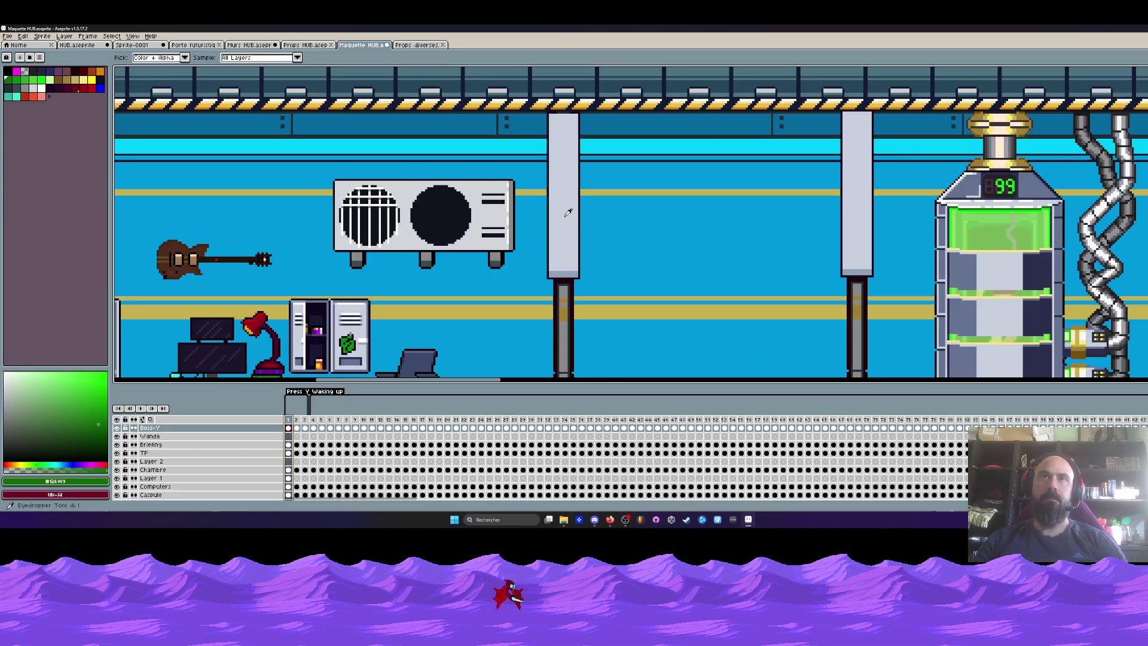
{"action": "left_click", "coordinate": [585, 236]}
{"action": "key", "text": "shift+u"}
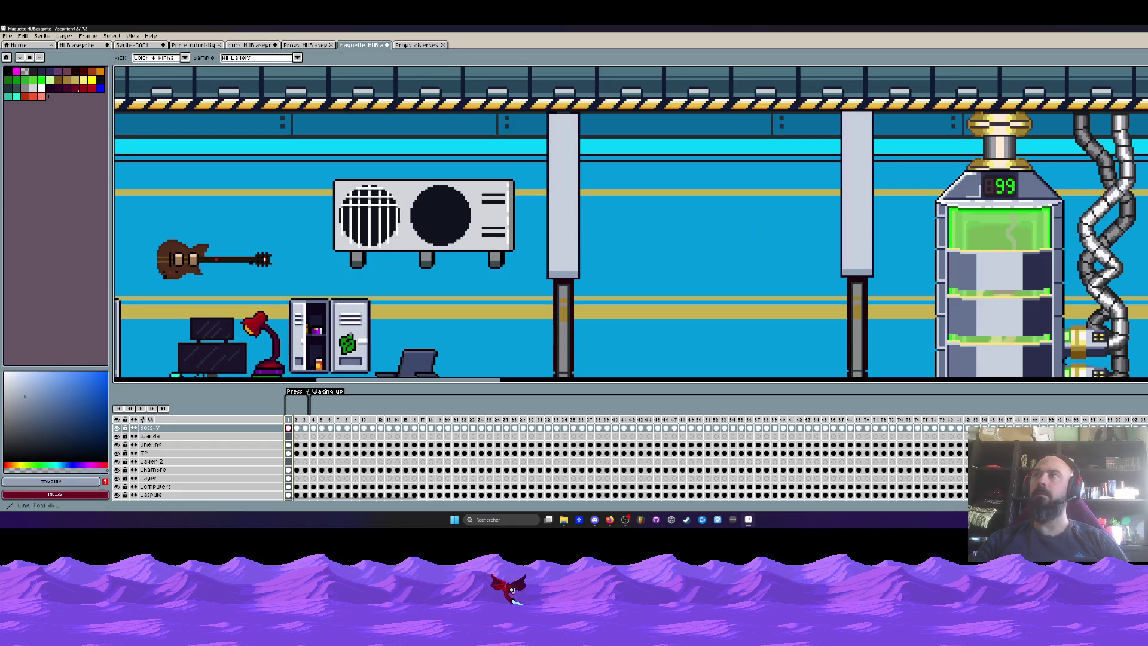
{"action": "scroll", "coordinate": [585, 125], "scroll_direction": "up", "scroll_amount": 2}
{"action": "mouse_move", "coordinate": [590, 94]}
{"action": "left_mouse_down"}
{"action": "mouse_move", "coordinate": [611, 133]}
{"action": "mouse_move", "coordinate": [648, 358]}
{"action": "mouse_move", "coordinate": [639, 366]}
{"action": "mouse_move", "coordinate": [598, 95]}
{"action": "mouse_move", "coordinate": [586, 88]}
{"action": "left_mouse_up"}
Step: Copy the grey strip onto the second pillar and commit it
{"action": "key", "text": "m"}
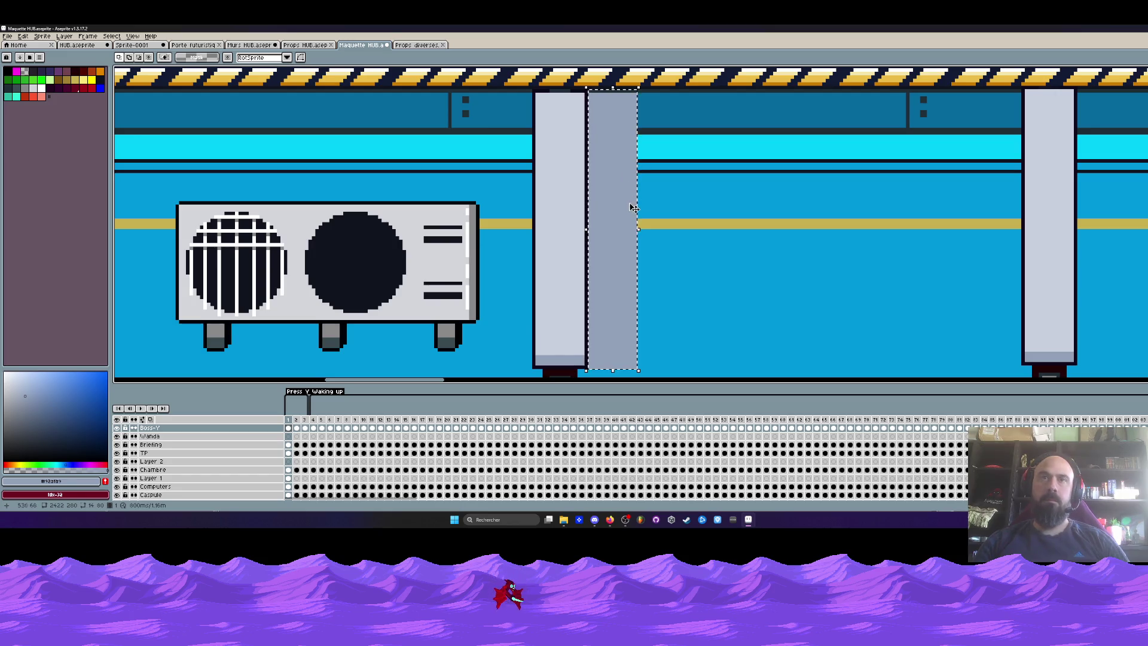
{"action": "left_click_drag", "start_coordinate": [619, 217], "coordinate": [997, 213]}
{"action": "key", "text": "Return"}
{"action": "scroll", "coordinate": [987, 206], "scroll_direction": "down", "scroll_amount": 3}
{"action": "left_click_drag", "start_coordinate": [824, 271], "coordinate": [801, 234]}
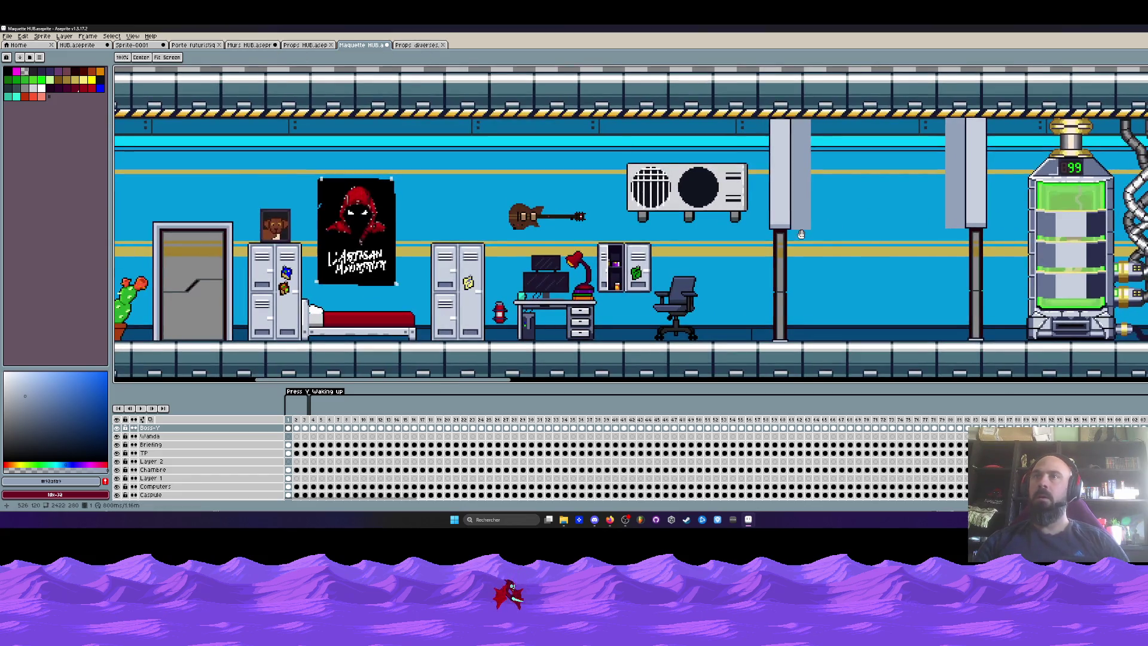
{"action": "scroll", "coordinate": [802, 234], "scroll_direction": "up", "scroll_amount": 1}
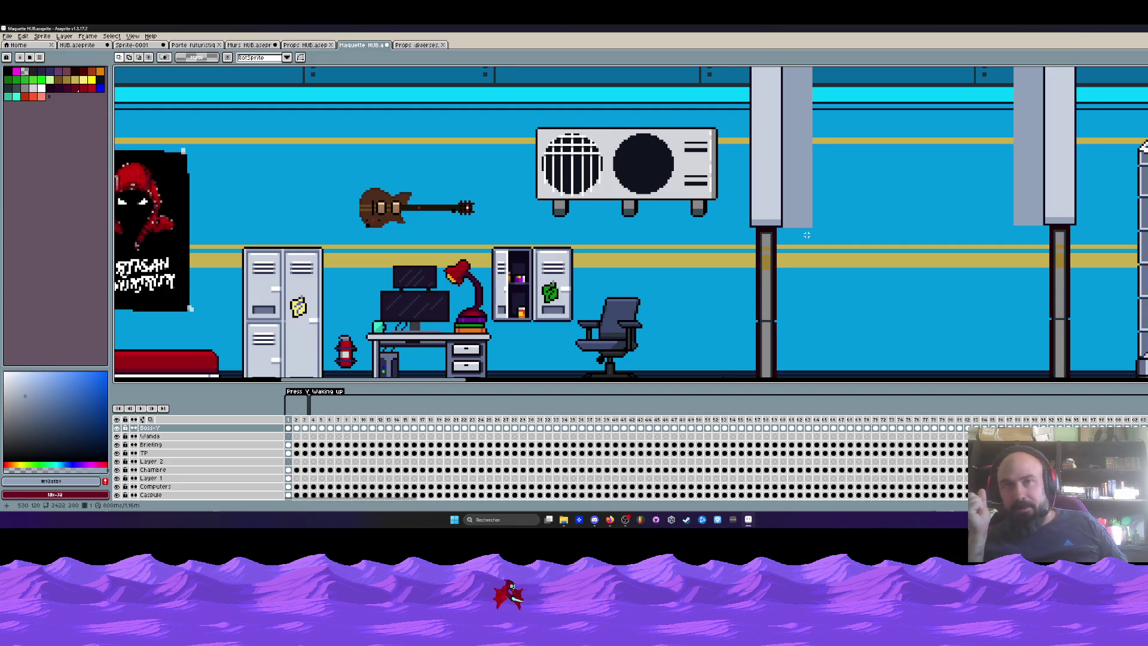
{"action": "scroll", "coordinate": [806, 235], "scroll_direction": "down", "scroll_amount": 3}
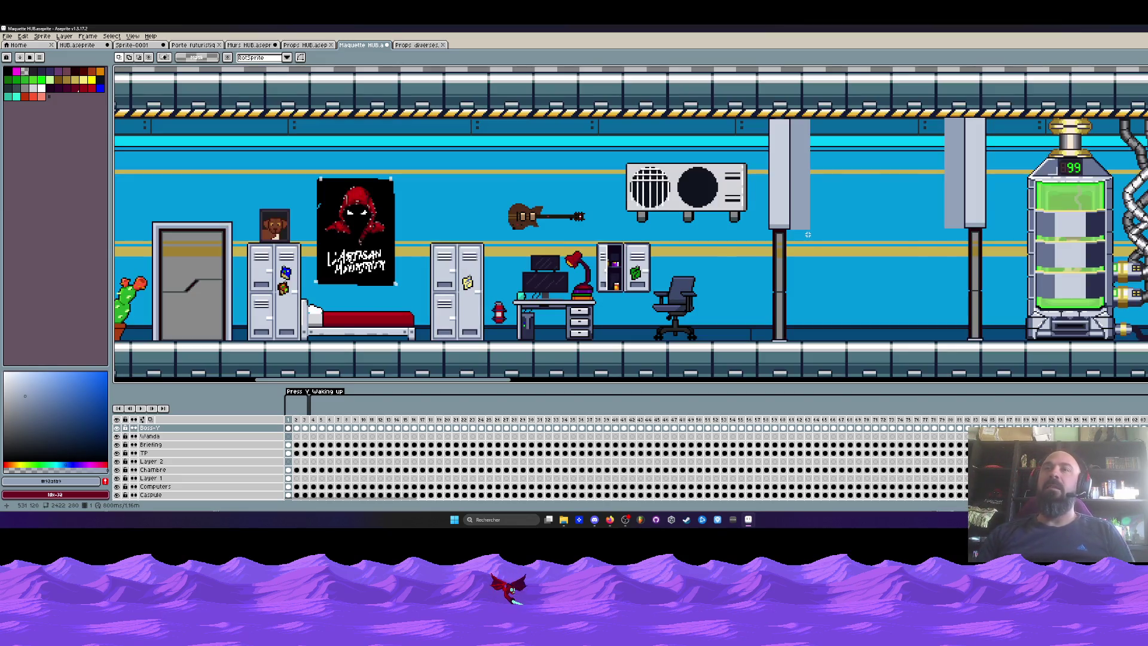
{"action": "scroll", "coordinate": [807, 246], "scroll_direction": "up", "scroll_amount": 2}
{"action": "scroll", "coordinate": [807, 246], "scroll_direction": "down", "scroll_amount": 2}
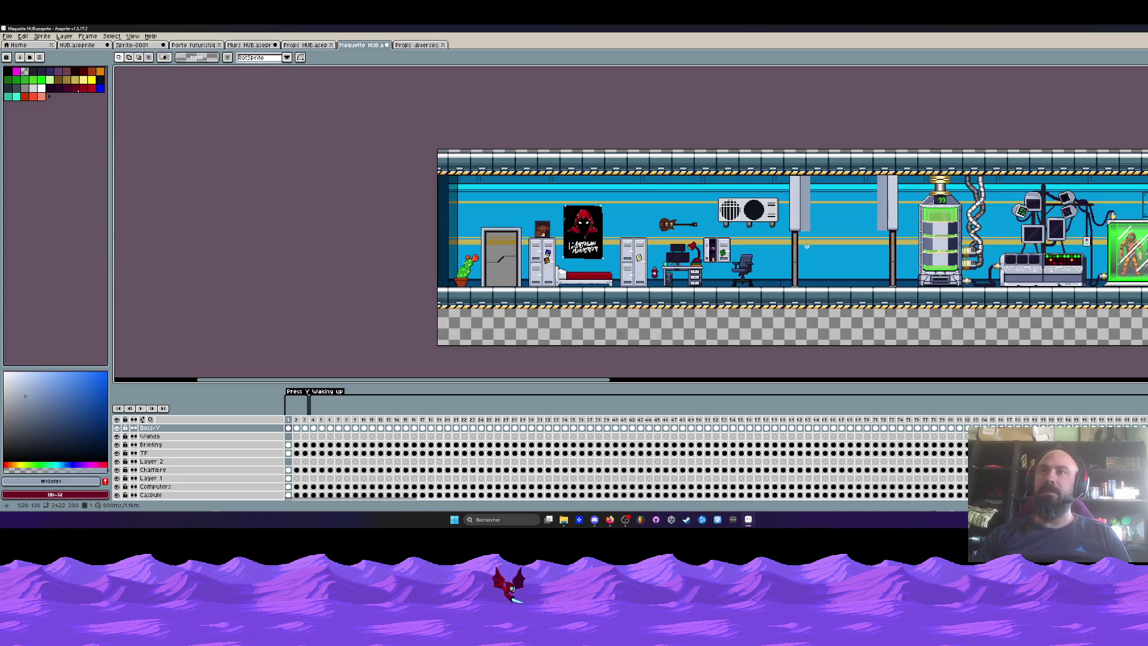
{"action": "scroll", "coordinate": [808, 246], "scroll_direction": "up", "scroll_amount": 2}
{"action": "scroll", "coordinate": [807, 246], "scroll_direction": "up", "scroll_amount": 1}
{"action": "scroll", "coordinate": [807, 245], "scroll_direction": "down", "scroll_amount": 3}
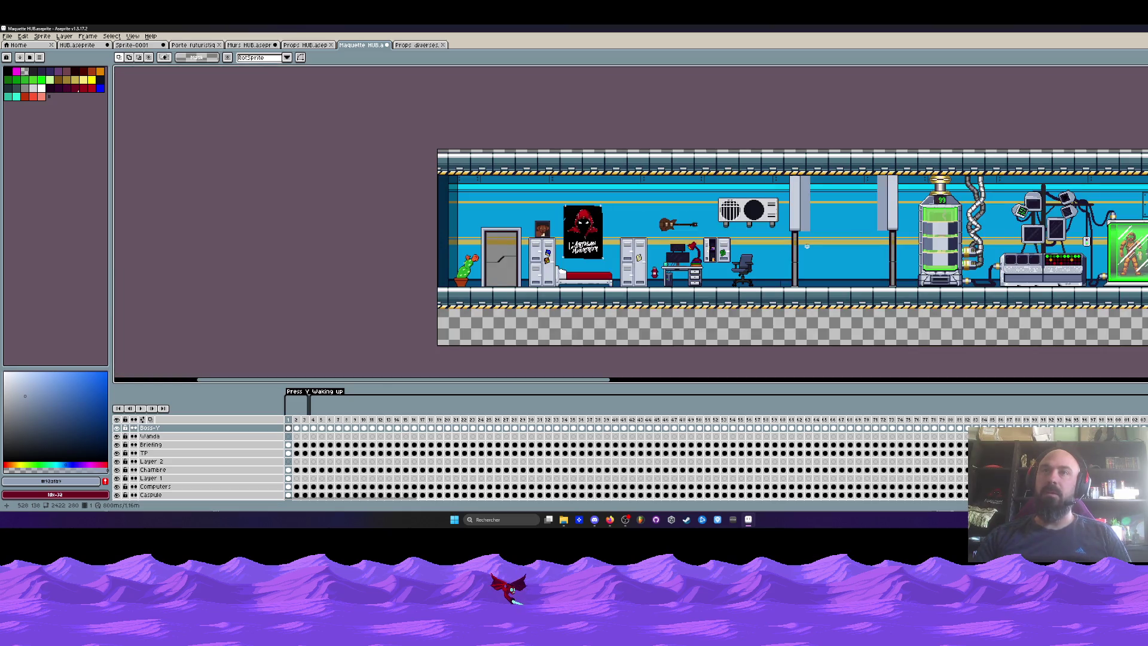
{"action": "scroll", "coordinate": [479, 260], "scroll_direction": "up", "scroll_amount": 3}
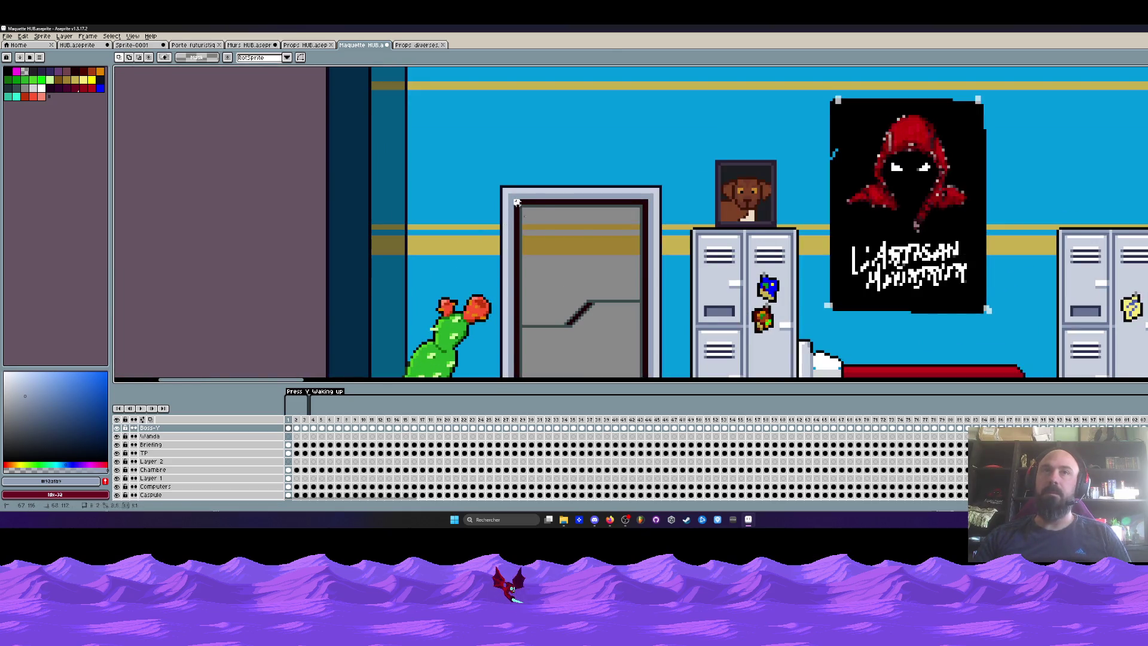
Step: Select the grey door beside the cactus and squash it much narrower
{"action": "left_click_drag", "start_coordinate": [624, 305], "coordinate": [647, 277]}
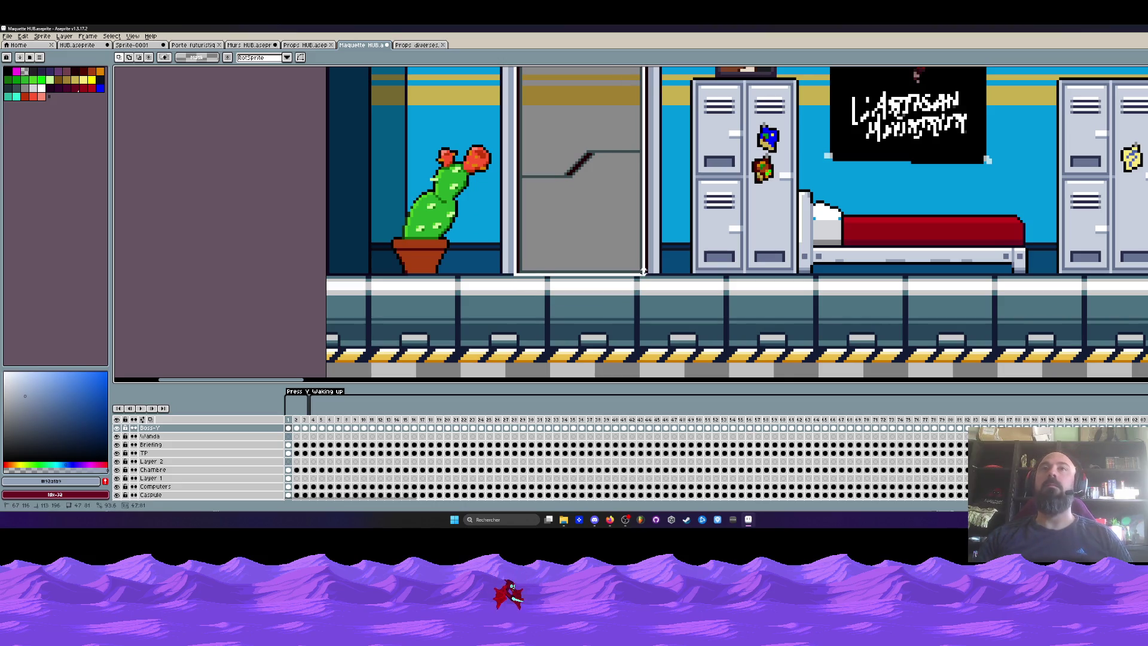
{"action": "left_click_drag", "start_coordinate": [648, 163], "coordinate": [641, 162]}
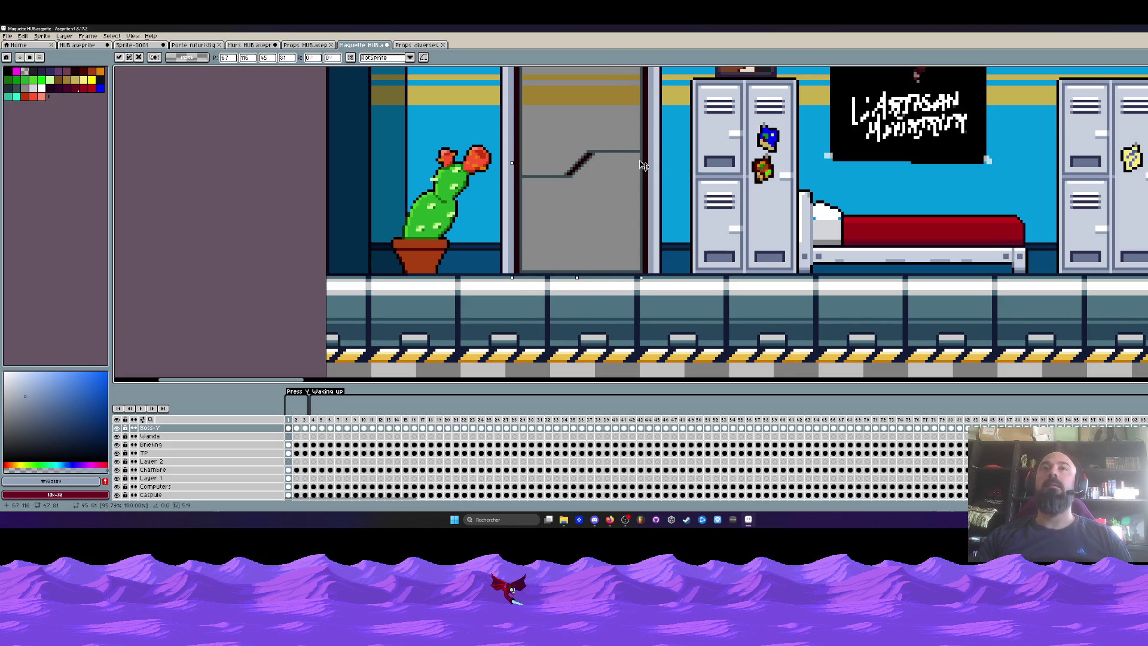
{"action": "key", "text": "ctrl+z"}
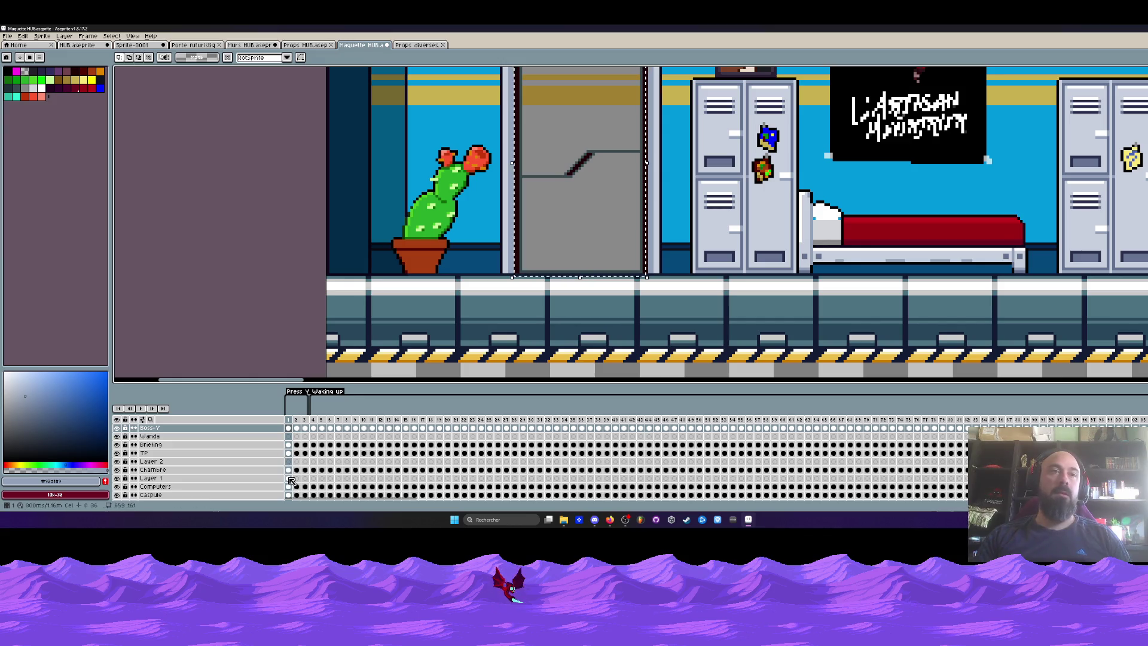
{"action": "mouse_move", "coordinate": [646, 164]}
{"action": "left_mouse_down"}
{"action": "mouse_move", "coordinate": [549, 174]}
{"action": "mouse_move", "coordinate": [559, 175]}
{"action": "left_mouse_up"}
{"action": "scroll", "coordinate": [560, 174], "scroll_direction": "down", "scroll_amount": 2}
Step: Move the narrowed door against the pillar right of the office chair and commit
{"action": "mouse_move", "coordinate": [482, 201]}
{"action": "left_mouse_down"}
{"action": "mouse_move", "coordinate": [1079, 203]}
{"action": "mouse_move", "coordinate": [715, 201]}
{"action": "mouse_move", "coordinate": [711, 190]}
{"action": "left_mouse_up"}
{"action": "scroll", "coordinate": [715, 201], "scroll_direction": "up", "scroll_amount": 1}
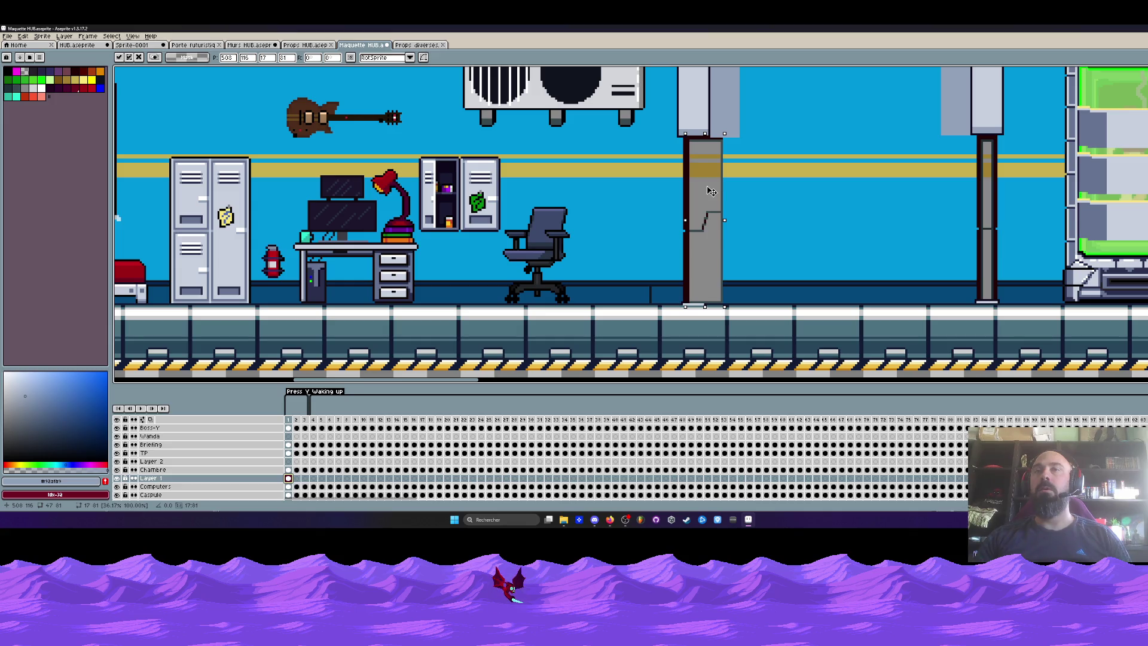
{"action": "key", "text": "Return"}
{"action": "scroll", "coordinate": [711, 190], "scroll_direction": "down", "scroll_amount": 3}
{"action": "scroll", "coordinate": [736, 181], "scroll_direction": "up", "scroll_amount": 4}
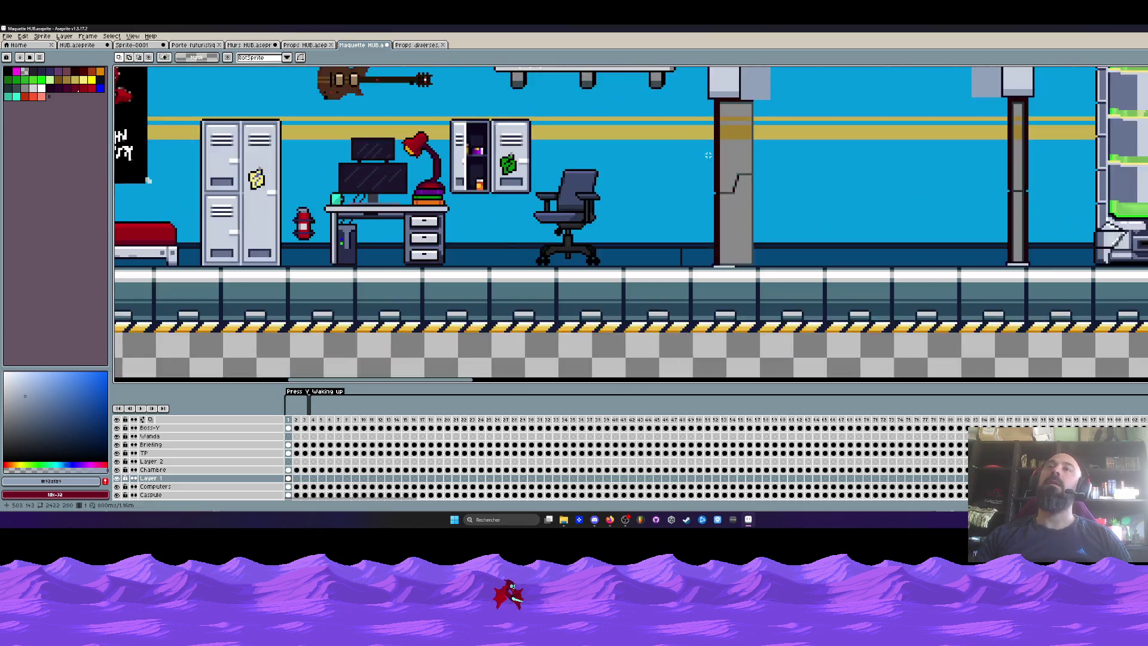
{"action": "scroll", "coordinate": [709, 166], "scroll_direction": "down", "scroll_amount": 1}
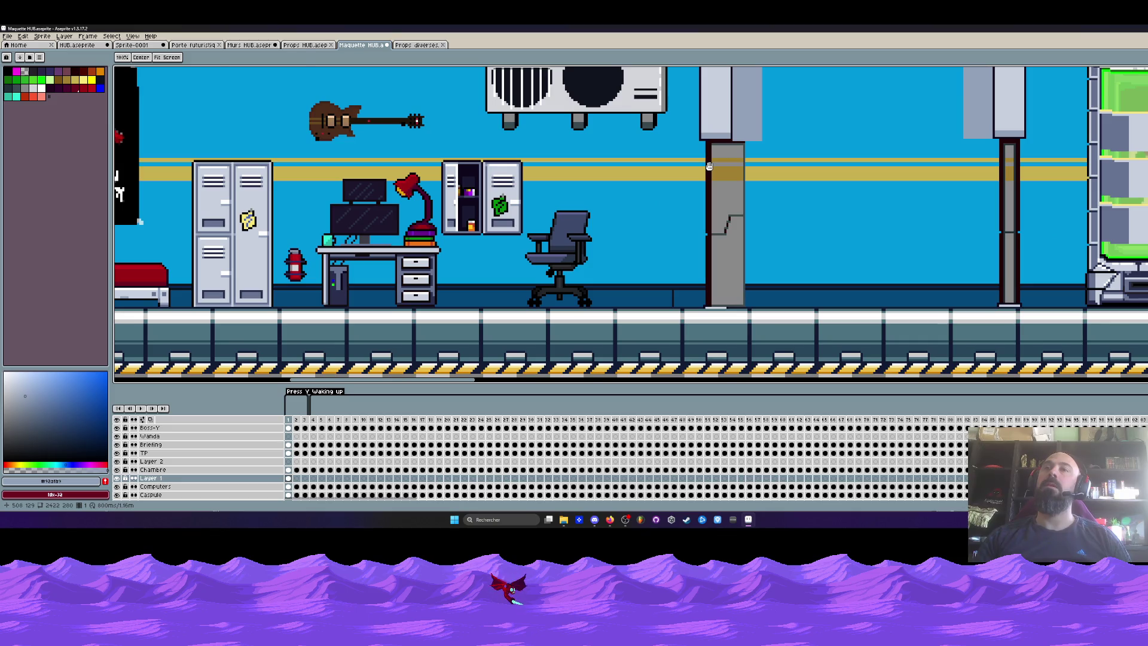
{"action": "scroll", "coordinate": [736, 205], "scroll_direction": "up", "scroll_amount": 3}
{"action": "scroll", "coordinate": [736, 205], "scroll_direction": "down", "scroll_amount": 3}
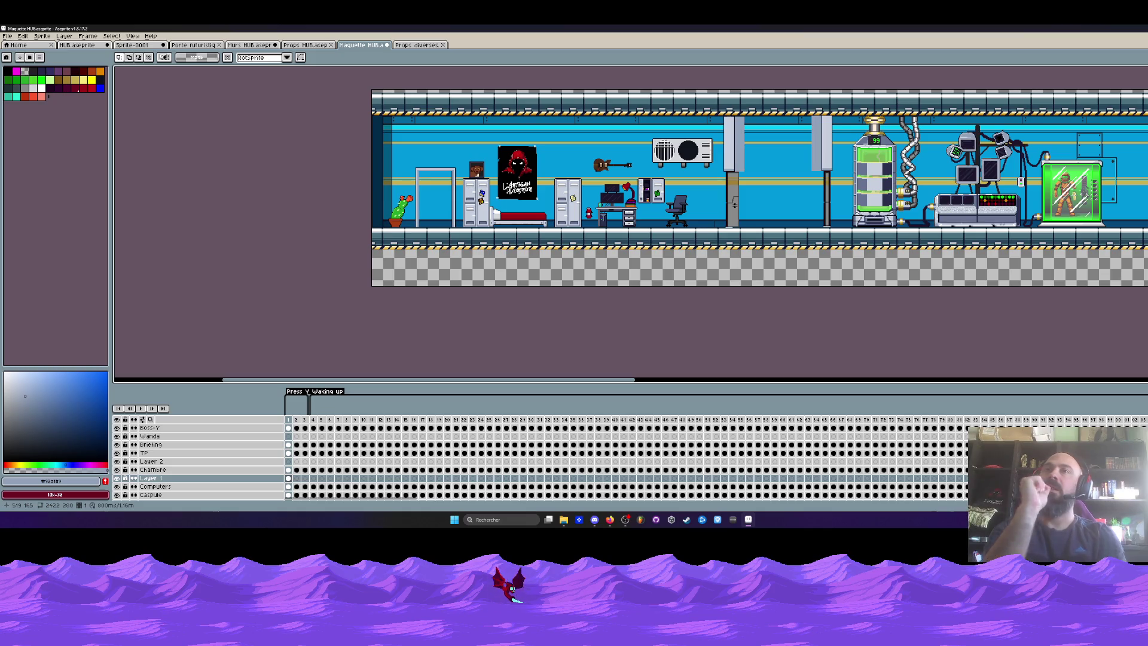
Step: Select the corridor pillar and shift it to the right
{"action": "left_click_drag", "start_coordinate": [718, 108], "coordinate": [760, 240]}
{"action": "mouse_move", "coordinate": [734, 153]}
{"action": "left_mouse_down"}
{"action": "mouse_move", "coordinate": [826, 163]}
{"action": "mouse_move", "coordinate": [827, 108]}
{"action": "mouse_move", "coordinate": [830, 118]}
{"action": "left_mouse_up"}
{"action": "scroll", "coordinate": [825, 164], "scroll_direction": "up", "scroll_amount": 3}
{"action": "scroll", "coordinate": [830, 118], "scroll_direction": "down", "scroll_amount": 4}
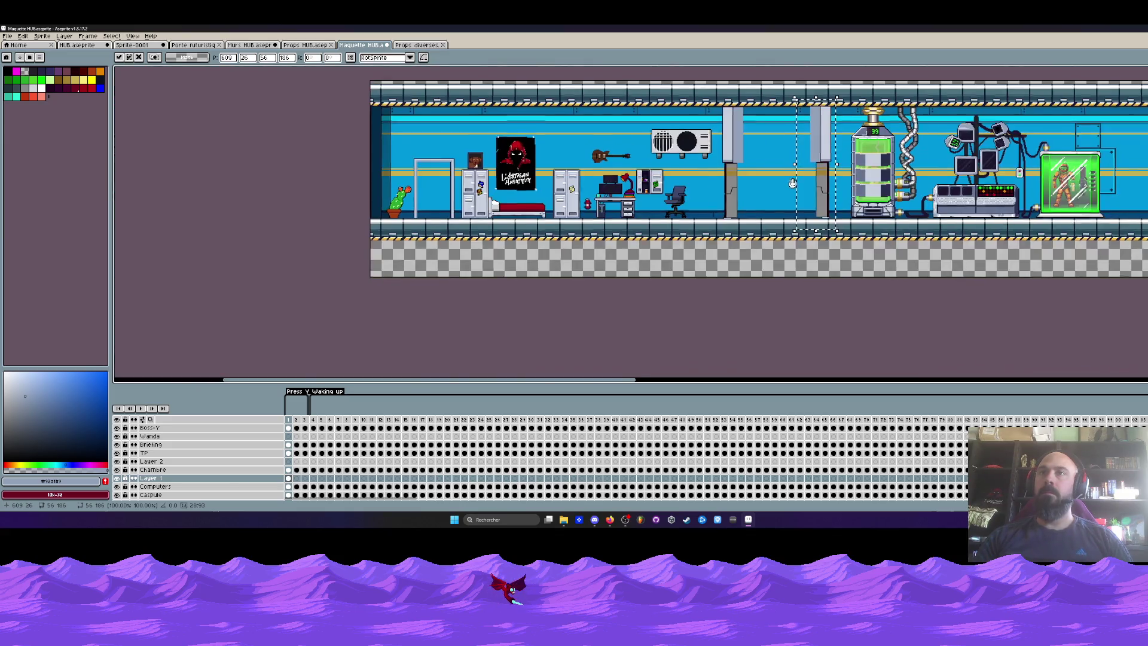
{"action": "scroll", "coordinate": [801, 190], "scroll_direction": "up", "scroll_amount": 3}
{"action": "key", "text": "Return"}
{"action": "scroll", "coordinate": [800, 191], "scroll_direction": "down", "scroll_amount": 1}
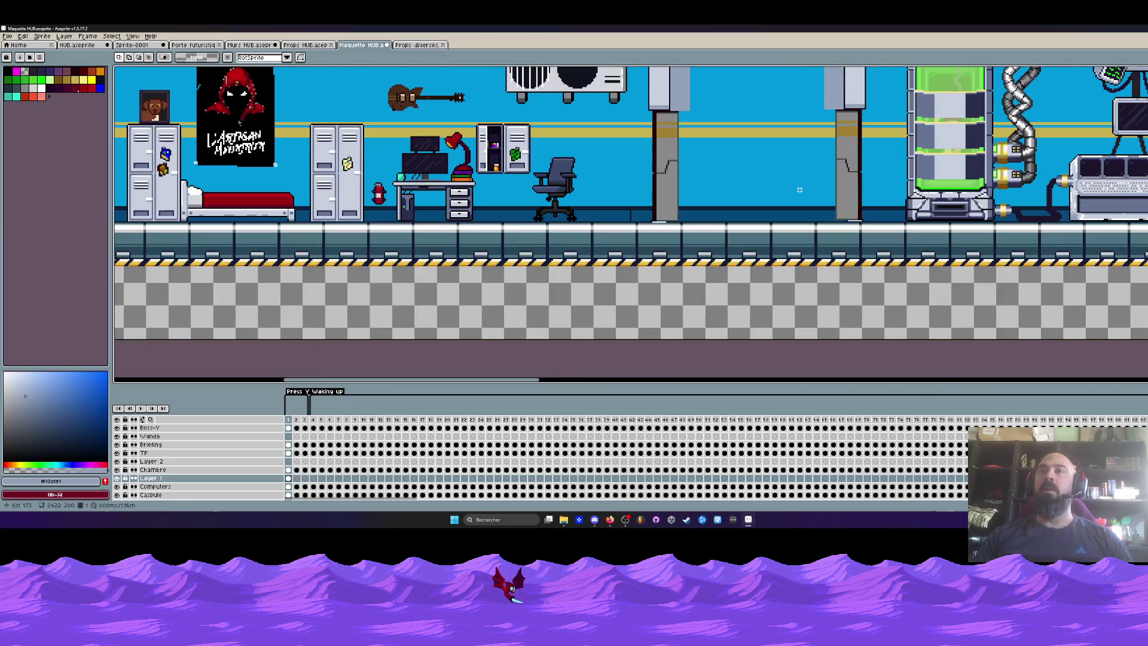
{"action": "scroll", "coordinate": [616, 209], "scroll_direction": "up", "scroll_amount": 4}
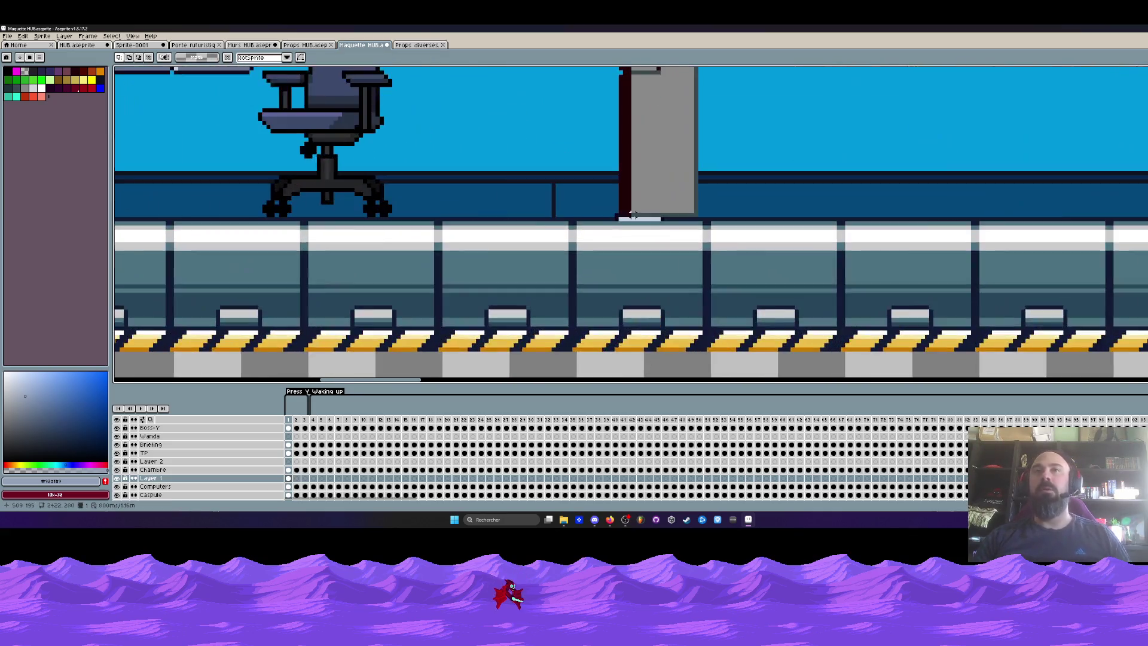
Step: Move the light floor strip under the pillar to the right to match
{"action": "left_click_drag", "start_coordinate": [599, 213], "coordinate": [713, 223]}
{"action": "key", "text": "Return"}
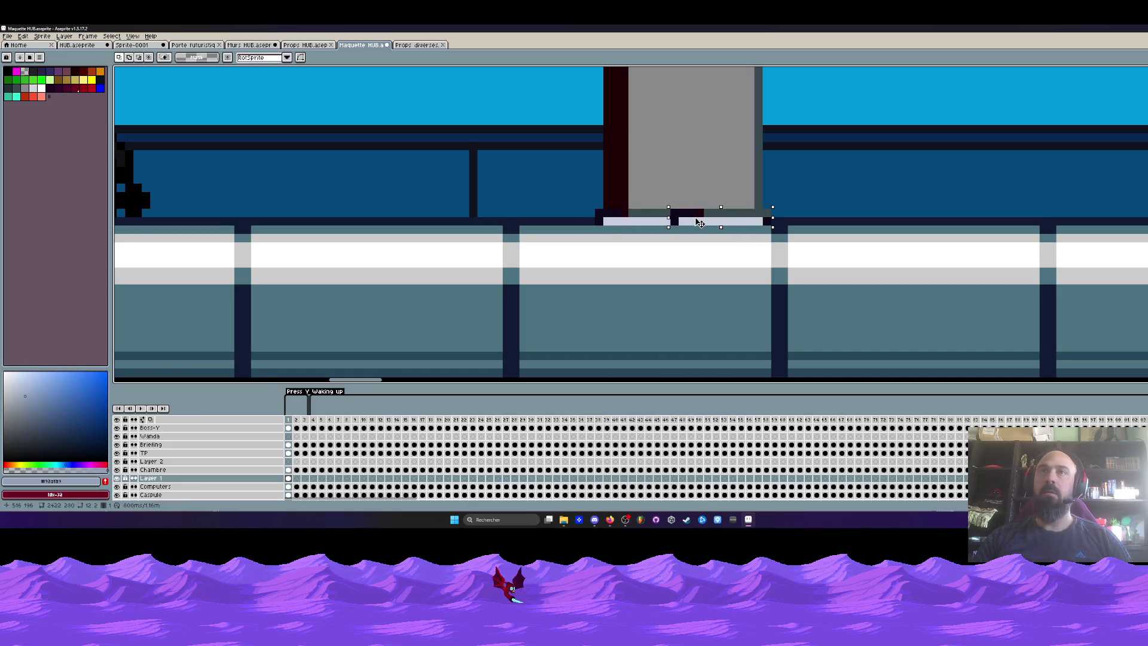
{"action": "key", "text": "ctrl+z"}
{"action": "left_click_drag", "start_coordinate": [596, 213], "coordinate": [697, 228]}
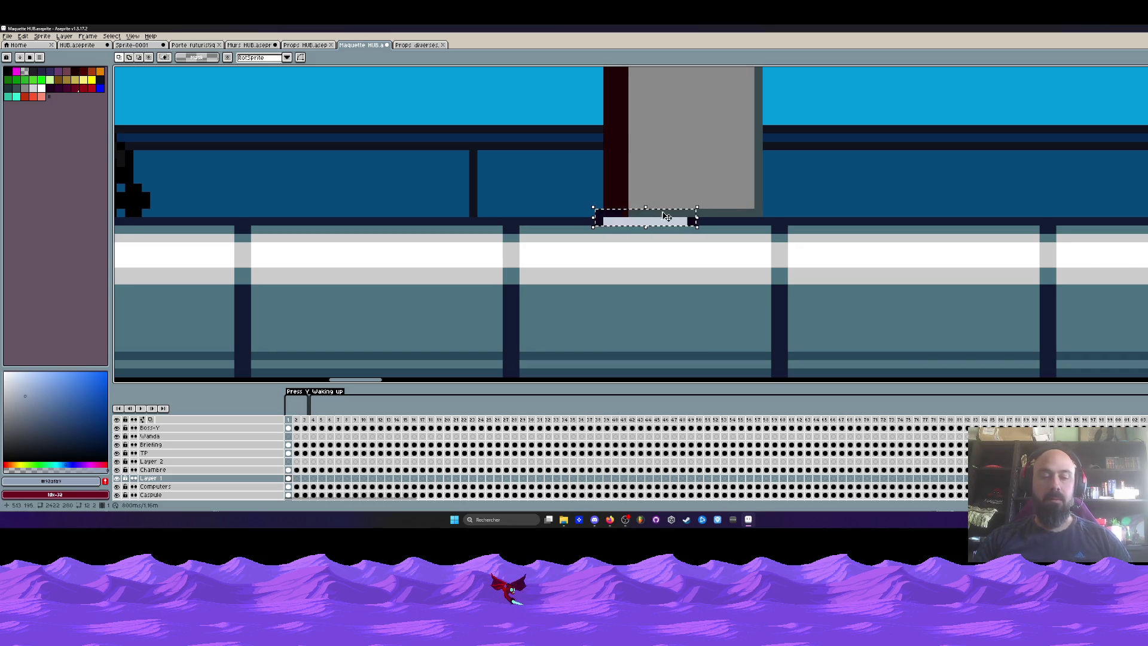
{"action": "left_click_drag", "start_coordinate": [667, 217], "coordinate": [746, 220]}
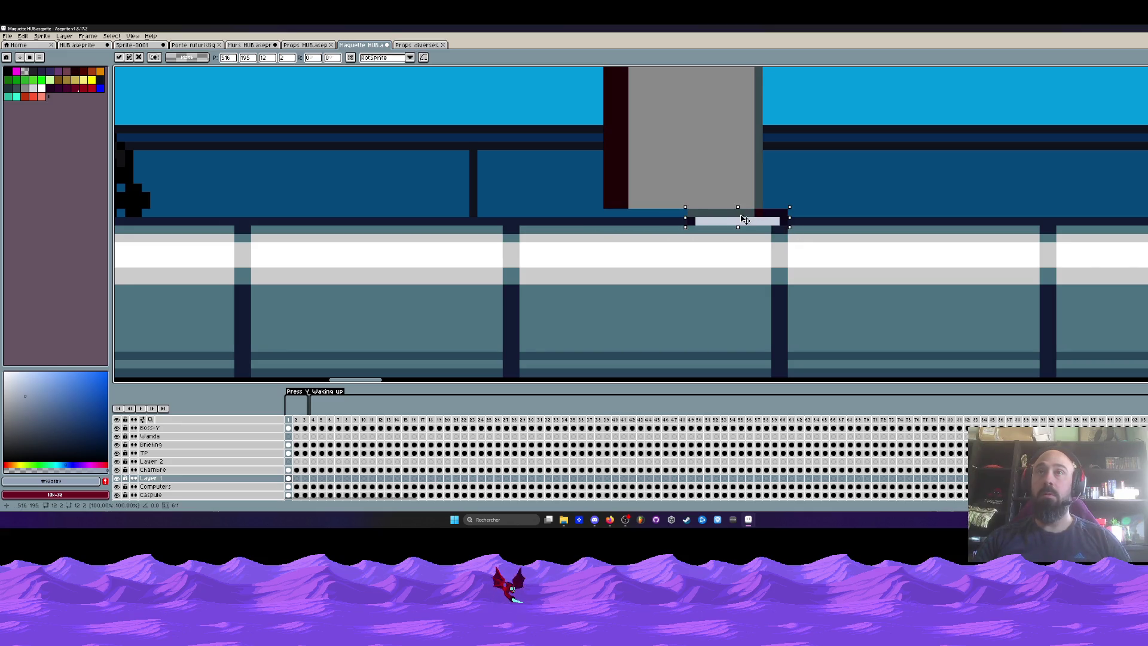
{"action": "key", "text": "Escape"}
{"action": "left_click_drag", "start_coordinate": [641, 219], "coordinate": [733, 218]}
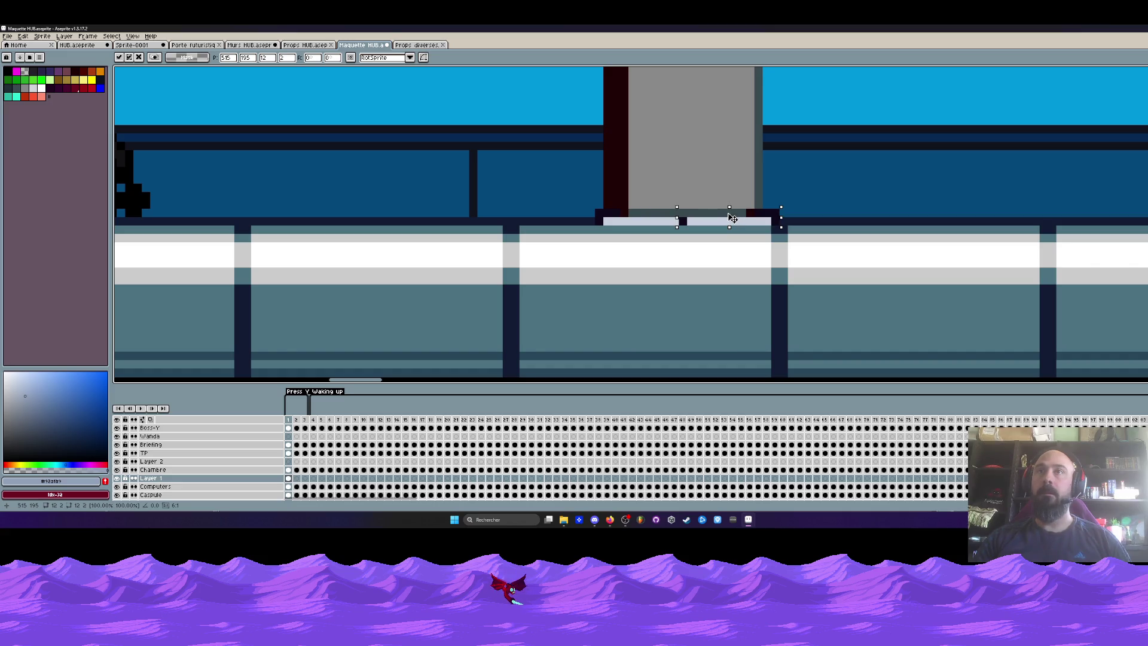
{"action": "scroll", "coordinate": [730, 217], "scroll_direction": "down", "scroll_amount": 3}
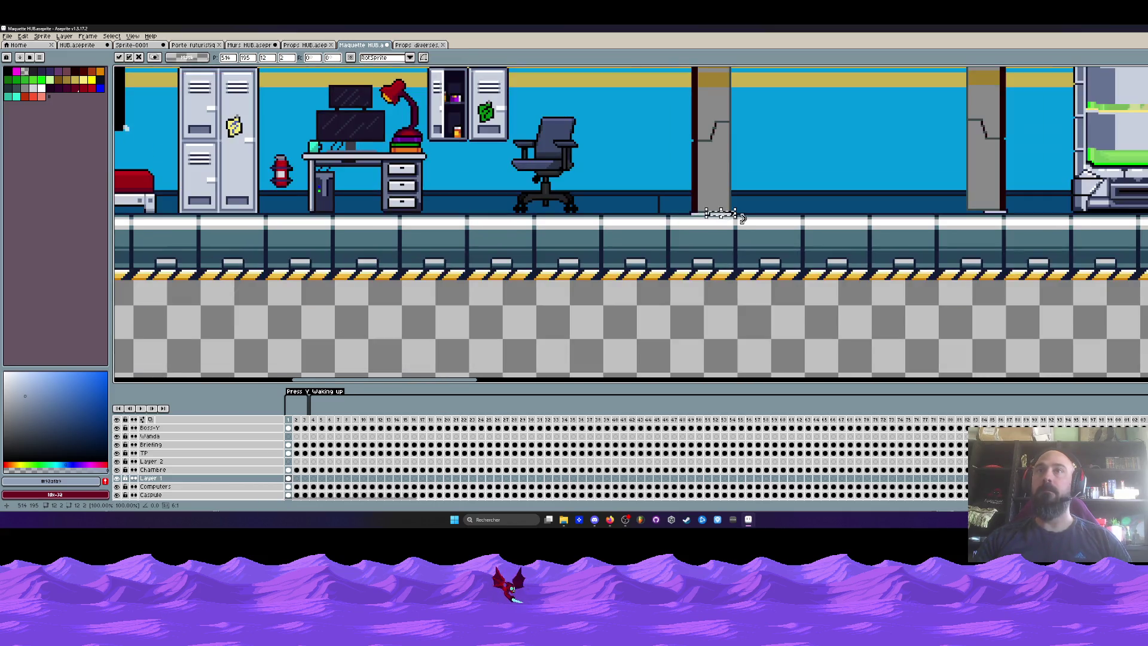
{"action": "key", "text": "Return"}
{"action": "scroll", "coordinate": [724, 230], "scroll_direction": "up", "scroll_amount": 4}
Step: Sample the floor strip's light grey and return to the Pencil
{"action": "key", "text": "i"}
{"action": "left_click", "coordinate": [724, 230]}
{"action": "key", "text": "b"}
{"action": "scroll", "coordinate": [673, 217], "scroll_direction": "down", "scroll_amount": 3}
{"action": "scroll", "coordinate": [672, 217], "scroll_direction": "down", "scroll_amount": 3}
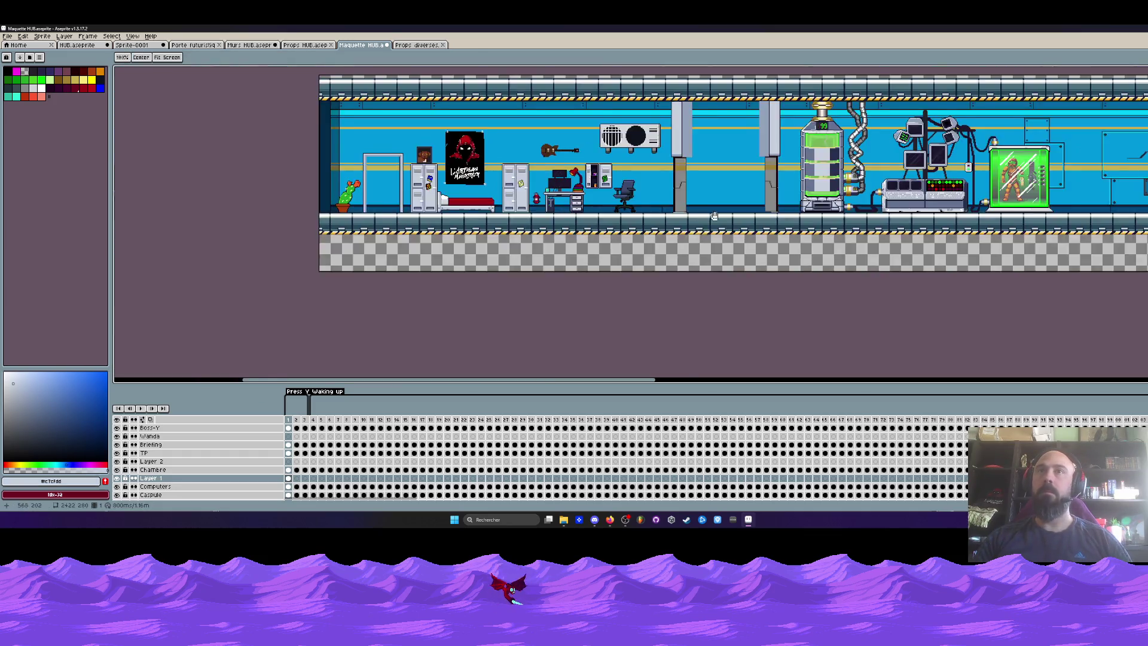
Step: Sample the dark maroon from the pillar top, hide the Chambre layer and check Layer 1's content
{"action": "scroll", "coordinate": [620, 234], "scroll_direction": "up", "scroll_amount": 2}
{"action": "scroll", "coordinate": [578, 147], "scroll_direction": "up", "scroll_amount": 4}
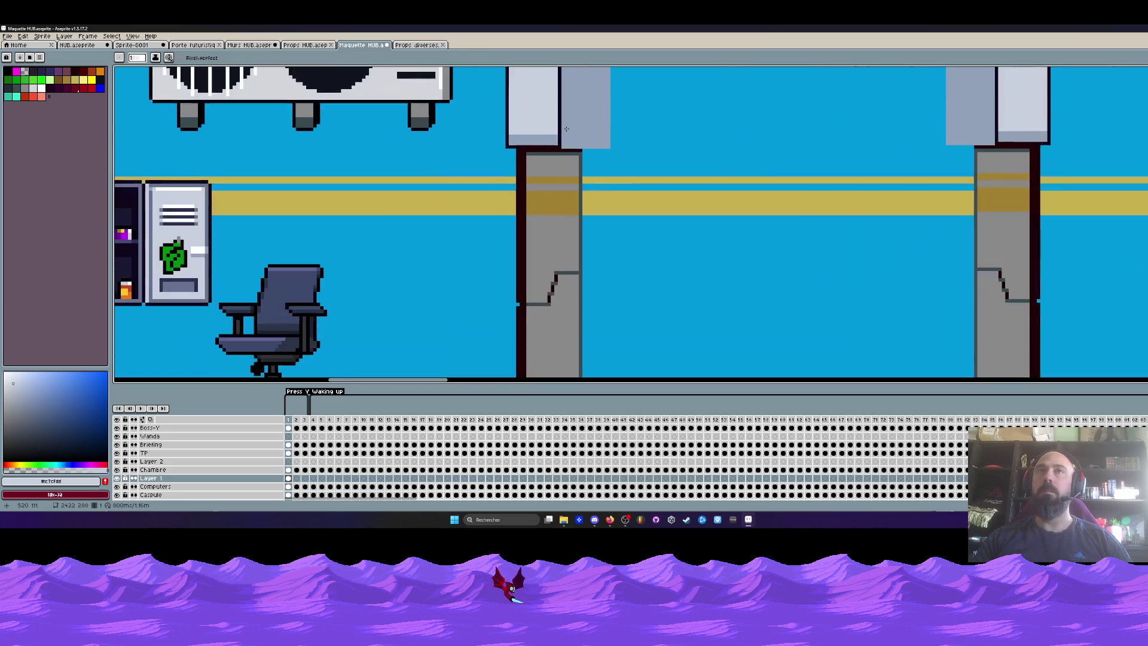
{"action": "key", "text": "i"}
{"action": "left_click", "coordinate": [572, 157]}
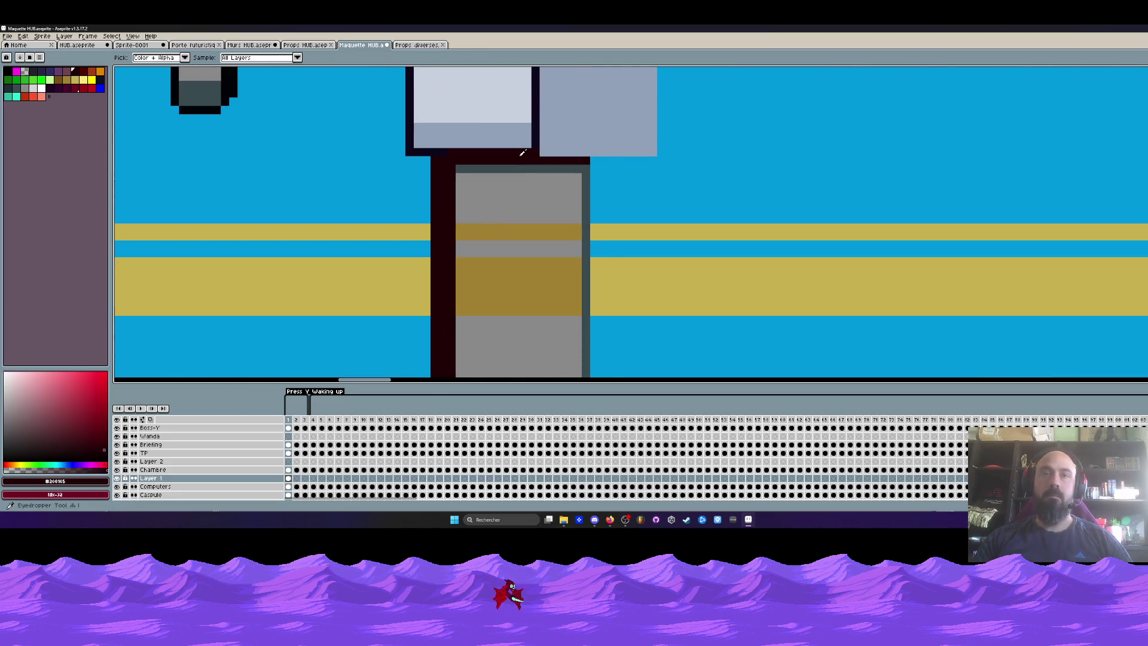
{"action": "key", "text": "b"}
{"action": "scroll", "coordinate": [571, 157], "scroll_direction": "down", "scroll_amount": 1}
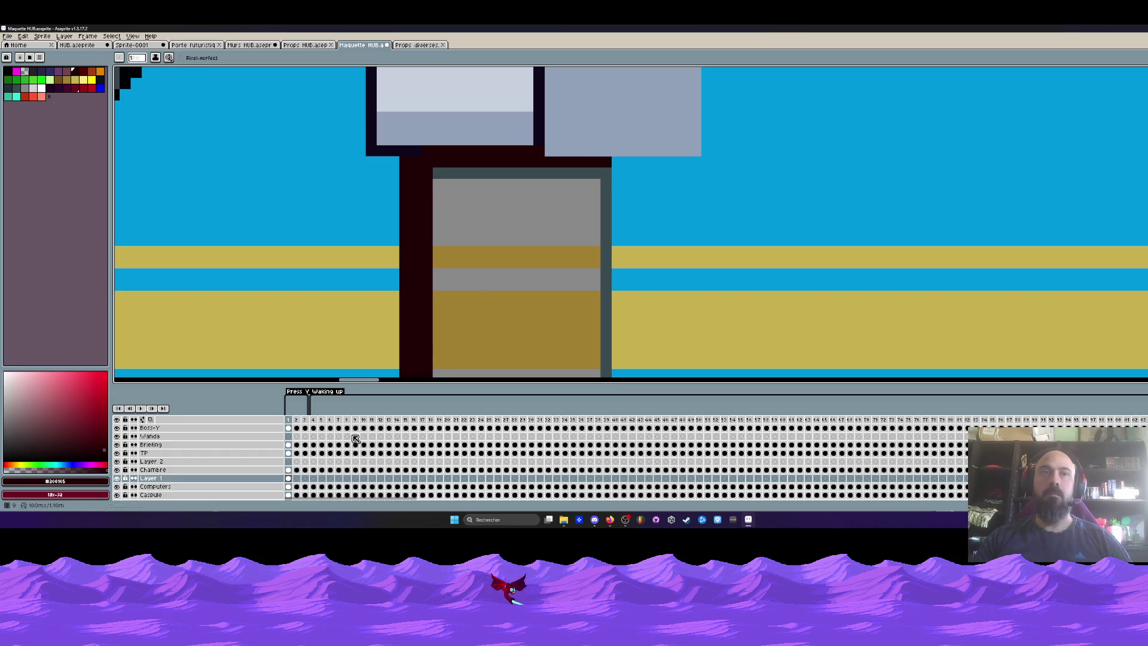
{"action": "left_click", "coordinate": [289, 470]}
{"action": "left_click", "coordinate": [118, 470]}
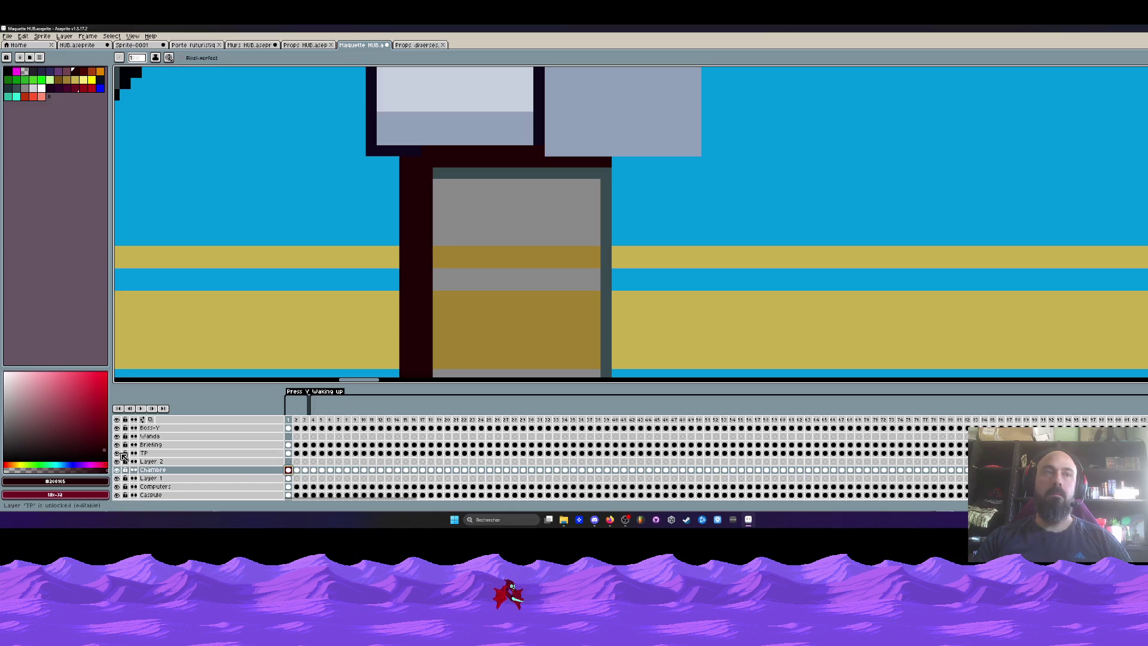
{"action": "left_click", "coordinate": [118, 479]}
{"action": "left_click", "coordinate": [118, 479]}
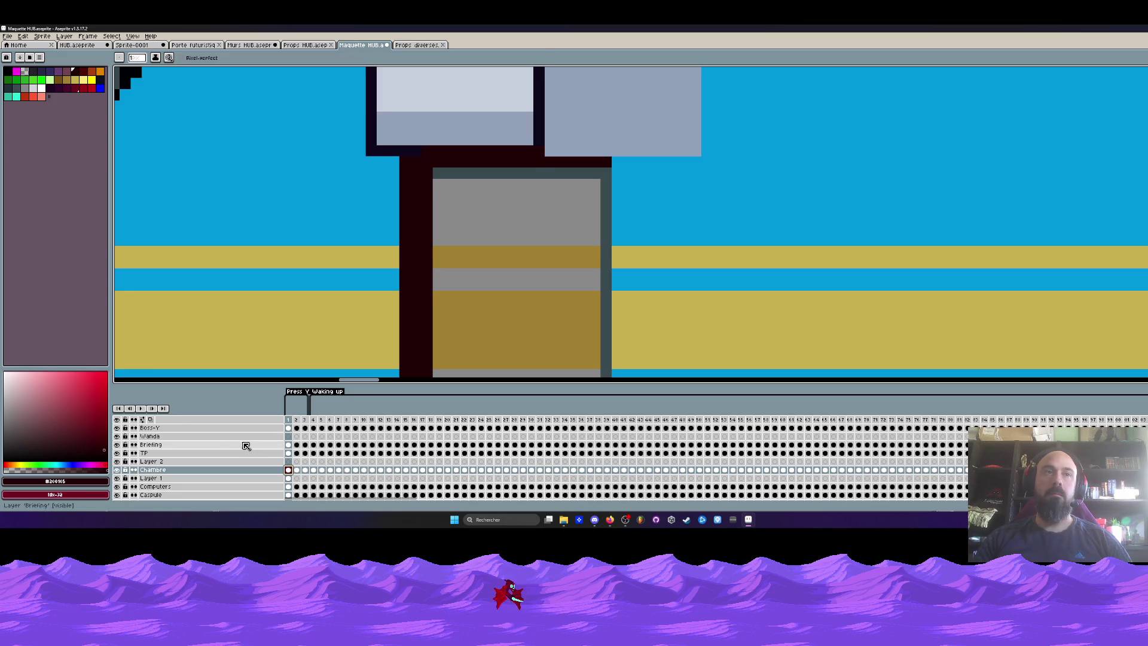
Step: On the Boss-Y layer, select and erase the inner halves of both pillars
{"action": "left_click", "coordinate": [289, 428]}
{"action": "scroll", "coordinate": [472, 247], "scroll_direction": "down", "scroll_amount": 3}
{"action": "scroll", "coordinate": [471, 247], "scroll_direction": "down", "scroll_amount": 2}
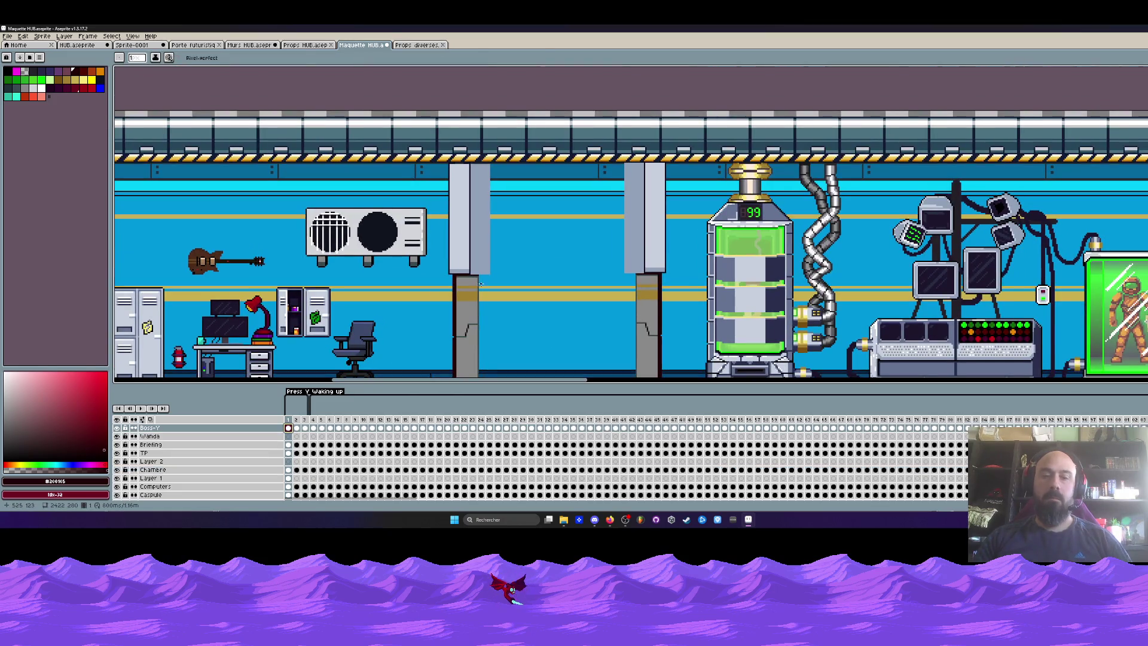
{"action": "key", "text": "m"}
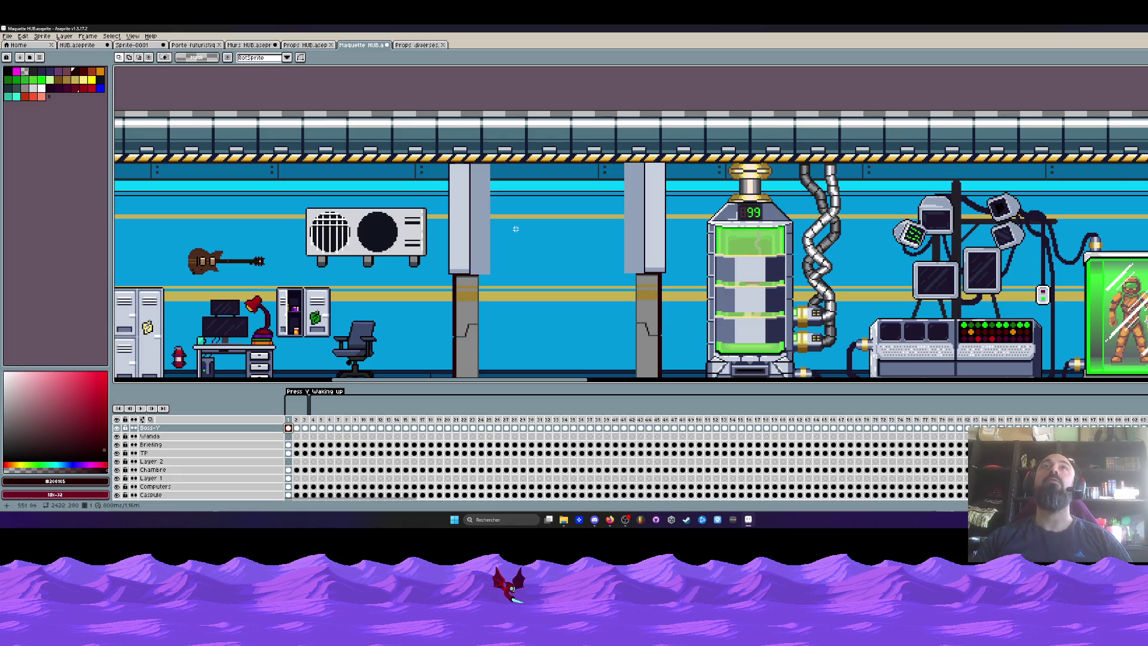
{"action": "mouse_move", "coordinate": [470, 149]}
{"action": "left_mouse_down"}
{"action": "mouse_move", "coordinate": [653, 302]}
{"action": "mouse_move", "coordinate": [650, 261]}
{"action": "left_mouse_up"}
{"action": "key", "text": "Delete"}
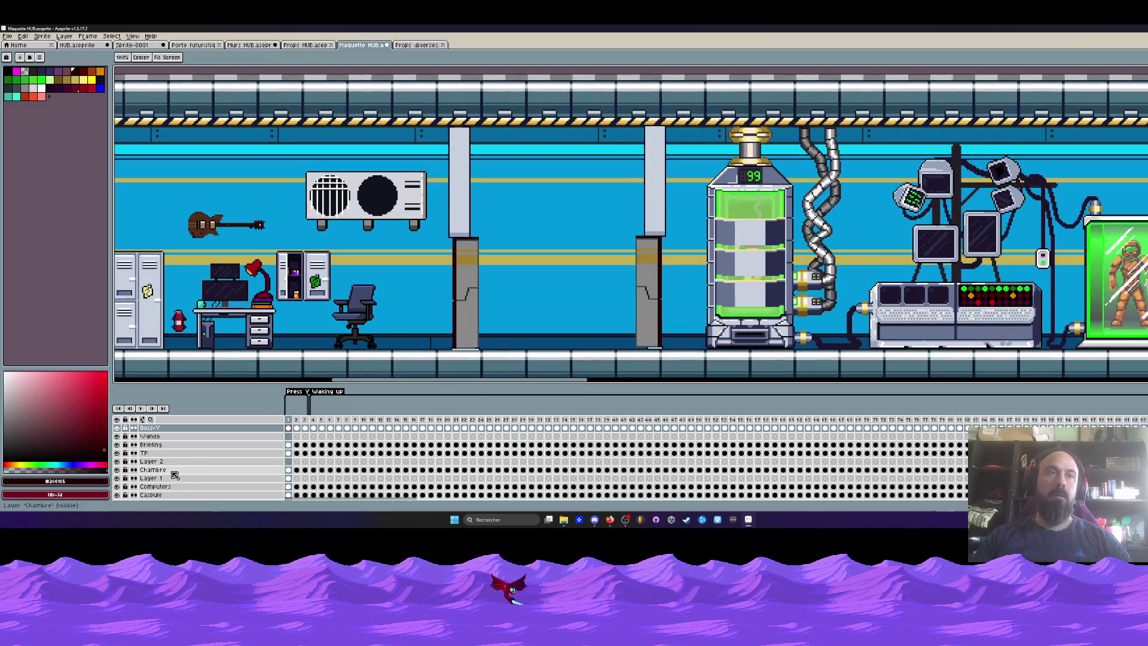
Step: On Layer 1, fill a rectangle with the pillar's blue-grey over the pillar's inner side
{"action": "left_click", "coordinate": [289, 479]}
{"action": "scroll", "coordinate": [476, 217], "scroll_direction": "up", "scroll_amount": 5}
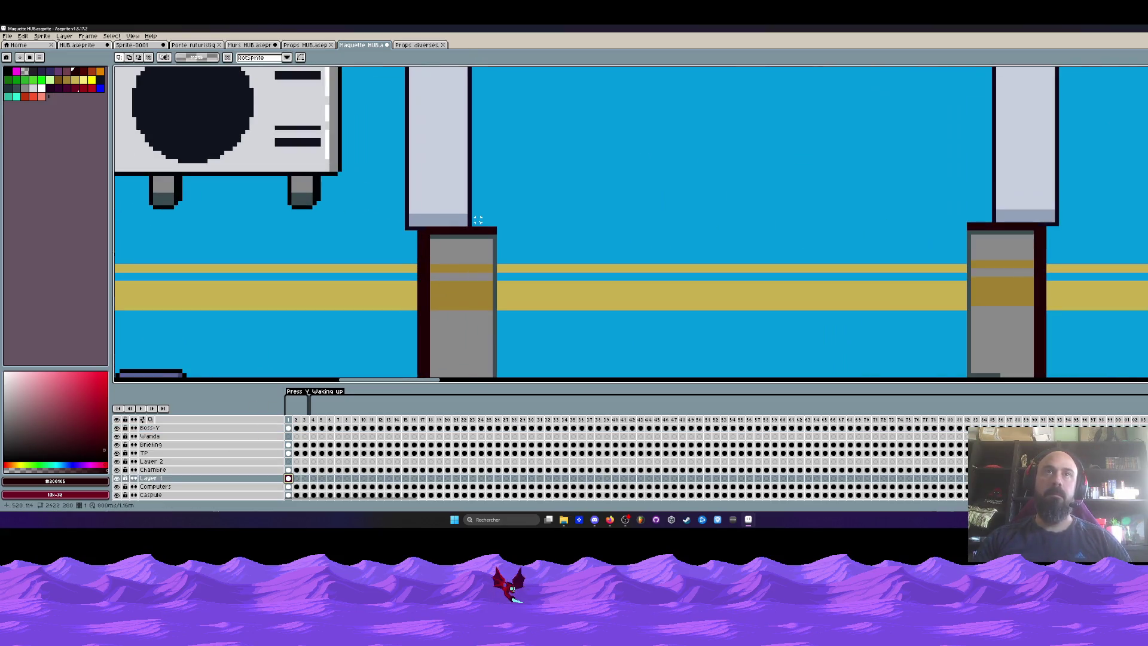
{"action": "key", "text": "i"}
{"action": "left_click", "coordinate": [425, 205]}
{"action": "scroll", "coordinate": [425, 205], "scroll_direction": "down", "scroll_amount": 2}
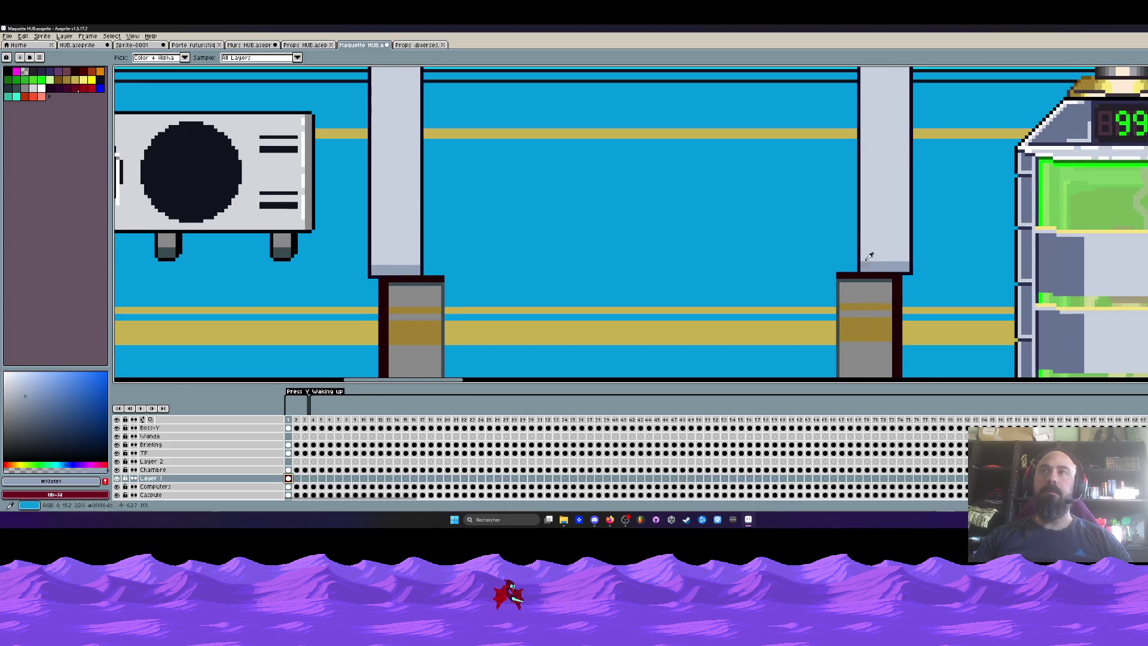
{"action": "key", "text": "shift+u"}
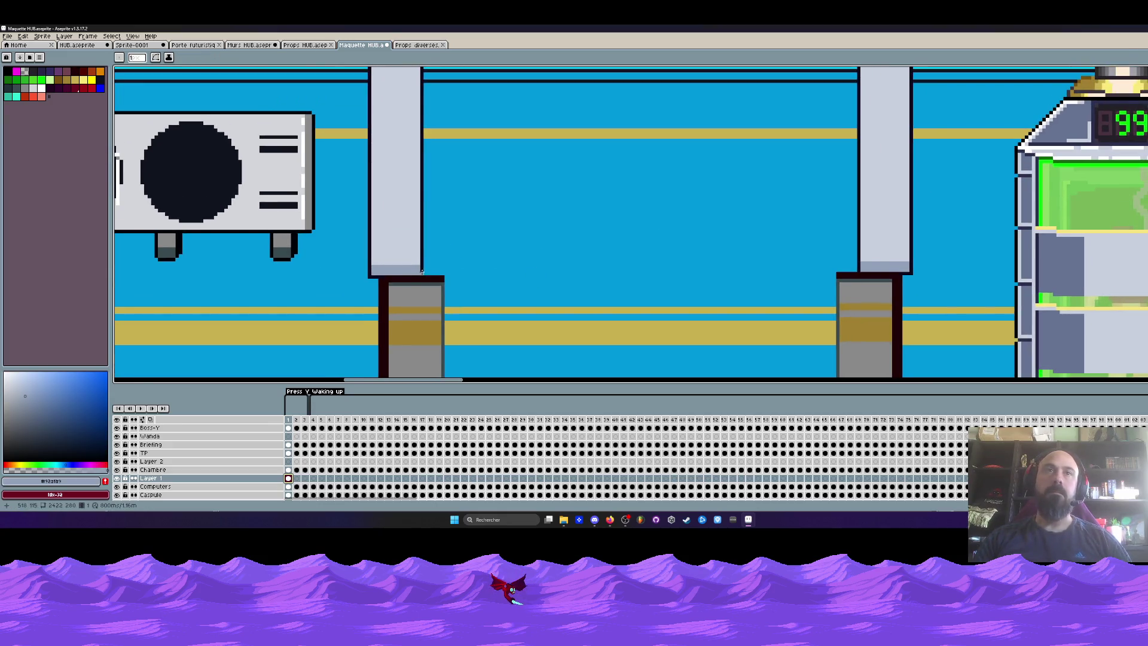
{"action": "mouse_move", "coordinate": [430, 255]}
{"action": "left_mouse_down"}
{"action": "mouse_move", "coordinate": [487, 70]}
{"action": "mouse_move", "coordinate": [464, 75]}
{"action": "mouse_move", "coordinate": [469, 118]}
{"action": "left_mouse_up"}
Step: Draw dark maroon lines down the pillar's right edge to the floor, then zoom out
{"action": "scroll", "coordinate": [469, 117], "scroll_direction": "down", "scroll_amount": 1}
{"action": "scroll", "coordinate": [440, 249], "scroll_direction": "up", "scroll_amount": 1}
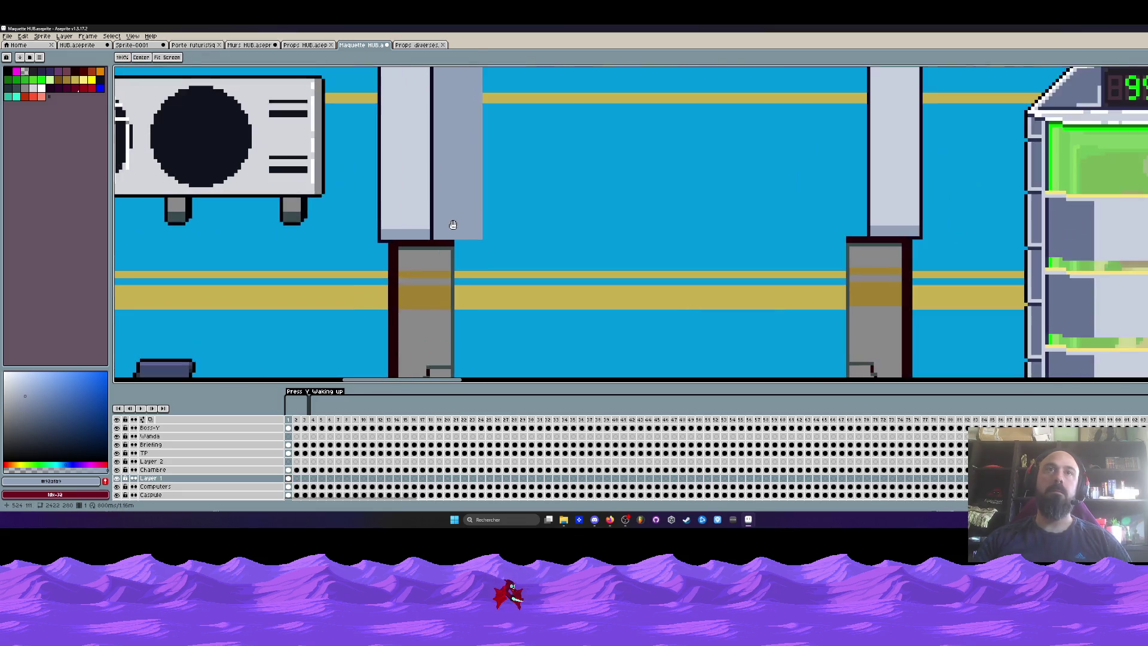
{"action": "scroll", "coordinate": [440, 249], "scroll_direction": "up", "scroll_amount": 2}
{"action": "key", "text": "i"}
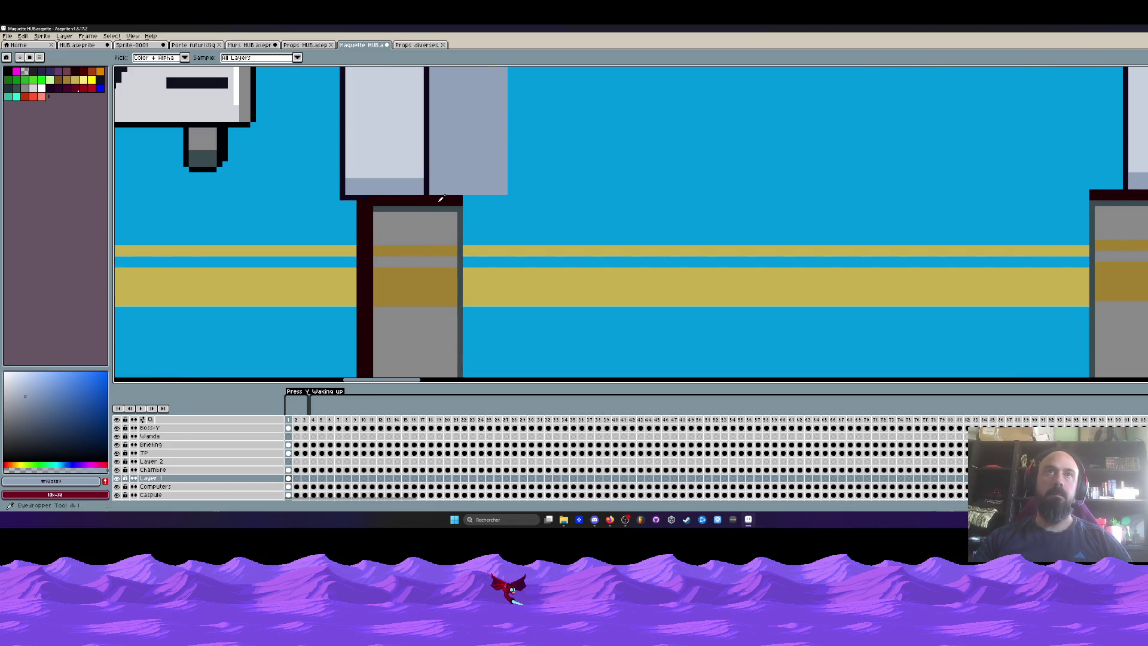
{"action": "left_click", "coordinate": [443, 199]}
{"action": "key", "text": "l"}
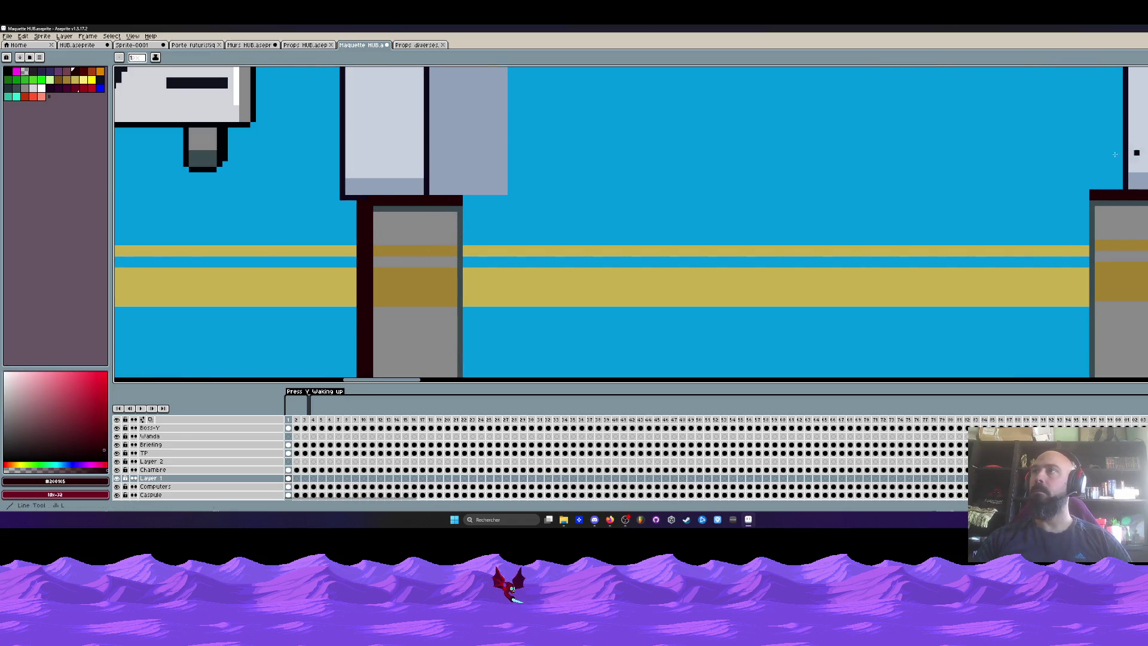
{"action": "scroll", "coordinate": [466, 202], "scroll_direction": "down", "scroll_amount": 2}
{"action": "scroll", "coordinate": [470, 239], "scroll_direction": "up", "scroll_amount": 2}
{"action": "left_click_drag", "start_coordinate": [467, 79], "coordinate": [470, 244]}
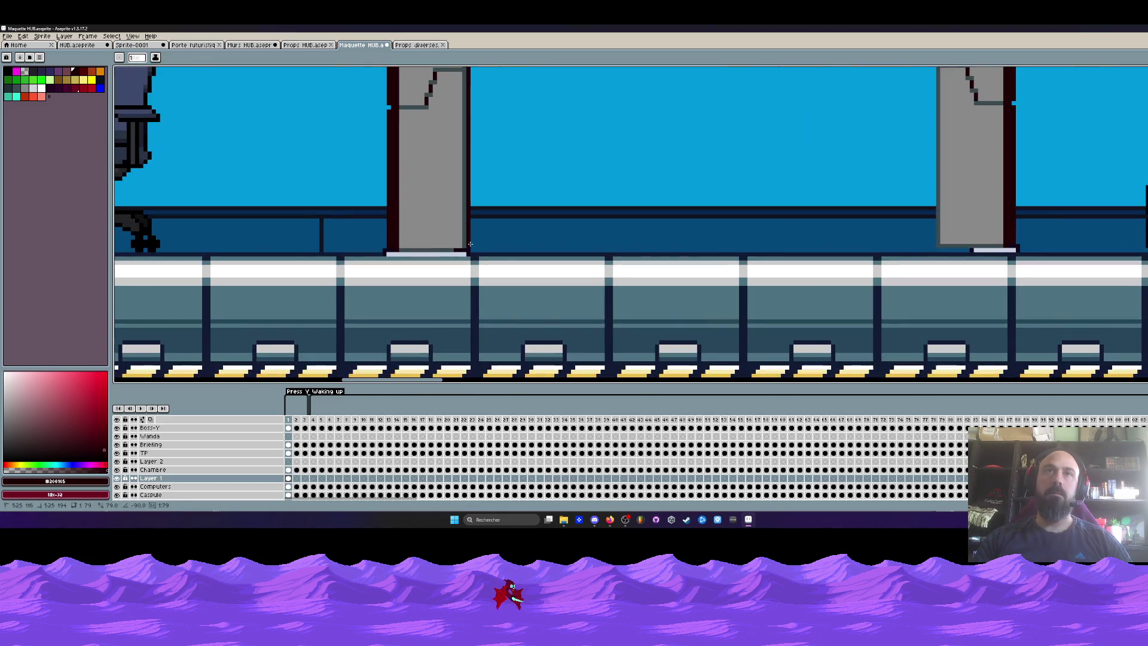
{"action": "scroll", "coordinate": [470, 244], "scroll_direction": "down", "scroll_amount": 2}
{"action": "scroll", "coordinate": [473, 101], "scroll_direction": "up", "scroll_amount": 2}
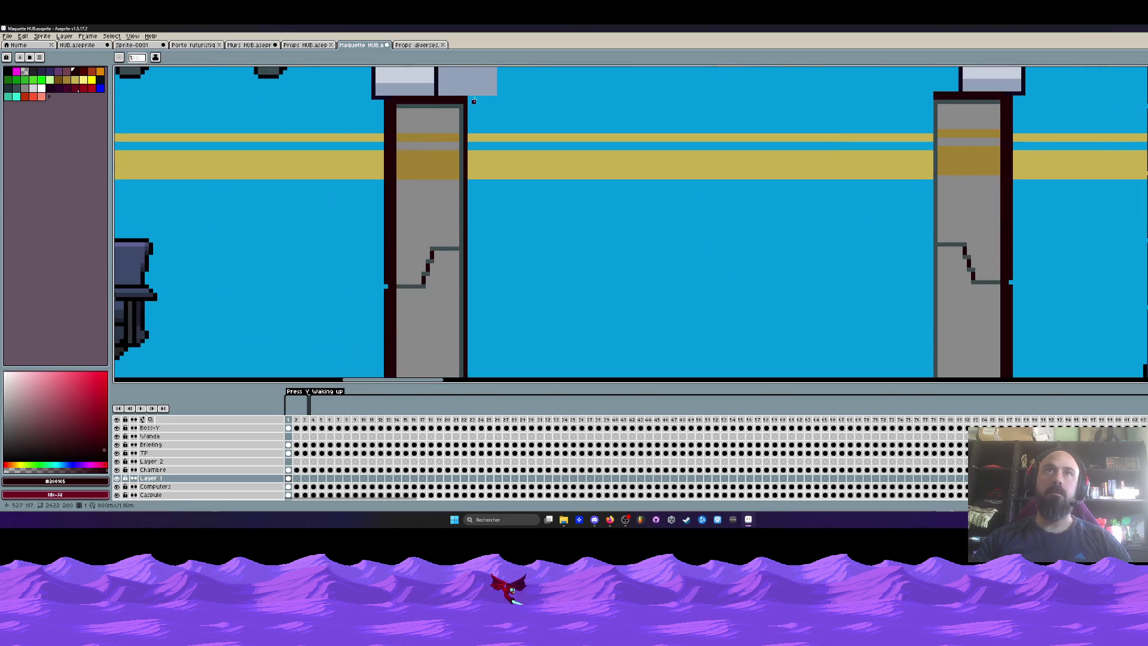
{"action": "mouse_move", "coordinate": [469, 97]}
{"action": "left_mouse_down"}
{"action": "mouse_move", "coordinate": [470, 212]}
{"action": "mouse_move", "coordinate": [526, 231]}
{"action": "left_mouse_up"}
{"action": "scroll", "coordinate": [470, 203], "scroll_direction": "down", "scroll_amount": 2}
{"action": "scroll", "coordinate": [470, 212], "scroll_direction": "up", "scroll_amount": 2}
{"action": "scroll", "coordinate": [469, 212], "scroll_direction": "up", "scroll_amount": 2}
{"action": "key", "text": "m"}
{"action": "scroll", "coordinate": [443, 208], "scroll_direction": "up", "scroll_amount": 1}
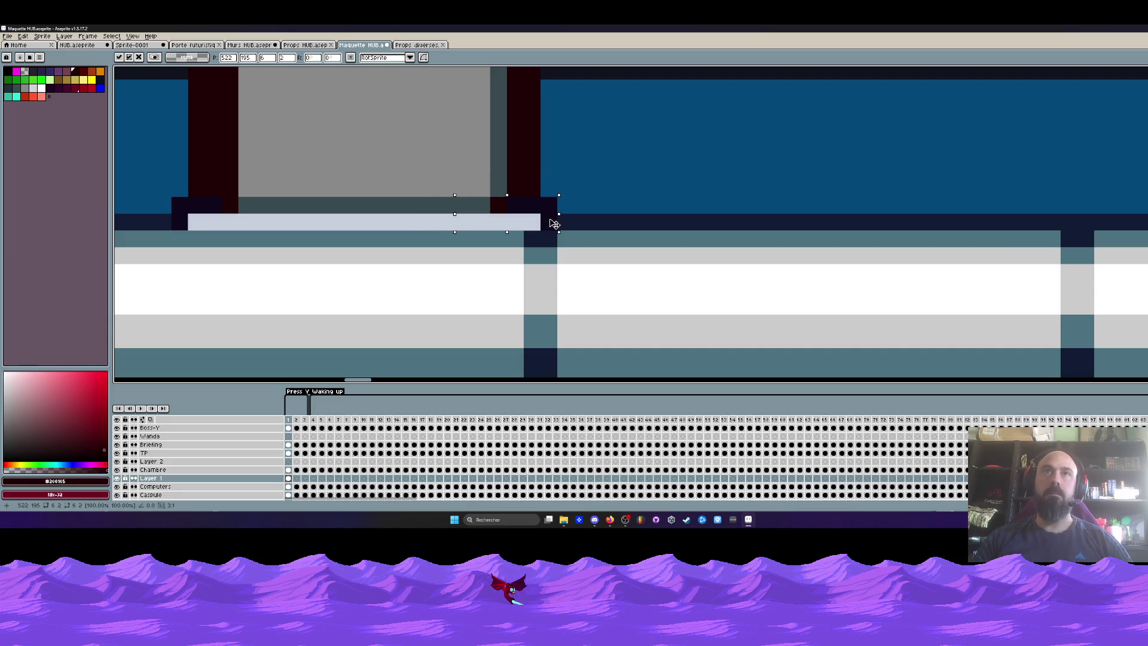
{"action": "scroll", "coordinate": [551, 220], "scroll_direction": "down", "scroll_amount": 5}
{"action": "scroll", "coordinate": [552, 219], "scroll_direction": "down", "scroll_amount": 5}
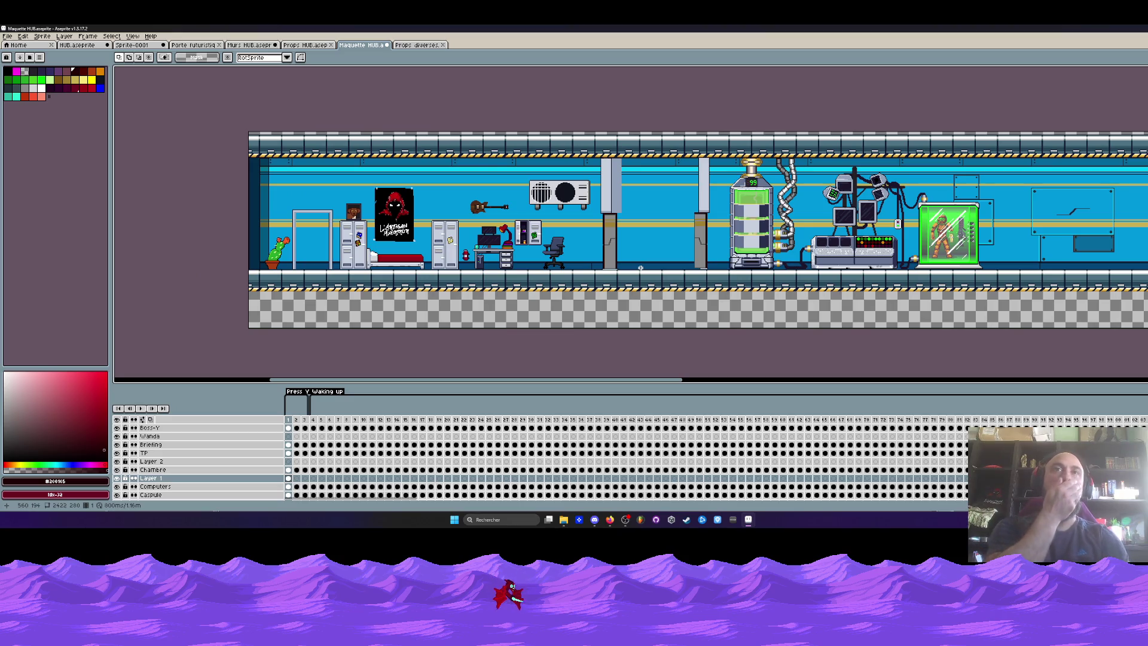
Step: Sample the pillar's light grey and zoom in and out around the pillars' left edges
{"action": "scroll", "coordinate": [640, 268], "scroll_direction": "up", "scroll_amount": 5}
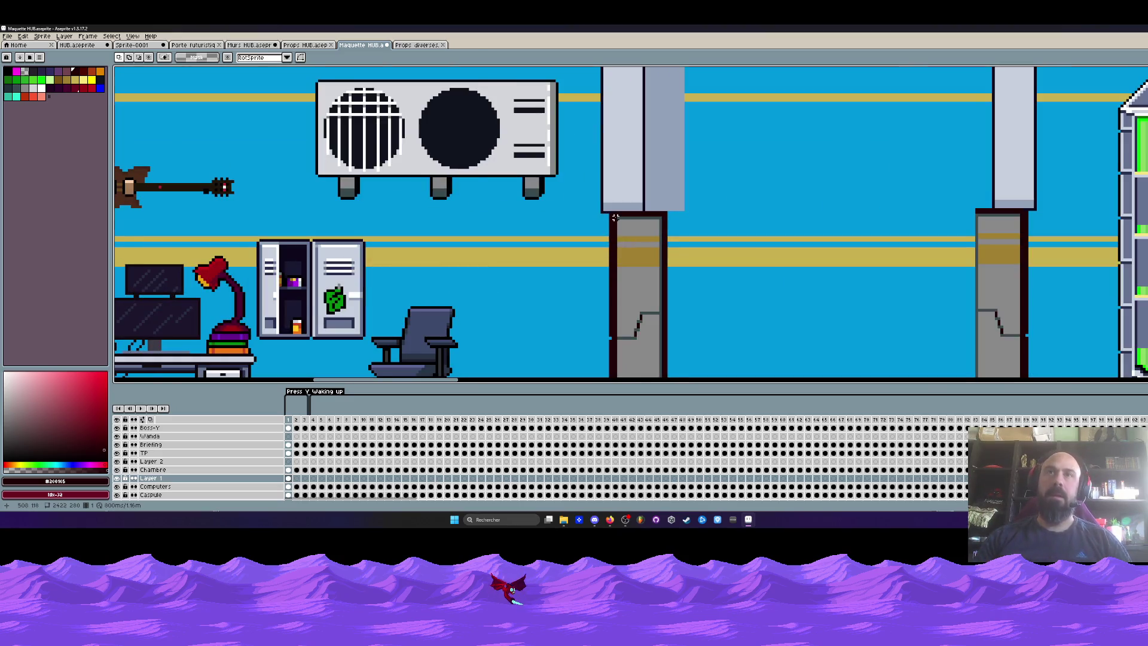
{"action": "left_click", "coordinate": [627, 163], "text": "alt"}
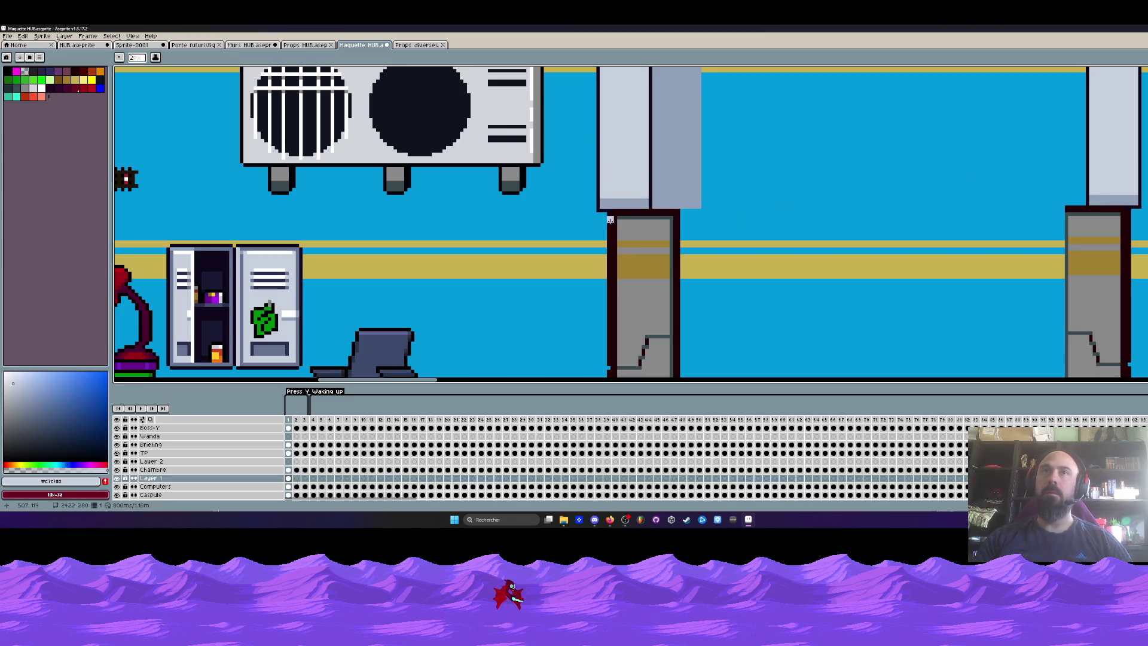
{"action": "scroll", "coordinate": [610, 215], "scroll_direction": "down", "scroll_amount": 3}
{"action": "scroll", "coordinate": [624, 193], "scroll_direction": "up", "scroll_amount": 3}
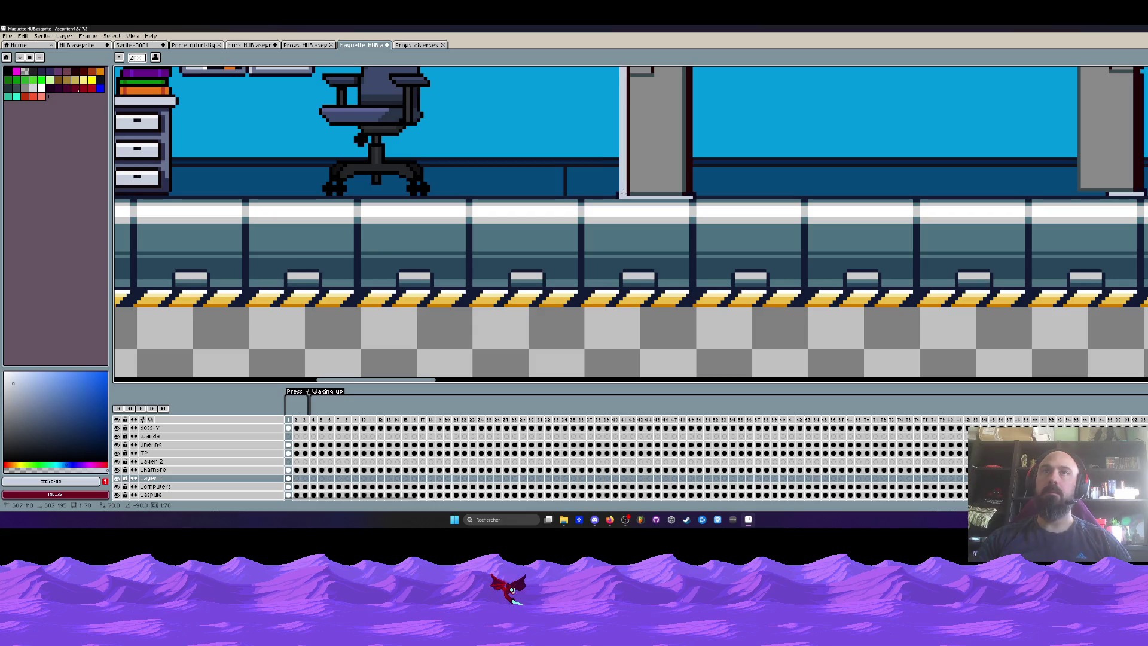
{"action": "scroll", "coordinate": [624, 192], "scroll_direction": "down", "scroll_amount": 2}
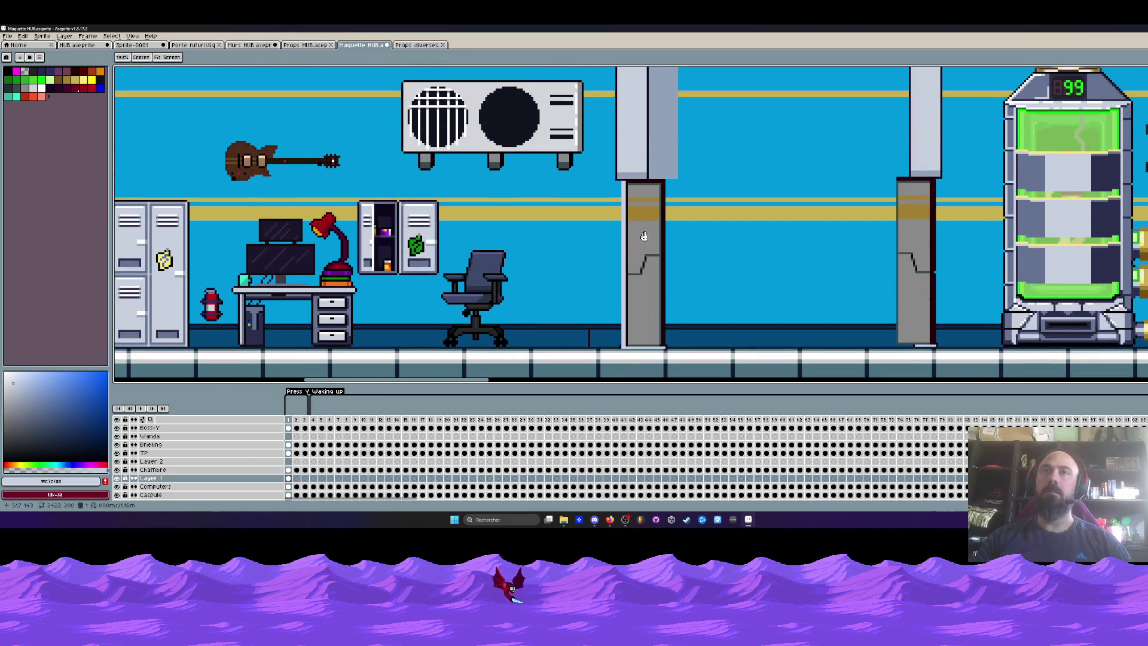
{"action": "scroll", "coordinate": [644, 236], "scroll_direction": "up", "scroll_amount": 2}
{"action": "scroll", "coordinate": [615, 180], "scroll_direction": "up", "scroll_amount": 2}
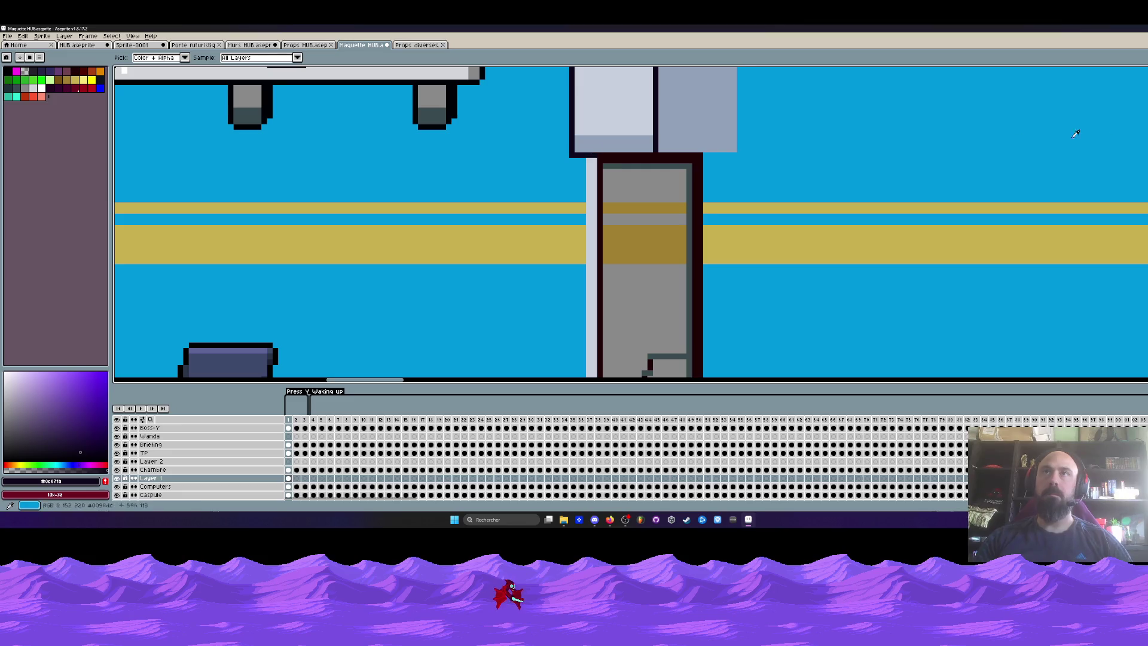
{"action": "scroll", "coordinate": [571, 162], "scroll_direction": "up", "scroll_amount": 2}
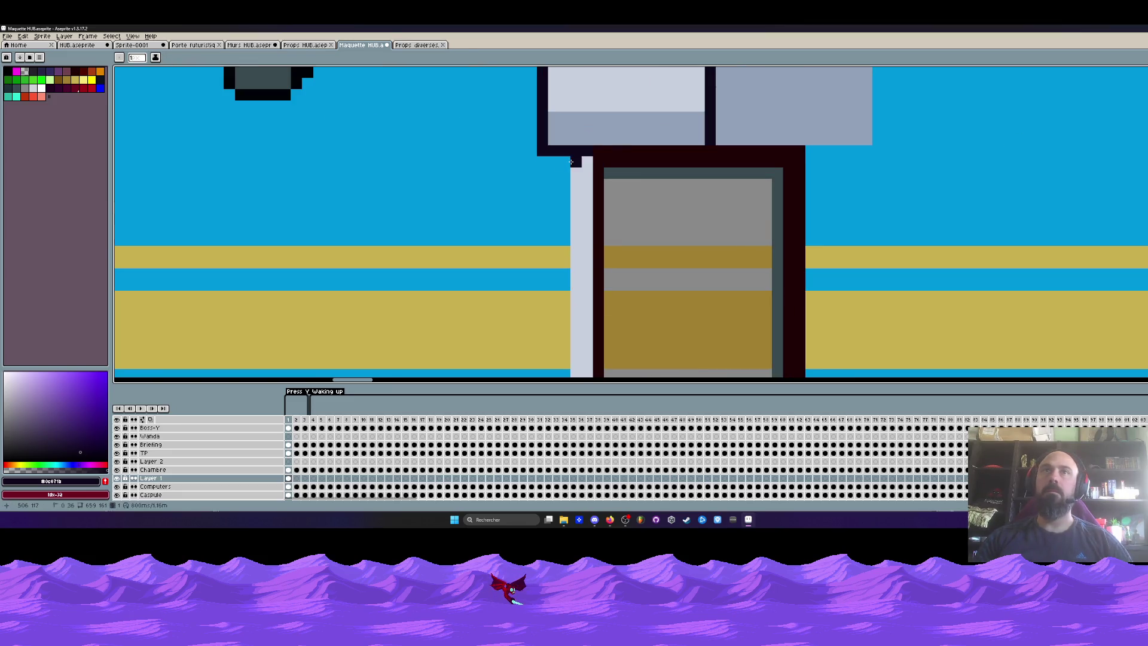
{"action": "scroll", "coordinate": [571, 161], "scroll_direction": "down", "scroll_amount": 2}
{"action": "scroll", "coordinate": [619, 360], "scroll_direction": "up", "scroll_amount": 2}
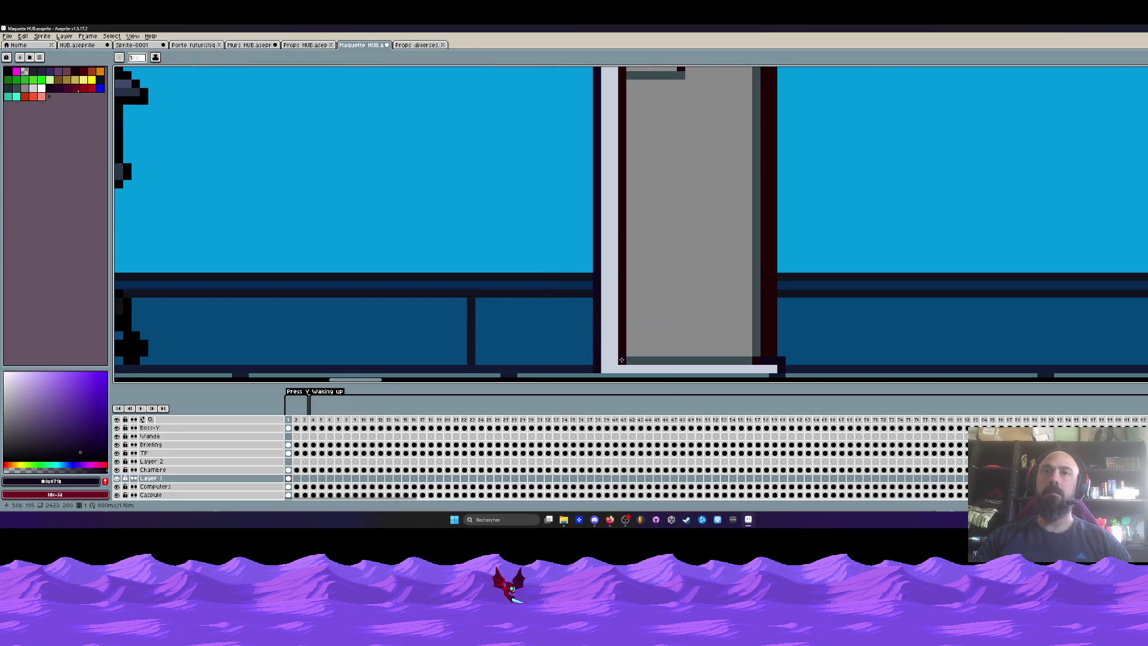
{"action": "scroll", "coordinate": [626, 360], "scroll_direction": "down", "scroll_amount": 2}
{"action": "scroll", "coordinate": [612, 219], "scroll_direction": "up", "scroll_amount": 3}
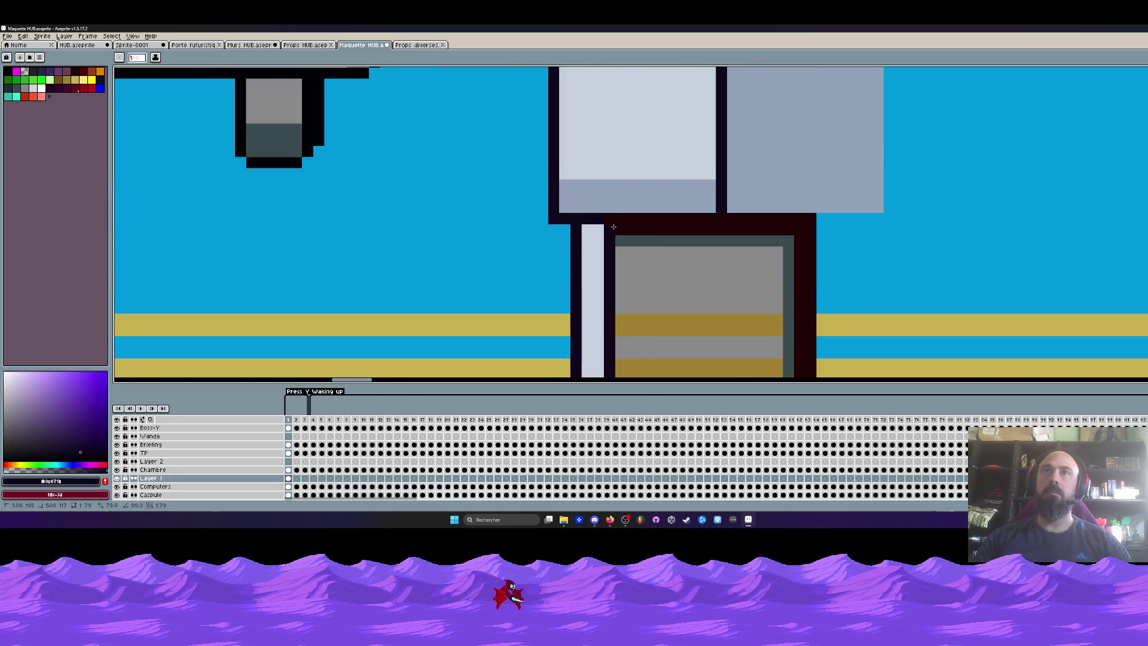
{"action": "scroll", "coordinate": [620, 313], "scroll_direction": "down", "scroll_amount": 3}
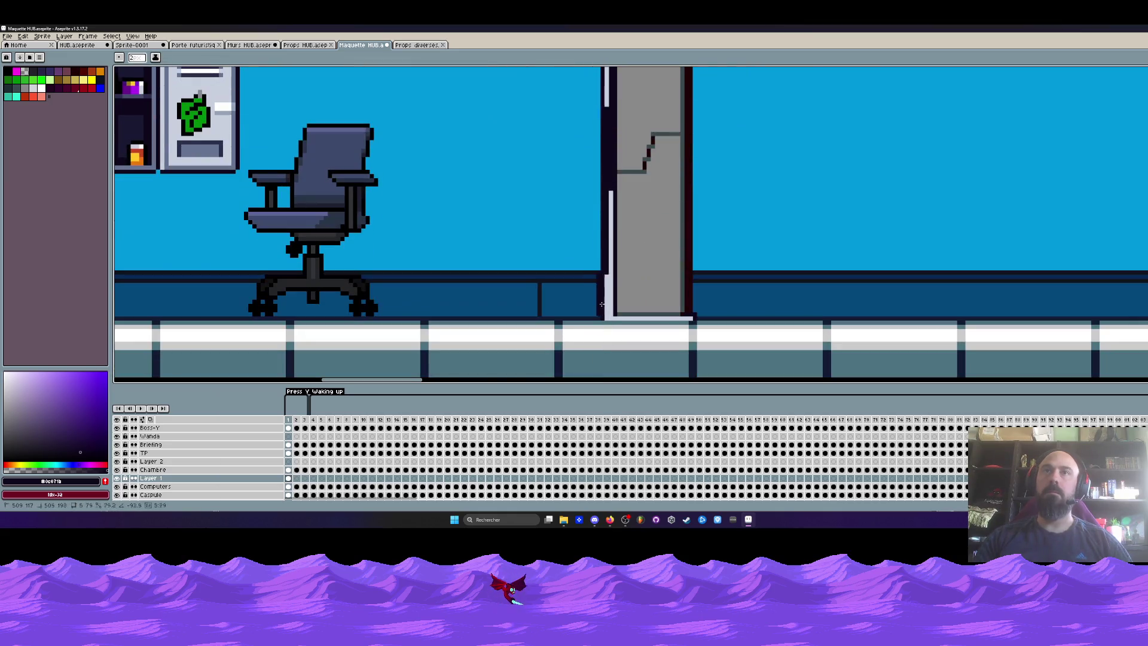
{"action": "scroll", "coordinate": [621, 311], "scroll_direction": "down", "scroll_amount": 3}
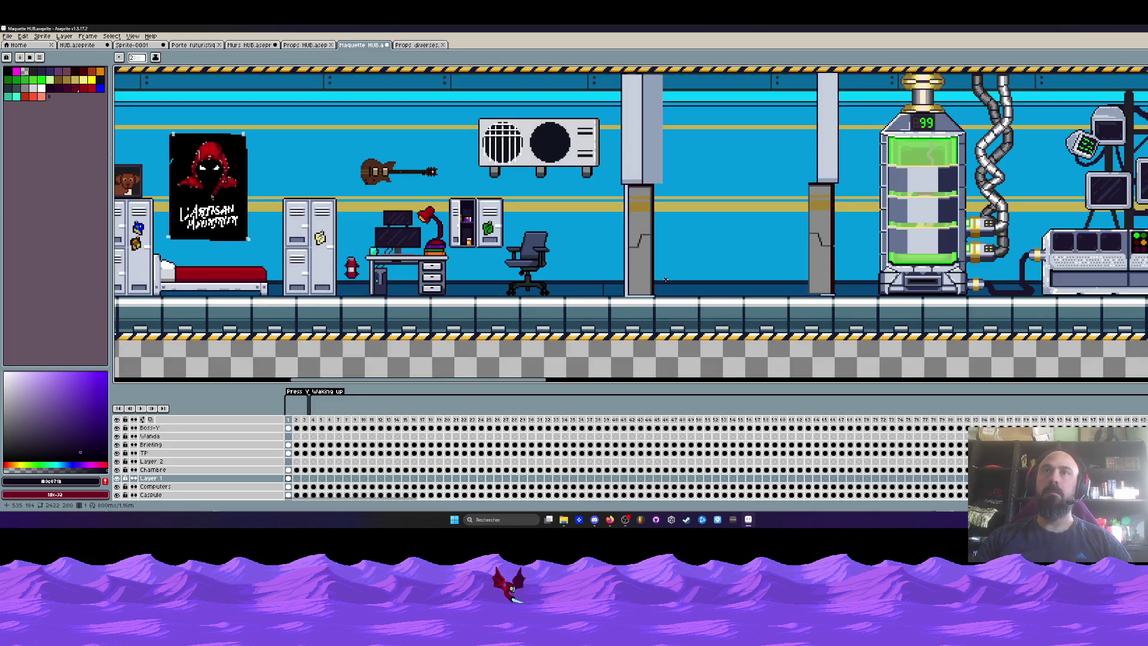
{"action": "scroll", "coordinate": [666, 279], "scroll_direction": "down", "scroll_amount": 2}
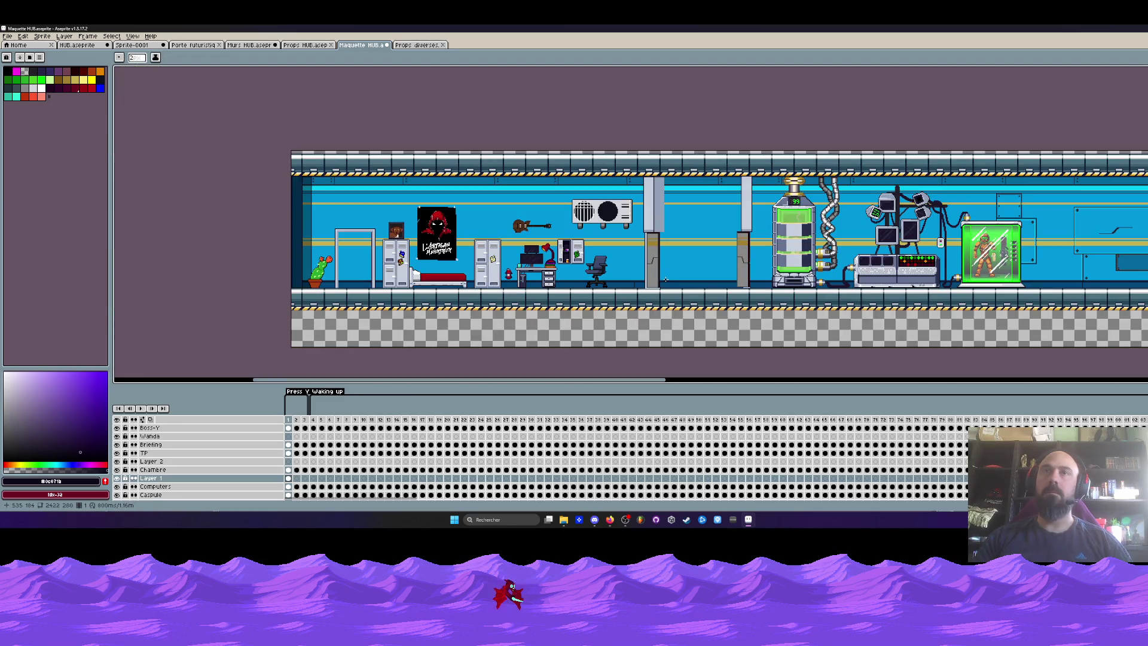
{"action": "scroll", "coordinate": [666, 279], "scroll_direction": "up", "scroll_amount": 2}
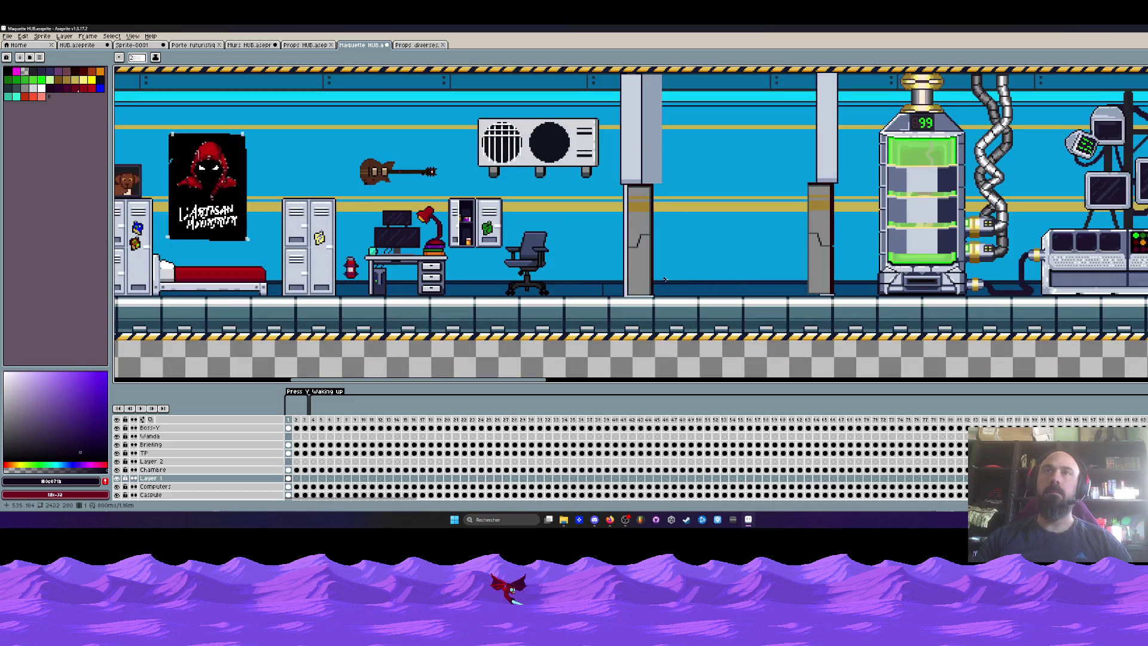
{"action": "scroll", "coordinate": [652, 198], "scroll_direction": "up", "scroll_amount": 1}
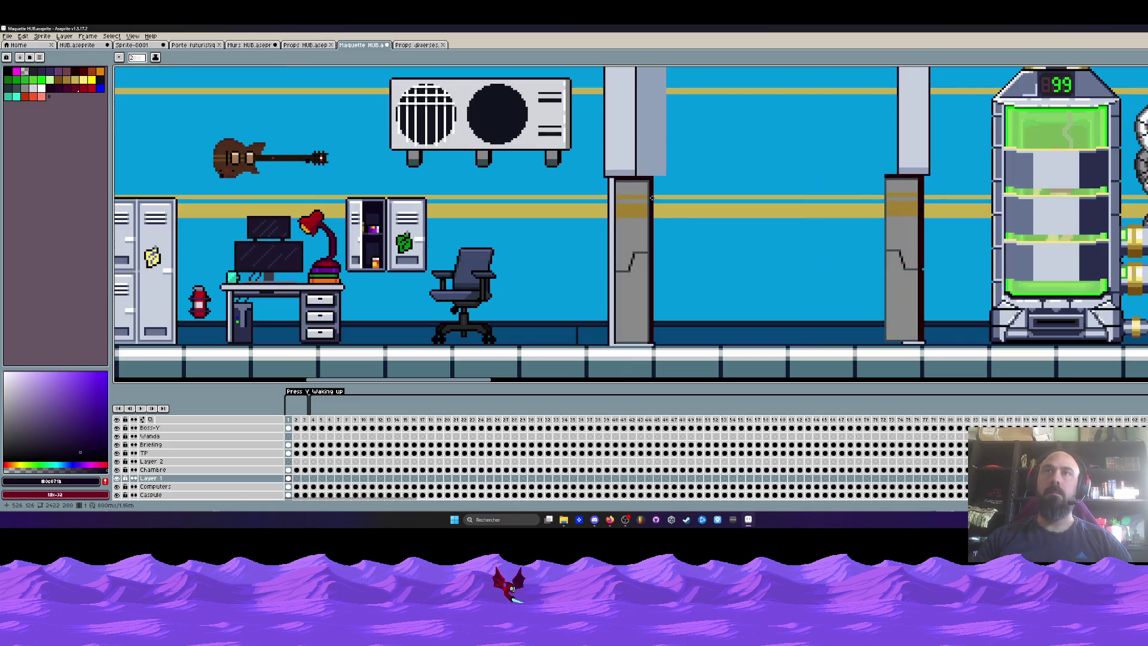
{"action": "scroll", "coordinate": [652, 198], "scroll_direction": "down", "scroll_amount": 3}
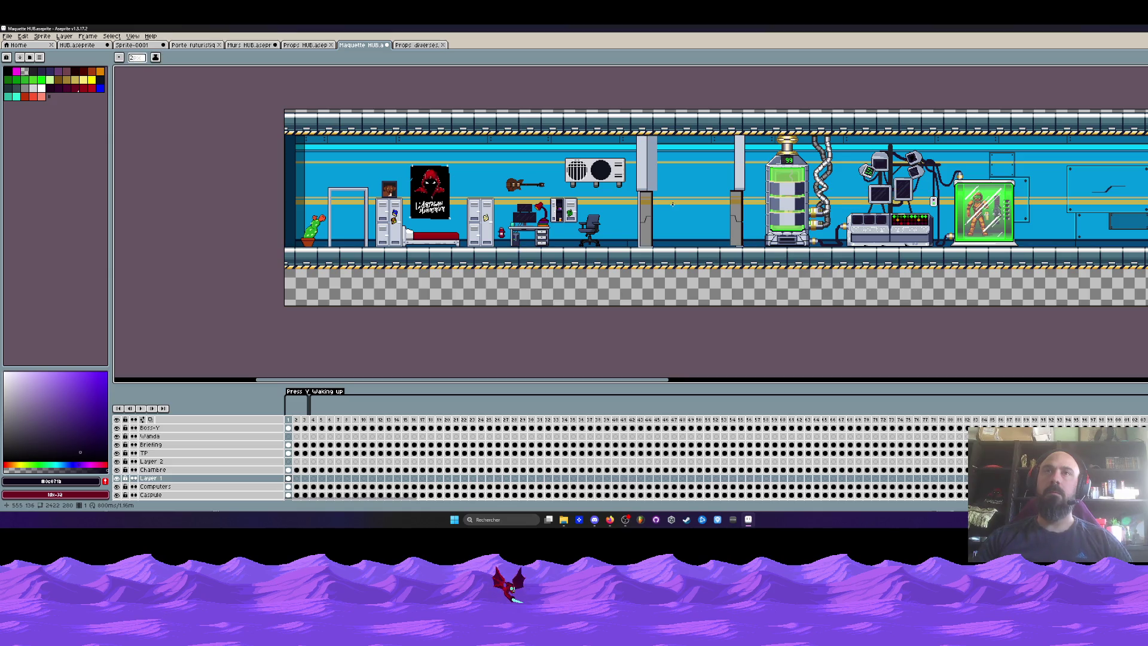
{"action": "scroll", "coordinate": [666, 203], "scroll_direction": "up", "scroll_amount": 2}
{"action": "scroll", "coordinate": [666, 202], "scroll_direction": "down", "scroll_amount": 2}
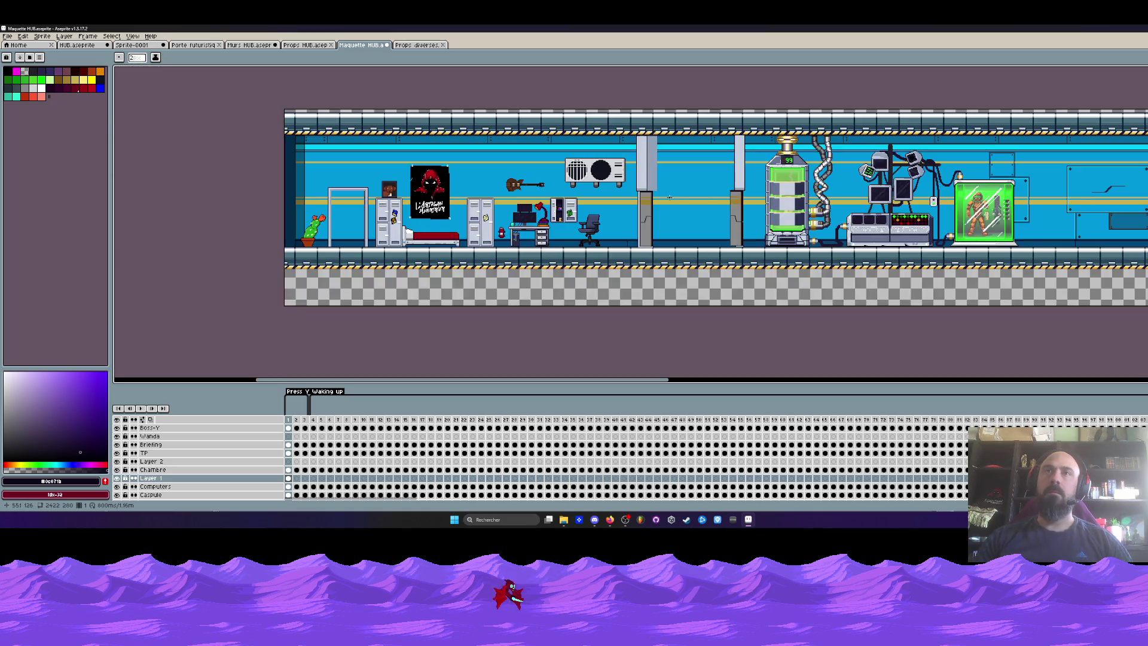
Step: Undo the line stroke, deselection, filled rectangles and earlier wall and door edits
{"action": "key", "text": "ctrl+z"}
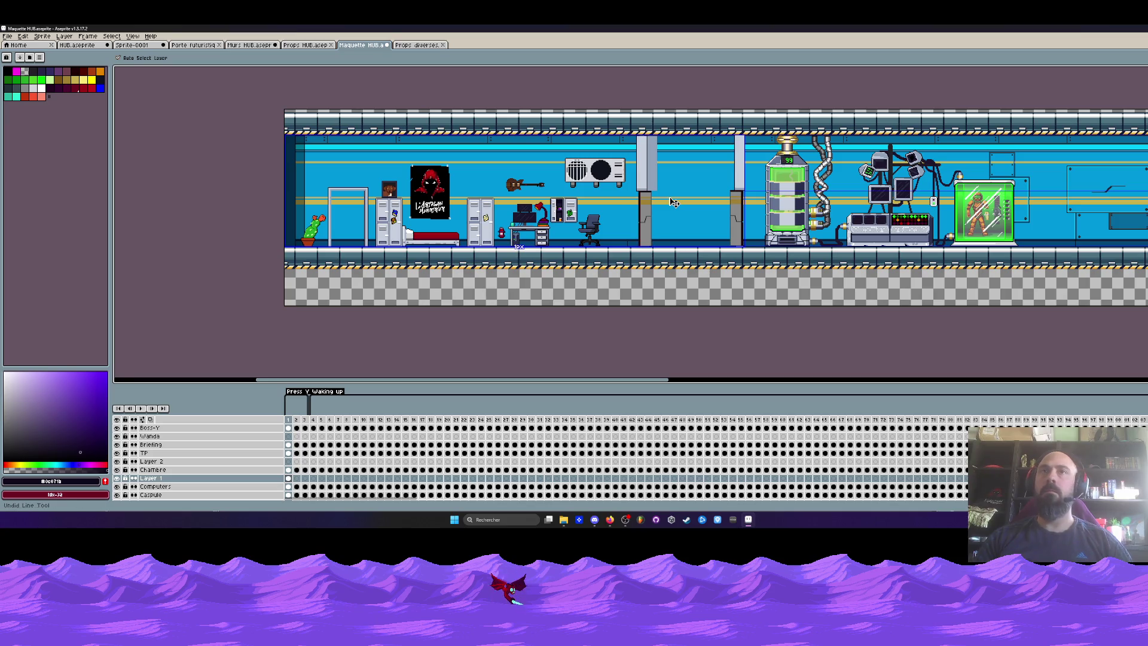
{"action": "key", "text": "b"}
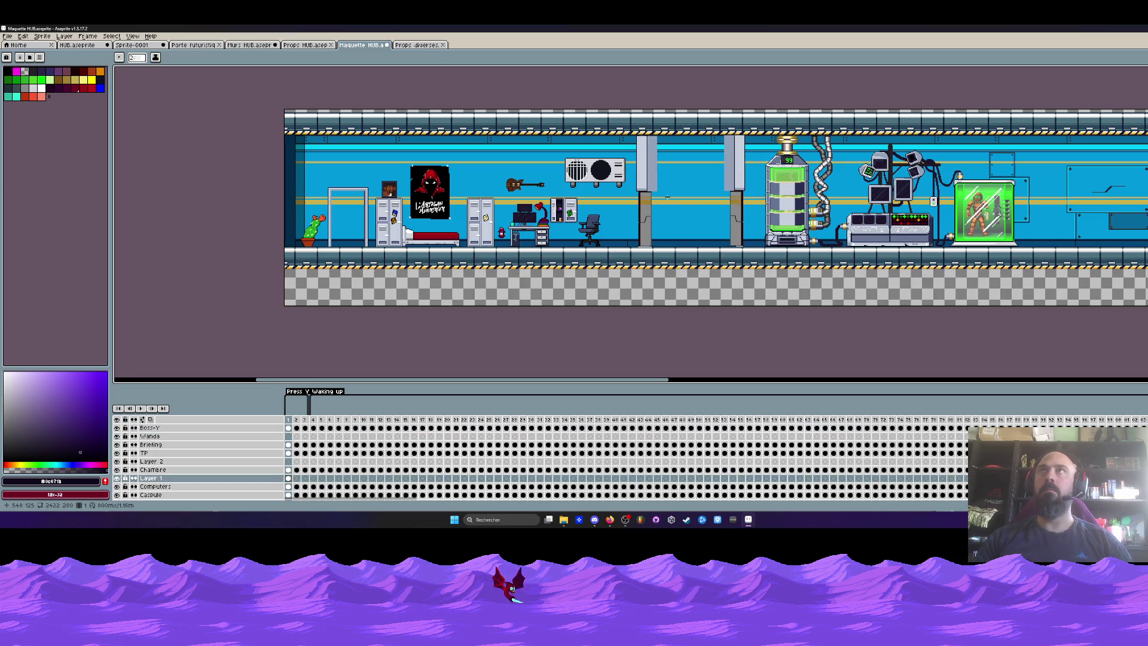
{"action": "key", "text": "ctrl+z"}
{"action": "key", "text": "ctrl+z"}
{"action": "key", "text": "ctrl+z"}
{"action": "key", "text": "ctrl+z"}
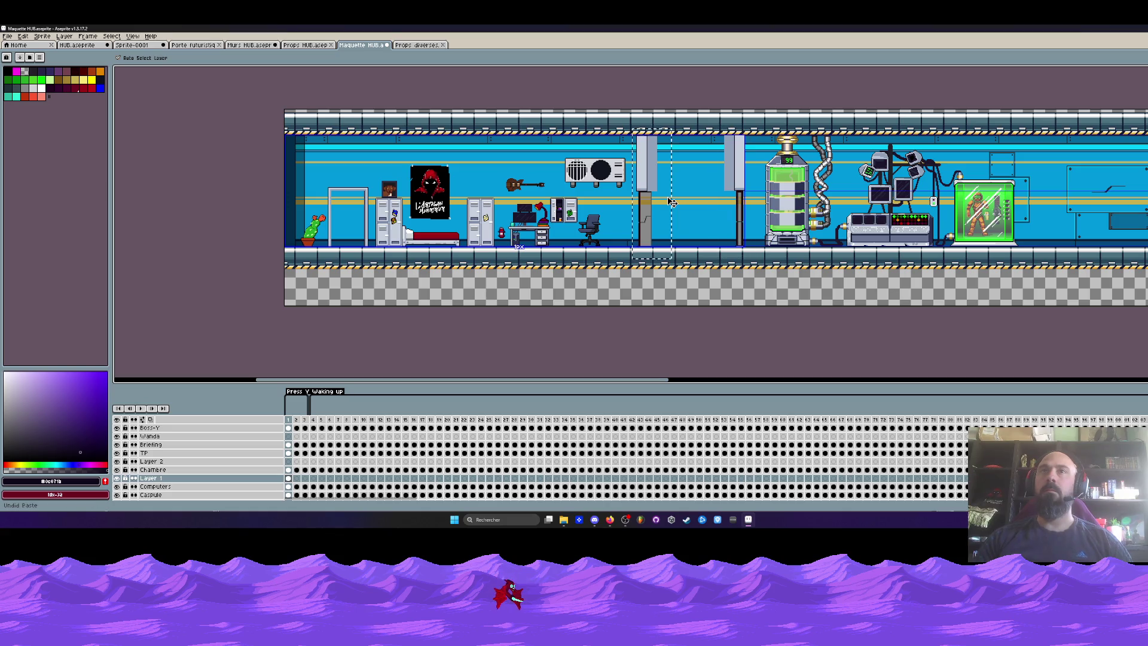
{"action": "key", "text": "ctrl+z"}
{"action": "key", "text": "ctrl+z"}
{"action": "key", "text": "ctrl+z"}
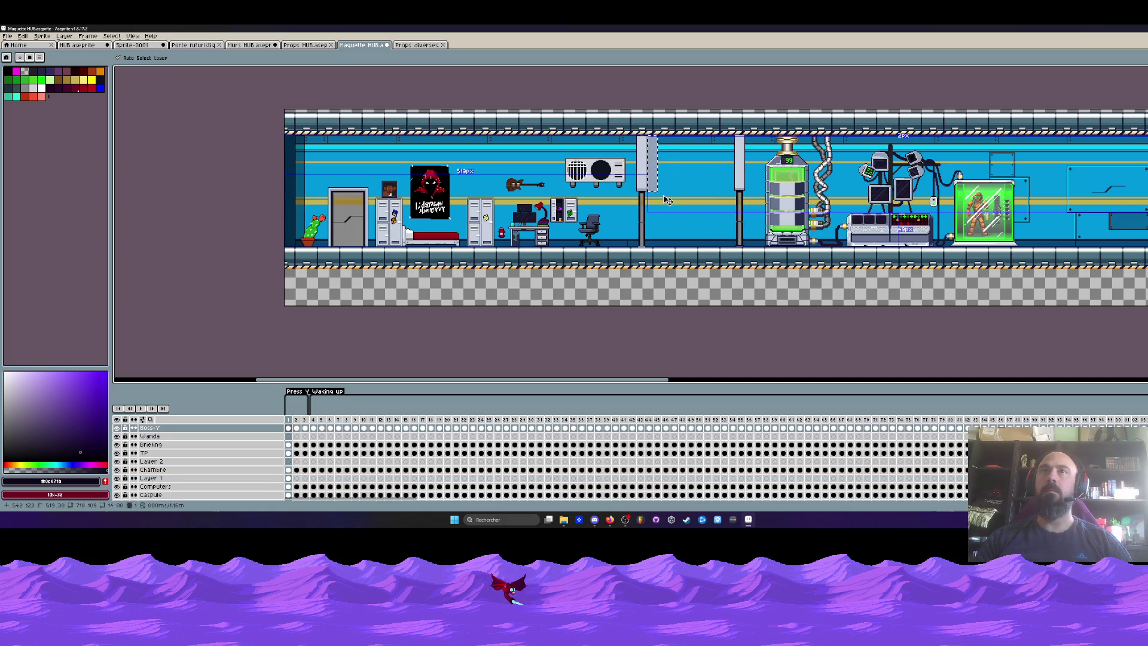
{"action": "key", "text": "ctrl+z"}
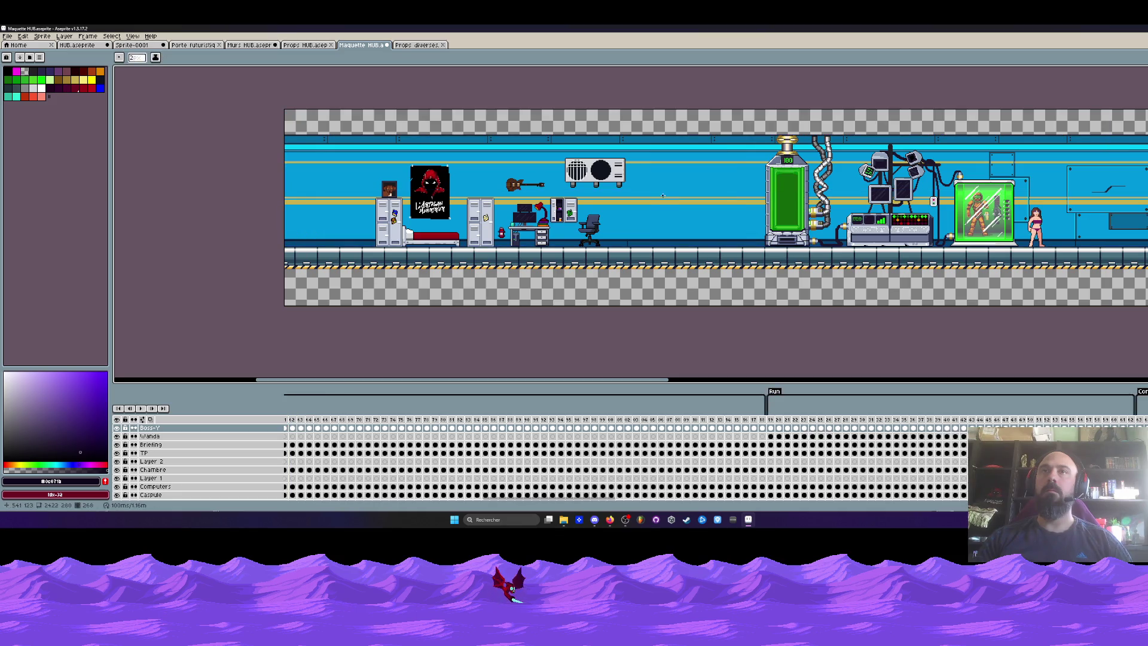
{"action": "key", "text": "ctrl+z"}
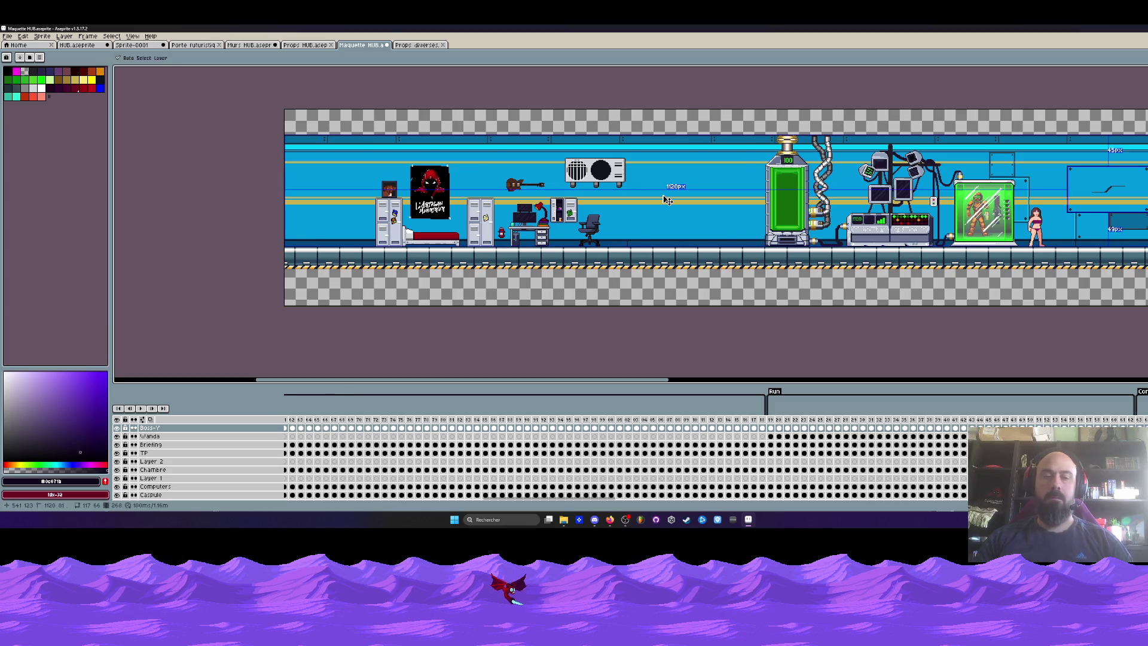
{"action": "key", "text": "ctrl+y"}
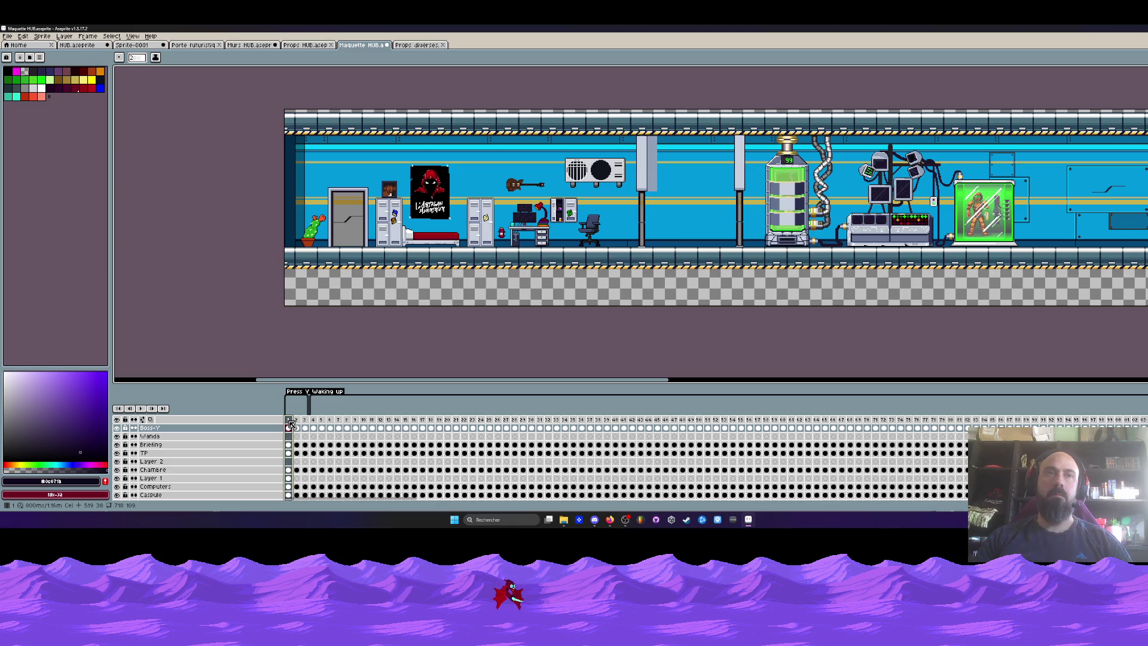
Step: Toggle Layer 1 visibility to check its content, then make the Boss-Y layer active
{"action": "left_click", "coordinate": [117, 478]}
{"action": "left_click", "coordinate": [117, 478]}
{"action": "left_click", "coordinate": [117, 478]}
{"action": "left_click", "coordinate": [118, 479]}
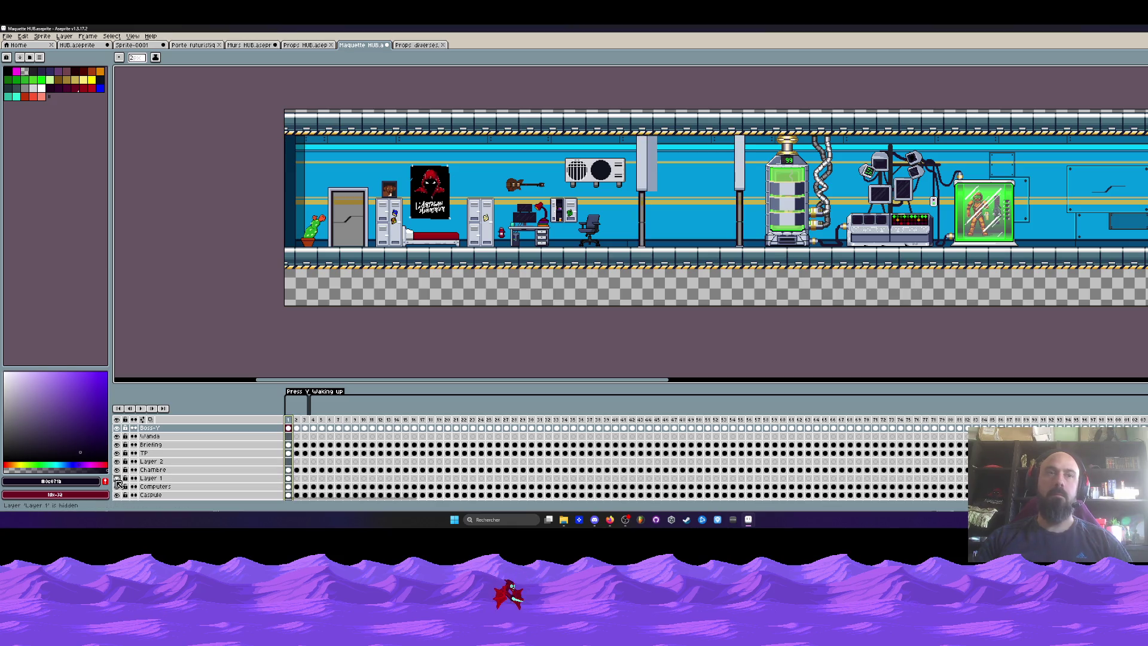
{"action": "left_click", "coordinate": [288, 470]}
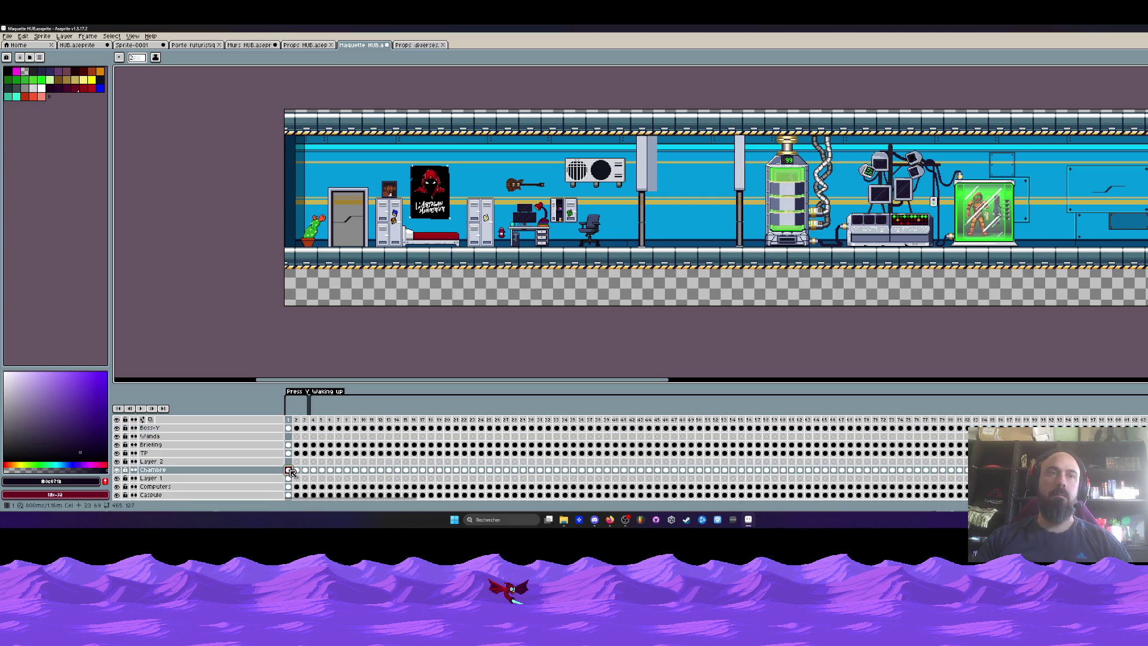
{"action": "left_click", "coordinate": [288, 429]}
{"action": "key", "text": "m"}
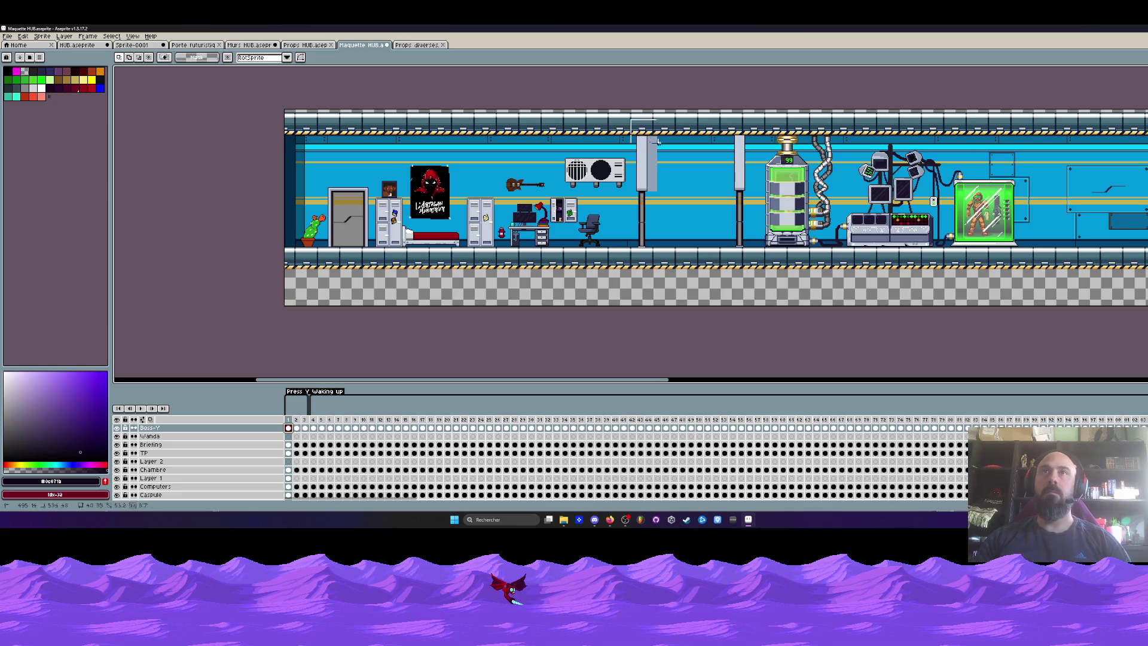
{"action": "left_click", "coordinate": [695, 205]}
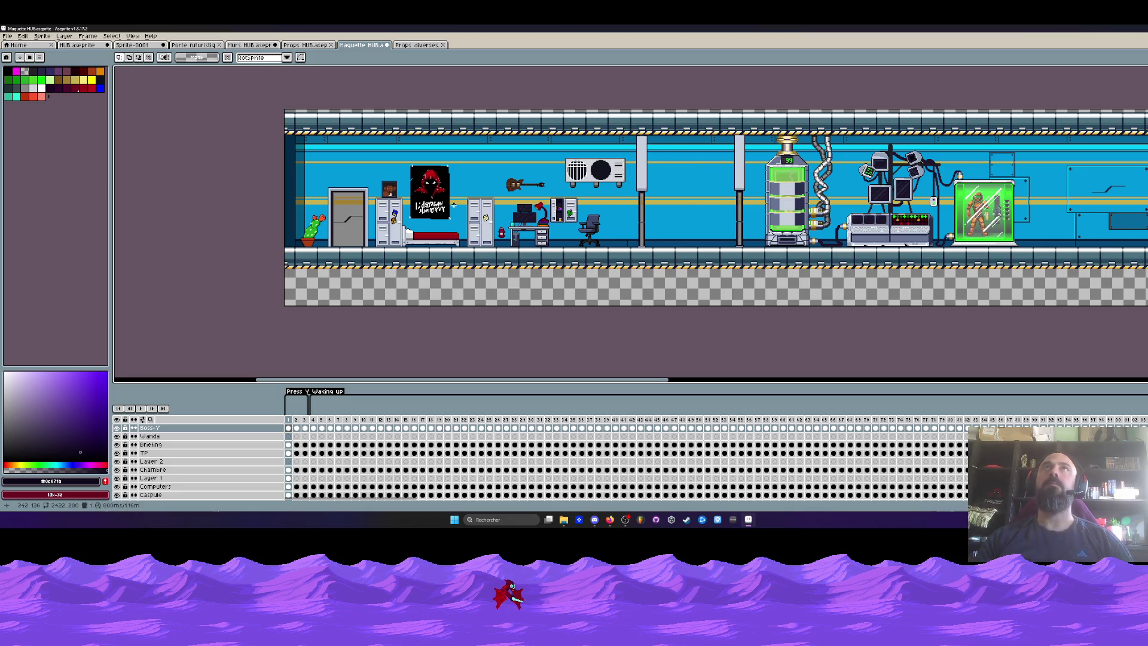
{"action": "left_click", "coordinate": [610, 519]}
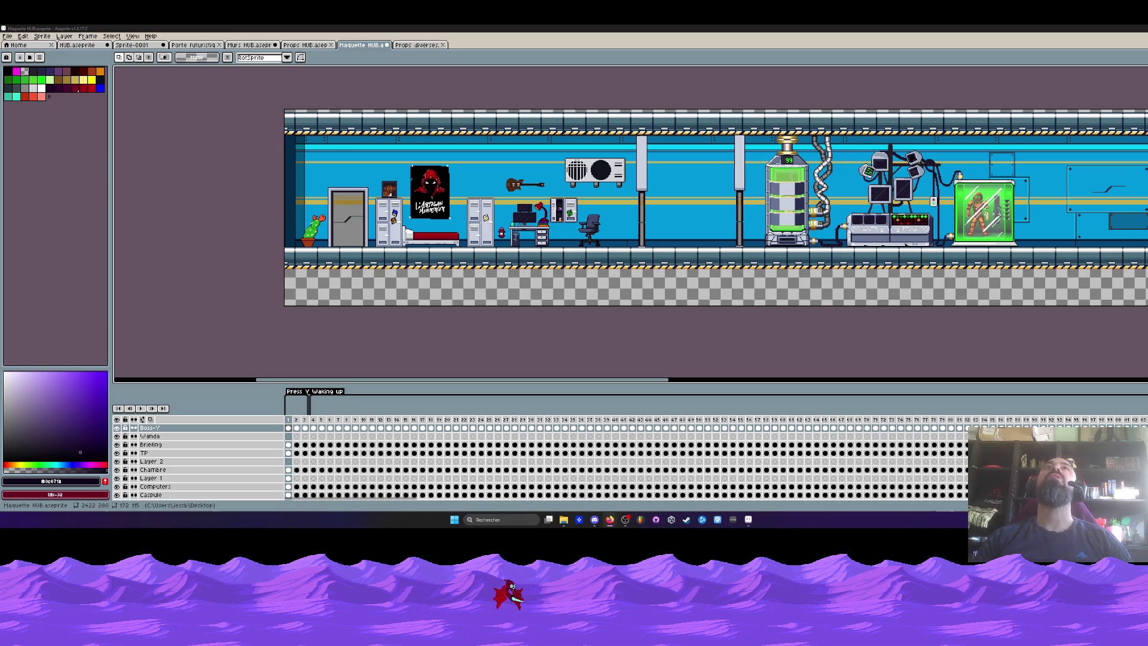
{"action": "left_click", "coordinate": [439, 381]}
{"action": "left_click_drag", "start_coordinate": [439, 381], "coordinate": [805, 383]}
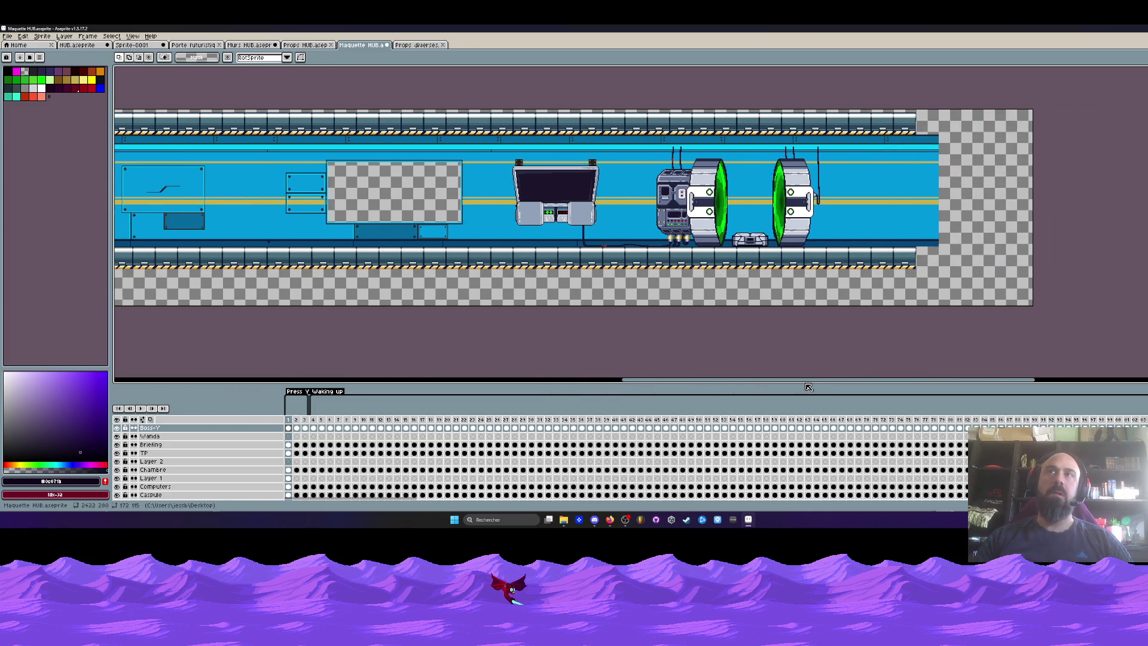
{"action": "scroll", "coordinate": [566, 182], "scroll_direction": "up", "scroll_amount": 2}
{"action": "scroll", "coordinate": [489, 172], "scroll_direction": "down", "scroll_amount": 2}
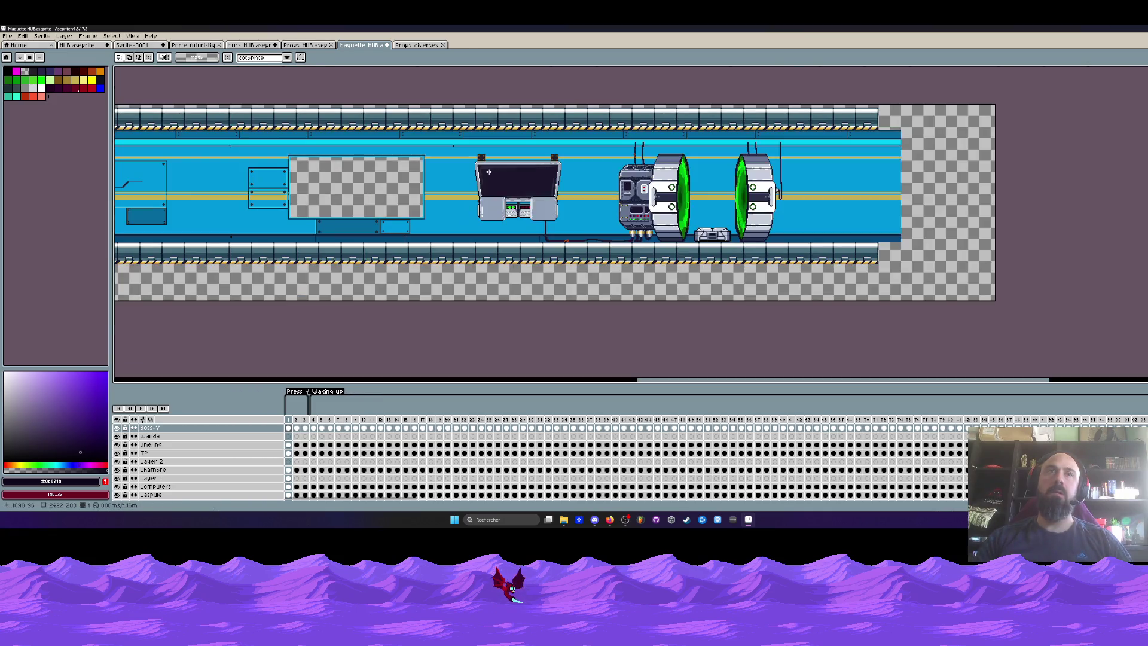
{"action": "scroll", "coordinate": [327, 204], "scroll_direction": "up", "scroll_amount": 2}
{"action": "scroll", "coordinate": [327, 203], "scroll_direction": "down", "scroll_amount": 2}
{"action": "left_click_drag", "start_coordinate": [327, 204], "coordinate": [470, 234]}
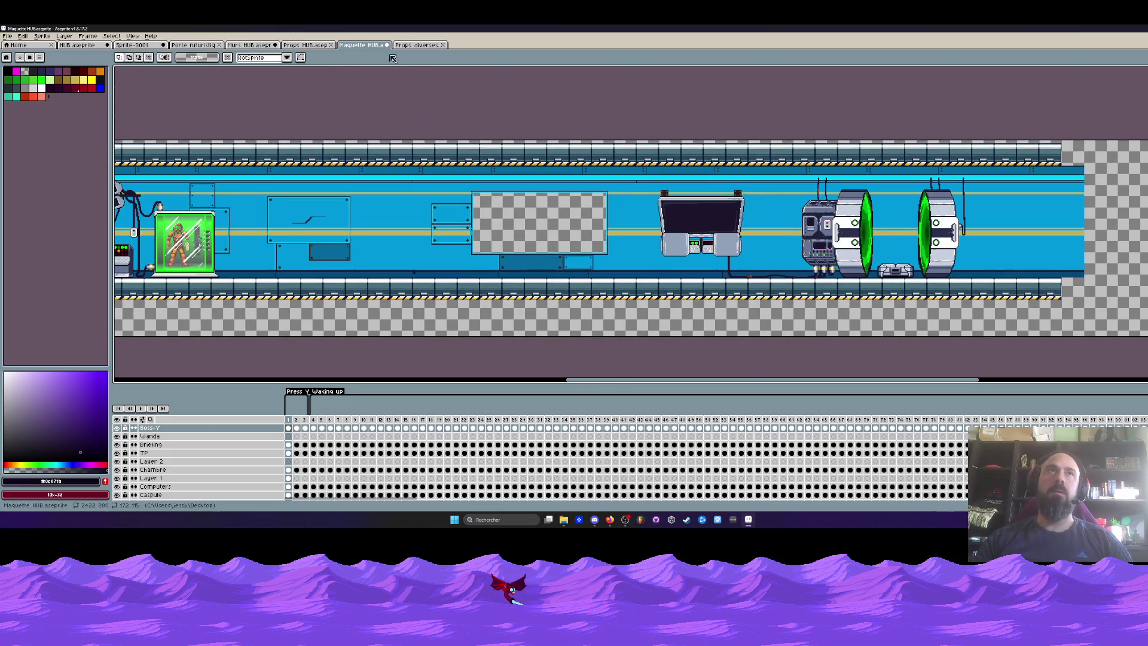
{"action": "scroll", "coordinate": [586, 225], "scroll_direction": "down", "scroll_amount": 2}
{"action": "scroll", "coordinate": [308, 213], "scroll_direction": "up", "scroll_amount": 2}
{"action": "key", "text": "m"}
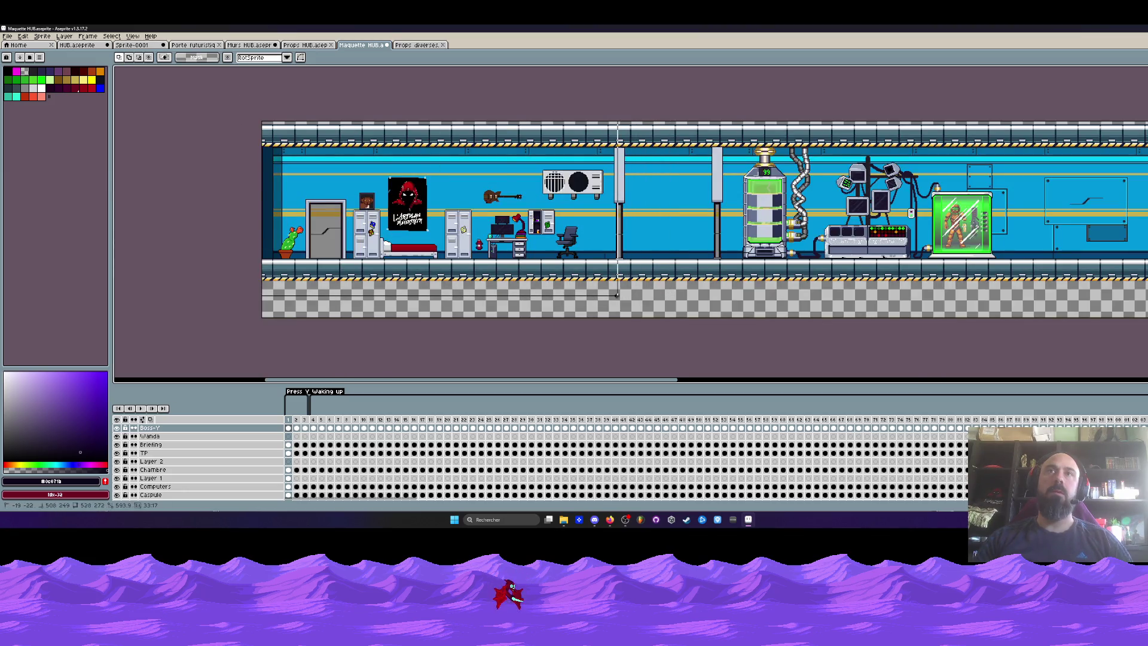
{"action": "left_click_drag", "start_coordinate": [620, 296], "coordinate": [621, 297]}
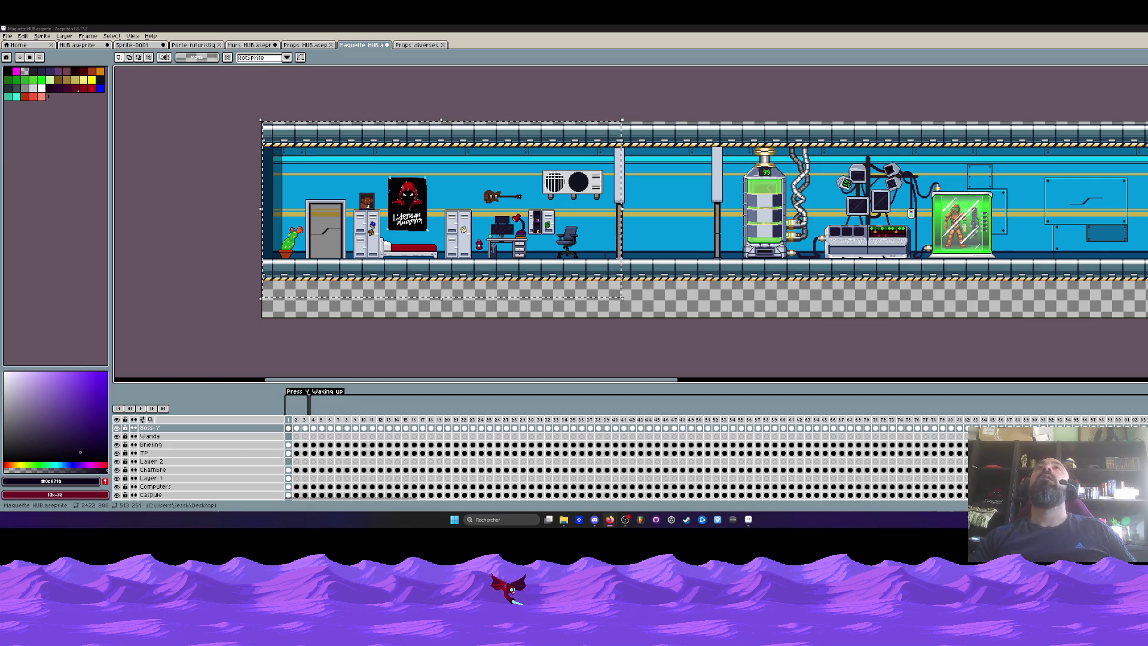
{"action": "left_click", "coordinate": [237, 130]}
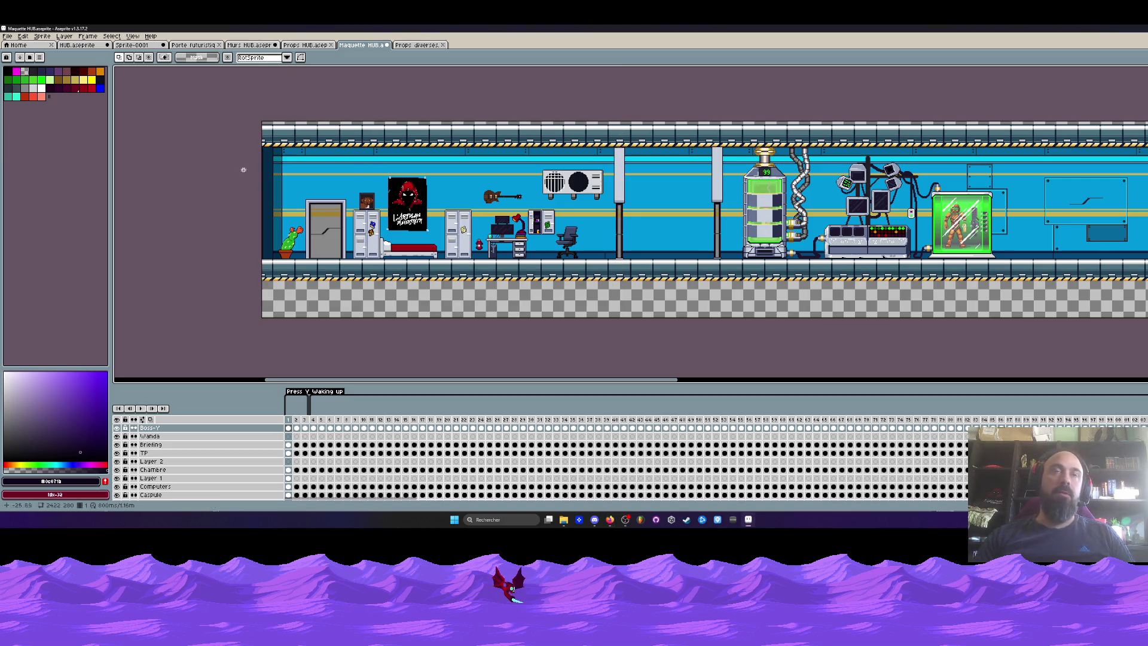
{"action": "scroll", "coordinate": [467, 255], "scroll_direction": "down", "scroll_amount": 2}
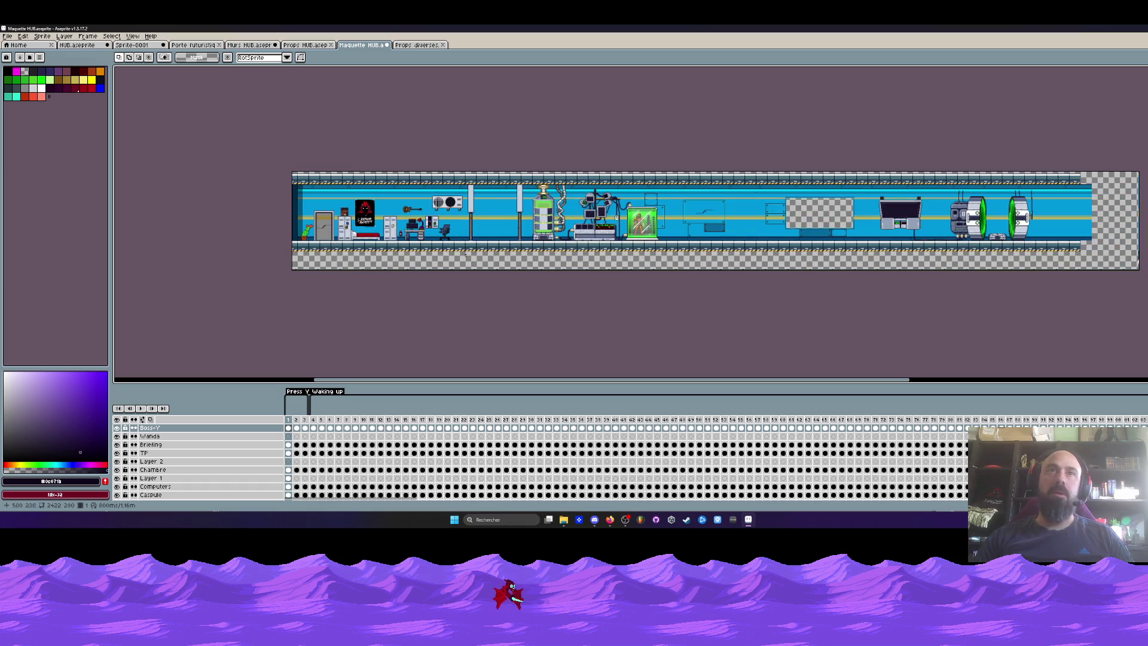
{"action": "scroll", "coordinate": [507, 232], "scroll_direction": "up", "scroll_amount": 2}
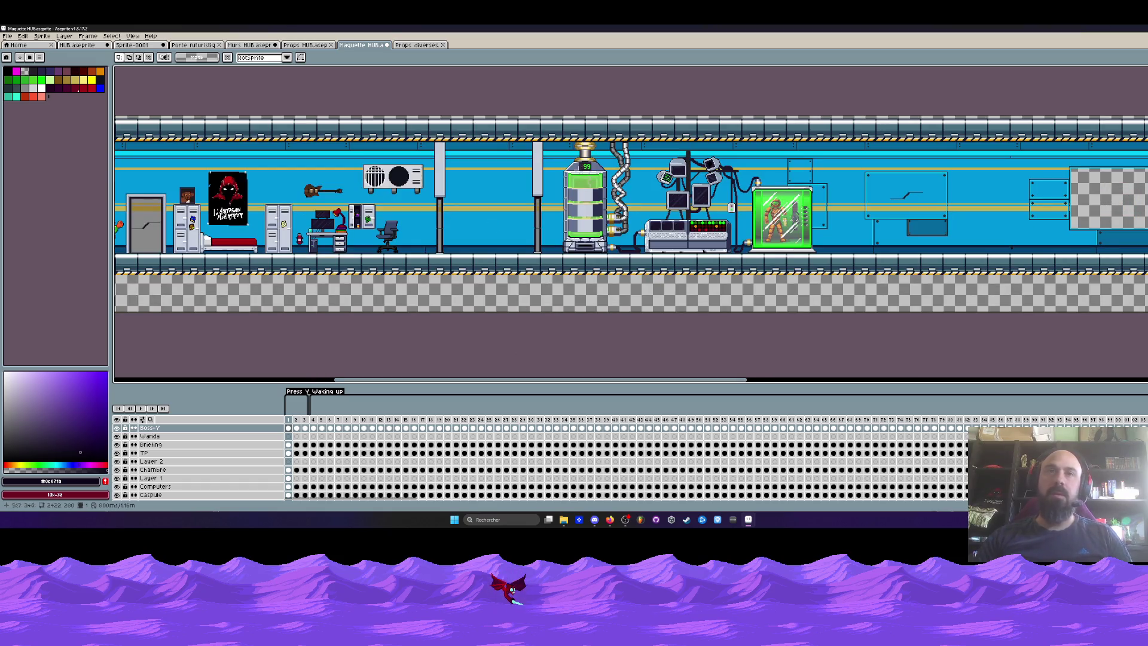
Step: Save the Maquette HUB mockup, close Props diverses, and save Murs HUB
{"action": "left_click", "coordinate": [7, 36]}
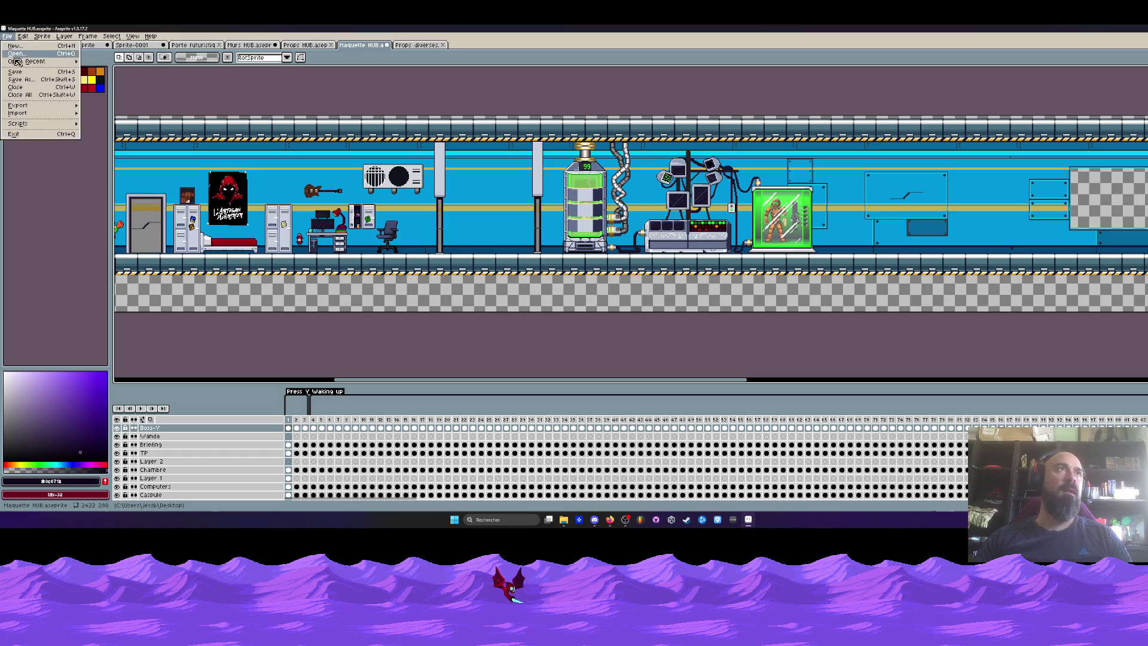
{"action": "left_click", "coordinate": [15, 72]}
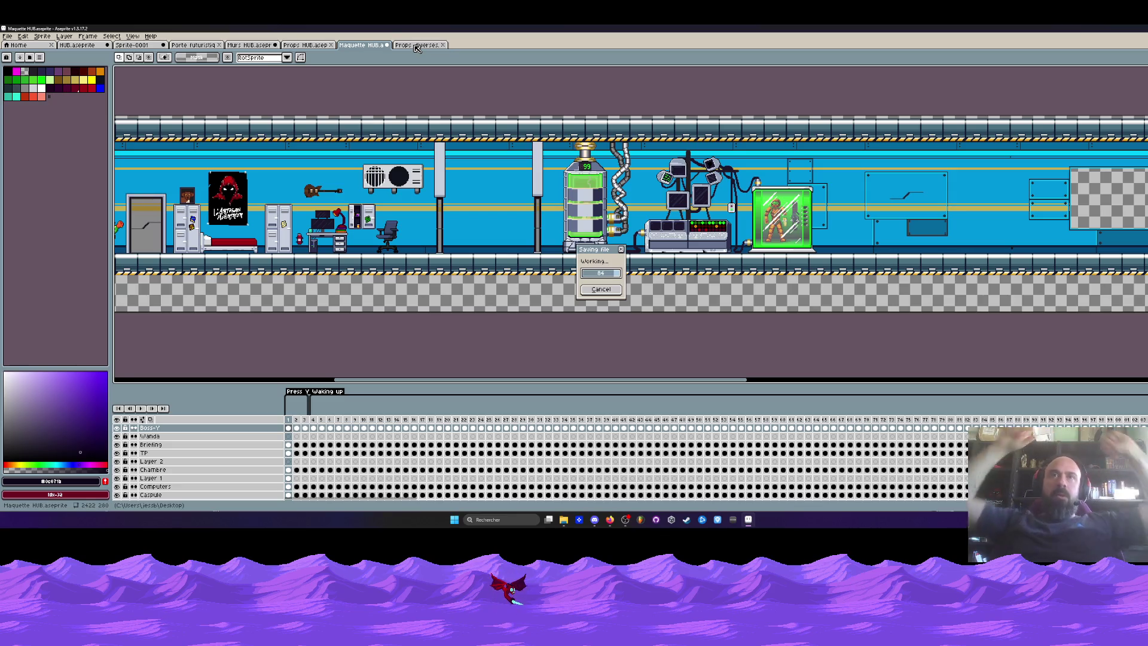
{"action": "left_click", "coordinate": [415, 46]}
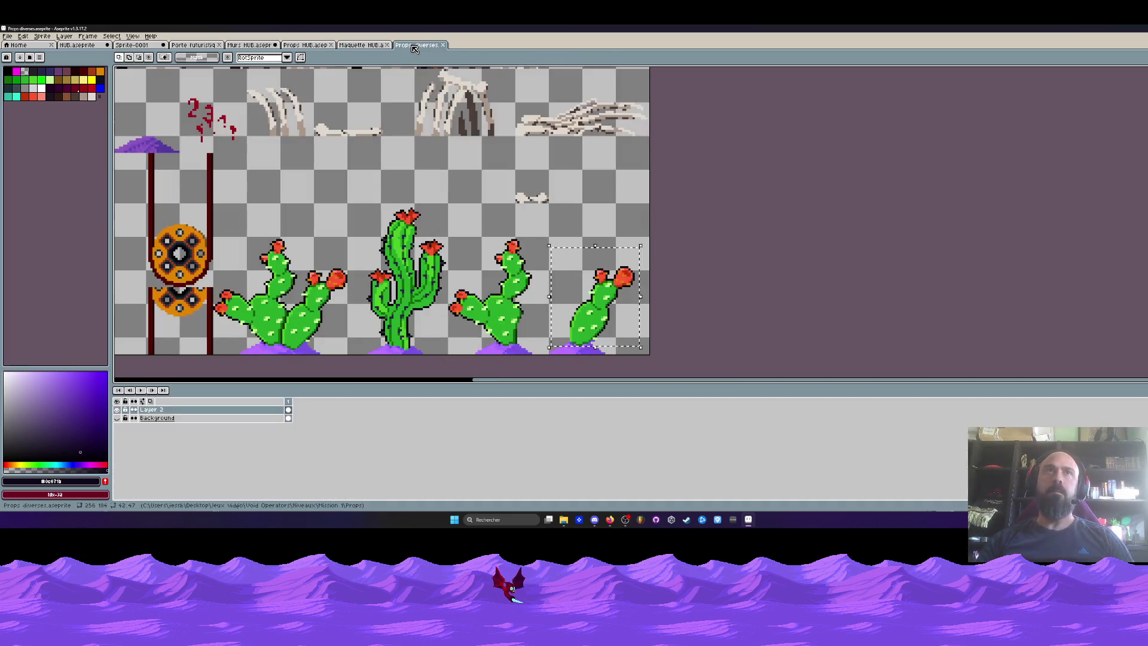
{"action": "key", "text": "ctrl+w"}
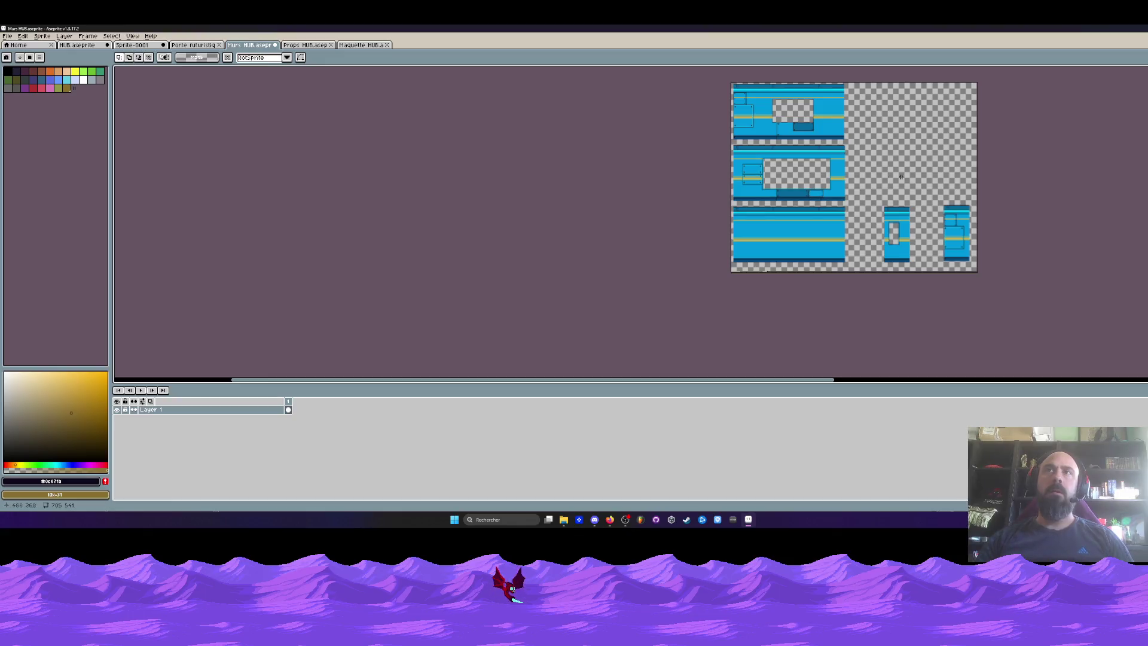
{"action": "key", "text": "alt+f"}
{"action": "key", "text": "s"}
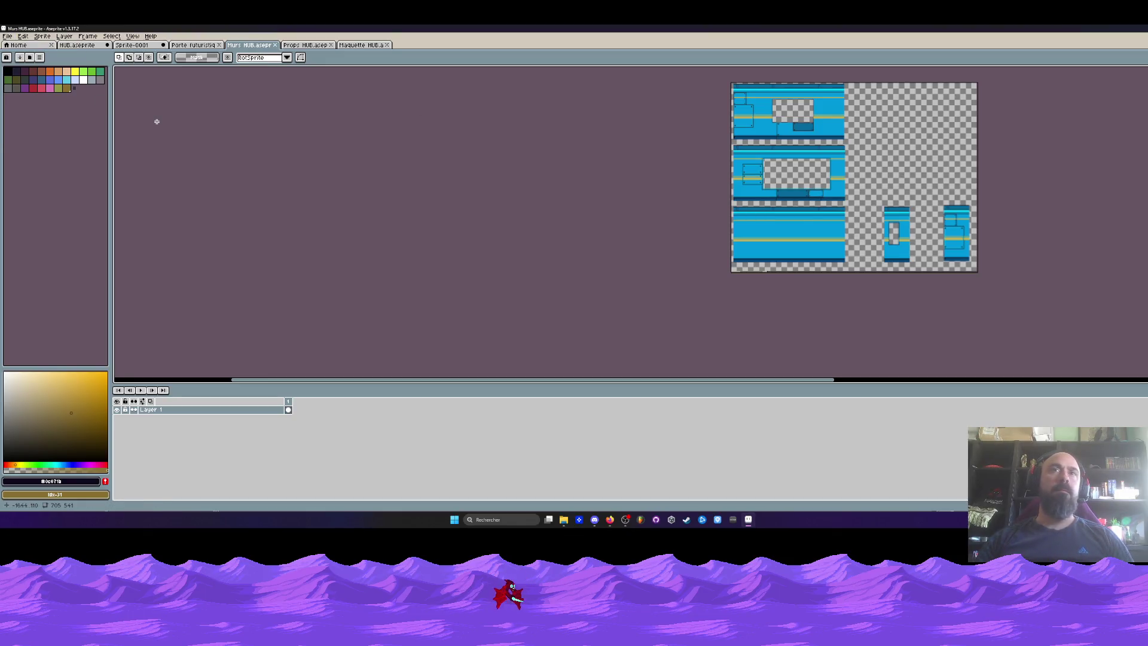
Step: Close the Sprite-0001 door drawing without saving and switch to Murs HUB
{"action": "left_click", "coordinate": [142, 45]}
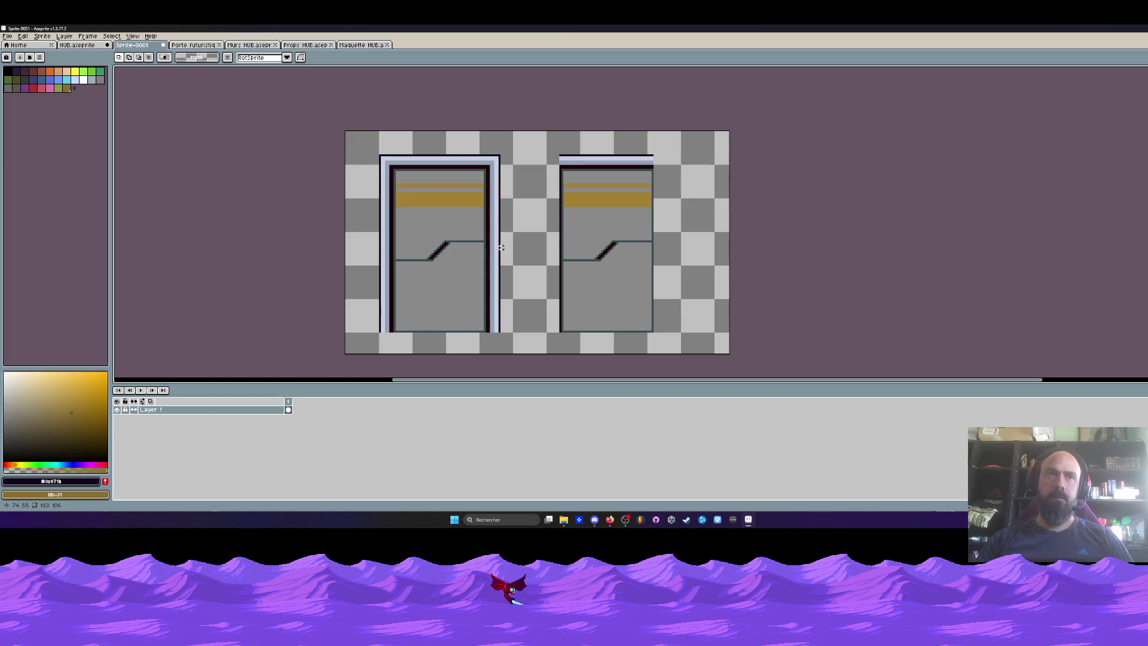
{"action": "left_click", "coordinate": [221, 412]}
{"action": "key", "text": "ctrl+z"}
{"action": "key", "text": "ctrl+z"}
{"action": "key", "text": "ctrl+z"}
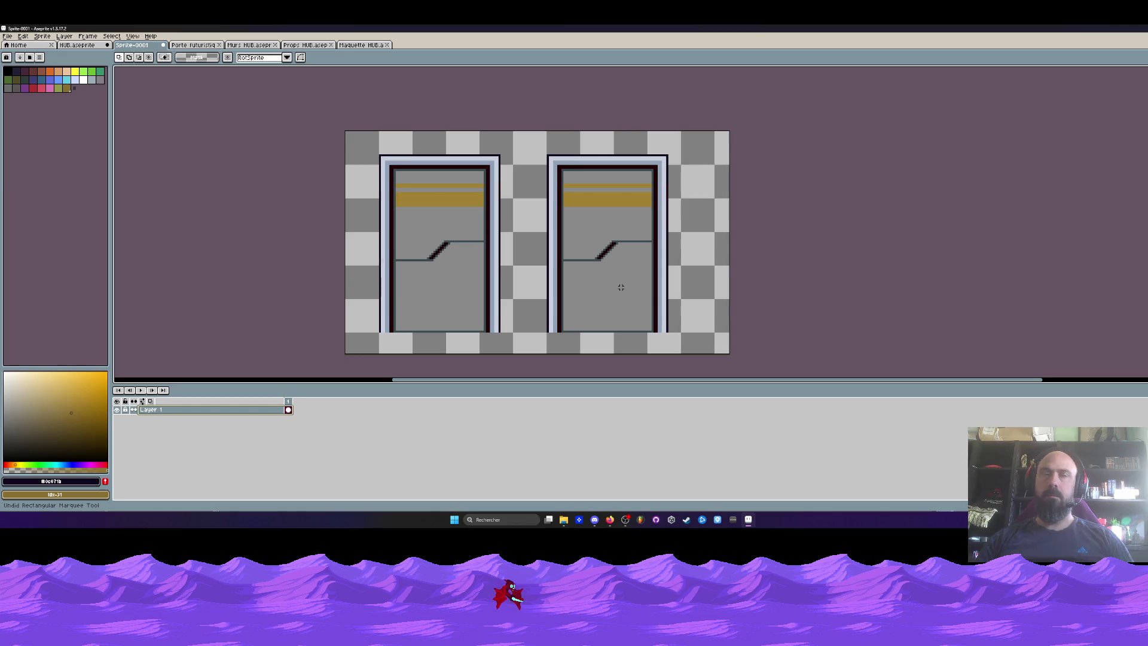
{"action": "left_click", "coordinate": [163, 45]}
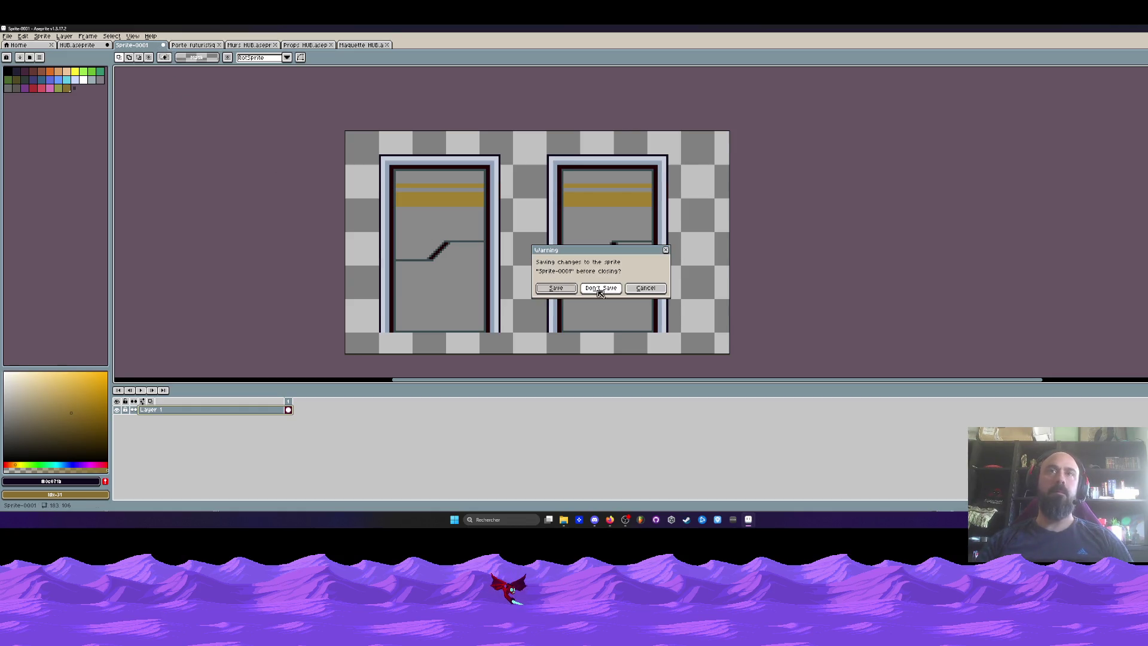
{"action": "left_click", "coordinate": [601, 288]}
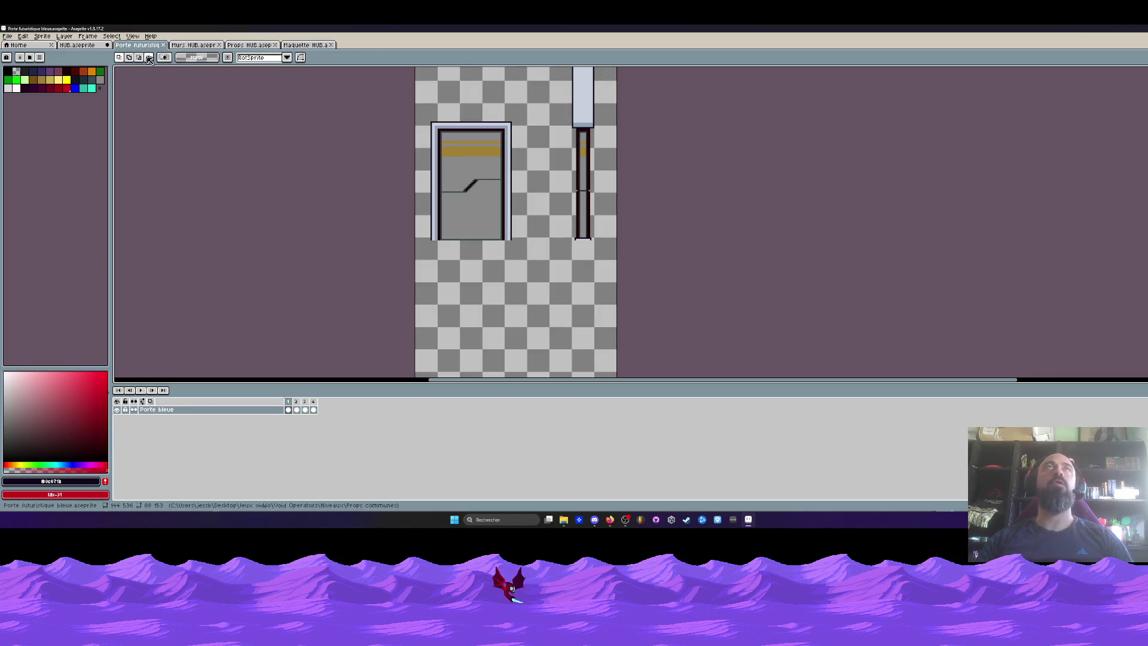
{"action": "left_click", "coordinate": [194, 45]}
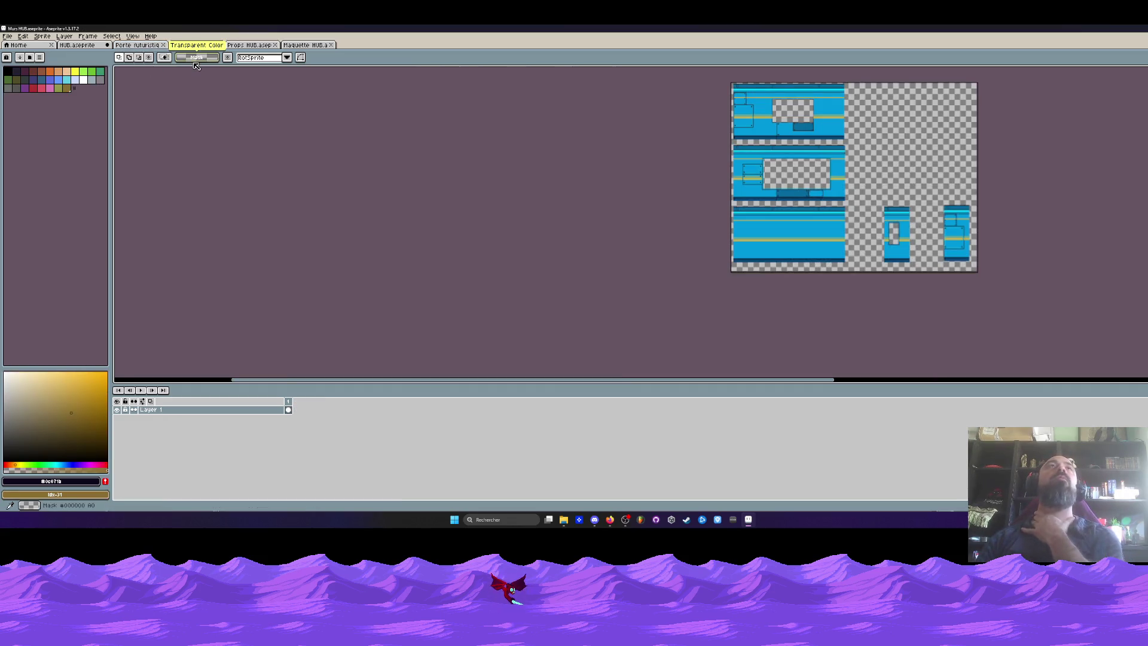
Step: Look through the Props HUB, HUB, Porte futuristique and Murs HUB sprites, returning to Maquette HUB
{"action": "left_click", "coordinate": [245, 47]}
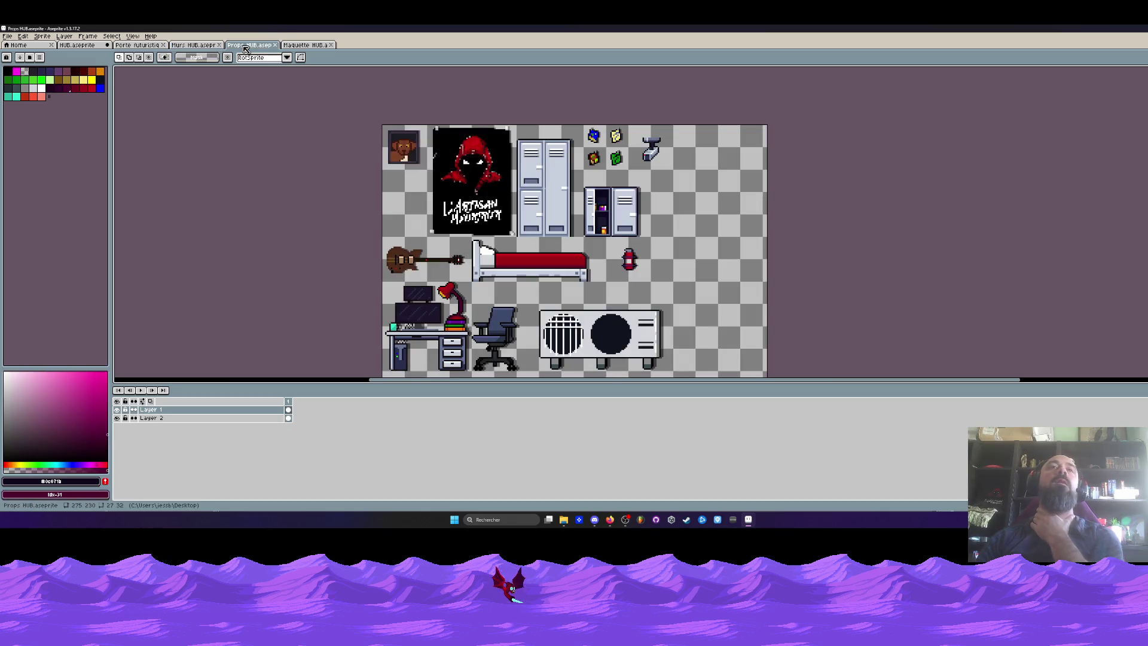
{"action": "scroll", "coordinate": [396, 216], "scroll_direction": "down", "scroll_amount": 1}
{"action": "scroll", "coordinate": [404, 217], "scroll_direction": "up", "scroll_amount": 1}
{"action": "left_click", "coordinate": [305, 45]}
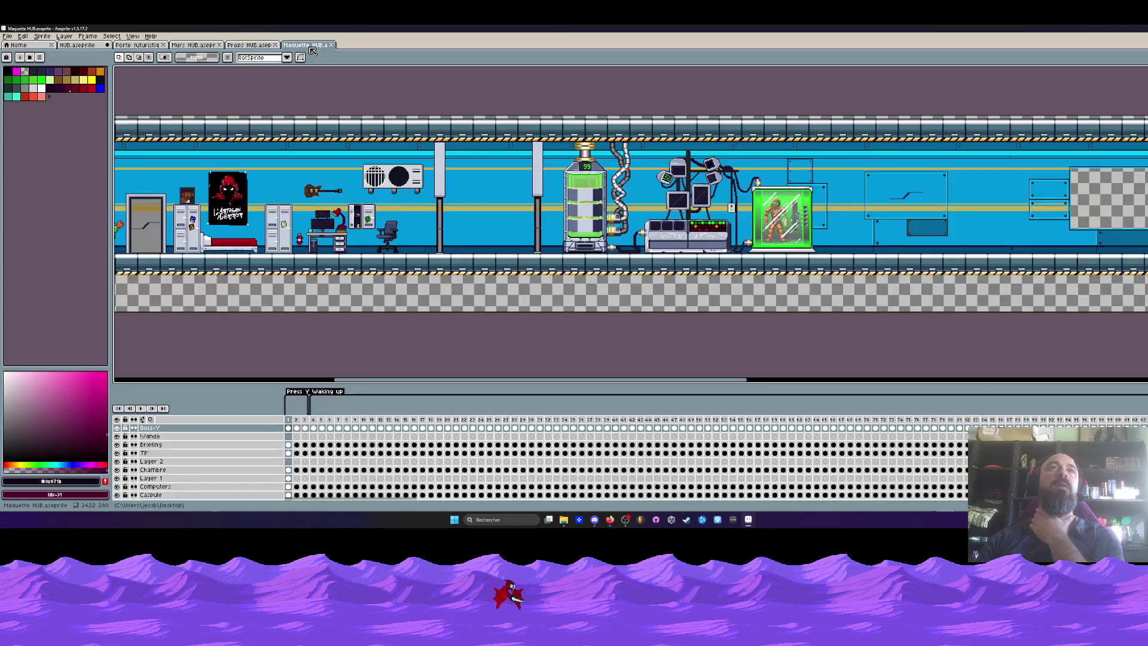
{"action": "left_click", "coordinate": [84, 45]}
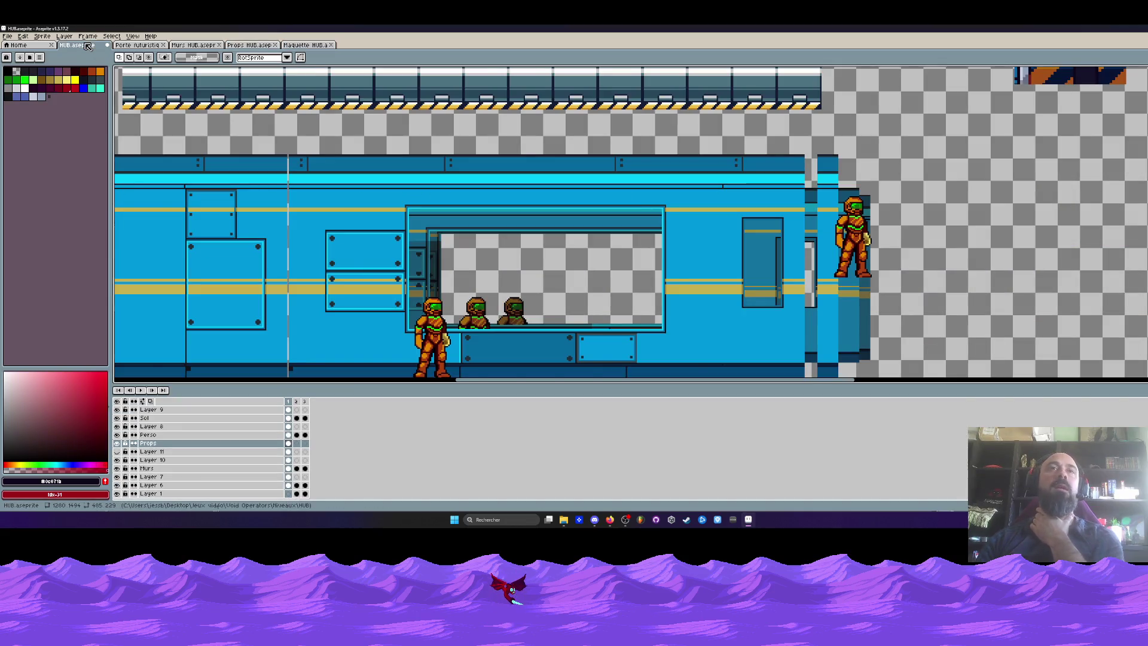
{"action": "scroll", "coordinate": [296, 216], "scroll_direction": "down", "scroll_amount": 2}
{"action": "scroll", "coordinate": [296, 215], "scroll_direction": "up", "scroll_amount": 1}
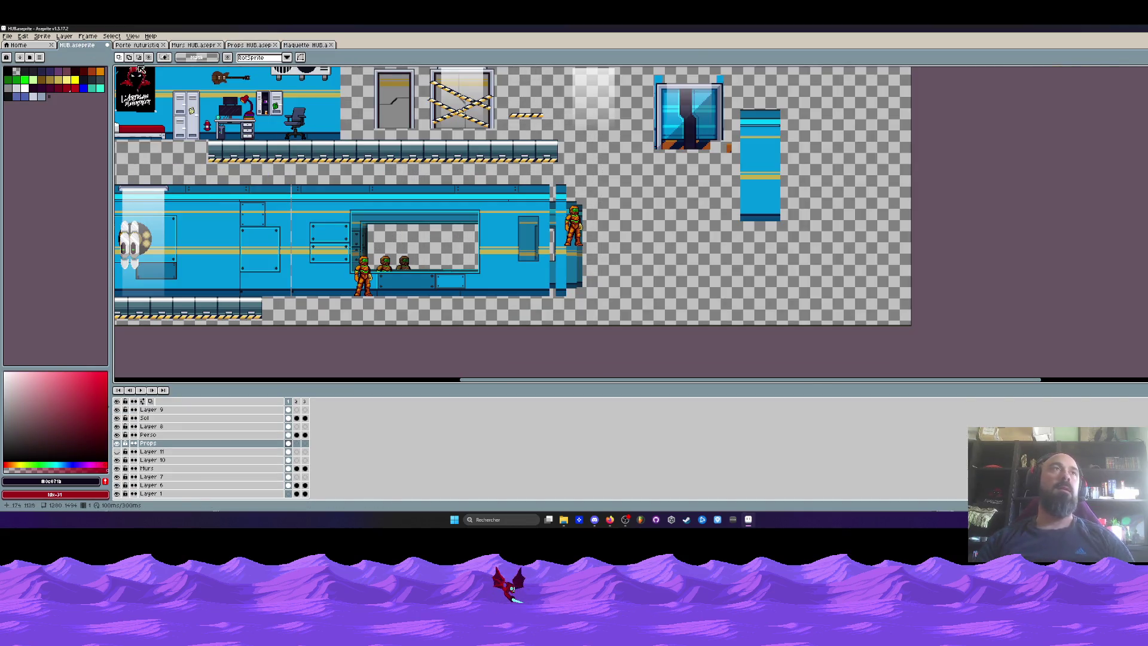
{"action": "left_click", "coordinate": [137, 45]}
{"action": "left_click", "coordinate": [194, 45]}
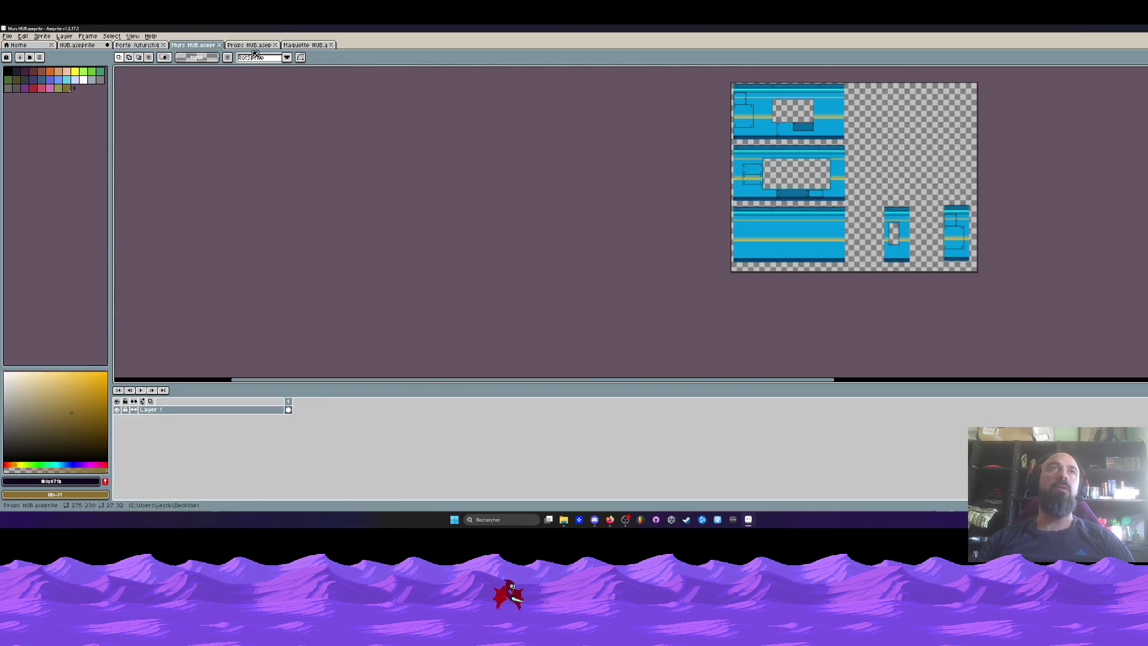
{"action": "left_click", "coordinate": [250, 45]}
{"action": "left_click", "coordinate": [305, 45]}
{"action": "scroll", "coordinate": [421, 143], "scroll_direction": "down", "scroll_amount": 1}
{"action": "scroll", "coordinate": [421, 143], "scroll_direction": "up", "scroll_amount": 1}
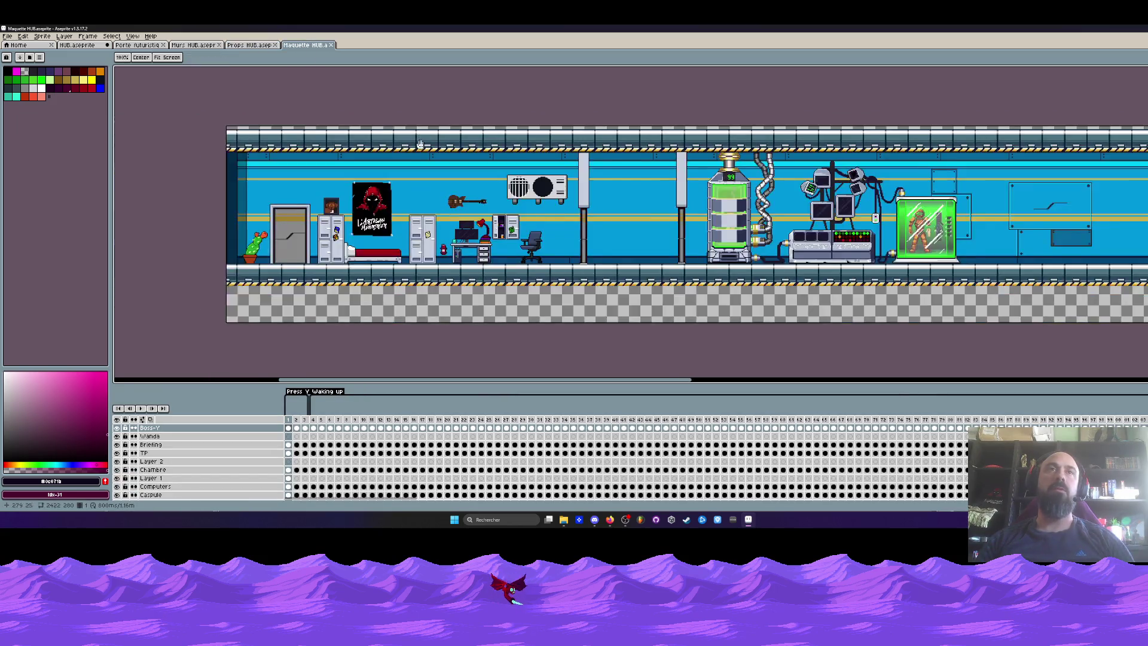
{"action": "key", "text": "m"}
{"action": "scroll", "coordinate": [254, 231], "scroll_direction": "up", "scroll_amount": 1}
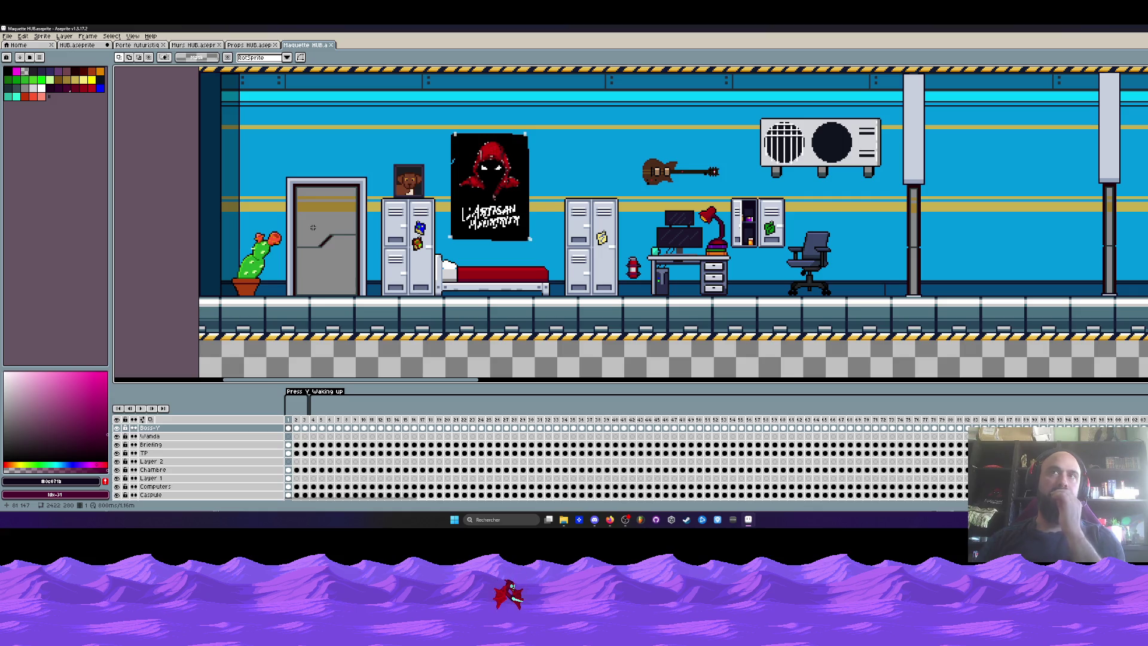
Step: Pan the corridor right to its portal end and trial-select the laptop and portals section
{"action": "scroll", "coordinate": [304, 218], "scroll_direction": "down", "scroll_amount": 1}
{"action": "scroll", "coordinate": [620, 201], "scroll_direction": "up", "scroll_amount": 1}
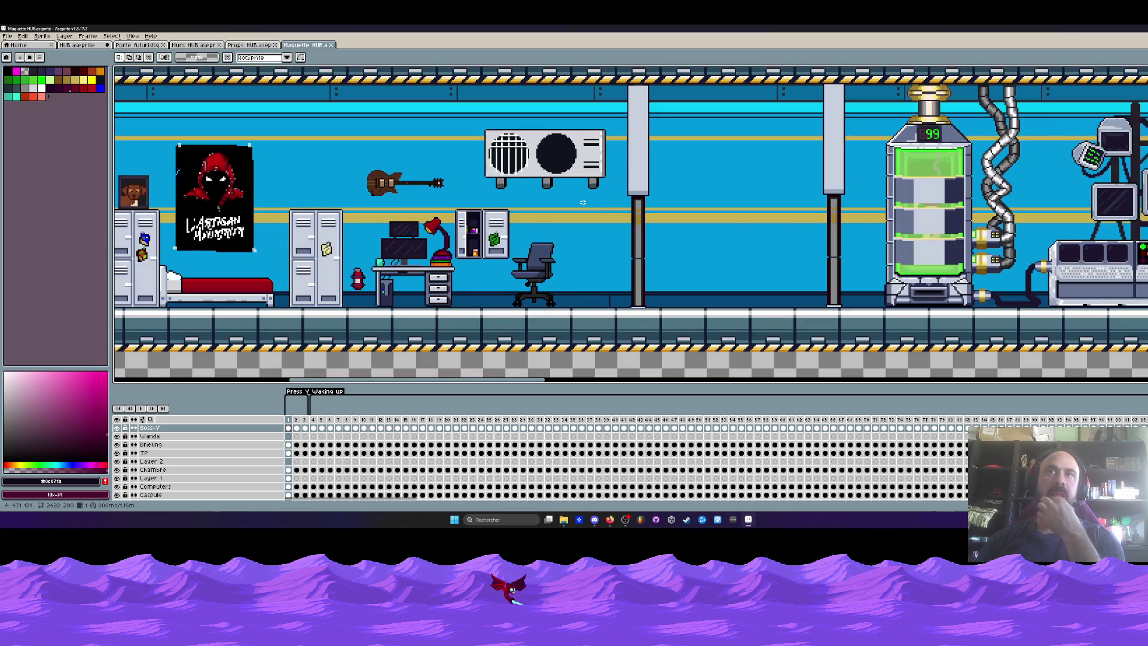
{"action": "scroll", "coordinate": [620, 201], "scroll_direction": "down", "scroll_amount": 1}
{"action": "key", "text": "h"}
{"action": "left_click_drag", "start_coordinate": [801, 291], "coordinate": [235, 302]}
{"action": "left_click_drag", "start_coordinate": [837, 299], "coordinate": [481, 306]}
{"action": "key", "text": "m"}
{"action": "left_click_drag", "start_coordinate": [488, 136], "coordinate": [940, 287]}
{"action": "key", "text": "ctrl+d"}
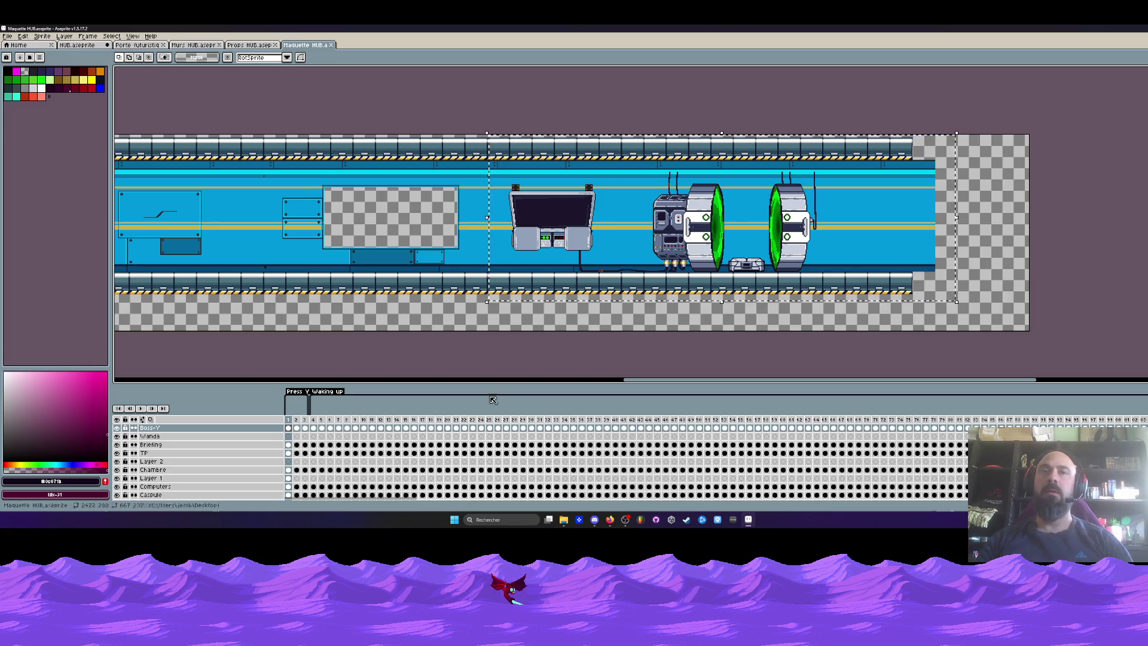
Step: Select timeline frames 1–4, reset to frame 1, and glance at the Props HUB sheet
{"action": "mouse_move", "coordinate": [319, 426]}
{"action": "left_mouse_down"}
{"action": "mouse_move", "coordinate": [936, 434]}
{"action": "mouse_move", "coordinate": [283, 434]}
{"action": "left_mouse_up"}
{"action": "scroll", "coordinate": [473, 249], "scroll_direction": "down", "scroll_amount": 1}
{"action": "scroll", "coordinate": [473, 248], "scroll_direction": "up", "scroll_amount": 2}
{"action": "left_click", "coordinate": [473, 249]}
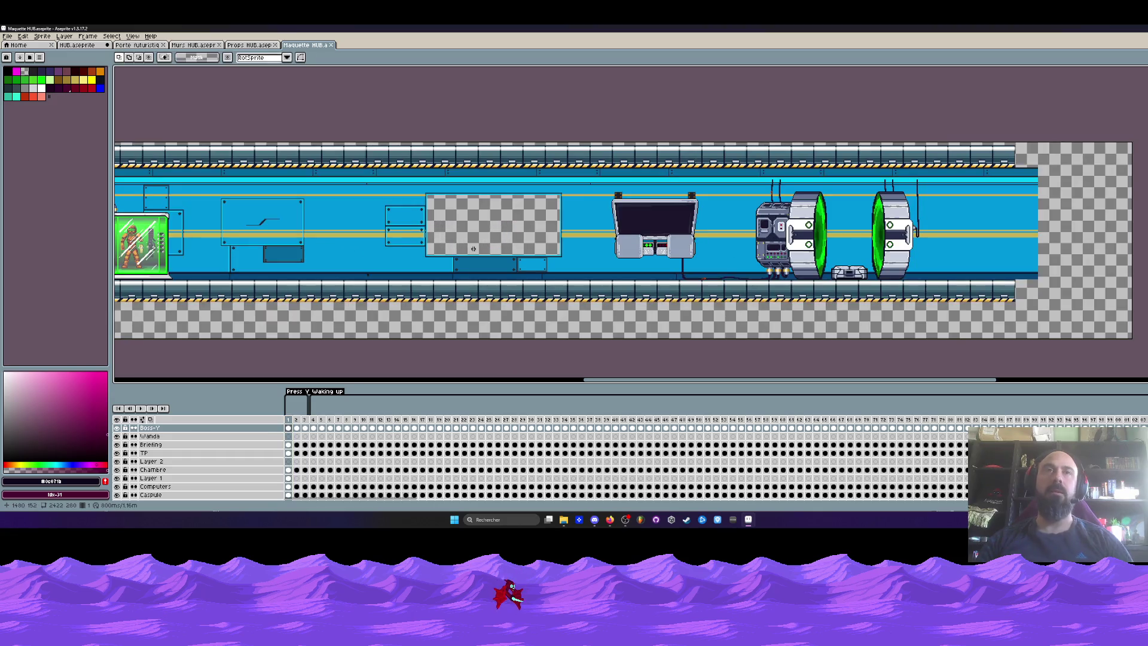
{"action": "left_click_drag", "start_coordinate": [183, 160], "coordinate": [346, 315]}
{"action": "left_click", "coordinate": [306, 322]}
{"action": "scroll", "coordinate": [387, 342], "scroll_direction": "left", "scroll_amount": 3}
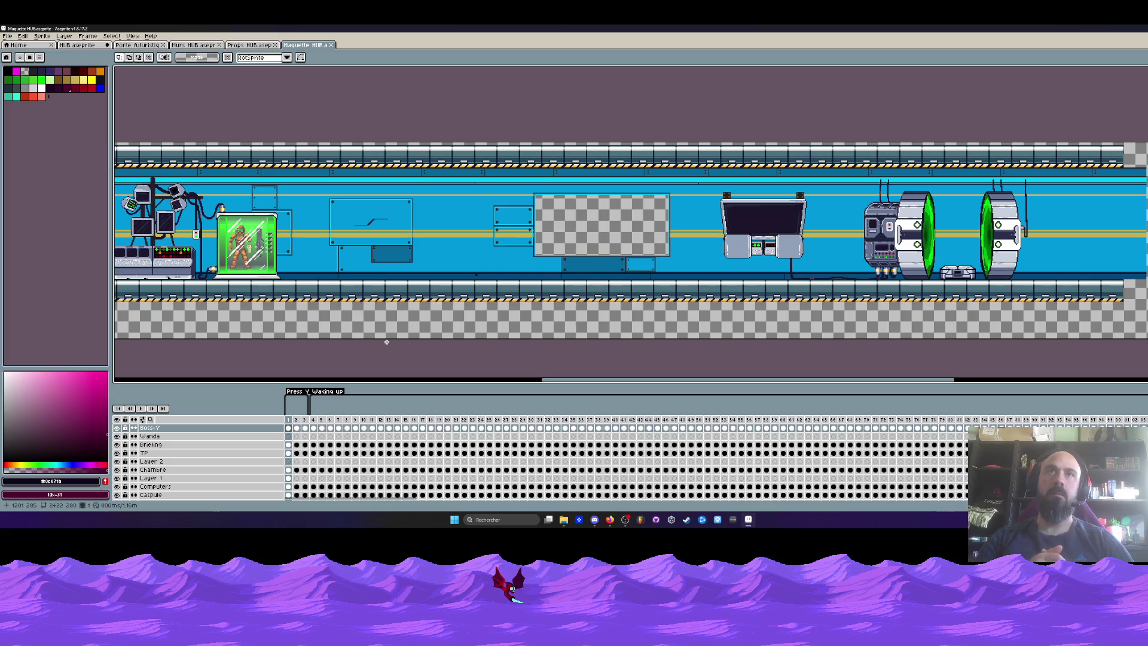
{"action": "scroll", "coordinate": [394, 317], "scroll_direction": "down", "scroll_amount": 1}
{"action": "scroll", "coordinate": [405, 285], "scroll_direction": "up", "scroll_amount": 1}
{"action": "mouse_move", "coordinate": [549, 384]}
{"action": "left_mouse_down"}
{"action": "mouse_move", "coordinate": [285, 385]}
{"action": "mouse_move", "coordinate": [576, 393]}
{"action": "mouse_move", "coordinate": [366, 400]}
{"action": "left_mouse_up"}
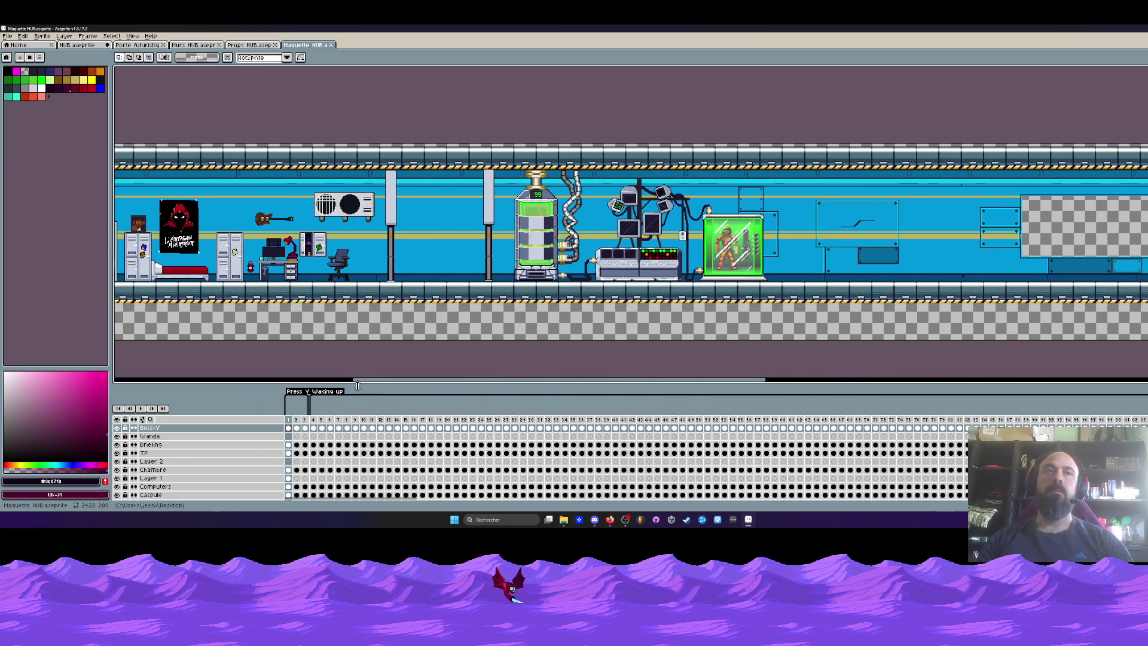
{"action": "left_click_drag", "start_coordinate": [366, 400], "coordinate": [453, 335]}
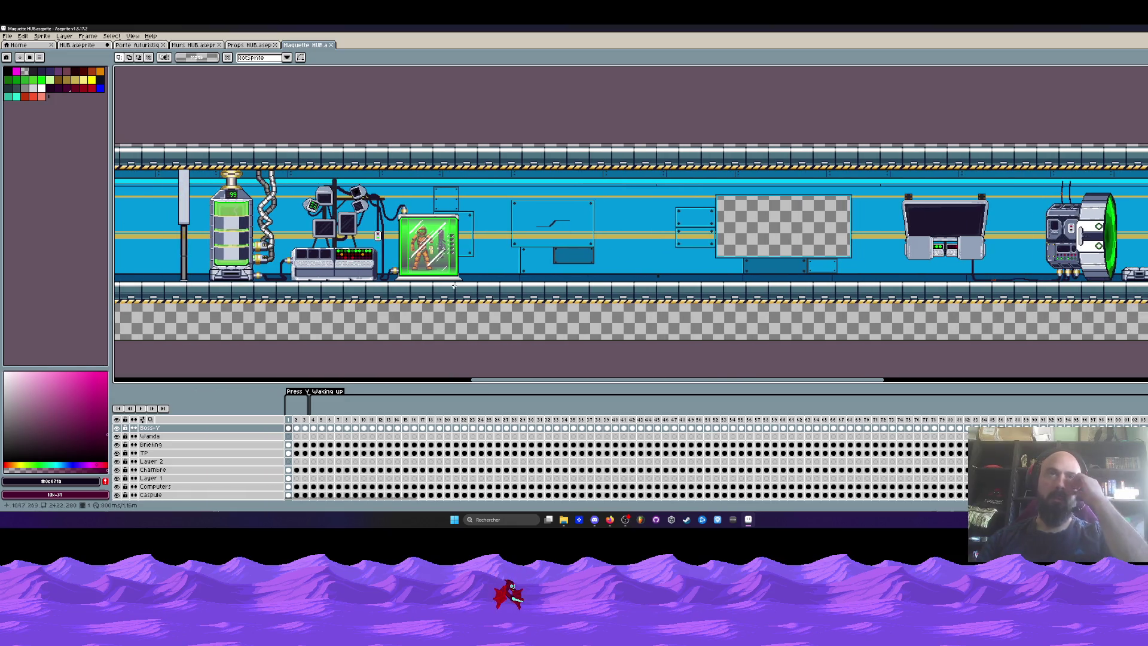
{"action": "left_click", "coordinate": [250, 45]}
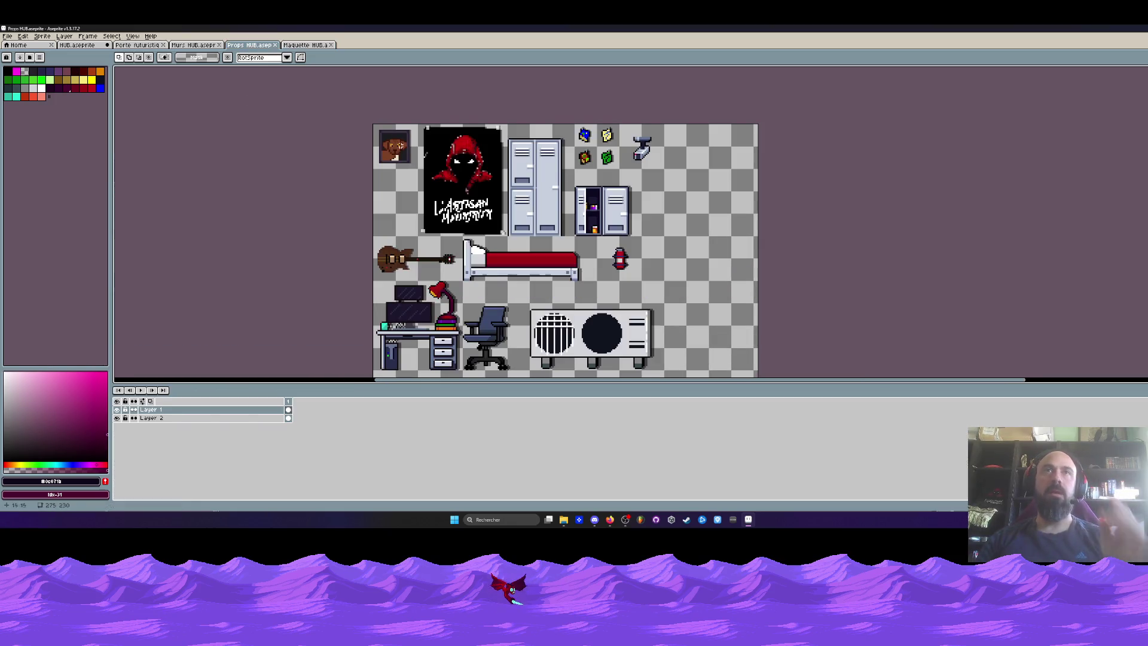
{"action": "left_click", "coordinate": [303, 45]}
Step: In Murs HUB, marquee-select the two small wall pieces and move them up beside the middle window tile
{"action": "left_click", "coordinate": [193, 46]}
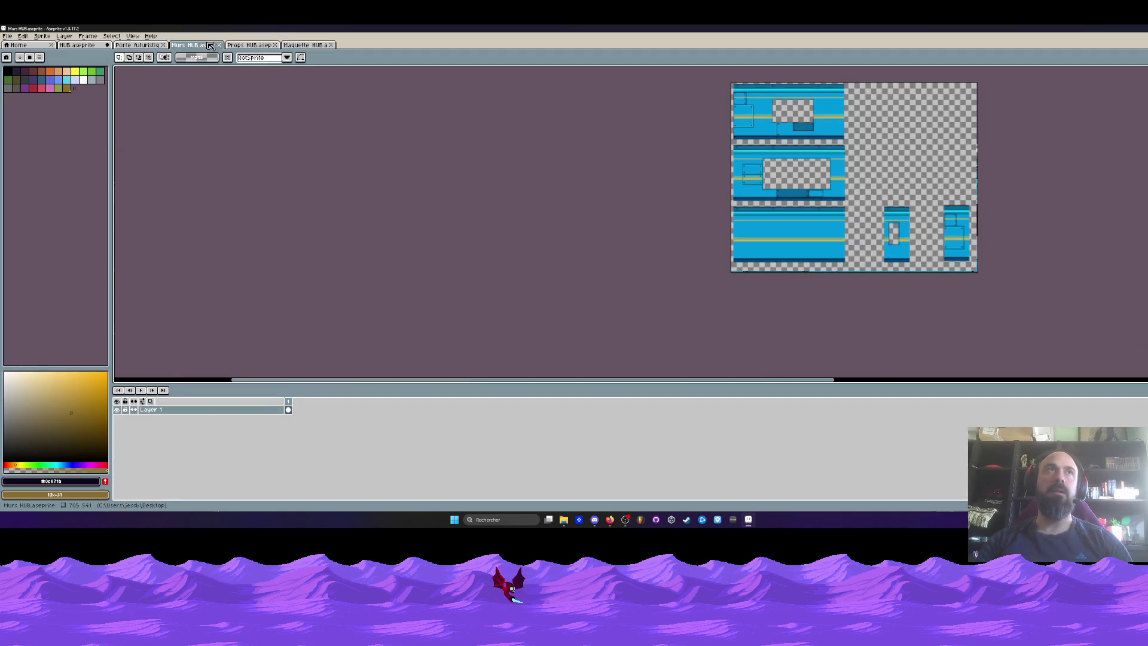
{"action": "left_click_drag", "start_coordinate": [653, 207], "coordinate": [379, 259]}
{"action": "scroll", "coordinate": [565, 200], "scroll_direction": "up", "scroll_amount": 1}
{"action": "key", "text": "m"}
{"action": "left_click_drag", "start_coordinate": [651, 244], "coordinate": [852, 377]}
{"action": "left_click_drag", "start_coordinate": [669, 269], "coordinate": [614, 149]}
{"action": "scroll", "coordinate": [586, 185], "scroll_direction": "up", "scroll_amount": 2}
{"action": "left_click_drag", "start_coordinate": [564, 194], "coordinate": [553, 185]}
Step: Drop the pieces, shift the right narrow wall piece left, and deselect
{"action": "scroll", "coordinate": [551, 185], "scroll_direction": "down", "scroll_amount": 2}
{"action": "scroll", "coordinate": [537, 183], "scroll_direction": "up", "scroll_amount": 2}
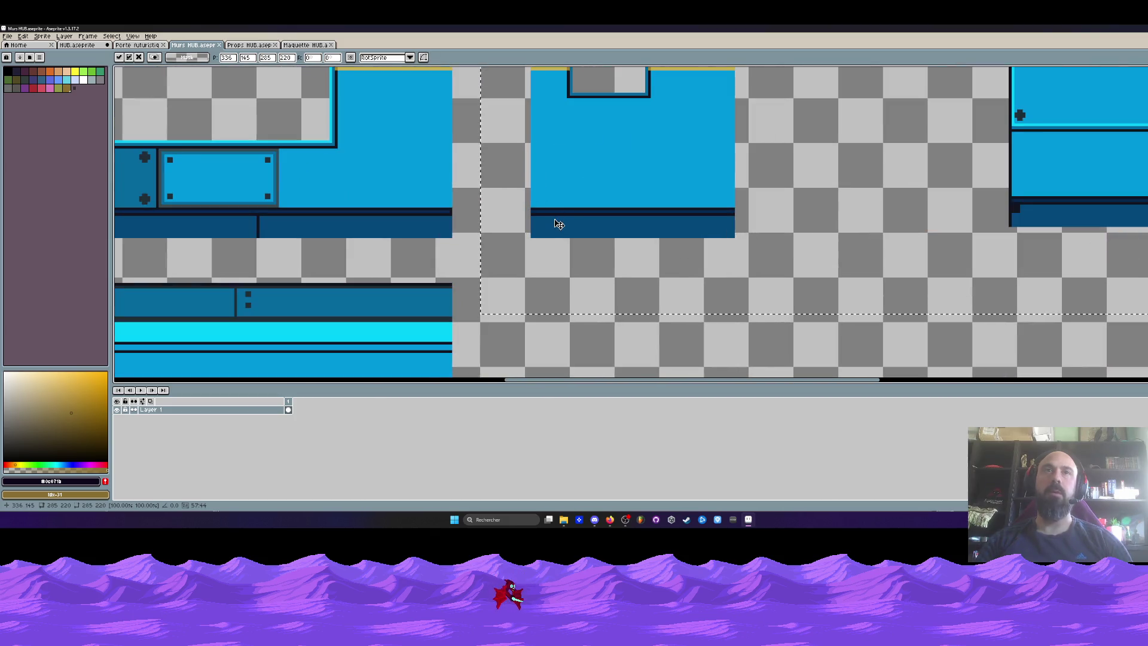
{"action": "scroll", "coordinate": [554, 223], "scroll_direction": "down", "scroll_amount": 2}
{"action": "left_click", "coordinate": [641, 98]}
{"action": "left_click_drag", "start_coordinate": [635, 94], "coordinate": [757, 268]}
{"action": "left_click_drag", "start_coordinate": [691, 179], "coordinate": [639, 179]}
{"action": "key", "text": "ctrl+d"}
{"action": "left_click_drag", "start_coordinate": [408, 133], "coordinate": [410, 201]}
{"action": "scroll", "coordinate": [412, 179], "scroll_direction": "down", "scroll_amount": 2}
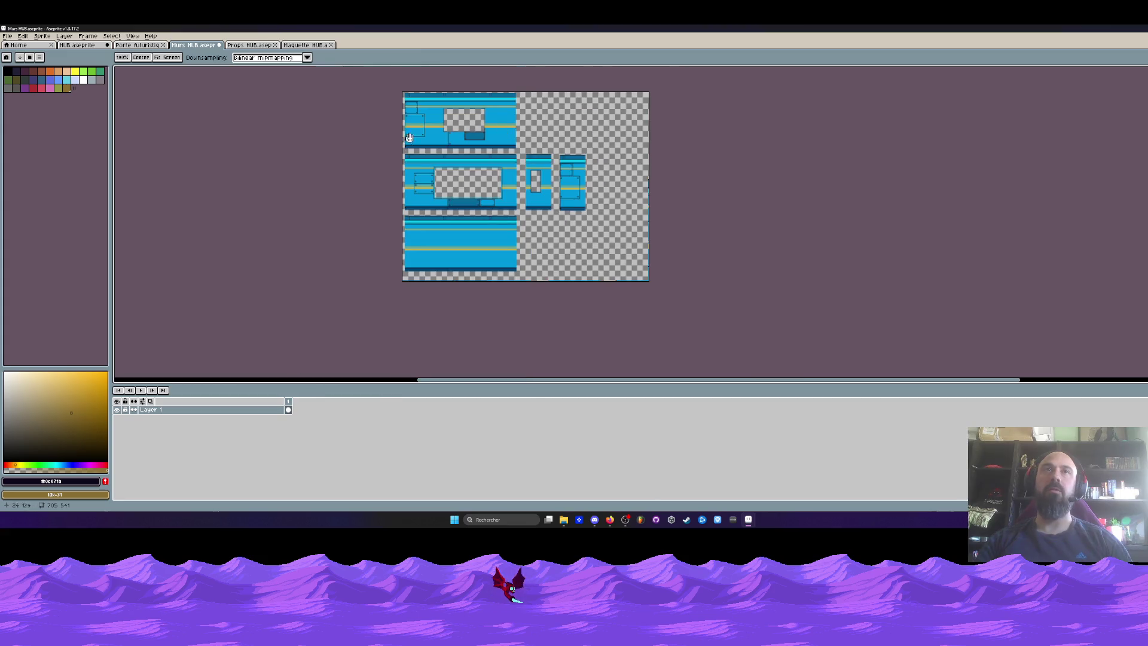
{"action": "scroll", "coordinate": [451, 187], "scroll_direction": "up", "scroll_amount": 2}
{"action": "left_click_drag", "start_coordinate": [480, 100], "coordinate": [490, 153]}
{"action": "scroll", "coordinate": [489, 153], "scroll_direction": "down", "scroll_amount": 1}
{"action": "scroll", "coordinate": [451, 226], "scroll_direction": "up", "scroll_amount": 1}
Step: Try a few selections of the lower plain wall tile, then switch to the Props HUB sheet
{"action": "left_click_drag", "start_coordinate": [405, 211], "coordinate": [457, 251]}
{"action": "left_click_drag", "start_coordinate": [640, 342], "coordinate": [642, 344]}
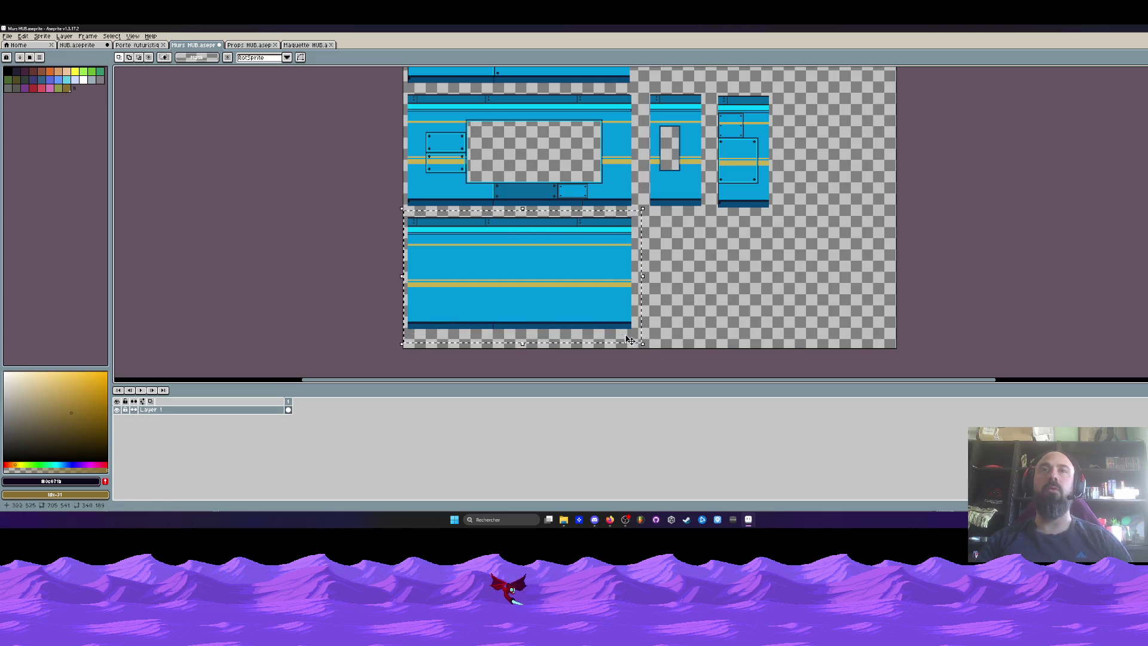
{"action": "scroll", "coordinate": [460, 260], "scroll_direction": "up", "scroll_amount": 1}
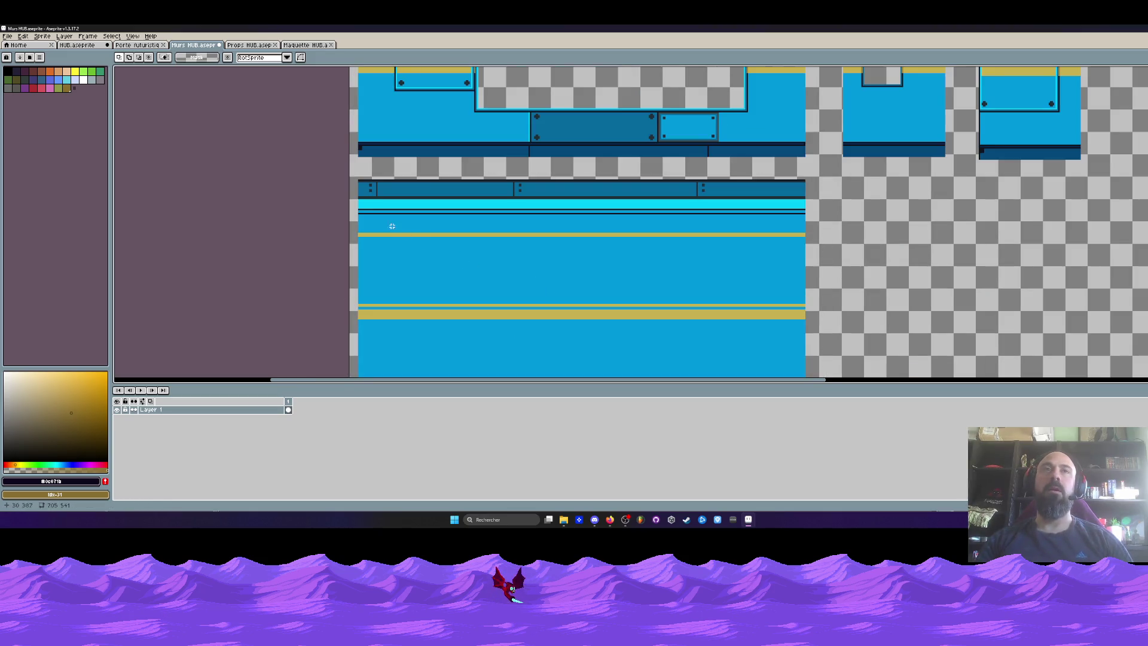
{"action": "scroll", "coordinate": [383, 171], "scroll_direction": "down", "scroll_amount": 1}
{"action": "left_click_drag", "start_coordinate": [353, 171], "coordinate": [599, 300]}
{"action": "scroll", "coordinate": [589, 191], "scroll_direction": "up", "scroll_amount": 1}
{"action": "key", "text": "ctrl+d"}
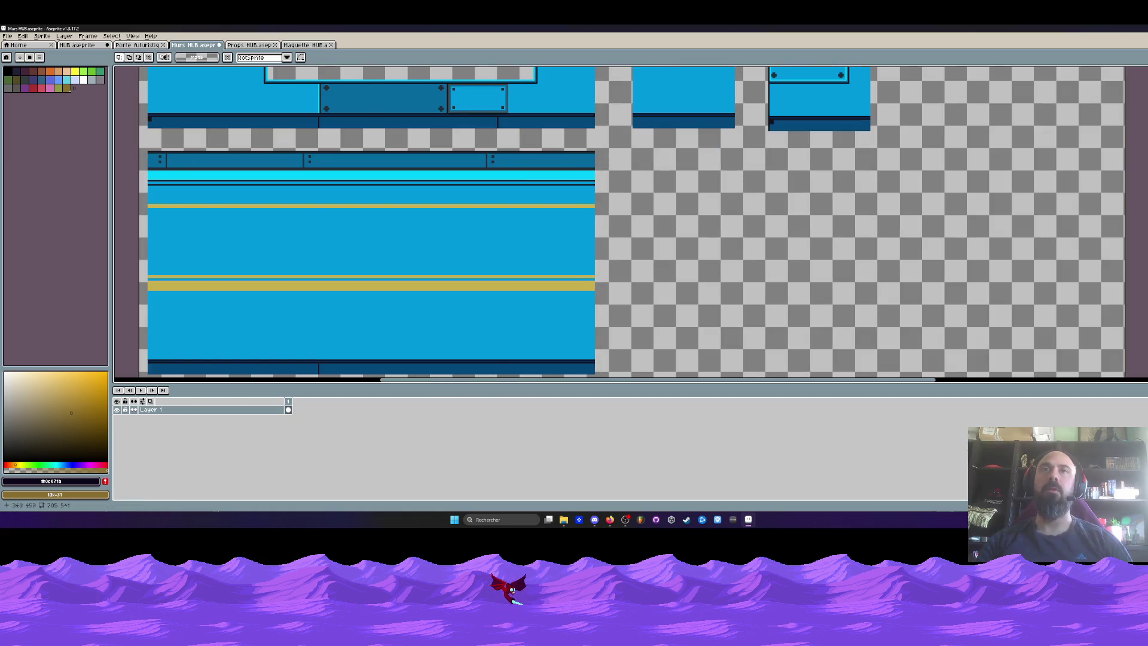
{"action": "left_click_drag", "start_coordinate": [485, 143], "coordinate": [615, 371]}
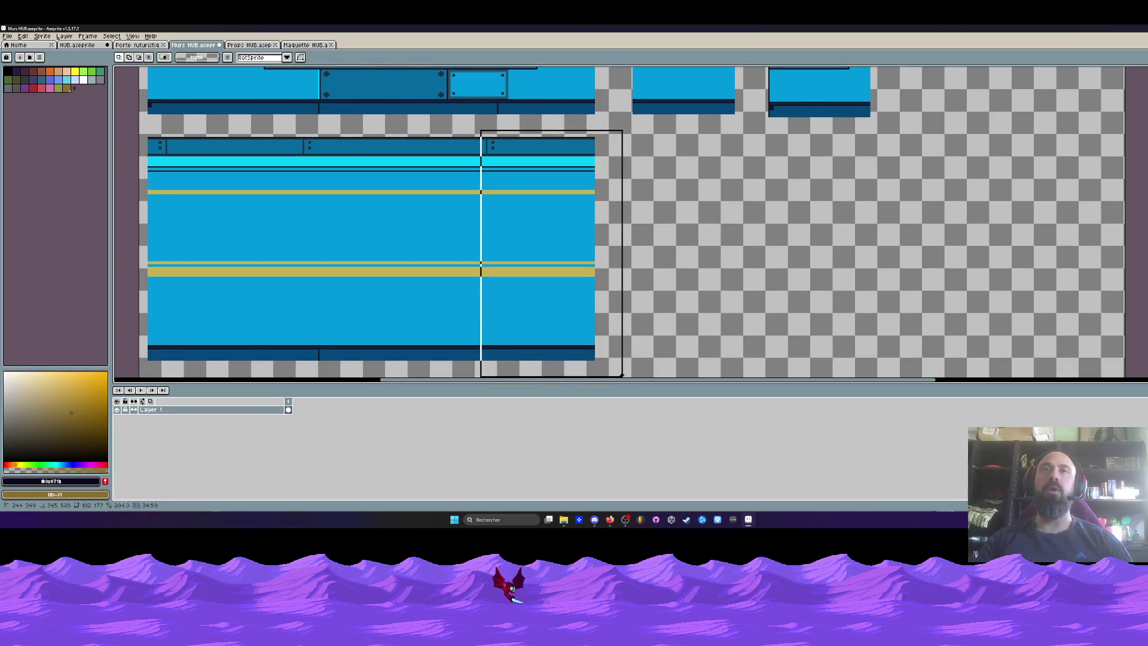
{"action": "scroll", "coordinate": [615, 359], "scroll_direction": "down", "scroll_amount": 1}
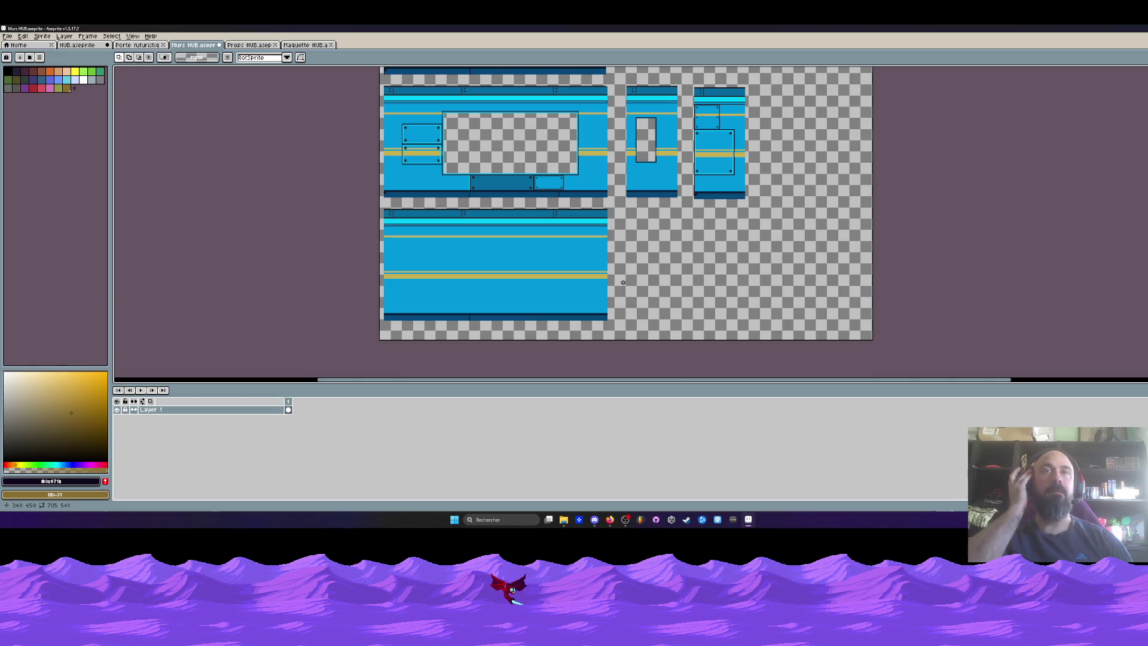
{"action": "scroll", "coordinate": [547, 197], "scroll_direction": "up", "scroll_amount": 3}
{"action": "scroll", "coordinate": [549, 200], "scroll_direction": "down", "scroll_amount": 1}
{"action": "scroll", "coordinate": [550, 200], "scroll_direction": "up", "scroll_amount": 1}
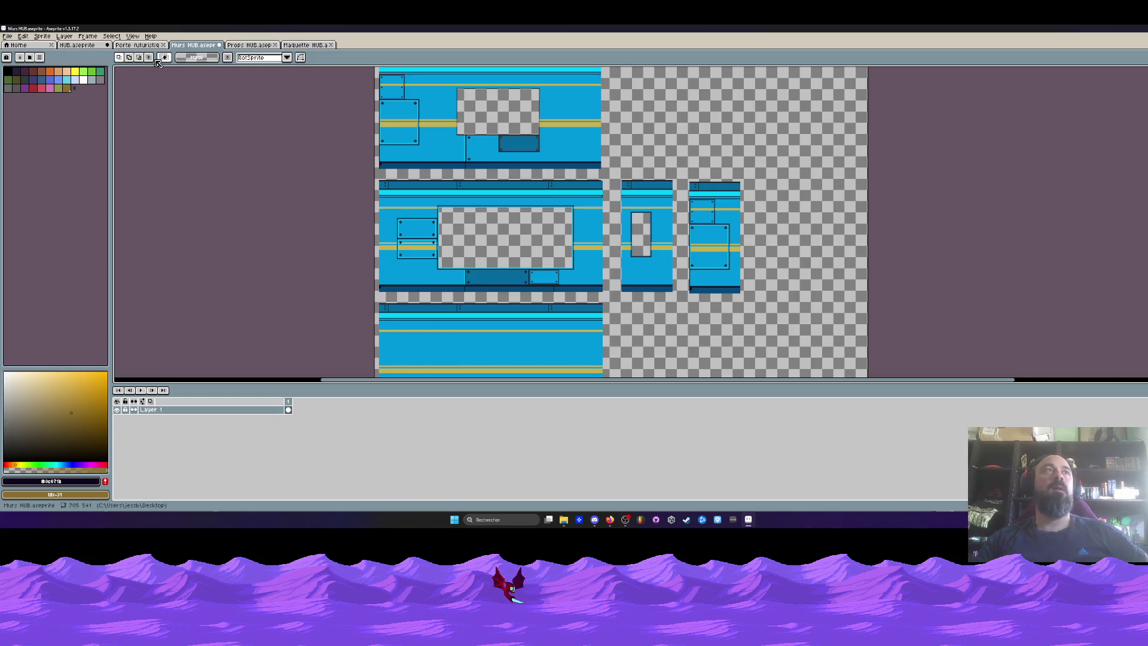
{"action": "key", "text": "ctrl+Tab"}
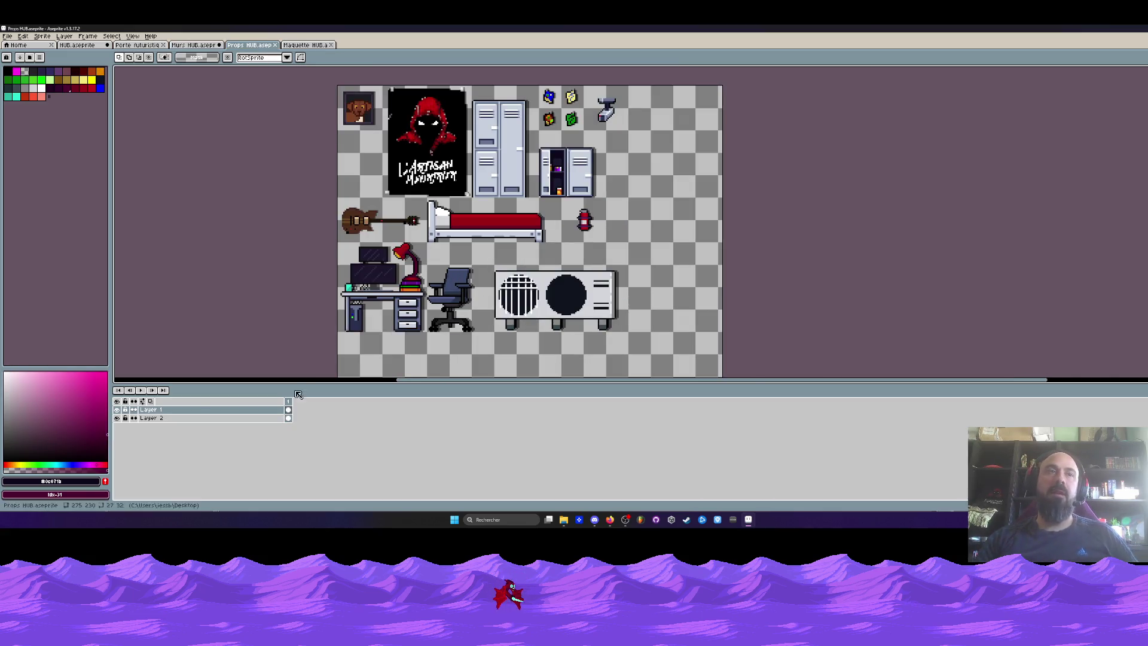
Step: Toggle Layer 1's visibility in Props HUB, leave it visible, and switch to Maquette HUB
{"action": "left_click", "coordinate": [117, 410]}
{"action": "left_click", "coordinate": [116, 410]}
{"action": "left_click", "coordinate": [116, 410]}
{"action": "left_click", "coordinate": [118, 410]}
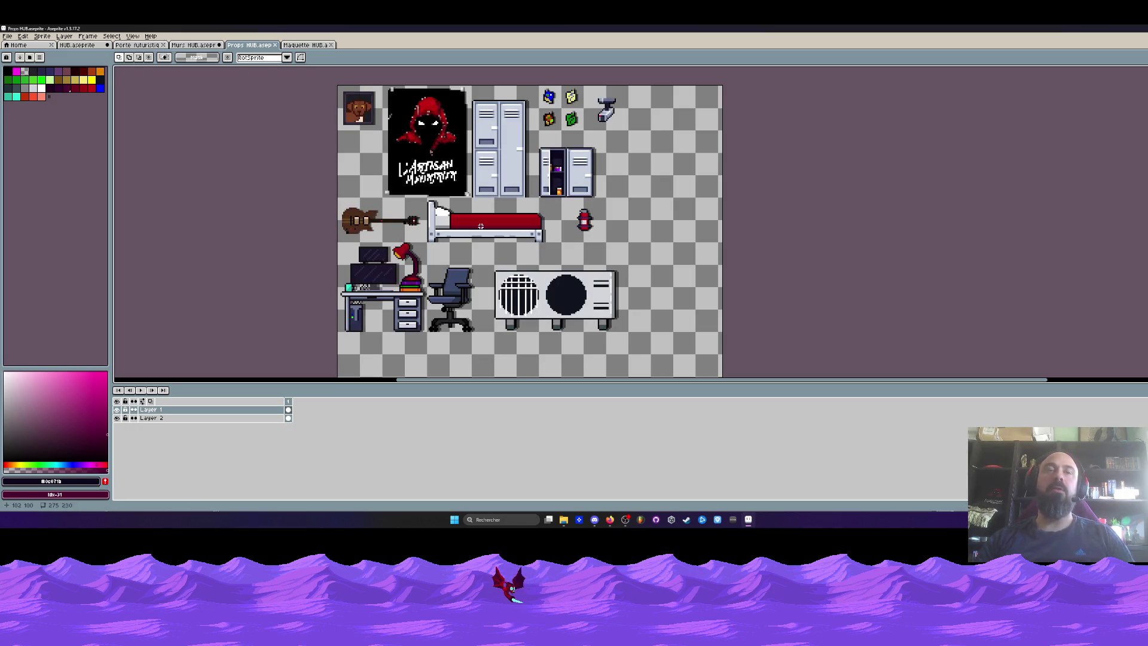
{"action": "key", "text": "ctrl+Tab"}
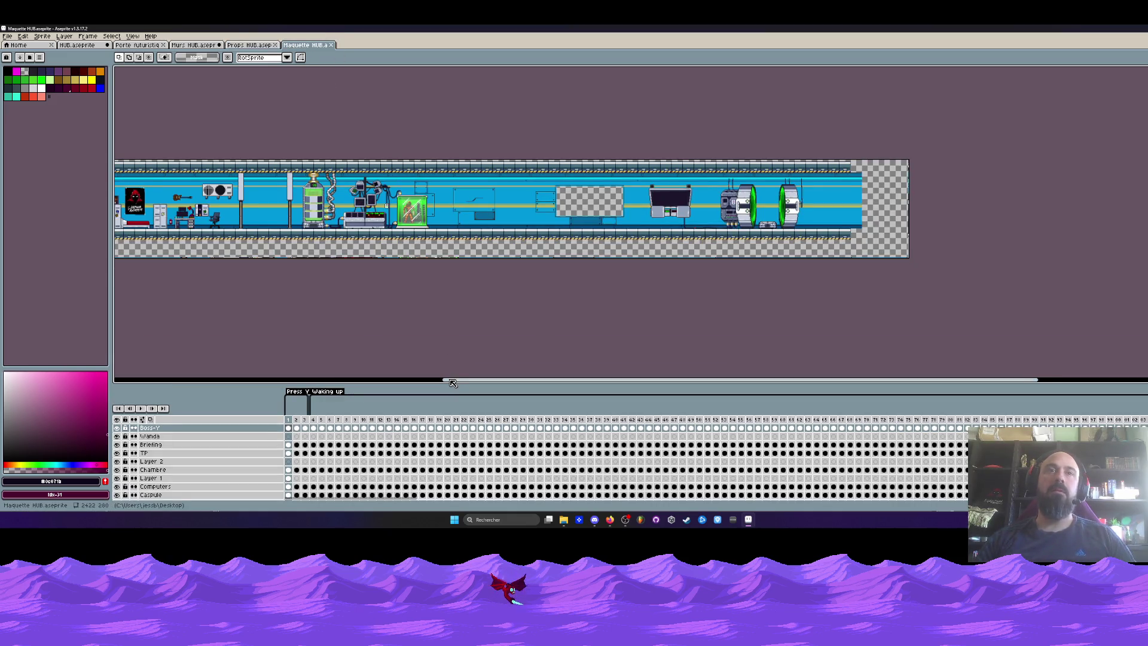
Step: Look around the corridor mockup, draw and clear a marquee selection, then pan right to the lab
{"action": "left_click_drag", "start_coordinate": [452, 383], "coordinate": [386, 382]}
{"action": "scroll", "coordinate": [583, 193], "scroll_direction": "up", "scroll_amount": 1}
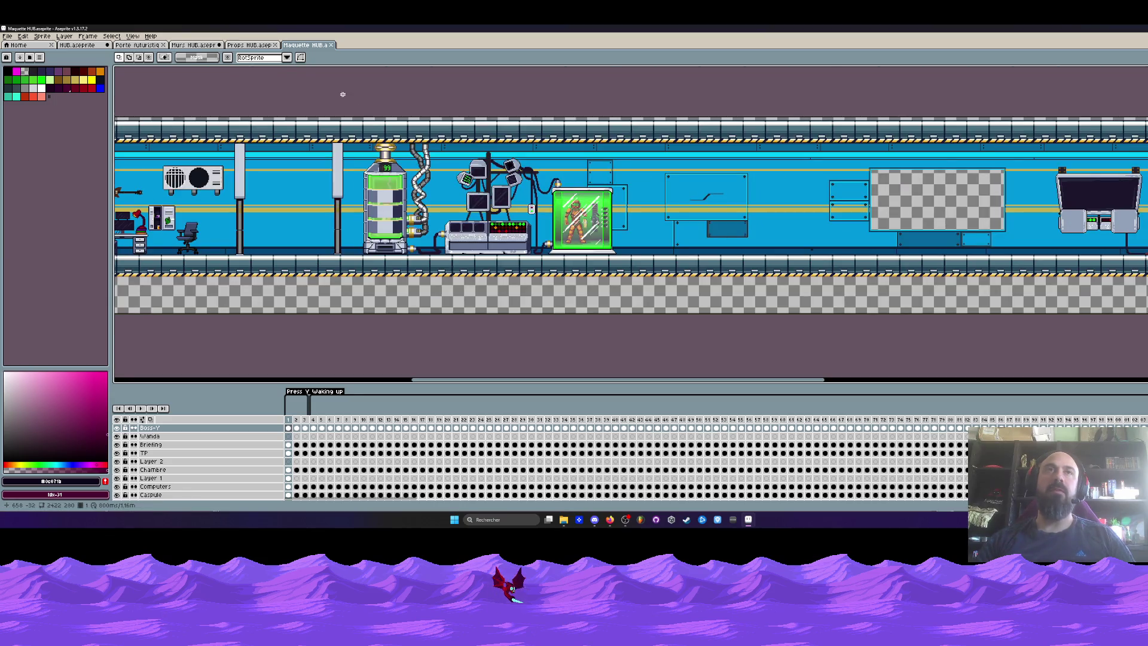
{"action": "scroll", "coordinate": [551, 321], "scroll_direction": "down", "scroll_amount": 1}
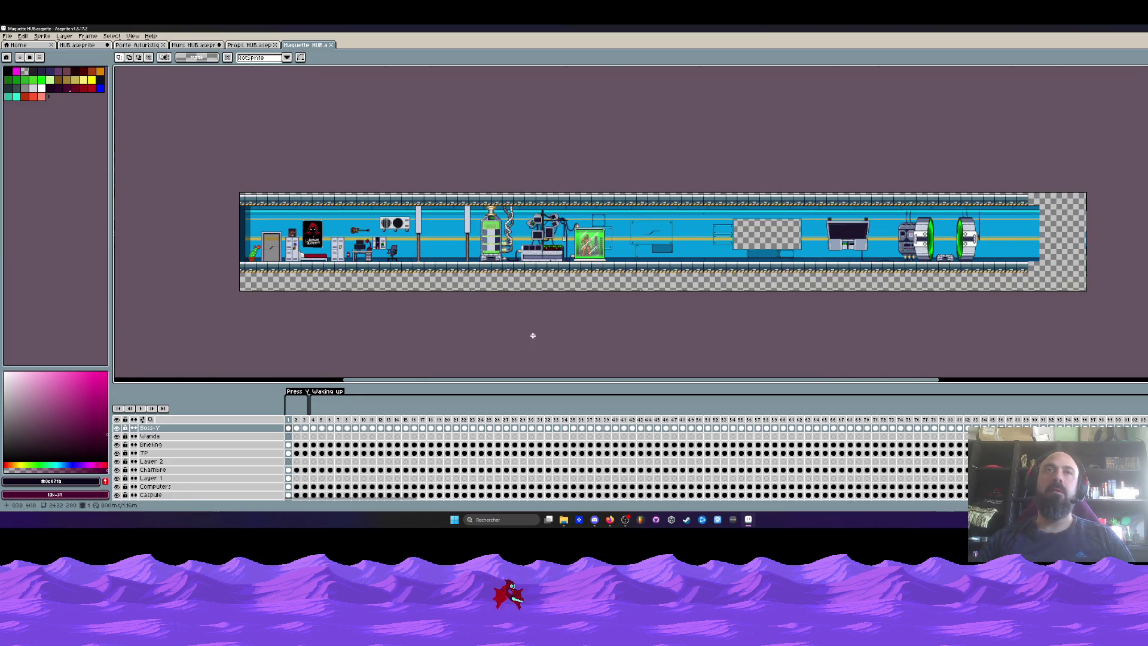
{"action": "scroll", "coordinate": [333, 323], "scroll_direction": "left", "scroll_amount": 1}
{"action": "scroll", "coordinate": [329, 263], "scroll_direction": "up", "scroll_amount": 2}
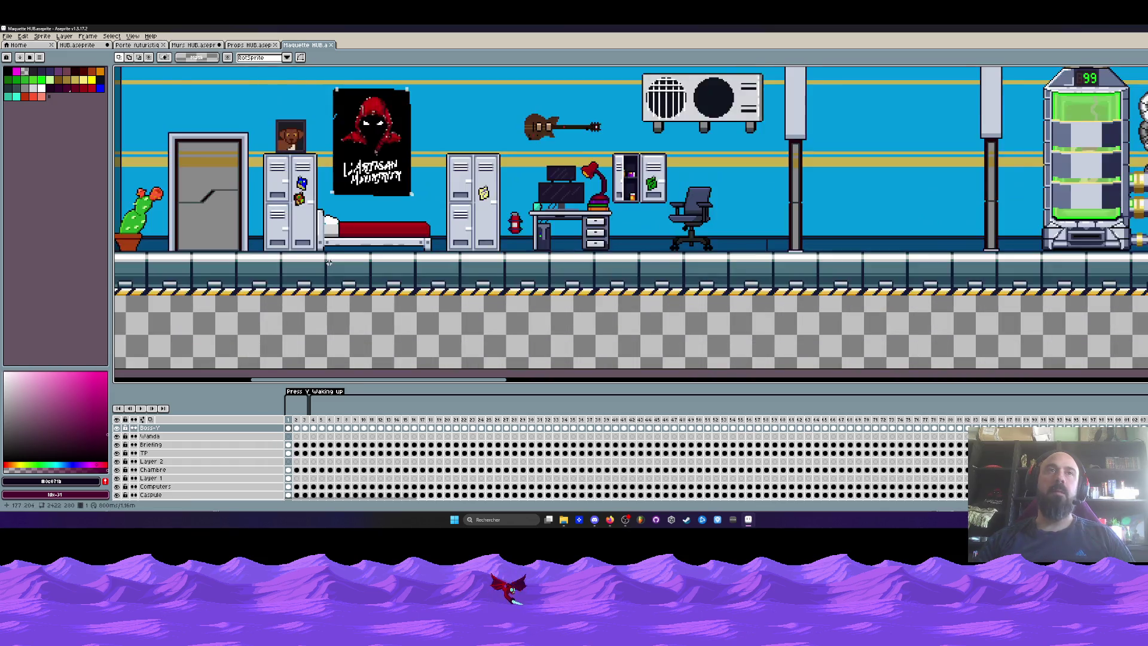
{"action": "scroll", "coordinate": [329, 329], "scroll_direction": "left", "scroll_amount": 2}
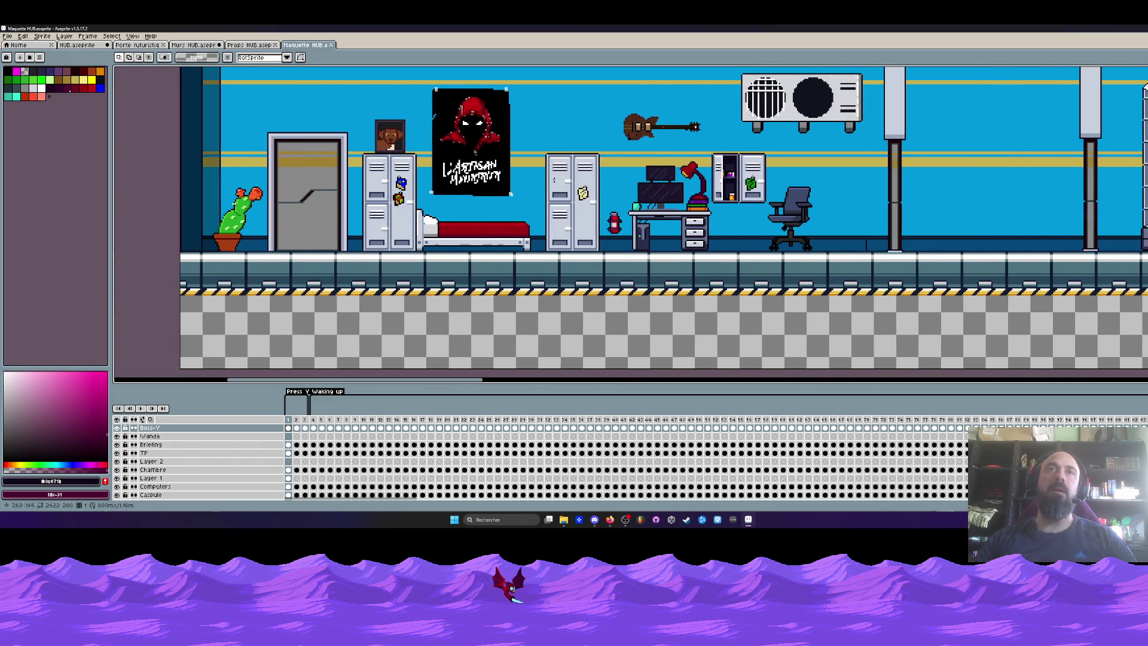
{"action": "scroll", "coordinate": [570, 139], "scroll_direction": "up", "scroll_amount": 1}
{"action": "mouse_move", "coordinate": [539, 104]}
{"action": "left_mouse_down"}
{"action": "mouse_move", "coordinate": [585, 158]}
{"action": "mouse_move", "coordinate": [605, 162]}
{"action": "left_mouse_up"}
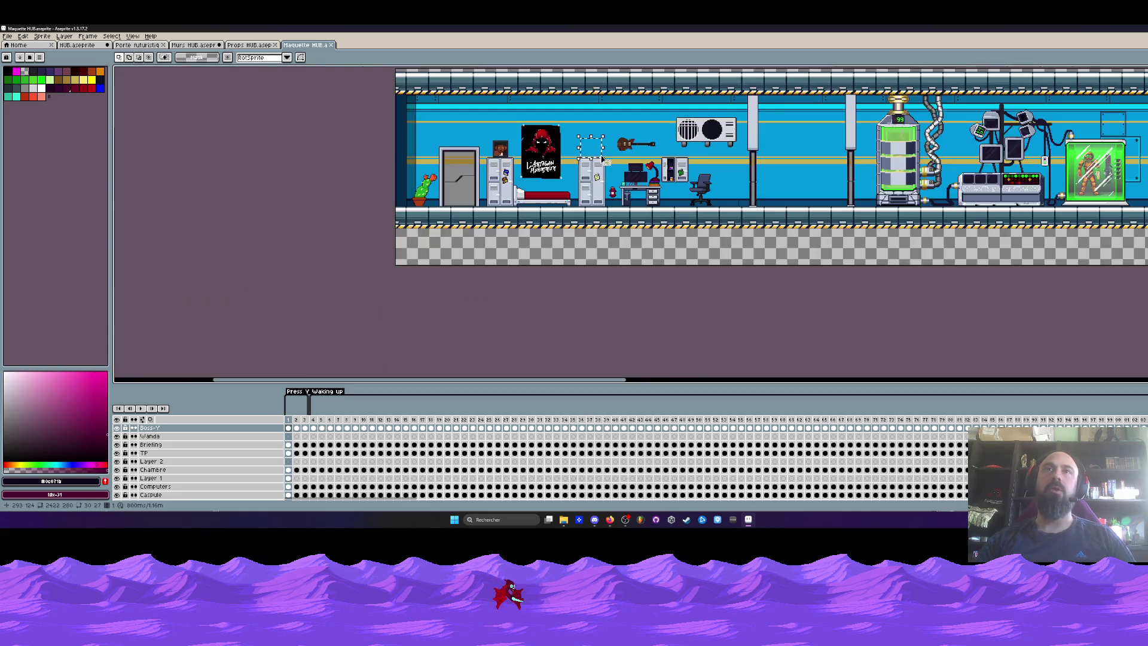
{"action": "scroll", "coordinate": [592, 148], "scroll_direction": "down", "scroll_amount": 3}
{"action": "scroll", "coordinate": [592, 147], "scroll_direction": "up", "scroll_amount": 2}
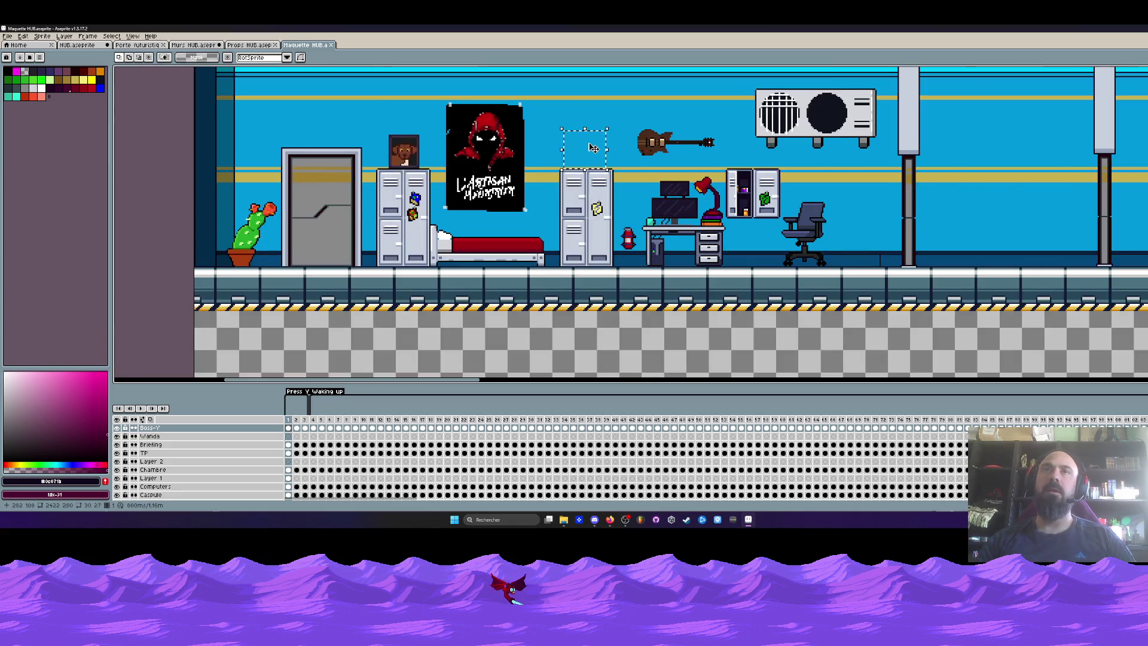
{"action": "scroll", "coordinate": [592, 148], "scroll_direction": "down", "scroll_amount": 2}
{"action": "left_click_drag", "start_coordinate": [397, 79], "coordinate": [741, 237]}
{"action": "left_click", "coordinate": [546, 300]}
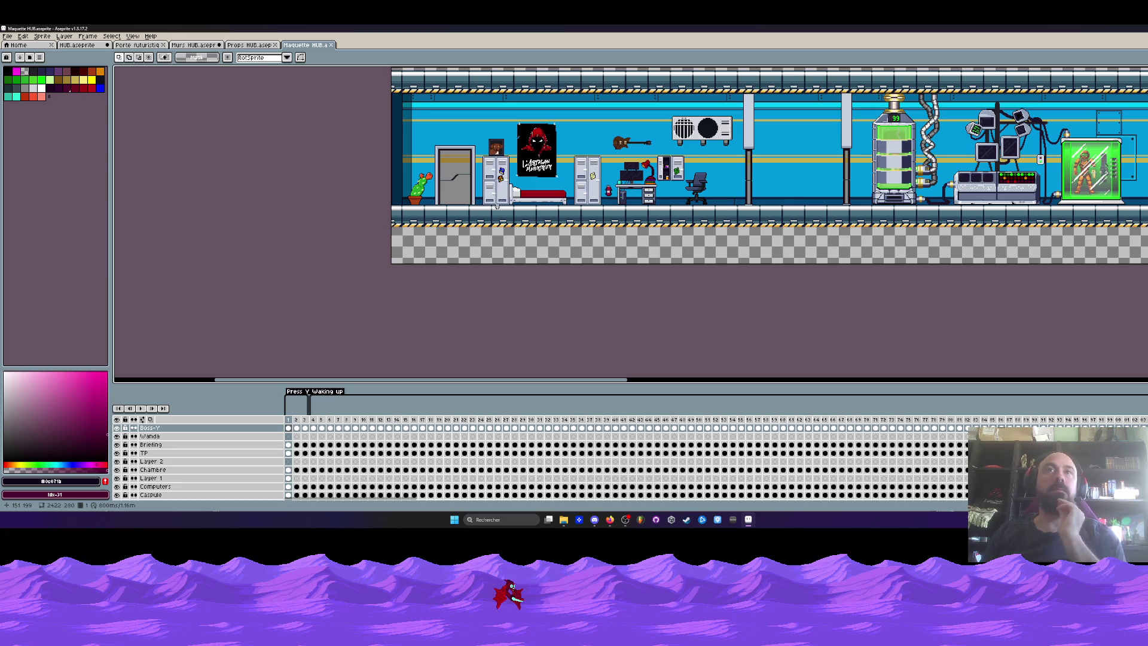
{"action": "left_click_drag", "start_coordinate": [363, 379], "coordinate": [617, 377]}
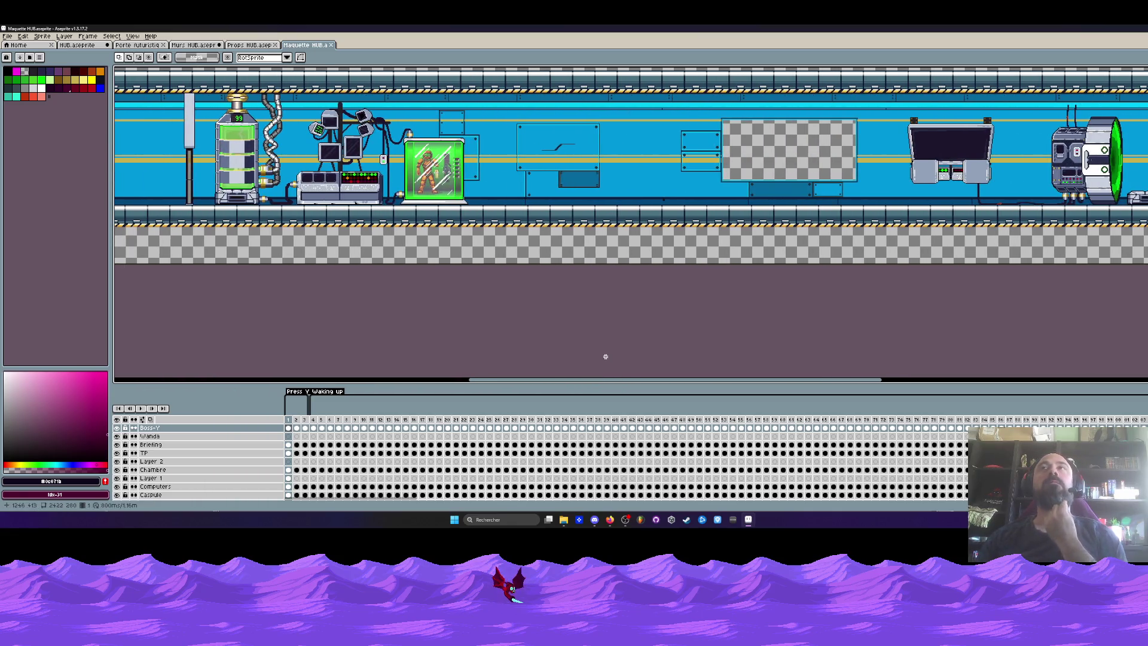